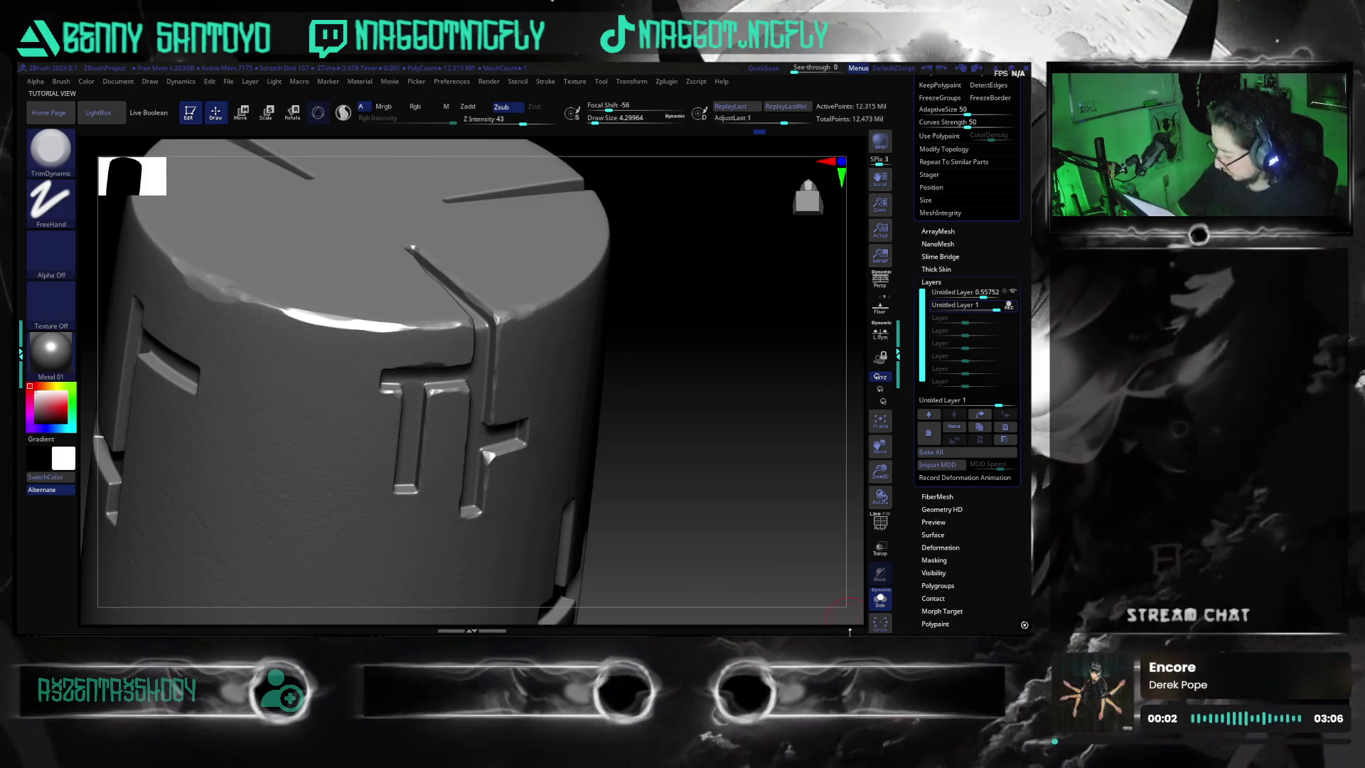
- Capture a screen region around the ZBrush cylinder close-up and copy it to the clipboard
key("super")
left_click(895, 621)
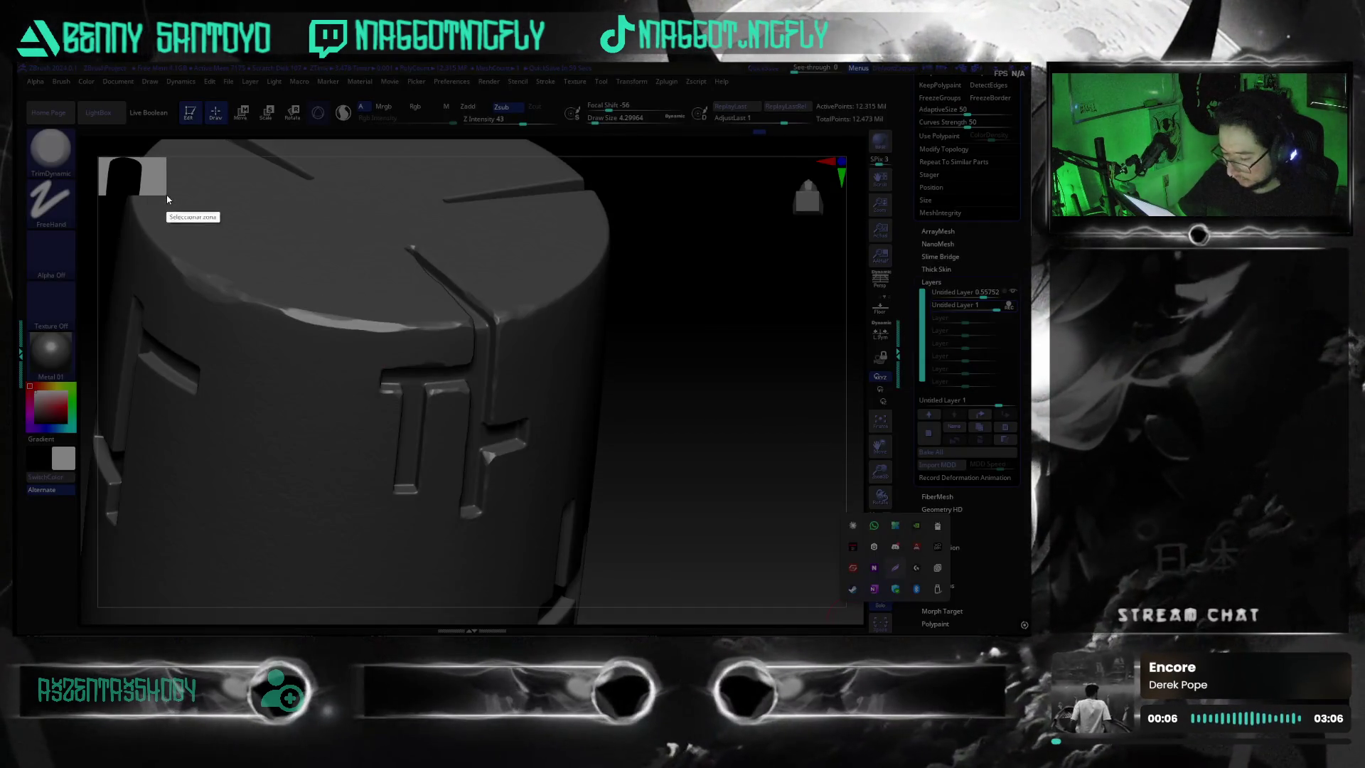
left_click_drag(166, 199, 609, 566)
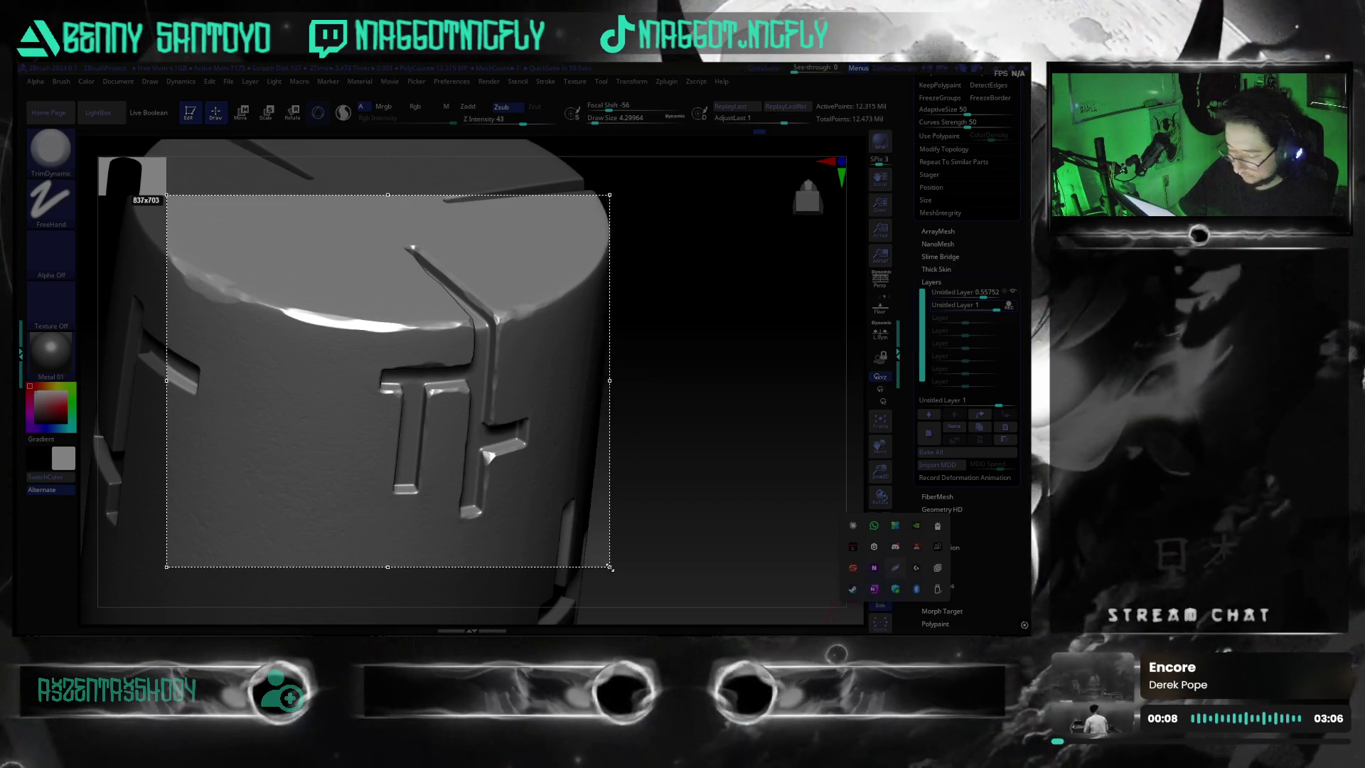
mouse_move(610, 566)
left_mouse_down()
mouse_move(648, 600)
mouse_move(551, 547)
mouse_move(631, 590)
left_mouse_up()
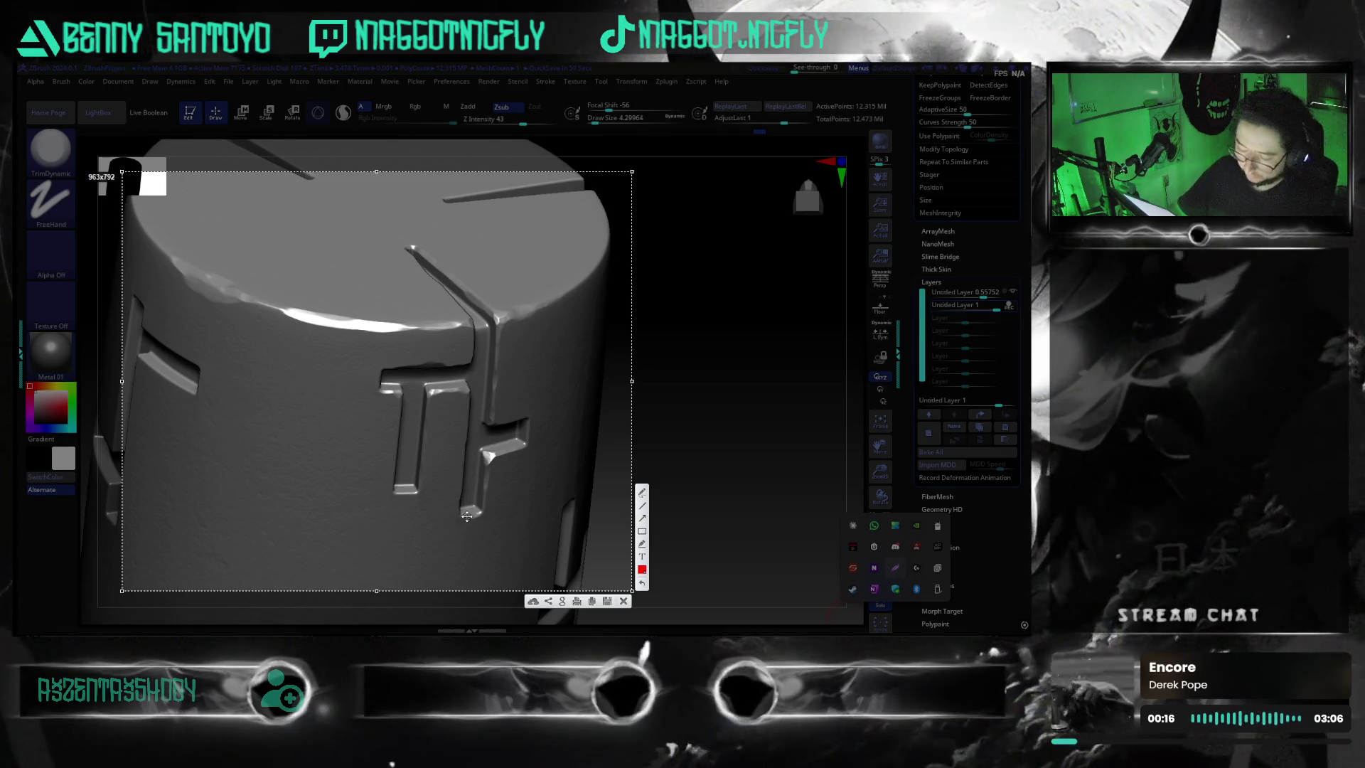
key("ctrl+c")
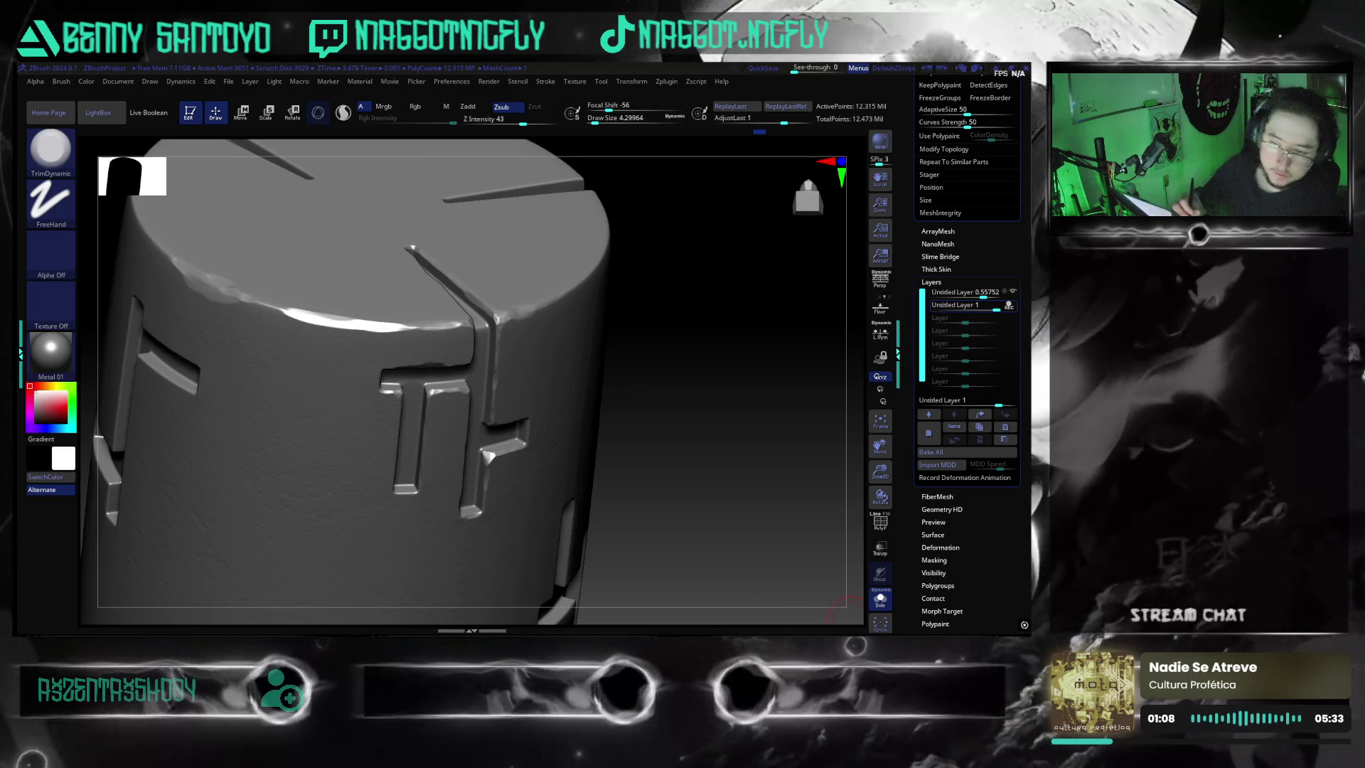
- Sculpt a small raised bump onto the cylinder's top rim beside a groove and inspect it
left_click_drag(661, 515, 752, 476)
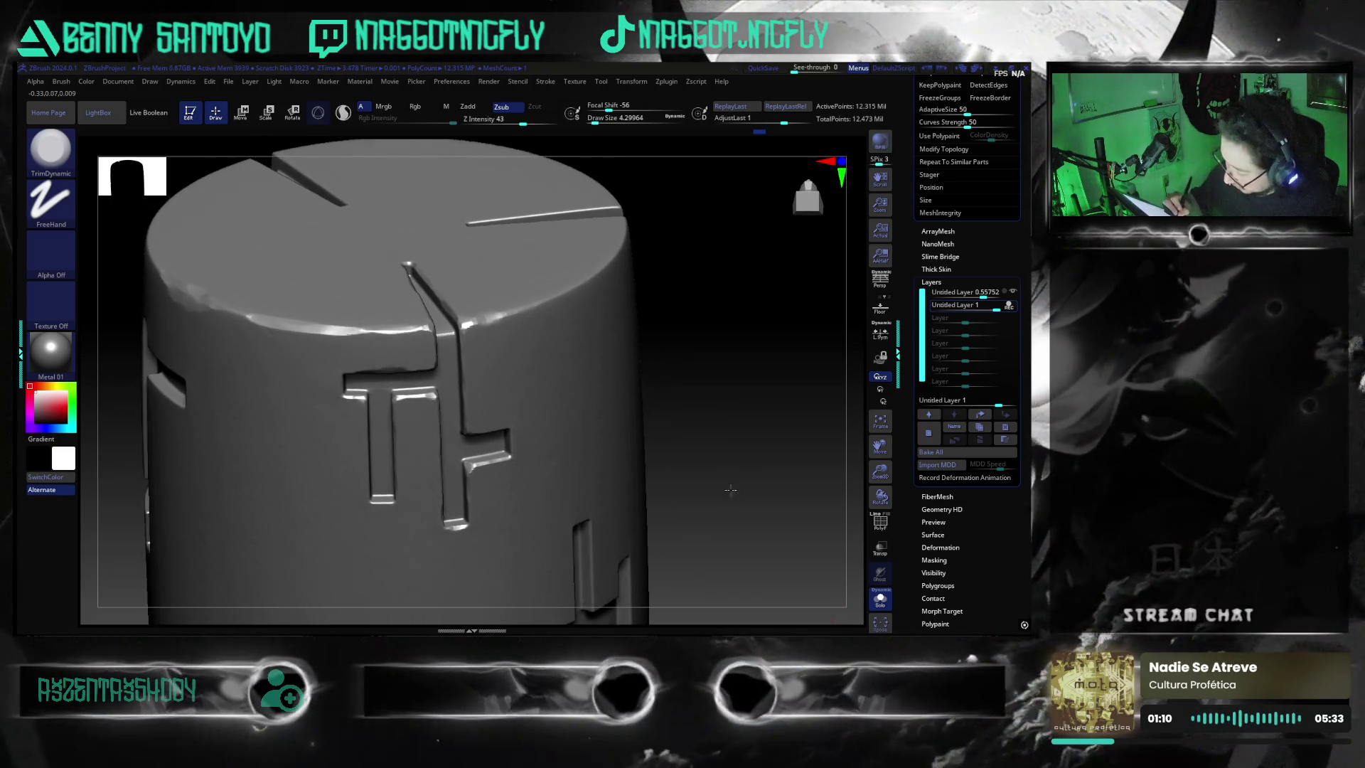
mouse_move(753, 476)
left_mouse_down()
mouse_move(715, 502)
mouse_move(744, 443)
mouse_move(725, 477)
left_mouse_up()
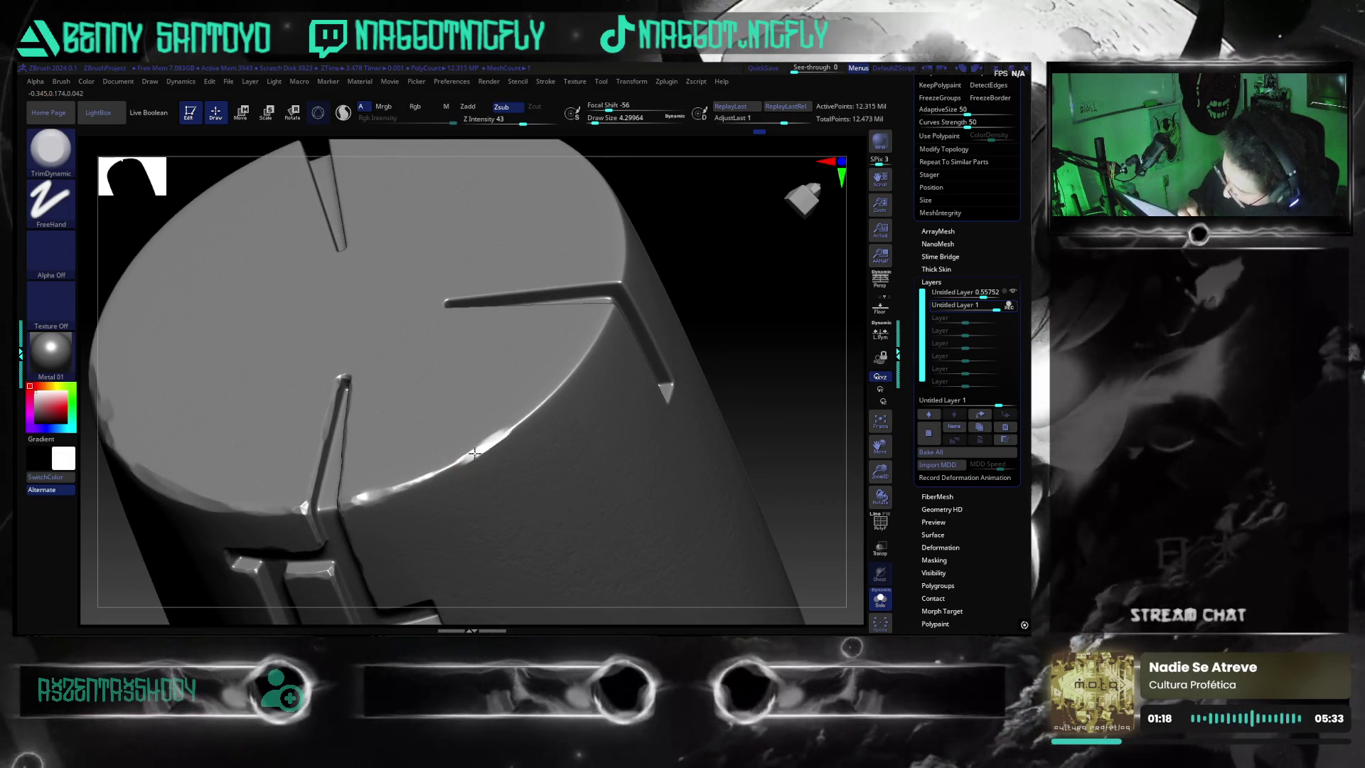
left_click_drag(477, 450, 501, 437)
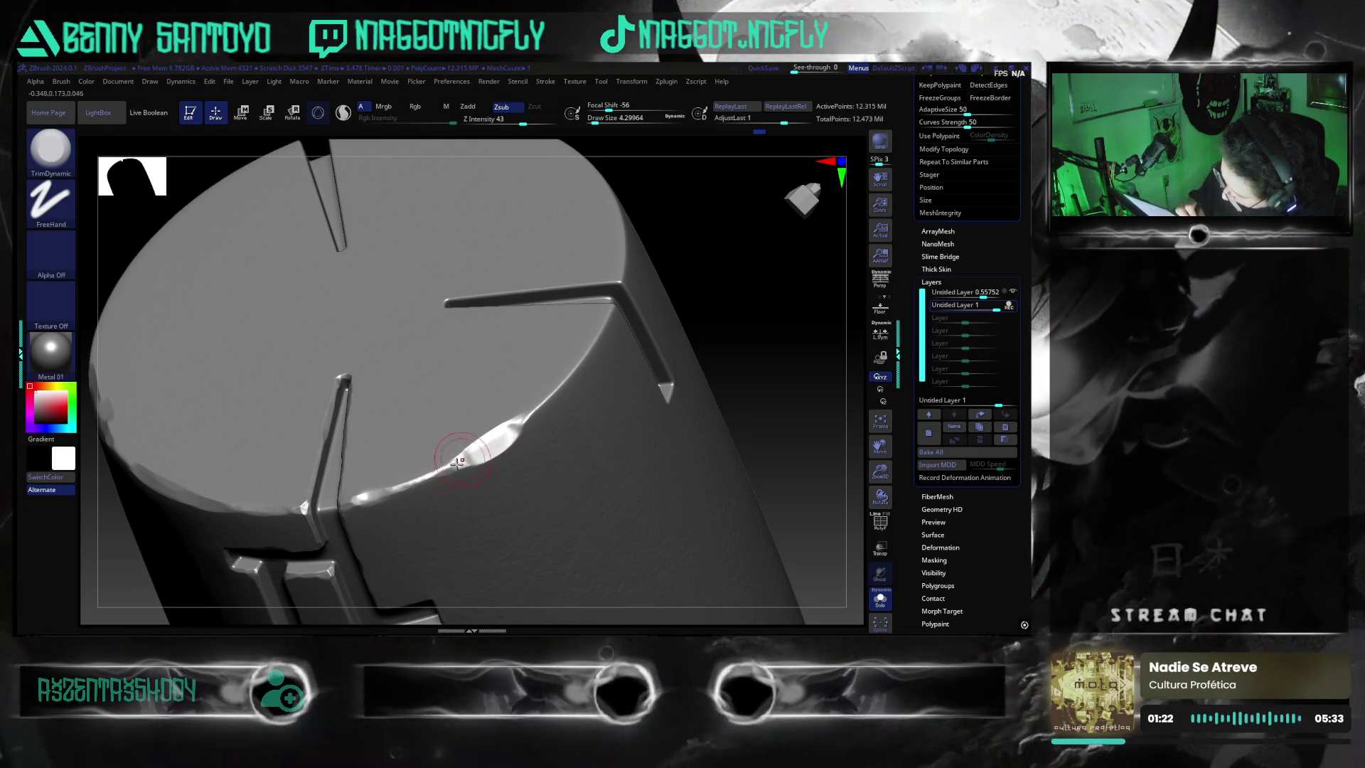
left_click_drag(452, 458, 450, 466)
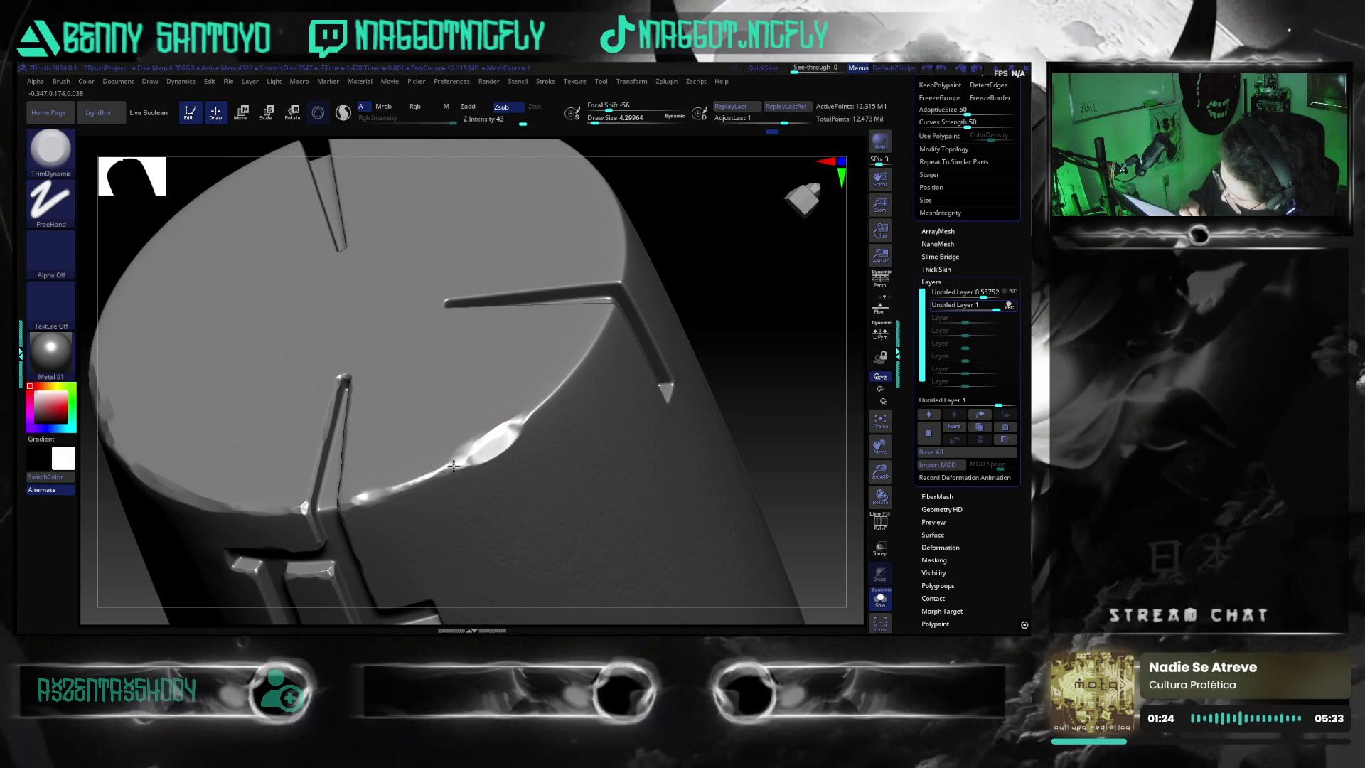
mouse_move(767, 416)
left_mouse_down()
mouse_move(710, 487)
mouse_move(747, 408)
mouse_move(440, 459)
left_mouse_up()
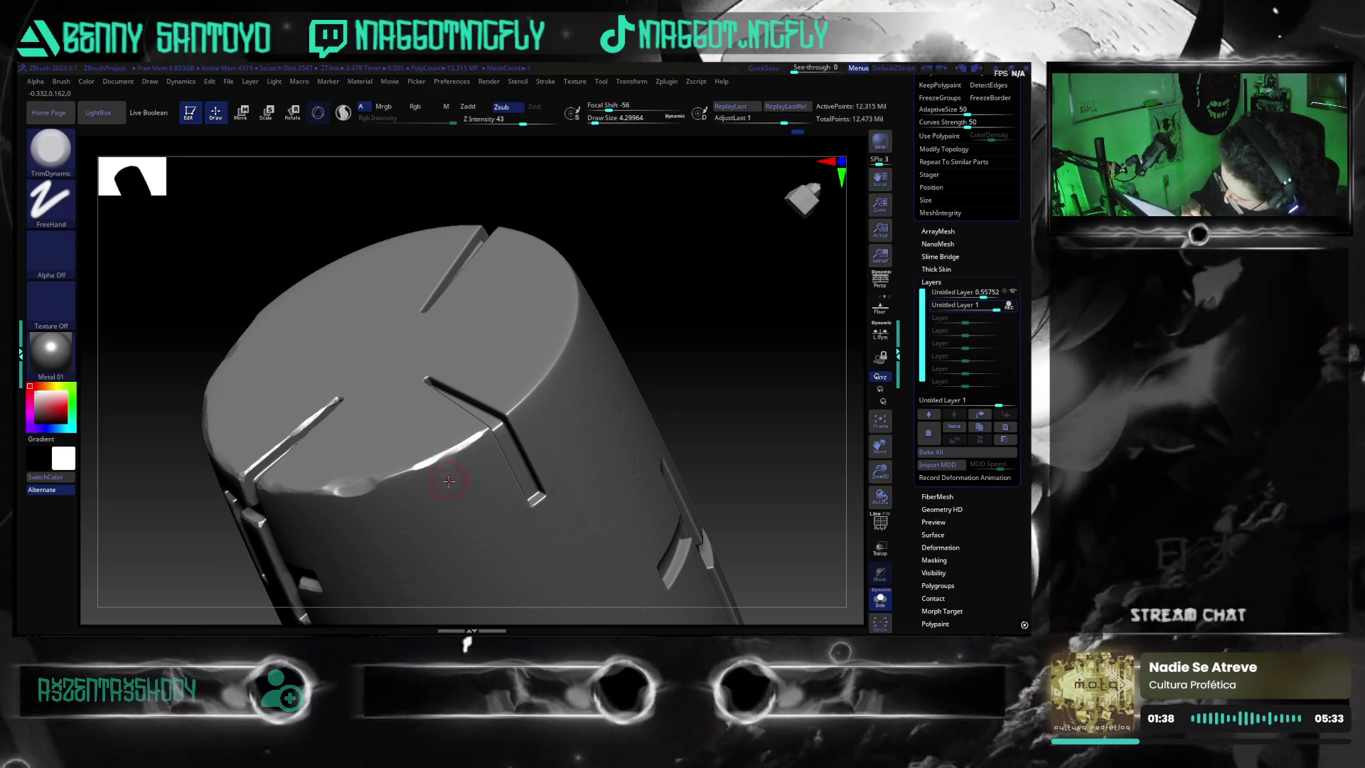
mouse_move(740, 463)
left_mouse_down()
mouse_move(743, 435)
mouse_move(741, 491)
mouse_move(587, 470)
left_mouse_up()
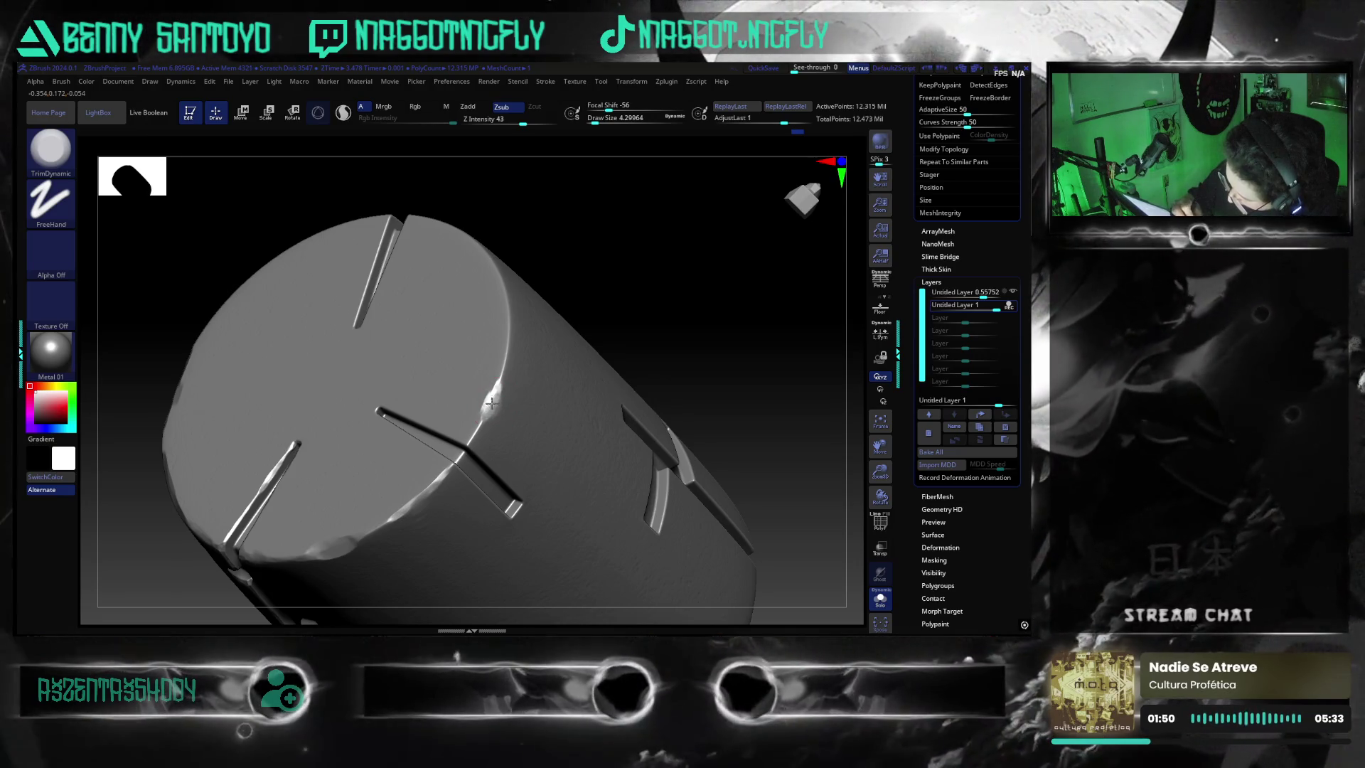
mouse_move(528, 391)
left_mouse_down()
mouse_move(707, 479)
mouse_move(699, 465)
mouse_move(580, 451)
left_mouse_up()
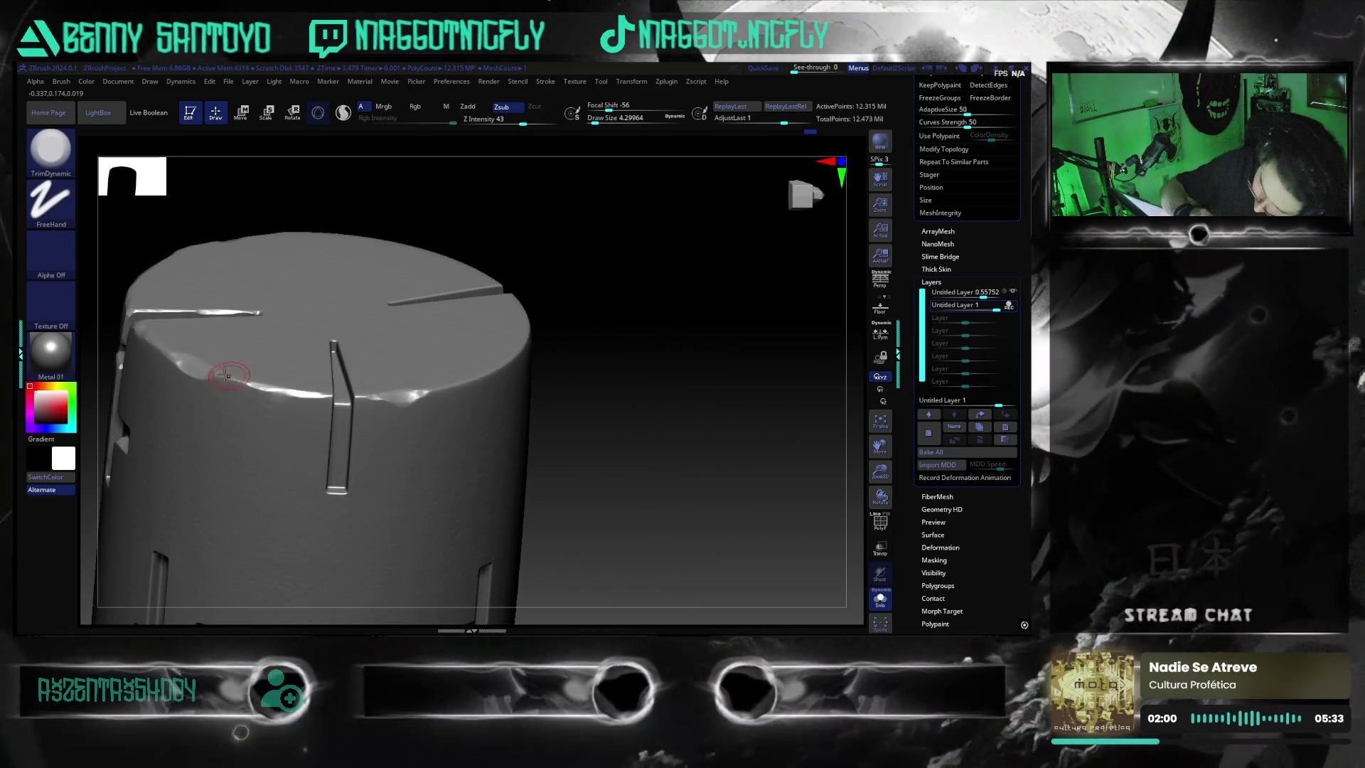
left_click_drag(686, 524, 398, 415)
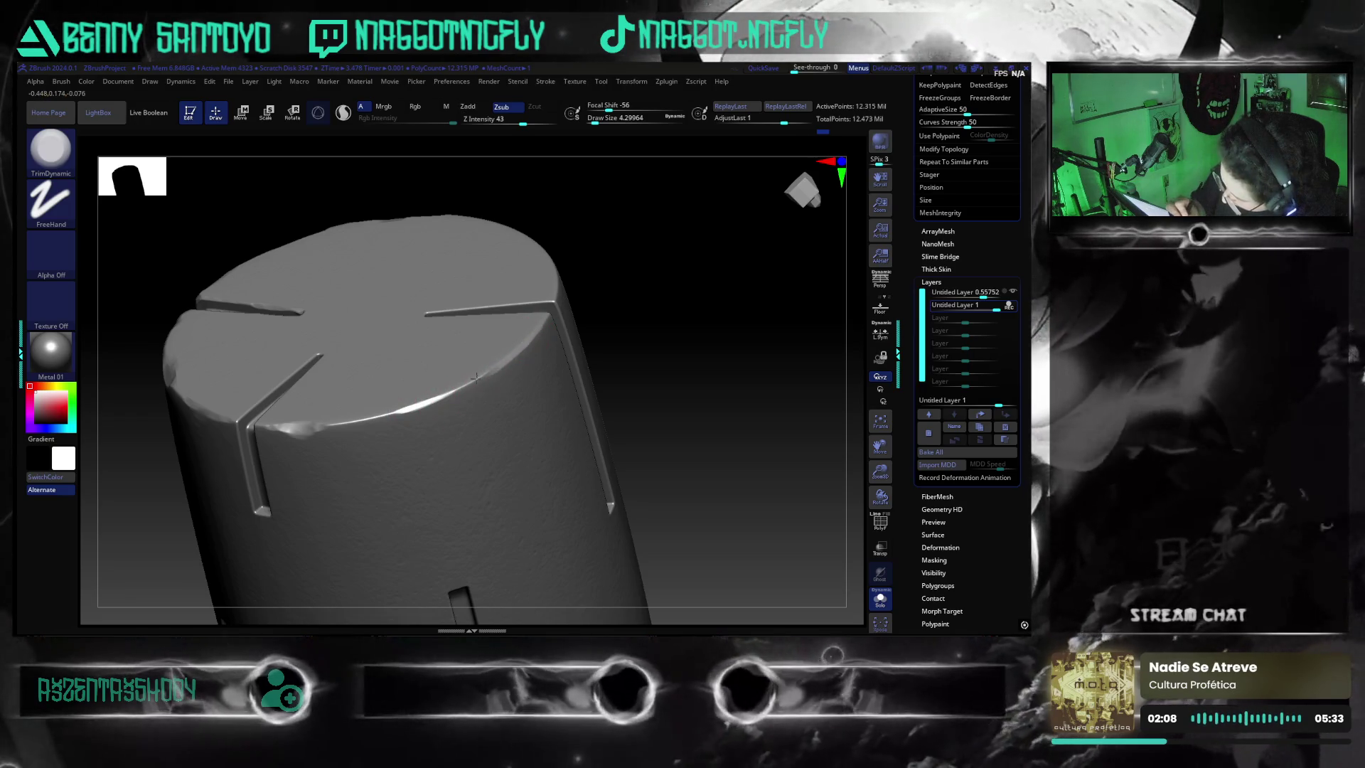
left_click_drag(731, 430, 650, 476)
mouse_move(771, 351)
left_mouse_down()
mouse_move(747, 389)
mouse_move(762, 462)
mouse_move(684, 502)
mouse_move(458, 399)
left_mouse_up()
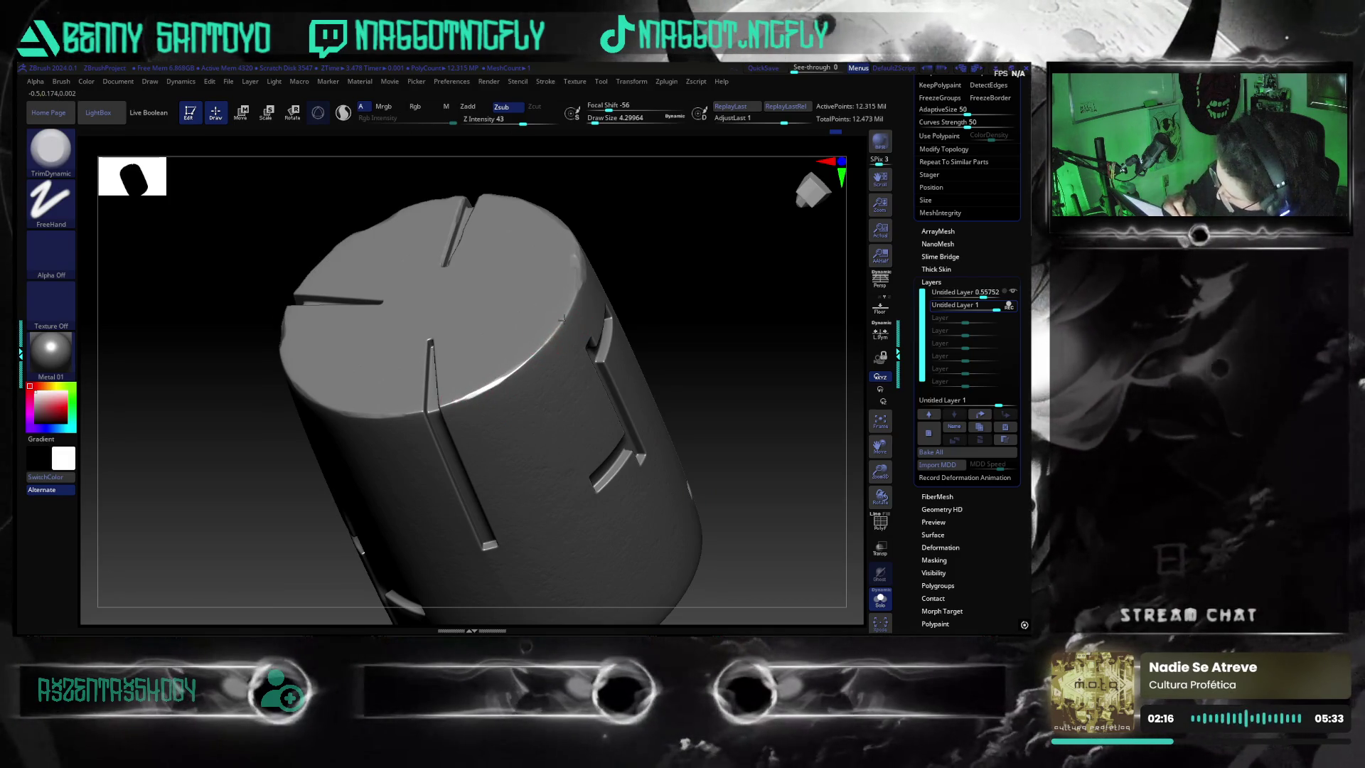
mouse_move(753, 430)
left_mouse_down()
mouse_move(771, 399)
mouse_move(745, 412)
mouse_move(732, 467)
mouse_move(712, 367)
left_mouse_up()
- Orbit around the cylinder to inspect the TF emblem, rim grooves and top face from several angles
mouse_move(737, 304)
left_mouse_down()
mouse_move(740, 440)
mouse_move(779, 453)
mouse_move(765, 472)
mouse_move(786, 479)
mouse_move(732, 437)
mouse_move(764, 483)
mouse_move(740, 472)
mouse_move(713, 545)
mouse_move(750, 519)
mouse_move(729, 364)
mouse_move(779, 391)
left_mouse_up()
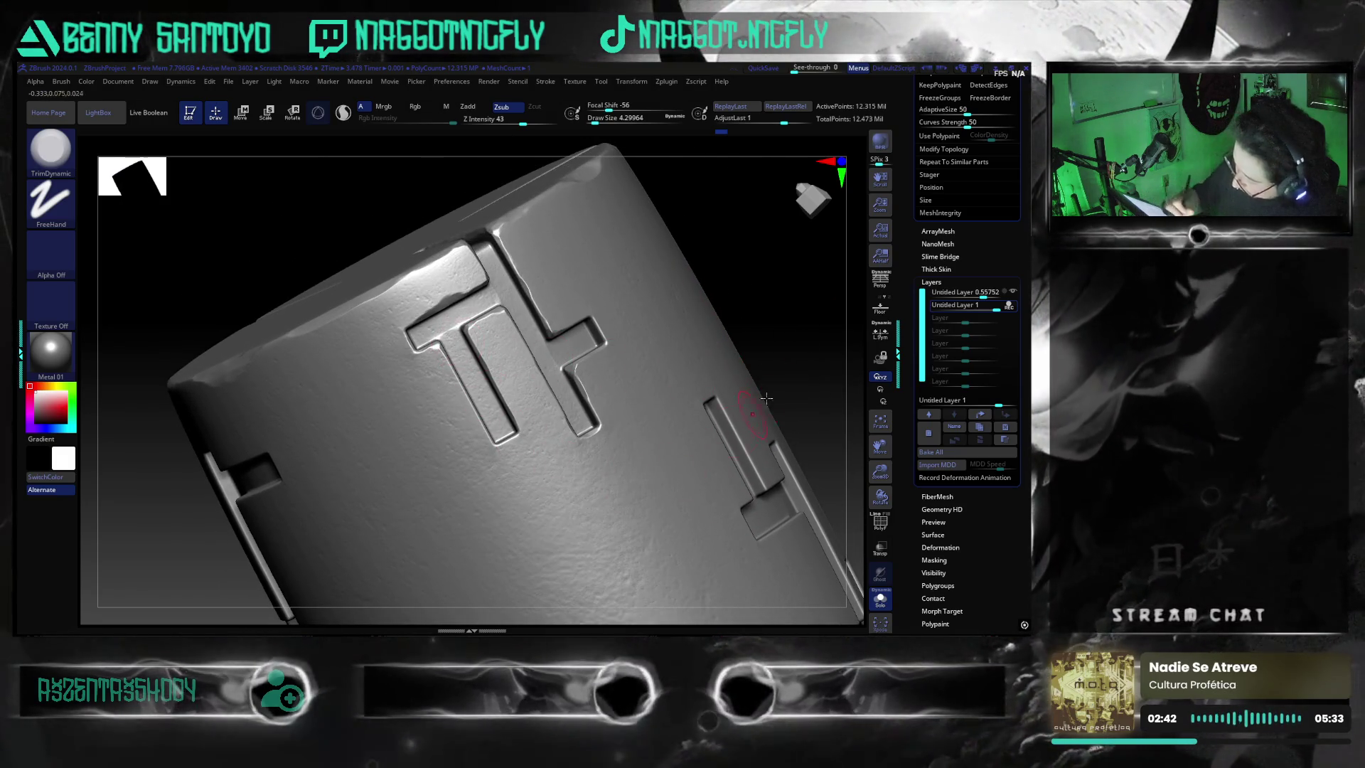
mouse_move(768, 349)
left_mouse_down()
mouse_move(665, 359)
mouse_move(765, 354)
mouse_move(748, 513)
left_mouse_up()
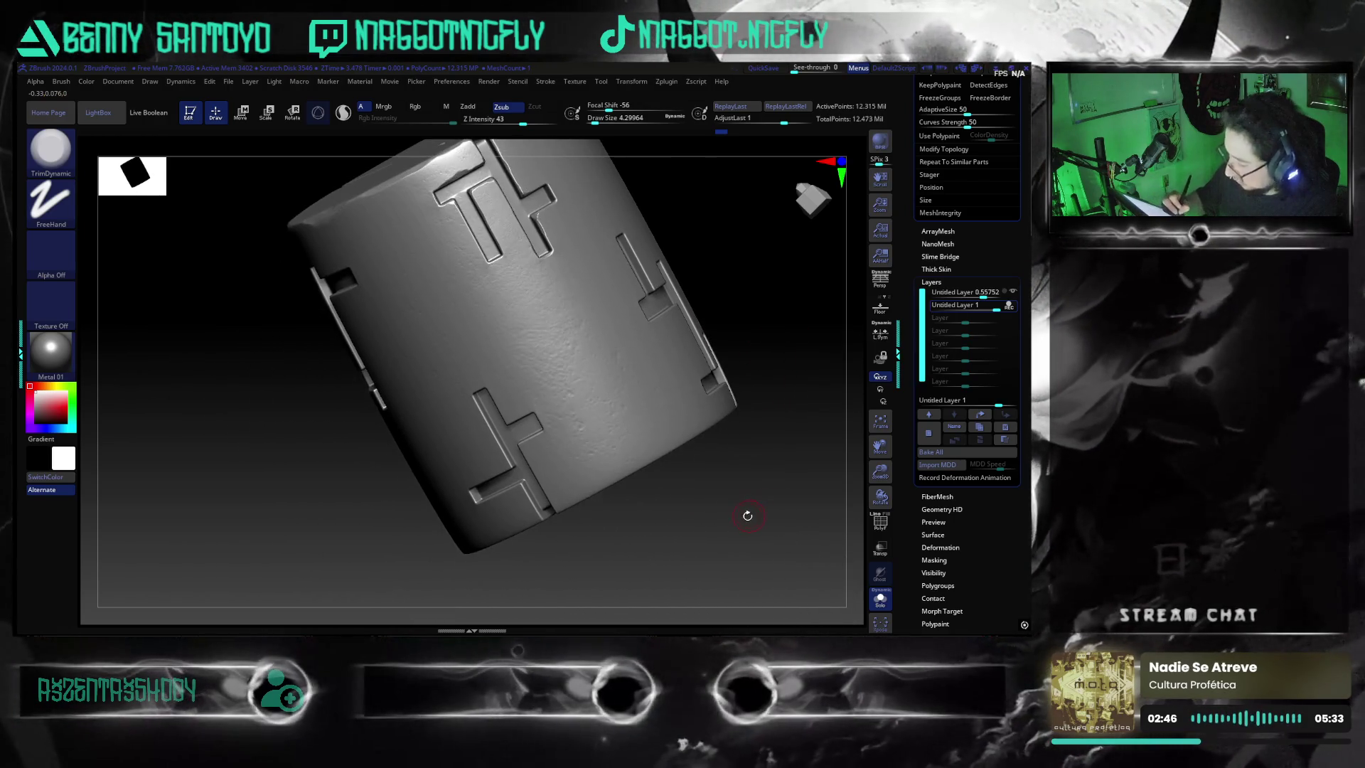
mouse_move(733, 495)
left_mouse_down()
mouse_move(734, 580)
mouse_move(747, 396)
mouse_move(767, 390)
mouse_move(762, 365)
mouse_move(749, 453)
left_mouse_up()
right_click_drag(749, 454, 616, 546)
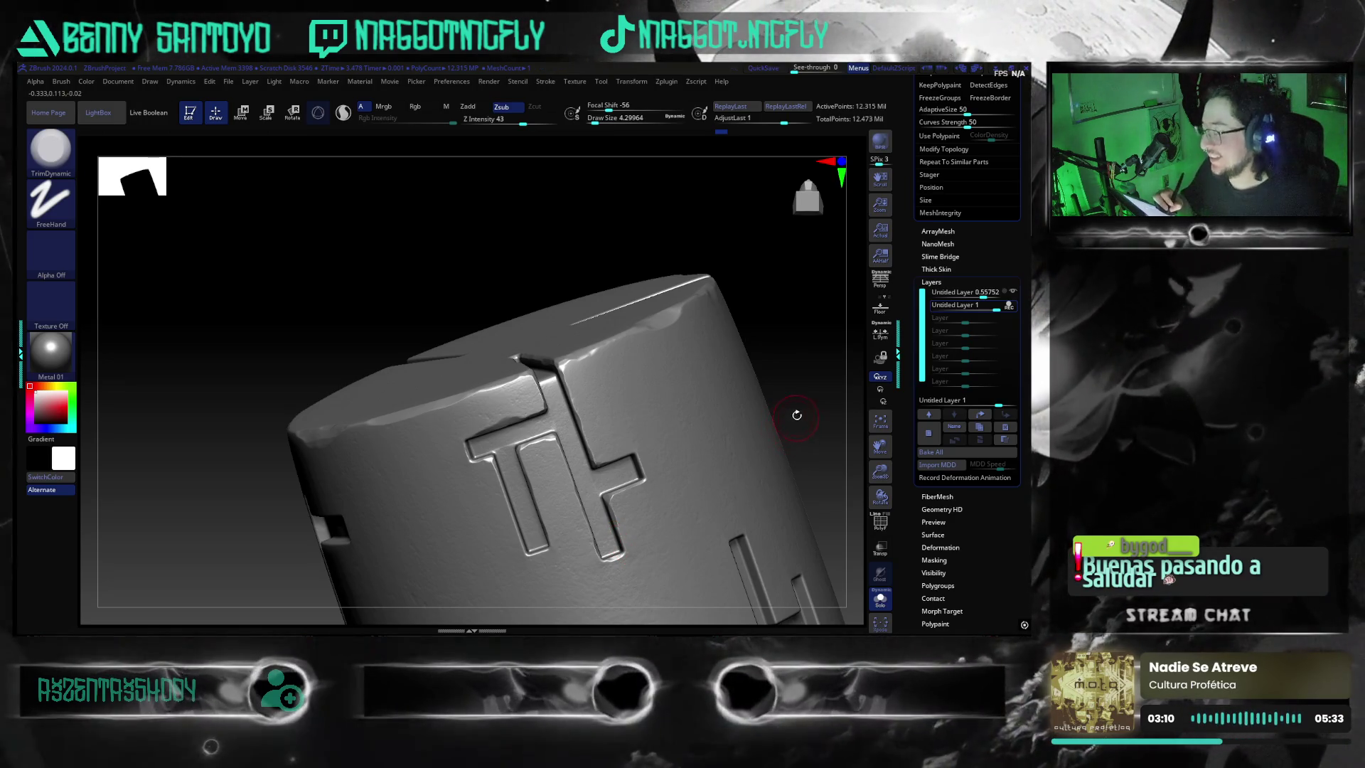
mouse_move(788, 398)
left_mouse_down("shift")
mouse_move(799, 491)
mouse_move(758, 501)
mouse_move(764, 415)
mouse_move(738, 471)
left_mouse_up("shift")
key("f")
mouse_move(746, 455)
left_mouse_down("alt")
mouse_move(783, 411)
mouse_move(686, 522)
mouse_move(633, 491)
left_mouse_up("alt")
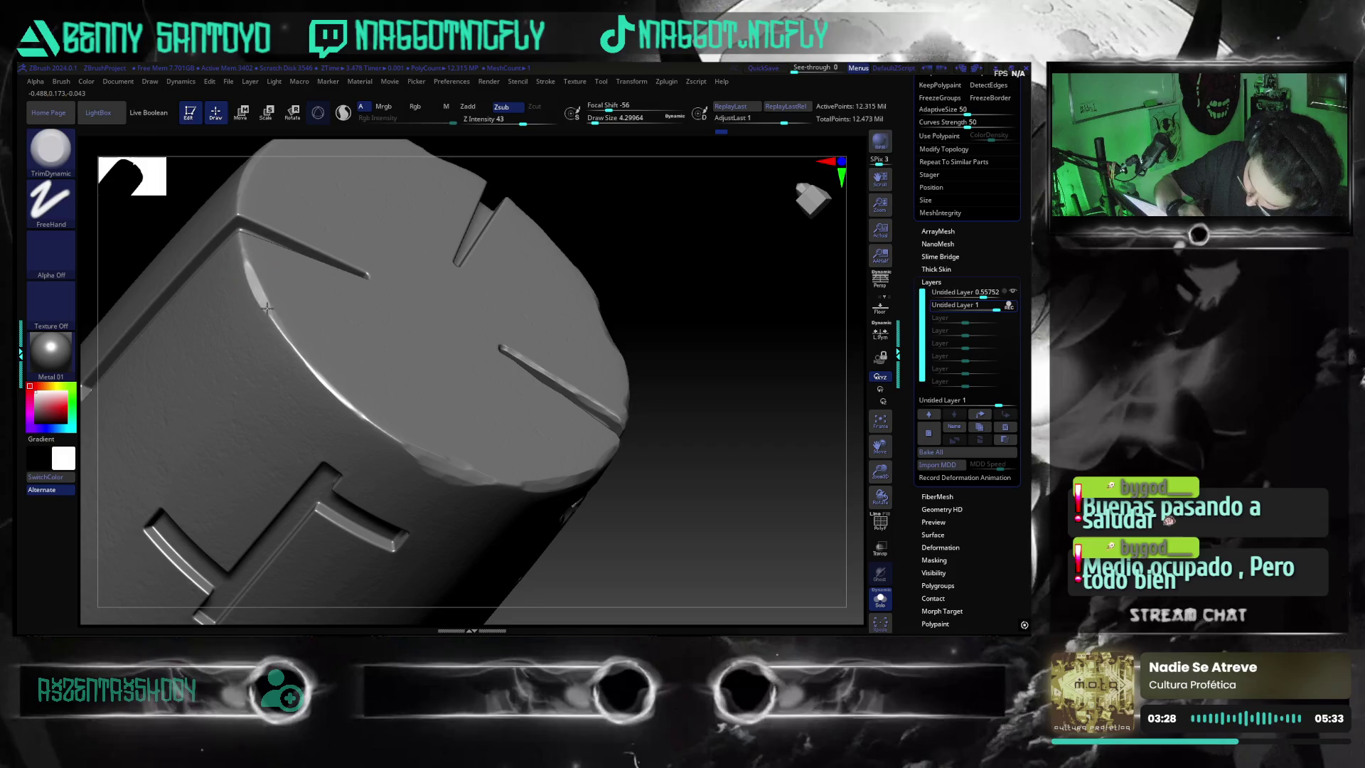
- Turn the cylinder to a straight side view with the rim beneath the cross-shaped slots
mouse_move(682, 522)
left_mouse_down()
mouse_move(652, 502)
mouse_move(664, 540)
mouse_move(622, 504)
left_mouse_up()
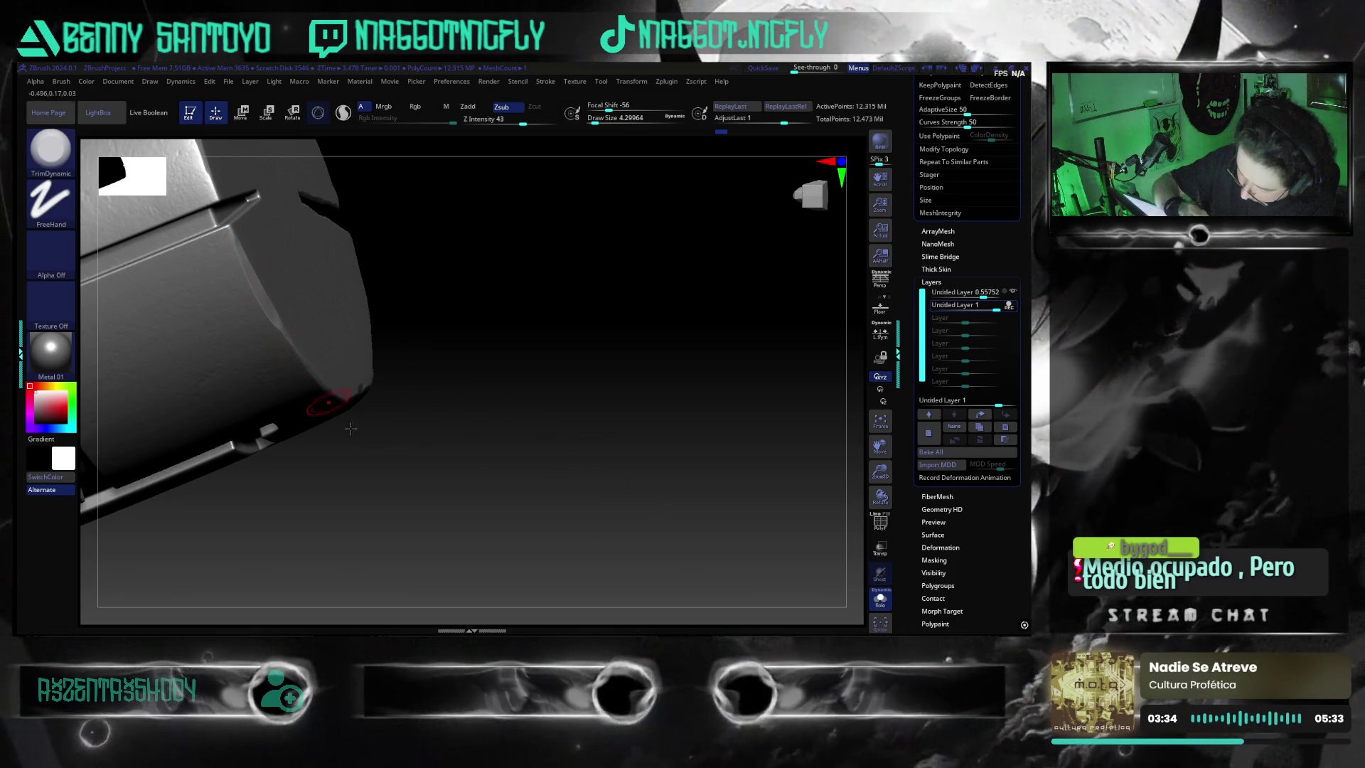
mouse_move(591, 529)
left_mouse_down()
mouse_move(573, 503)
mouse_move(636, 499)
mouse_move(665, 409)
mouse_move(683, 482)
mouse_move(641, 508)
mouse_move(634, 497)
mouse_move(661, 521)
mouse_move(645, 524)
mouse_move(712, 535)
mouse_move(731, 483)
mouse_move(732, 509)
mouse_move(738, 497)
mouse_move(749, 509)
mouse_move(737, 478)
mouse_move(747, 472)
mouse_move(737, 493)
mouse_move(761, 469)
mouse_move(708, 459)
mouse_move(731, 503)
mouse_move(377, 433)
mouse_move(432, 438)
left_mouse_up()
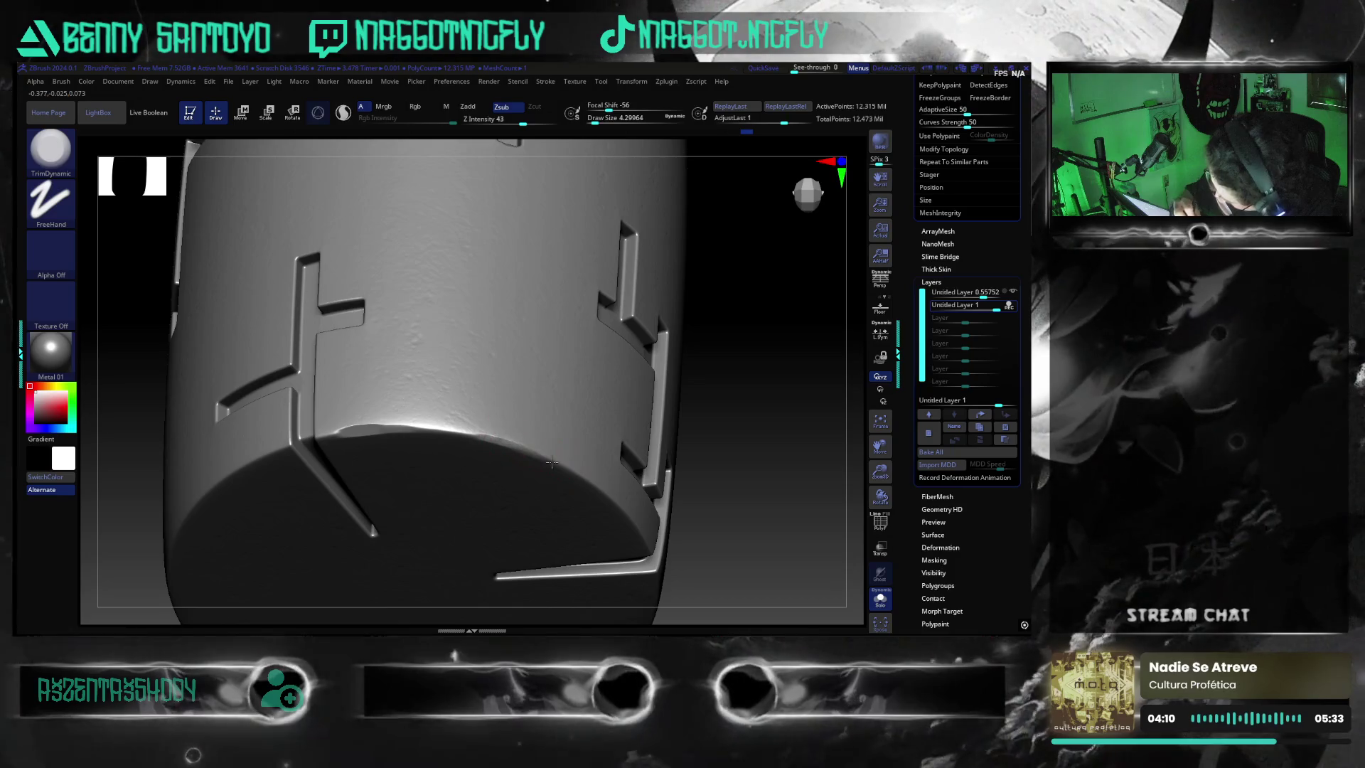
mouse_move(617, 510)
left_mouse_down()
mouse_move(758, 522)
mouse_move(694, 465)
left_mouse_up()
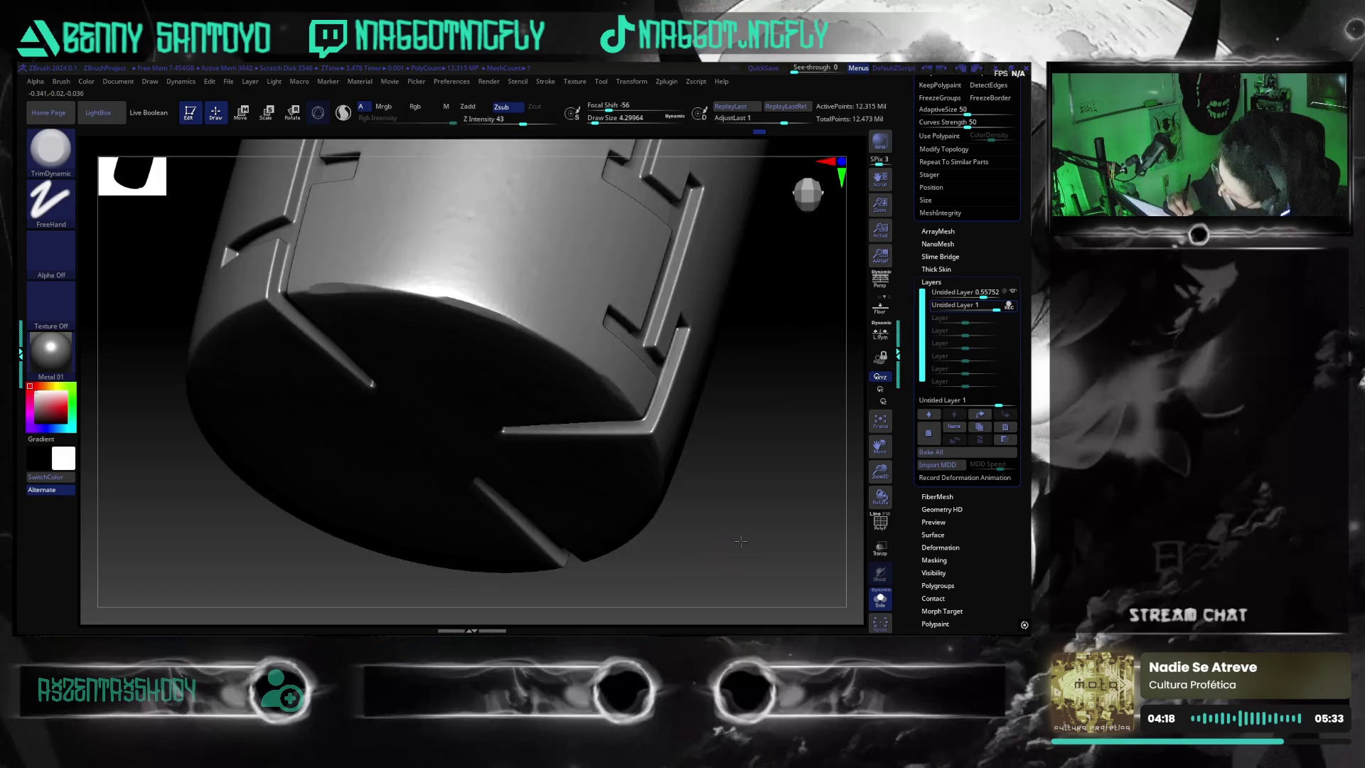
left_click_drag(740, 544, 752, 549)
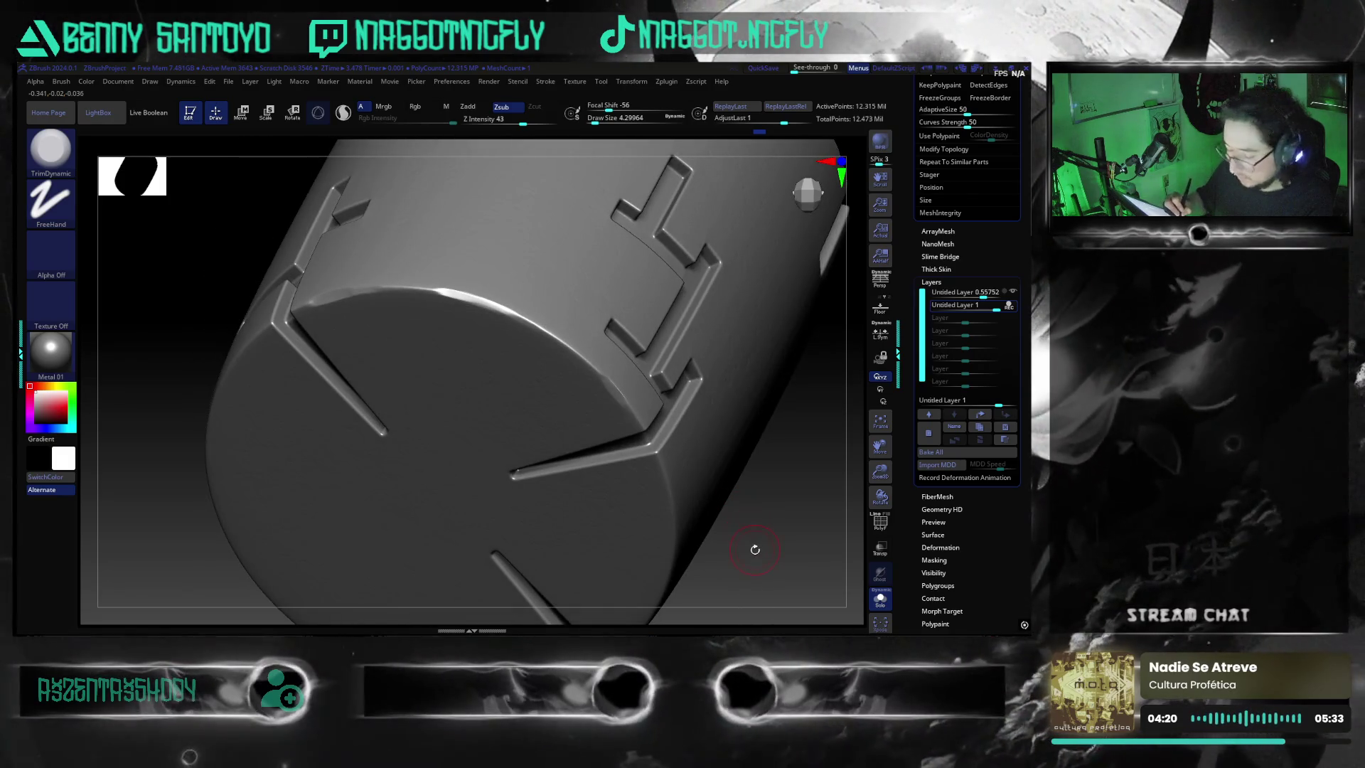
key("ctrl")
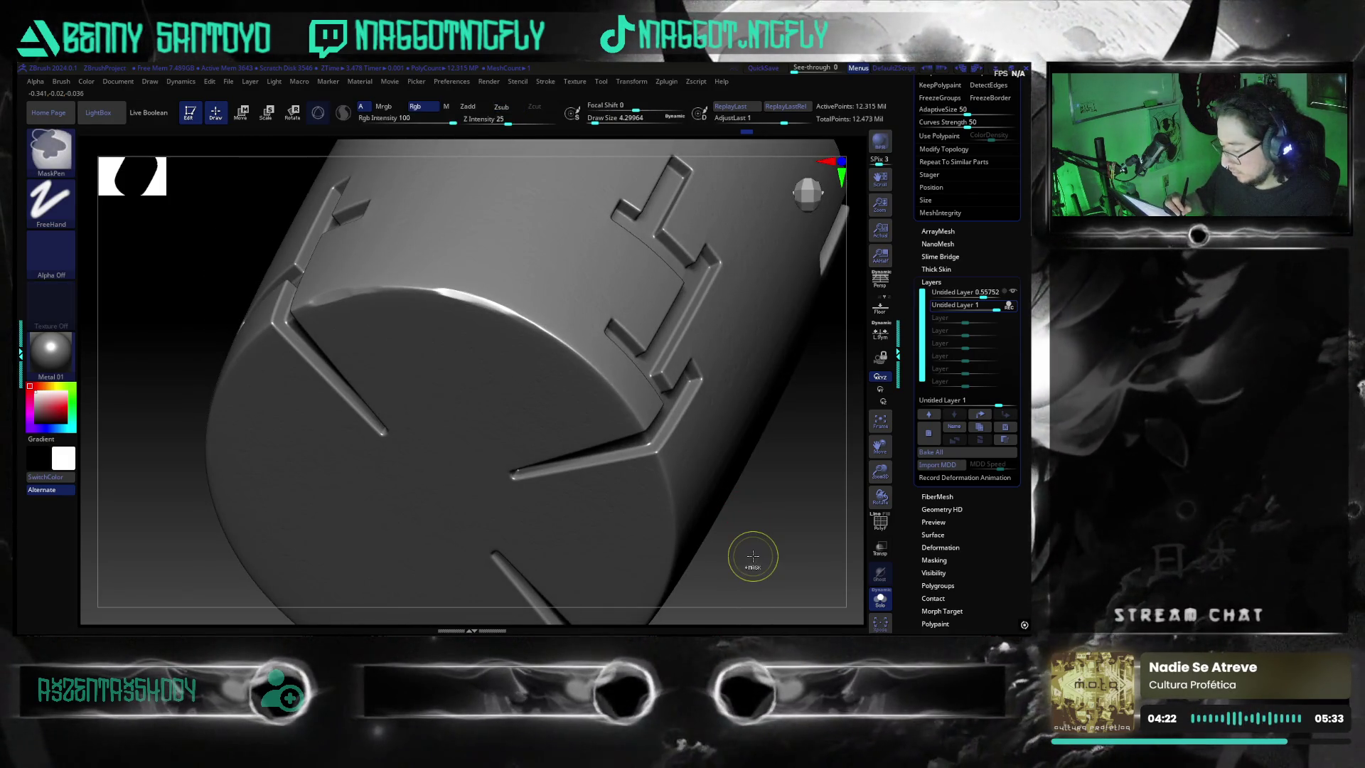
key("alt")
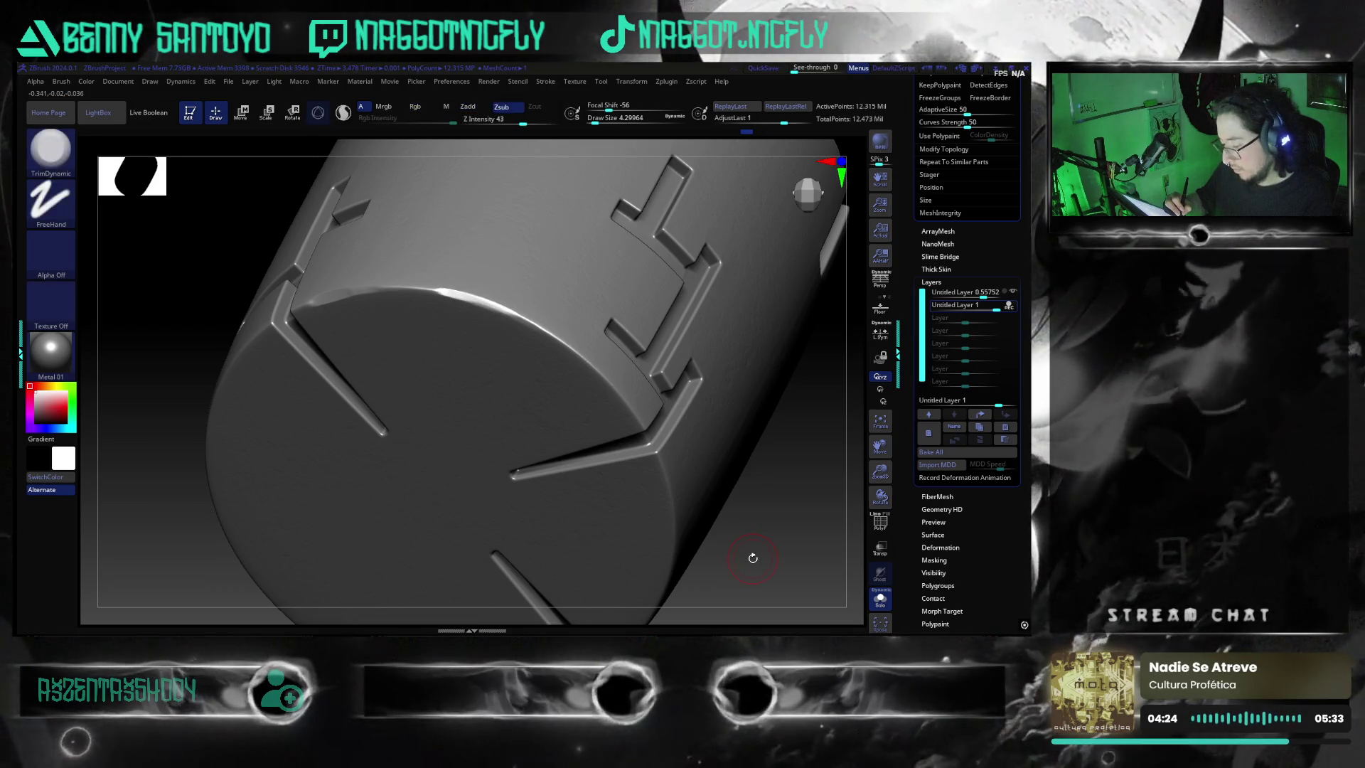
mouse_move(754, 560)
left_mouse_down()
mouse_move(816, 587)
mouse_move(727, 584)
left_mouse_up()
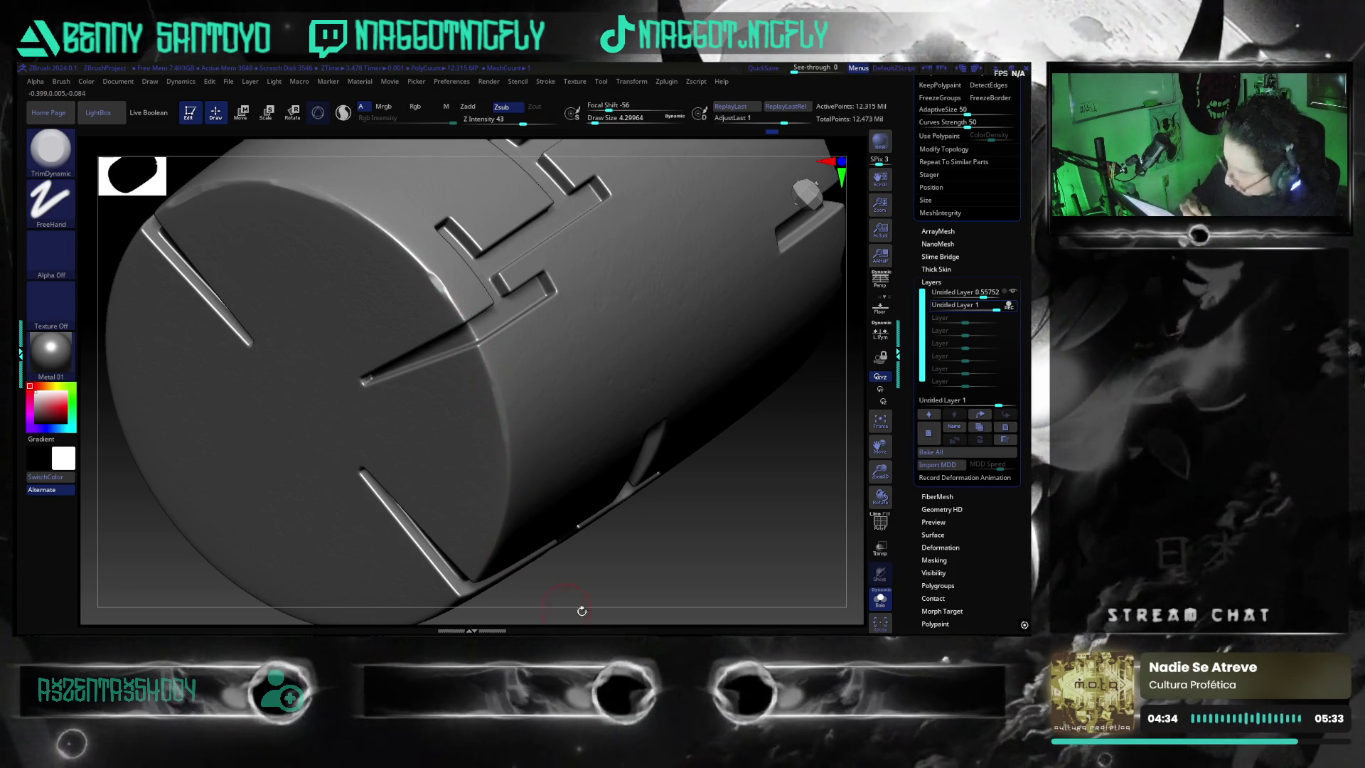
left_click_drag(690, 577, 666, 528)
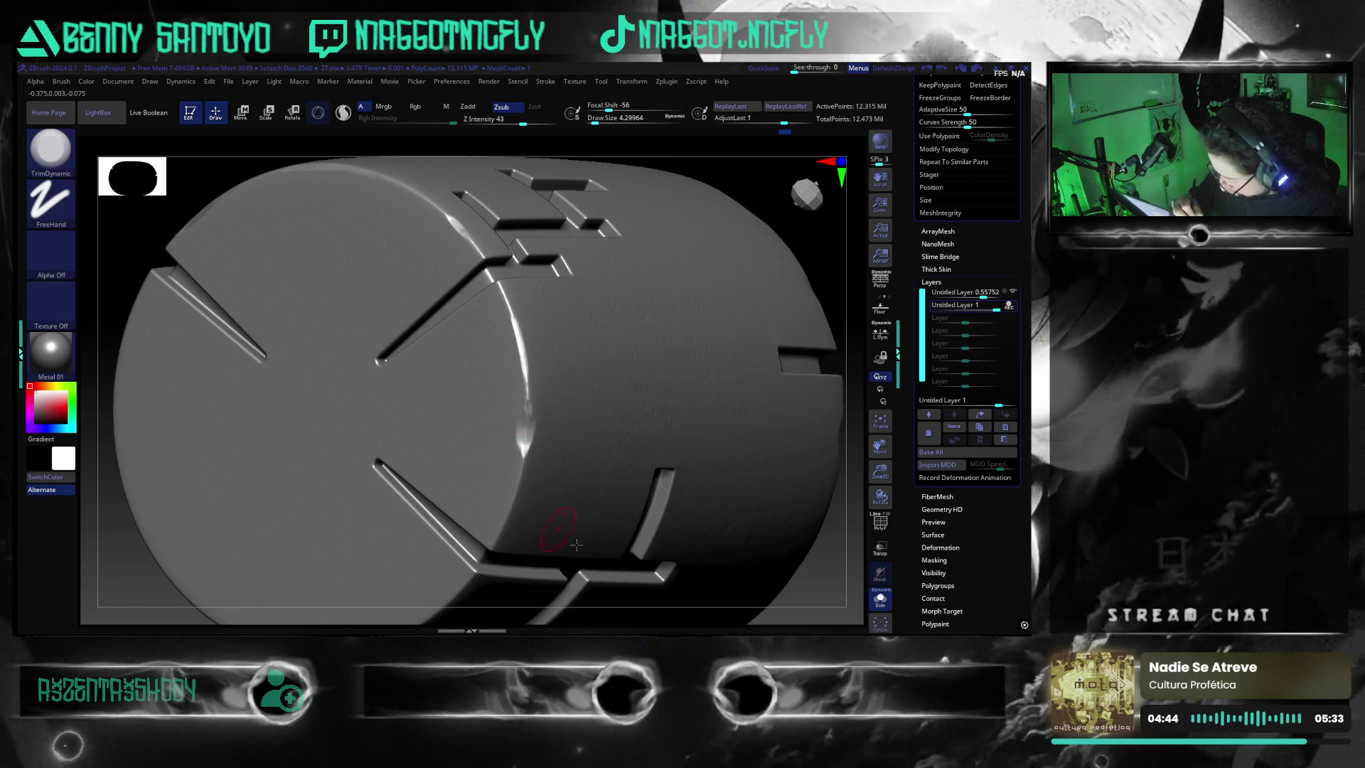
mouse_move(526, 425)
left_mouse_down()
mouse_move(743, 557)
mouse_move(777, 461)
mouse_move(481, 370)
left_mouse_up()
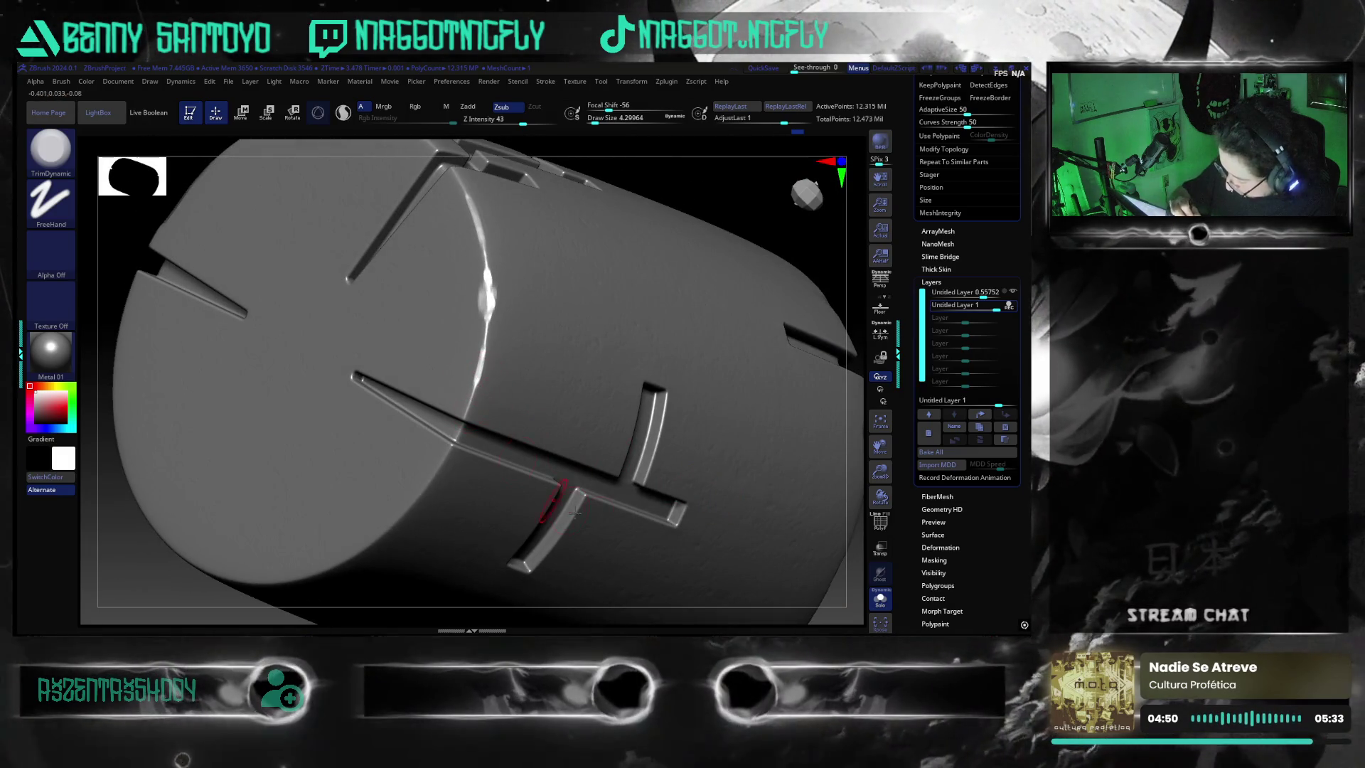
mouse_move(823, 510)
left_mouse_down()
mouse_move(815, 522)
mouse_move(578, 453)
left_mouse_up()
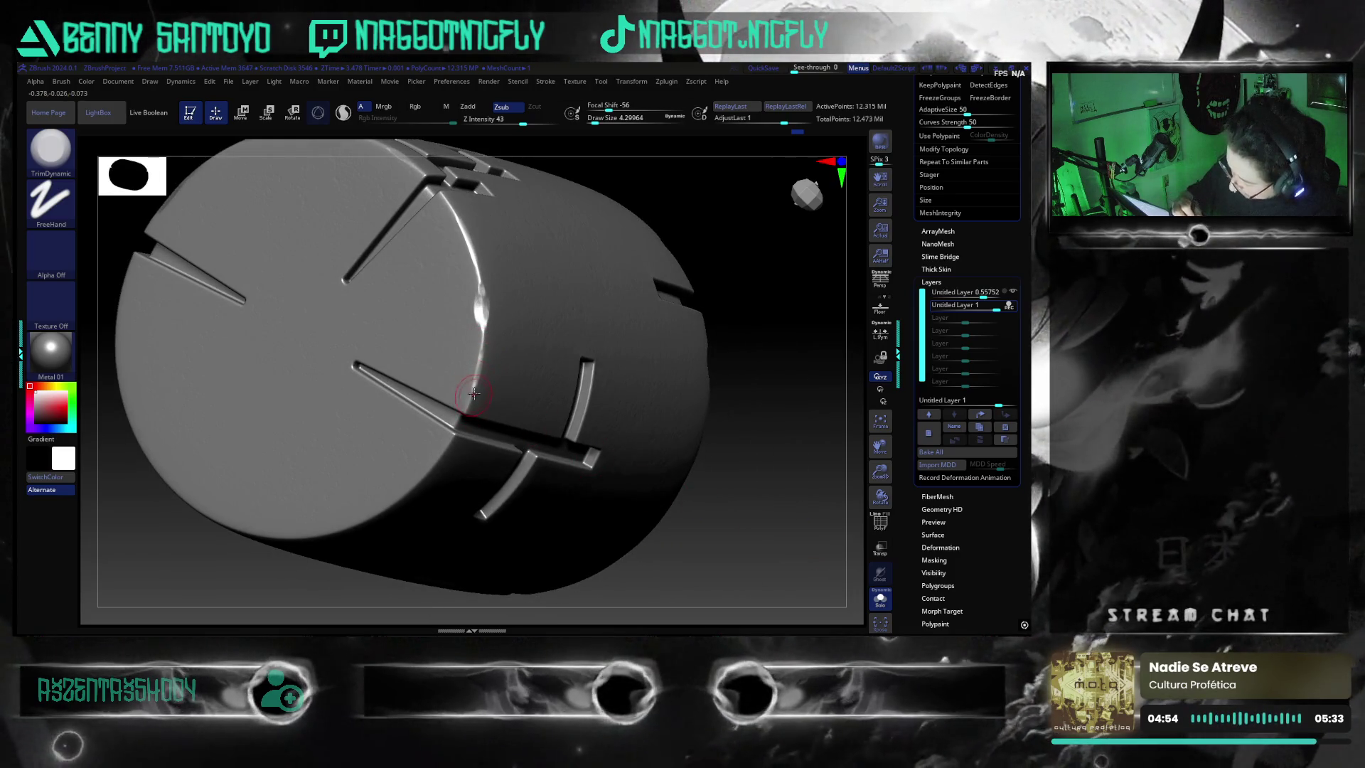
left_click_drag(752, 548, 740, 544)
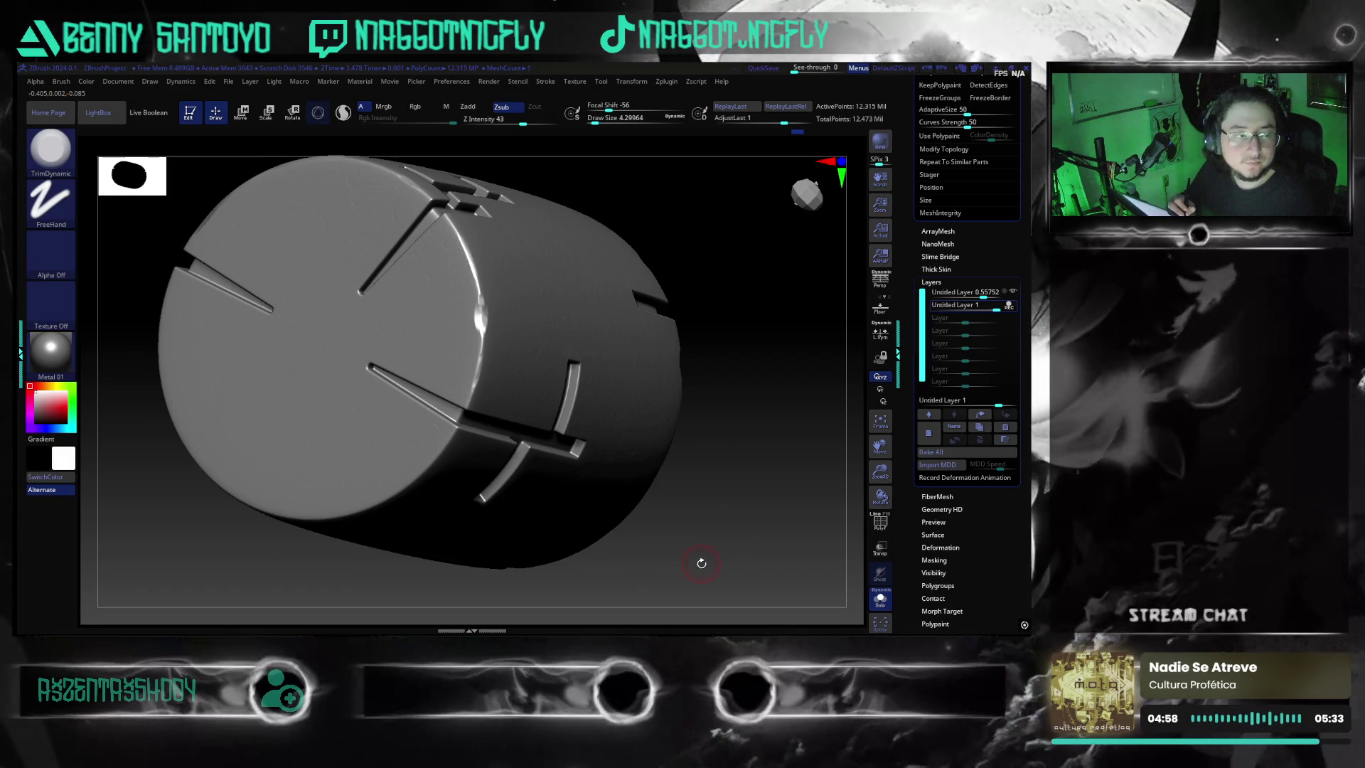
mouse_move(743, 542)
left_mouse_down()
mouse_move(692, 514)
mouse_move(719, 516)
mouse_move(630, 523)
left_mouse_up()
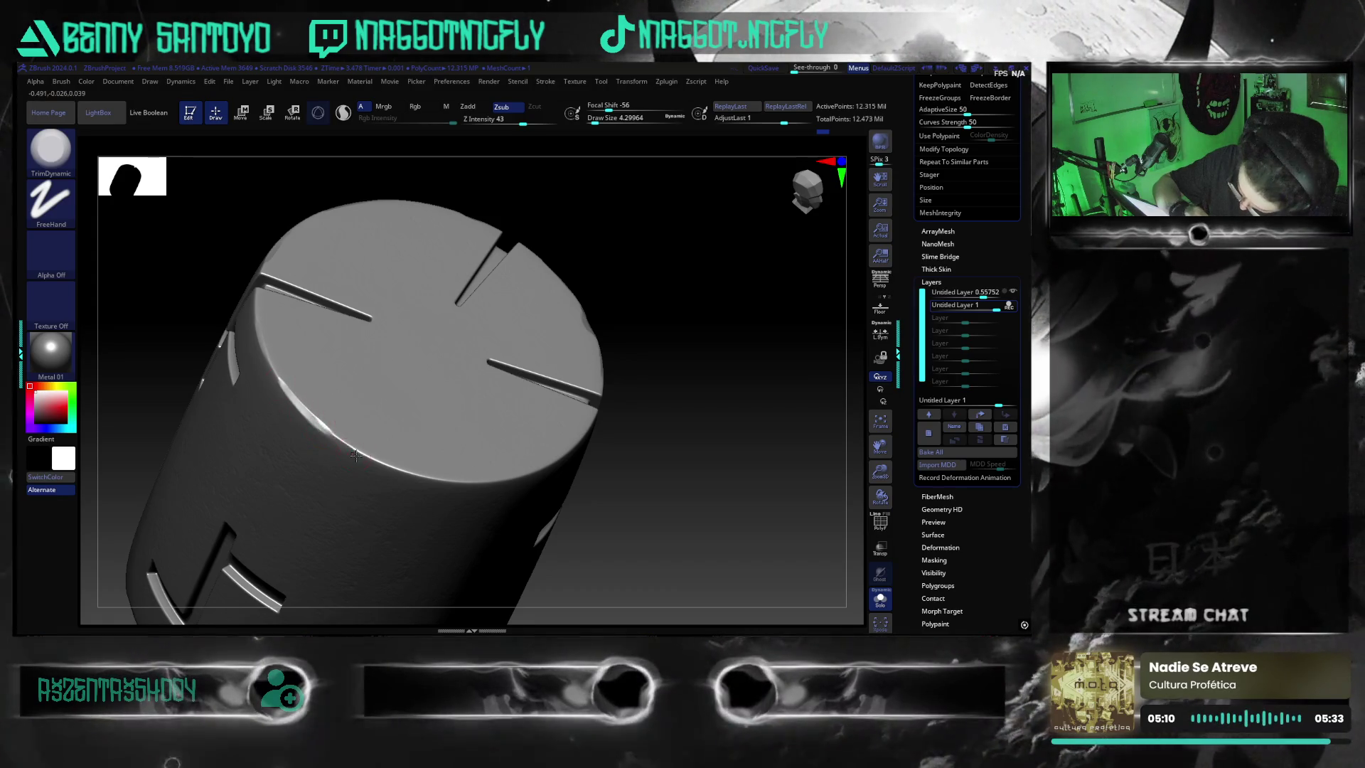
- Sharpen and extend the bevel along the cap rim's upper-left edge with TrimDynamic strokes
left_click_drag(300, 408, 363, 455)
mouse_move(286, 386)
left_mouse_down()
mouse_move(354, 446)
mouse_move(330, 425)
left_mouse_up()
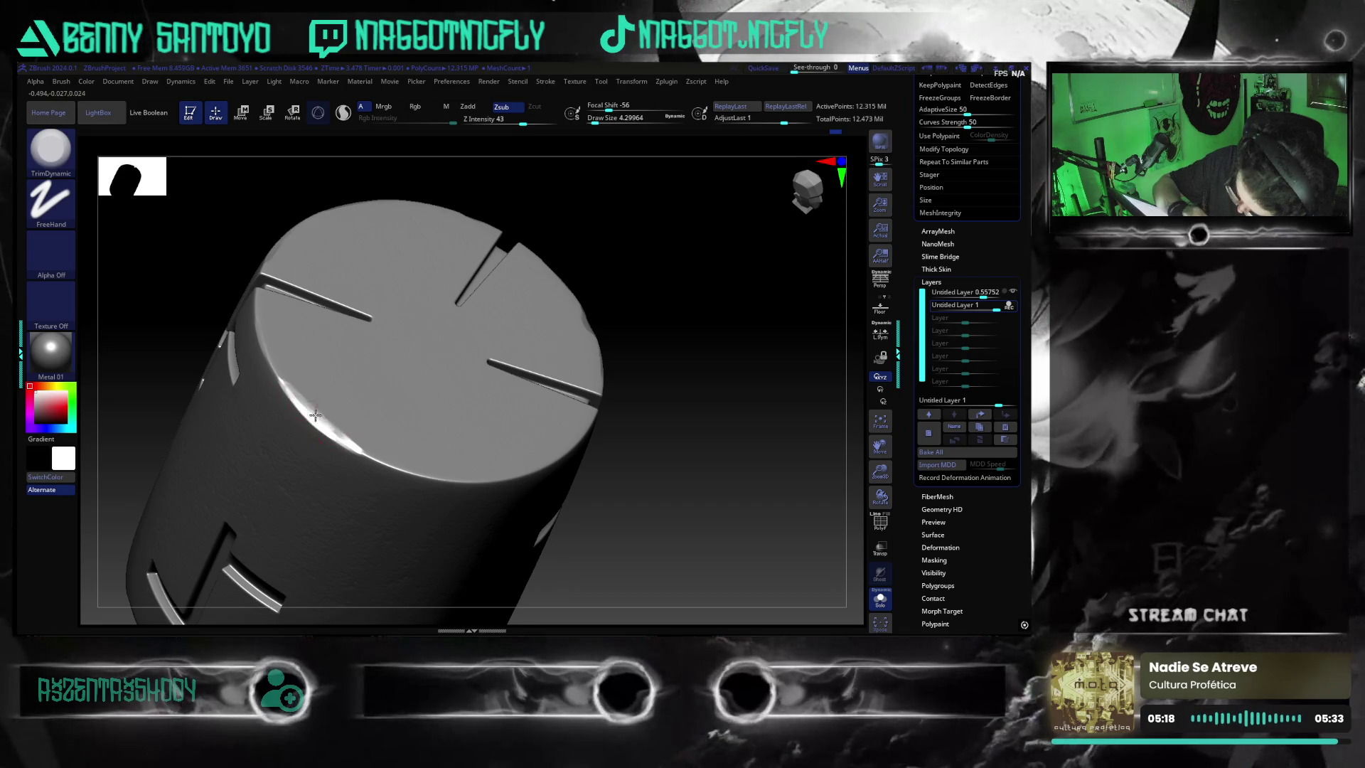
left_click_drag(295, 398, 365, 441)
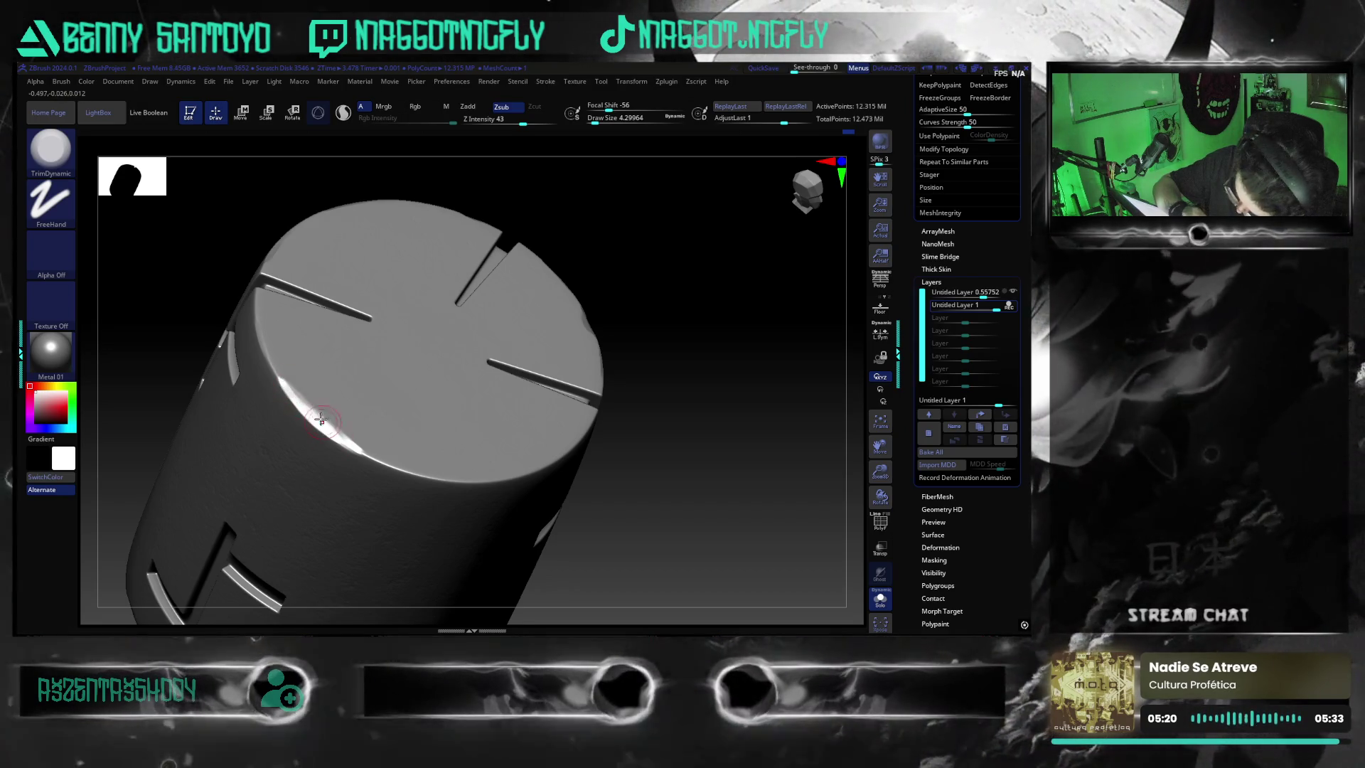
- Orbit the cylinder to check the bevel from the side and top
mouse_move(665, 516)
left_mouse_down()
mouse_move(661, 548)
mouse_move(447, 474)
left_mouse_up()
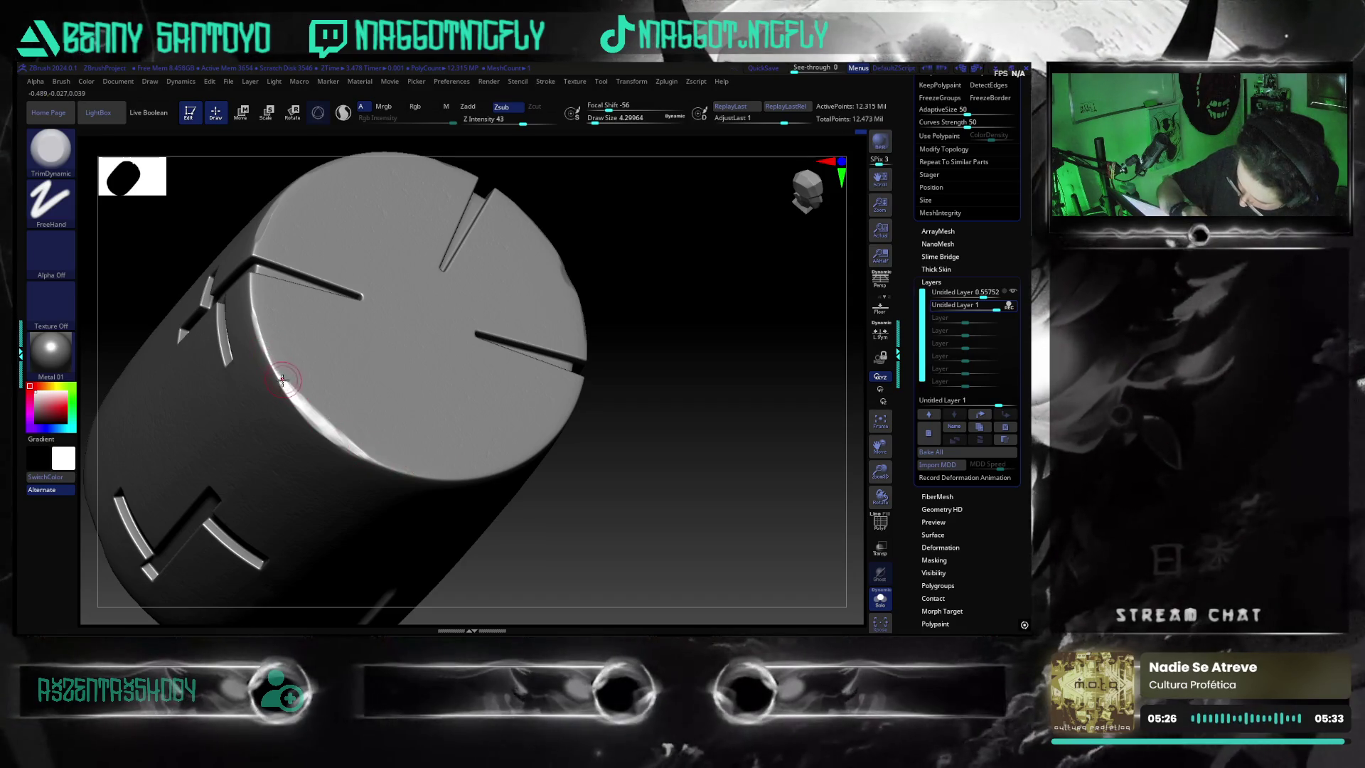
mouse_move(553, 524)
left_mouse_down()
mouse_move(716, 509)
mouse_move(447, 366)
left_mouse_up()
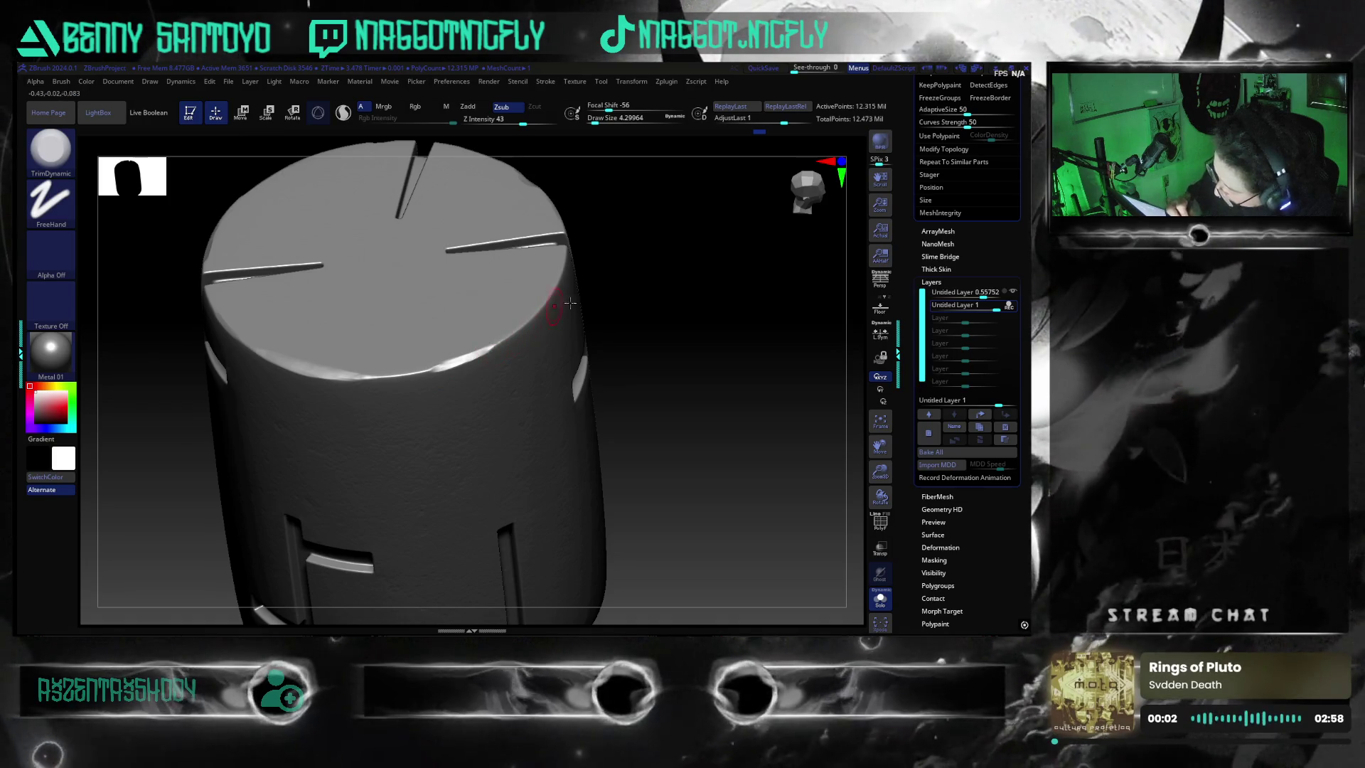
left_click_drag(560, 305, 520, 352)
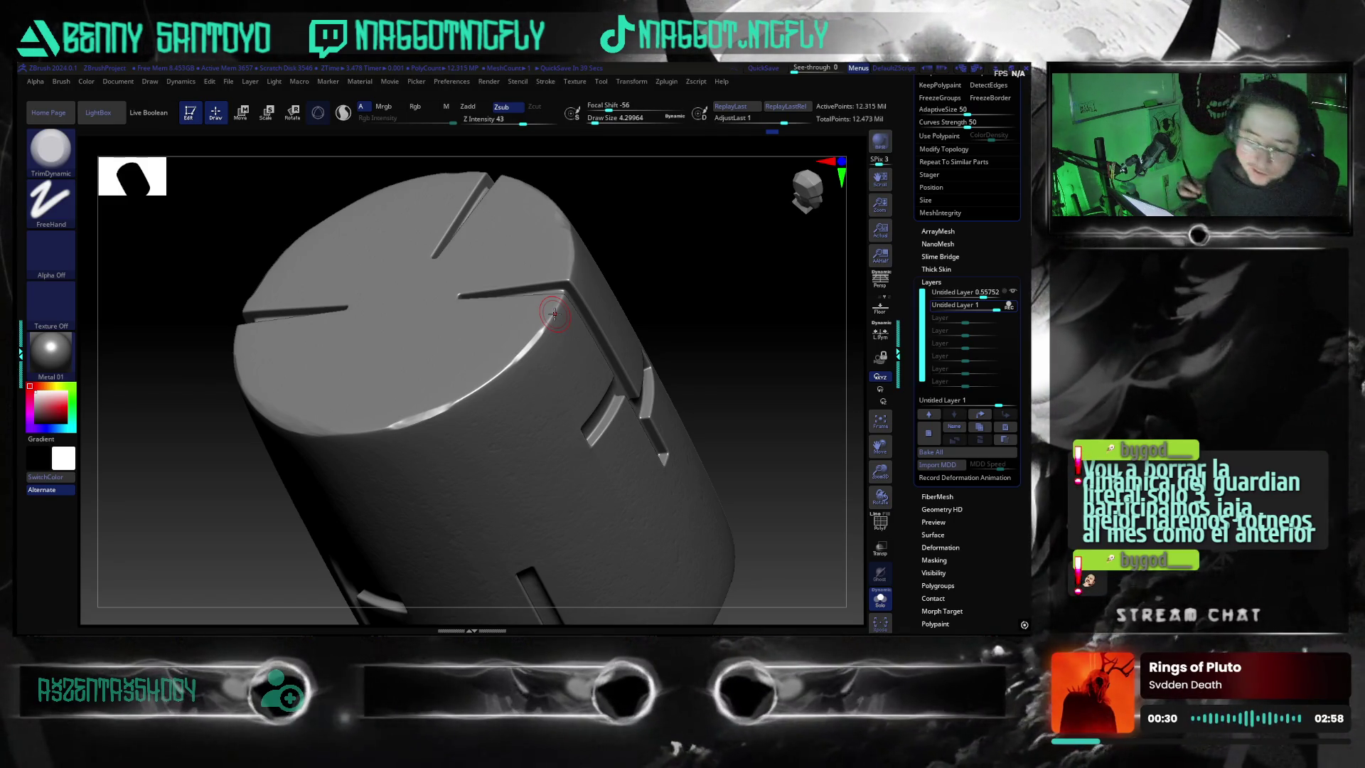
mouse_move(771, 536)
left_mouse_down()
mouse_move(736, 553)
mouse_move(741, 483)
left_mouse_up()
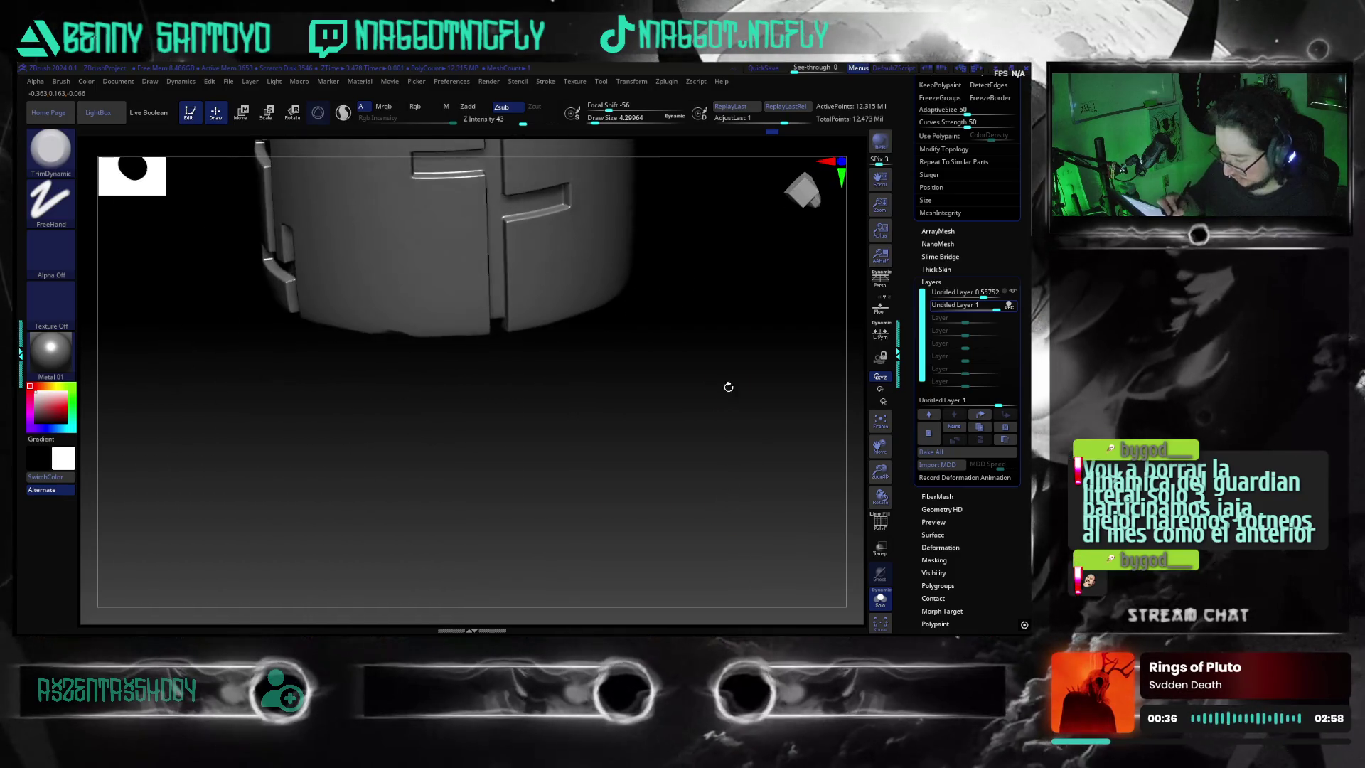
mouse_move(740, 481)
left_mouse_down()
mouse_move(724, 469)
mouse_move(720, 510)
mouse_move(693, 478)
left_mouse_up()
mouse_move(629, 530)
left_mouse_down()
mouse_move(739, 462)
mouse_move(731, 520)
mouse_move(669, 534)
mouse_move(772, 382)
mouse_move(672, 489)
mouse_move(687, 509)
mouse_move(757, 487)
mouse_move(732, 535)
mouse_move(713, 510)
mouse_move(739, 517)
left_mouse_up()
mouse_move(738, 508)
left_mouse_down()
mouse_move(786, 515)
mouse_move(749, 519)
left_mouse_up()
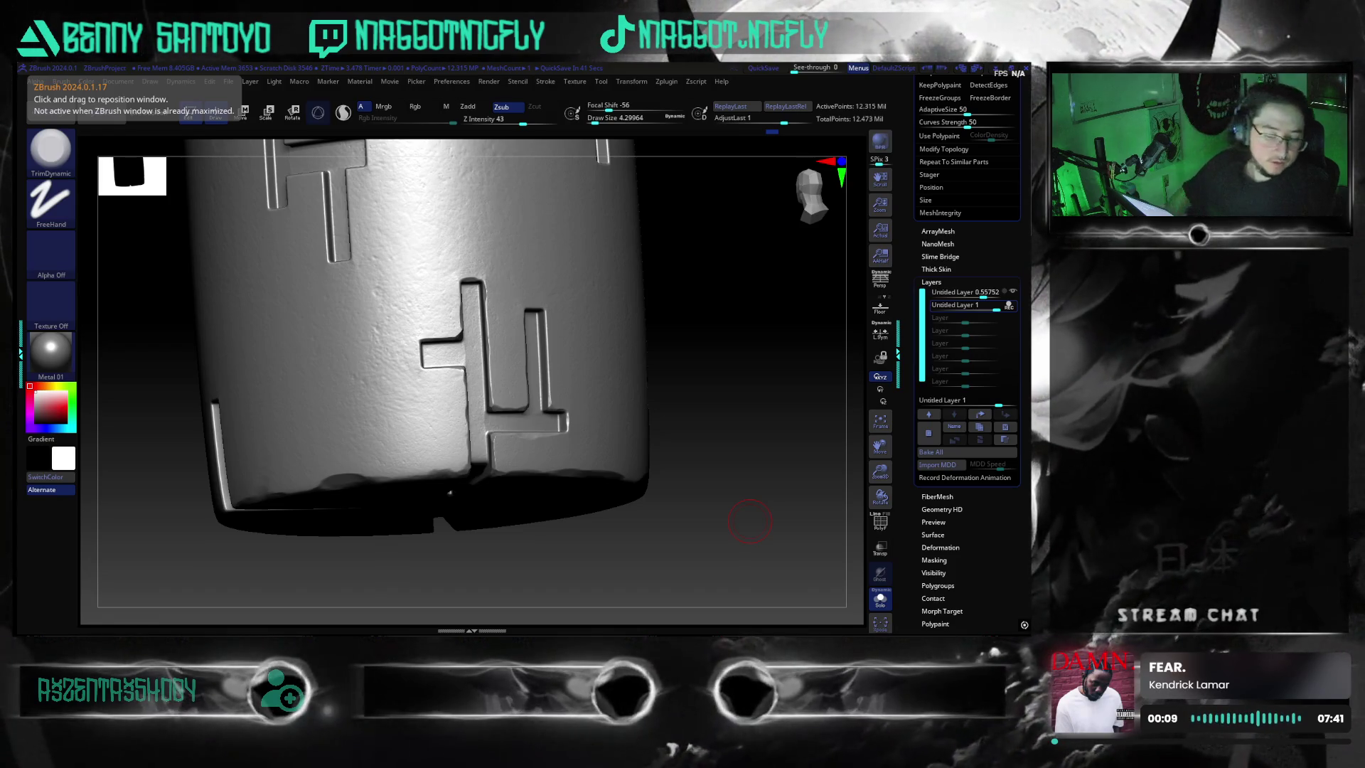
mouse_move(701, 540)
left_mouse_down()
mouse_move(661, 558)
mouse_move(830, 493)
mouse_move(658, 469)
left_mouse_up()
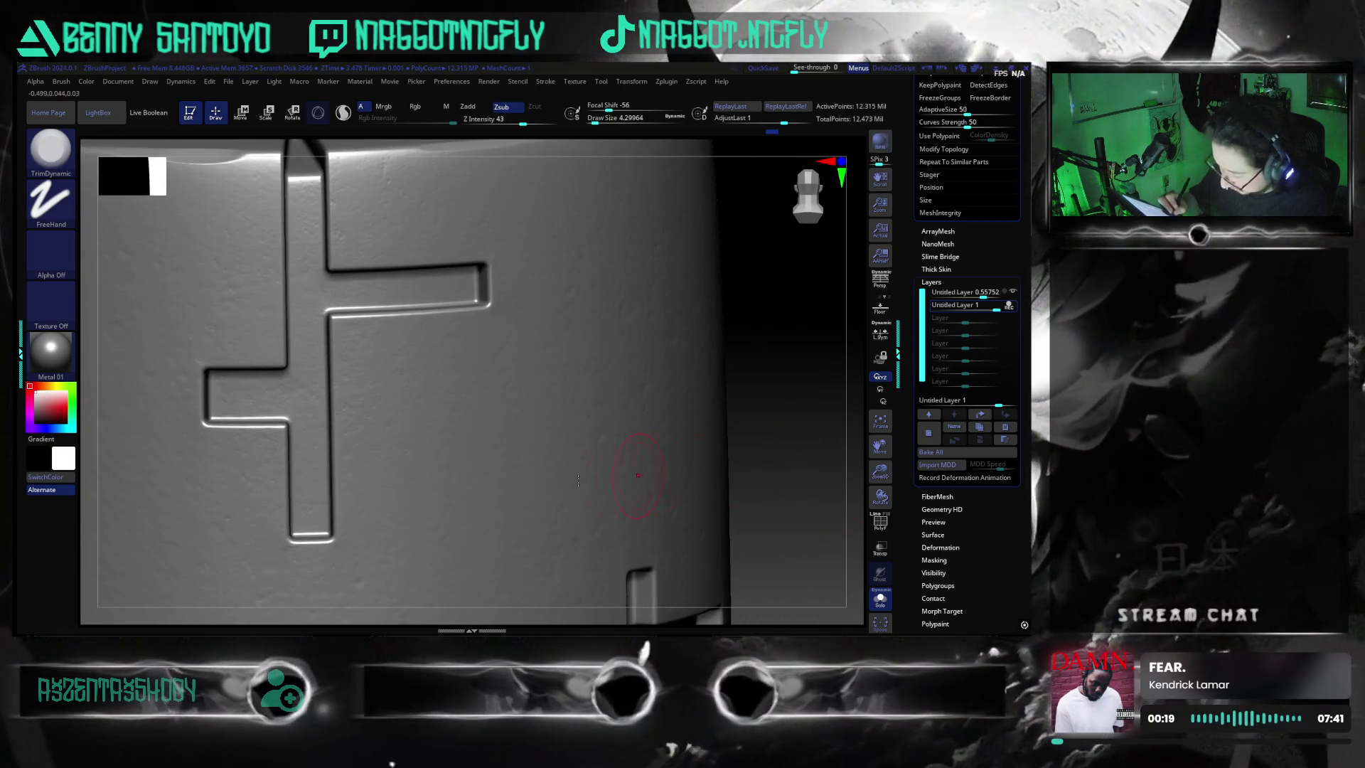
- Resize the brush and zoom in close on the cross emblem's vertical bar
key("s")
left_click_drag(563, 523, 738, 447)
left_click_drag(348, 165, 683, 185)
left_click_drag(162, 516, 165, 505)
left_click_drag(747, 483, 402, 458)
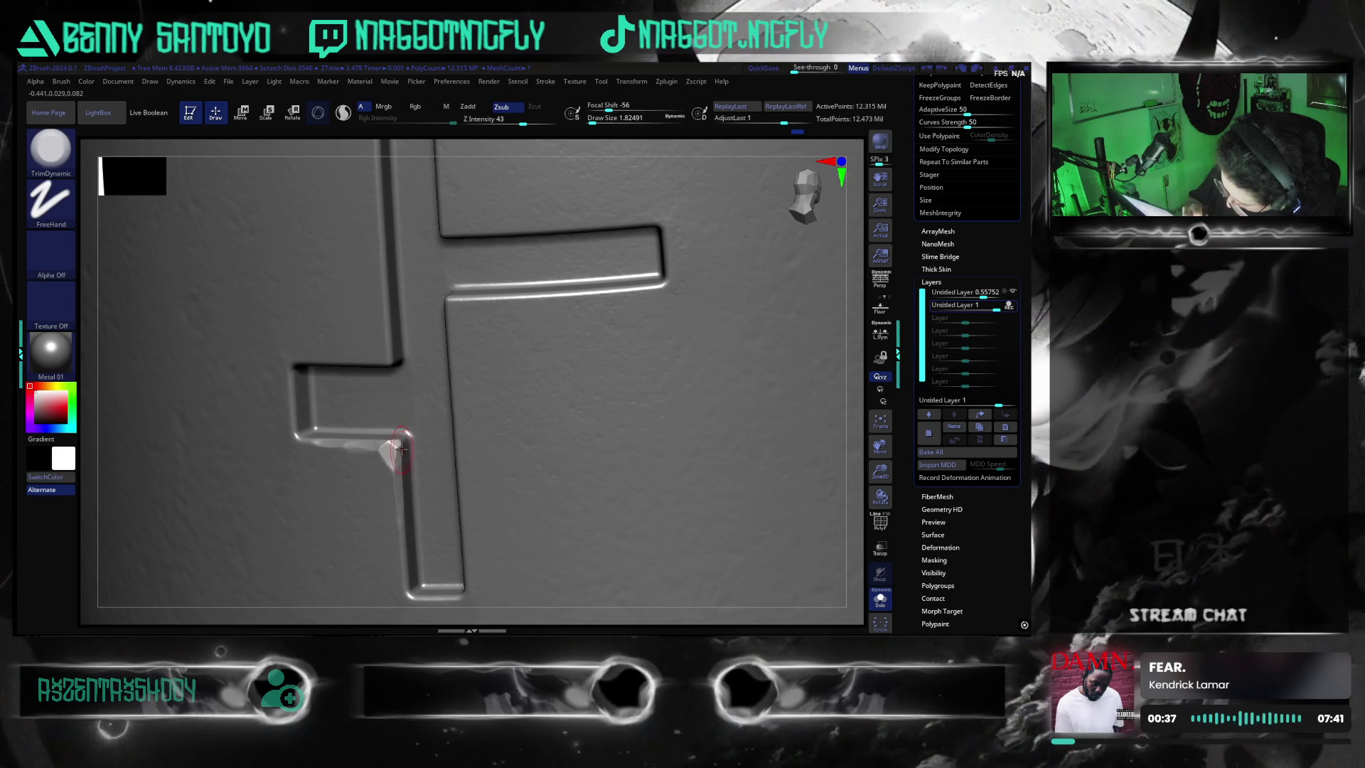
- Sharpen the emblem groove's inner corner where the arm meets the channel, then check it from oblique angles
left_click_drag(391, 449, 397, 441)
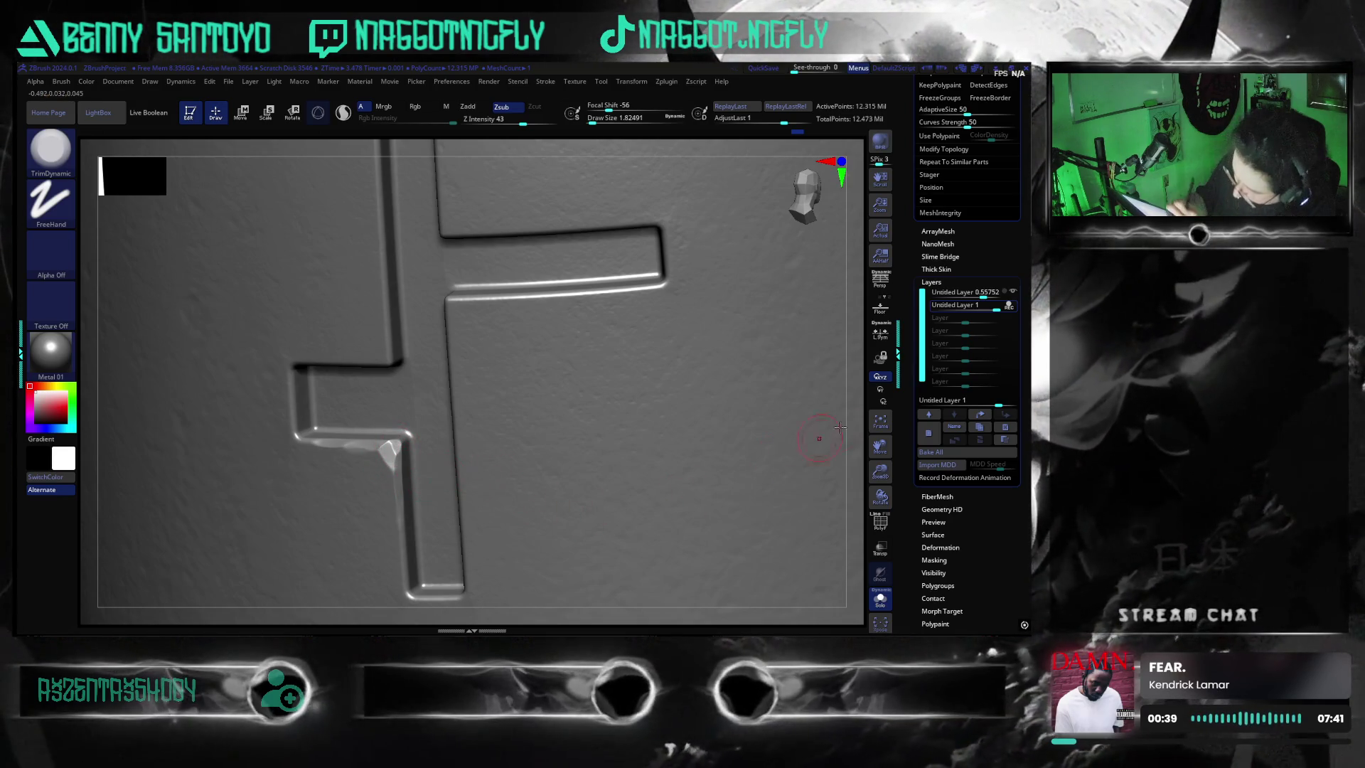
right_click_drag(799, 446, 779, 463)
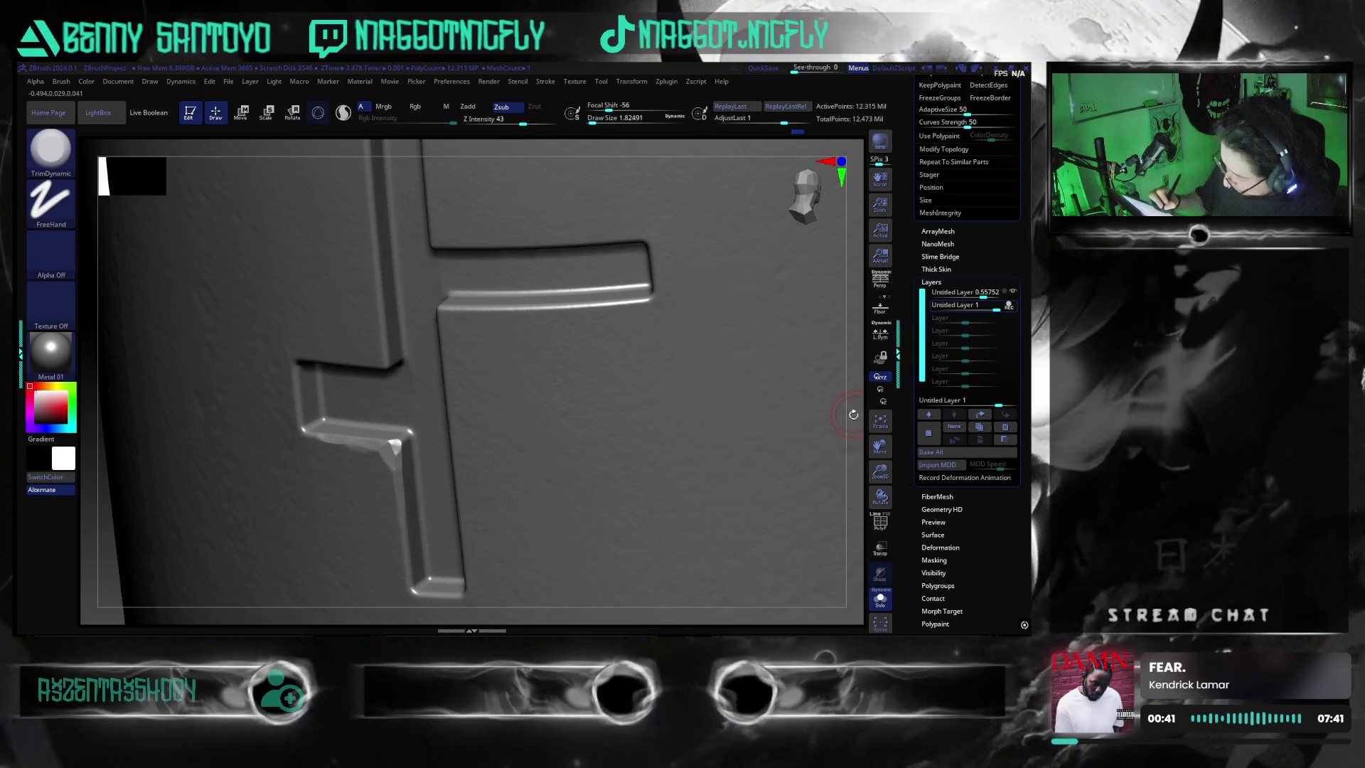
right_click_drag(853, 413, 384, 365)
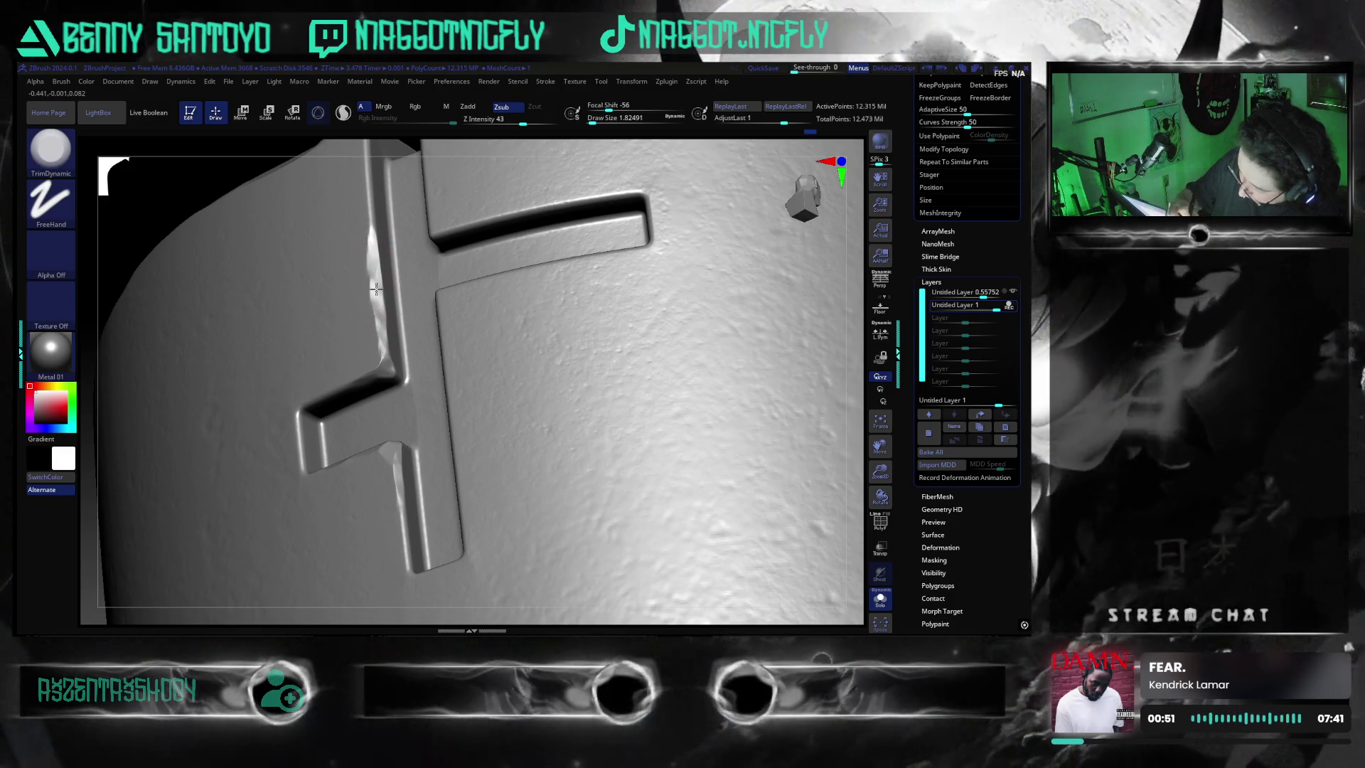
mouse_move(677, 448)
right_mouse_down()
mouse_move(832, 453)
mouse_move(830, 433)
right_mouse_up()
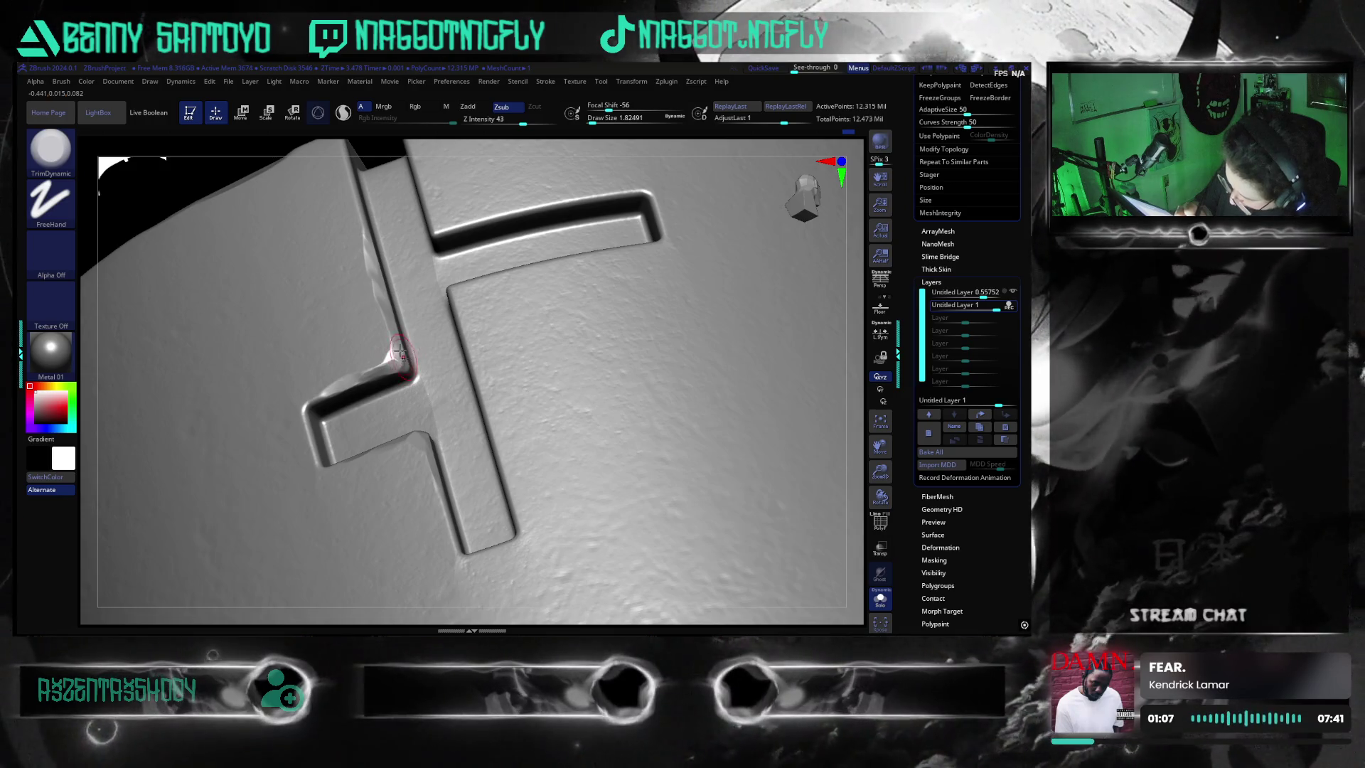
left_click_drag(852, 446, 817, 461)
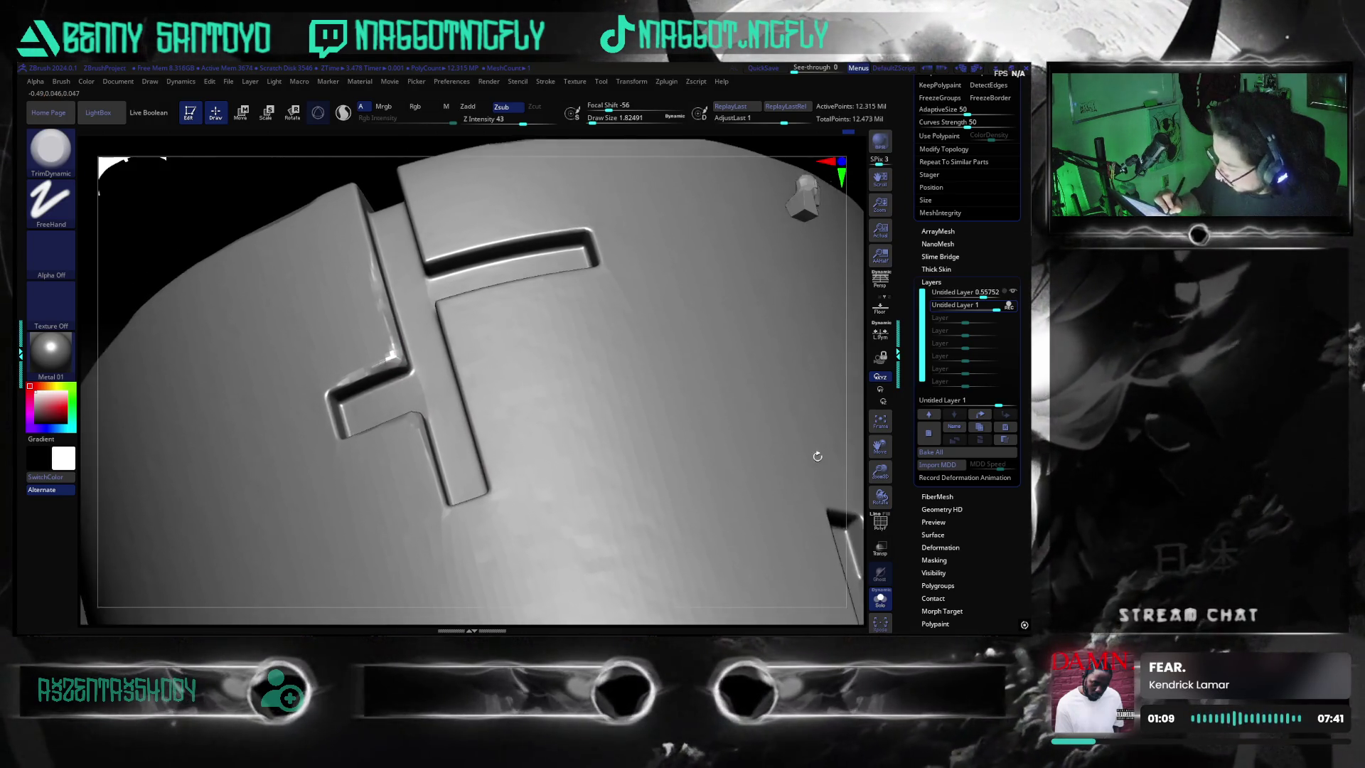
mouse_move(516, 392)
right_mouse_down()
mouse_move(436, 333)
mouse_move(343, 426)
right_mouse_up()
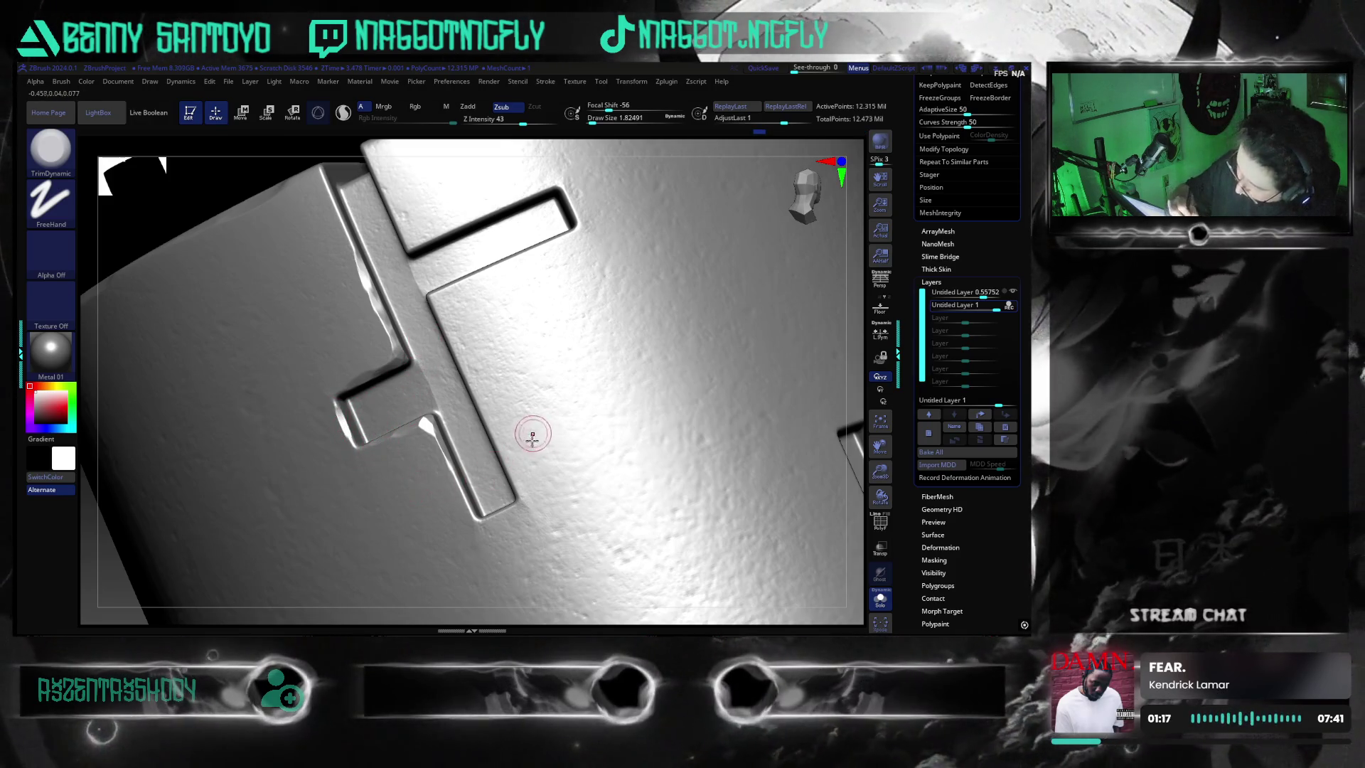
right_click_drag(853, 409, 460, 502)
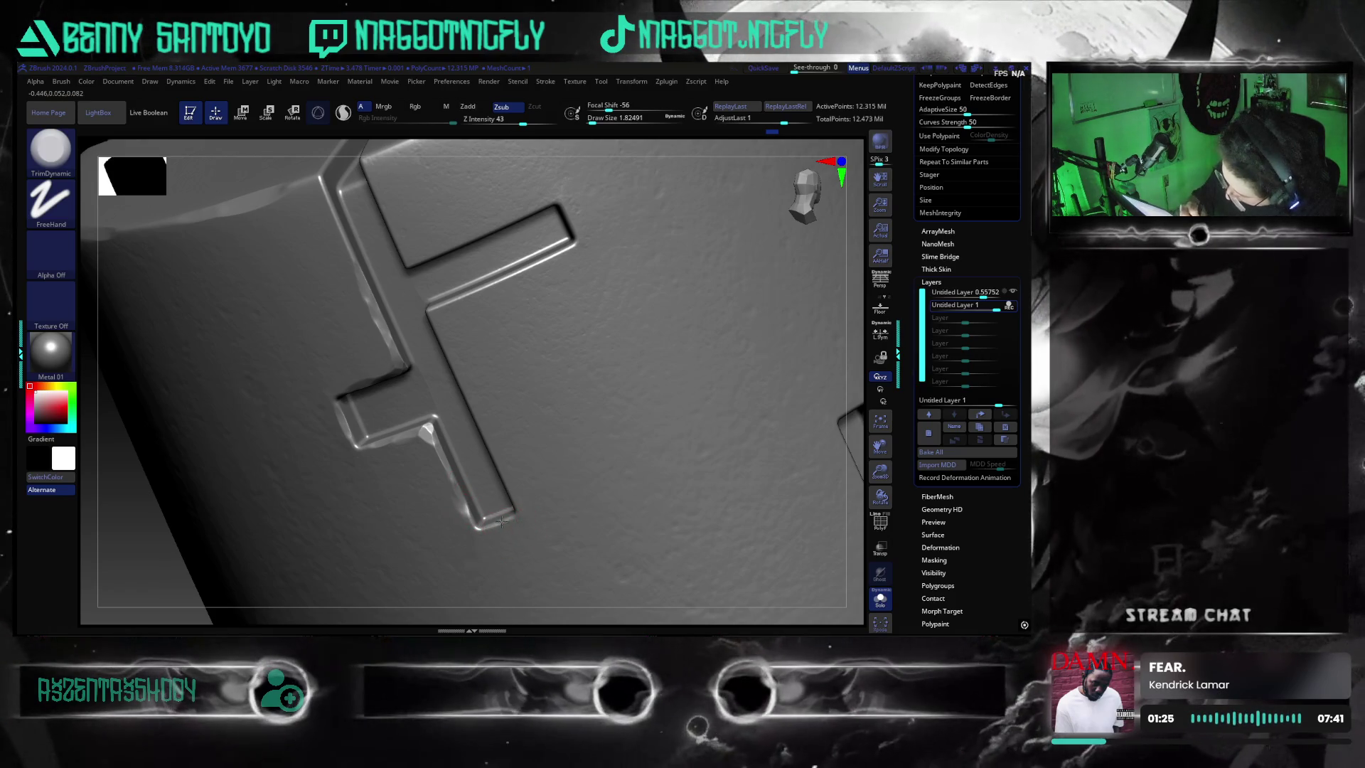
right_click_drag(864, 446, 492, 459)
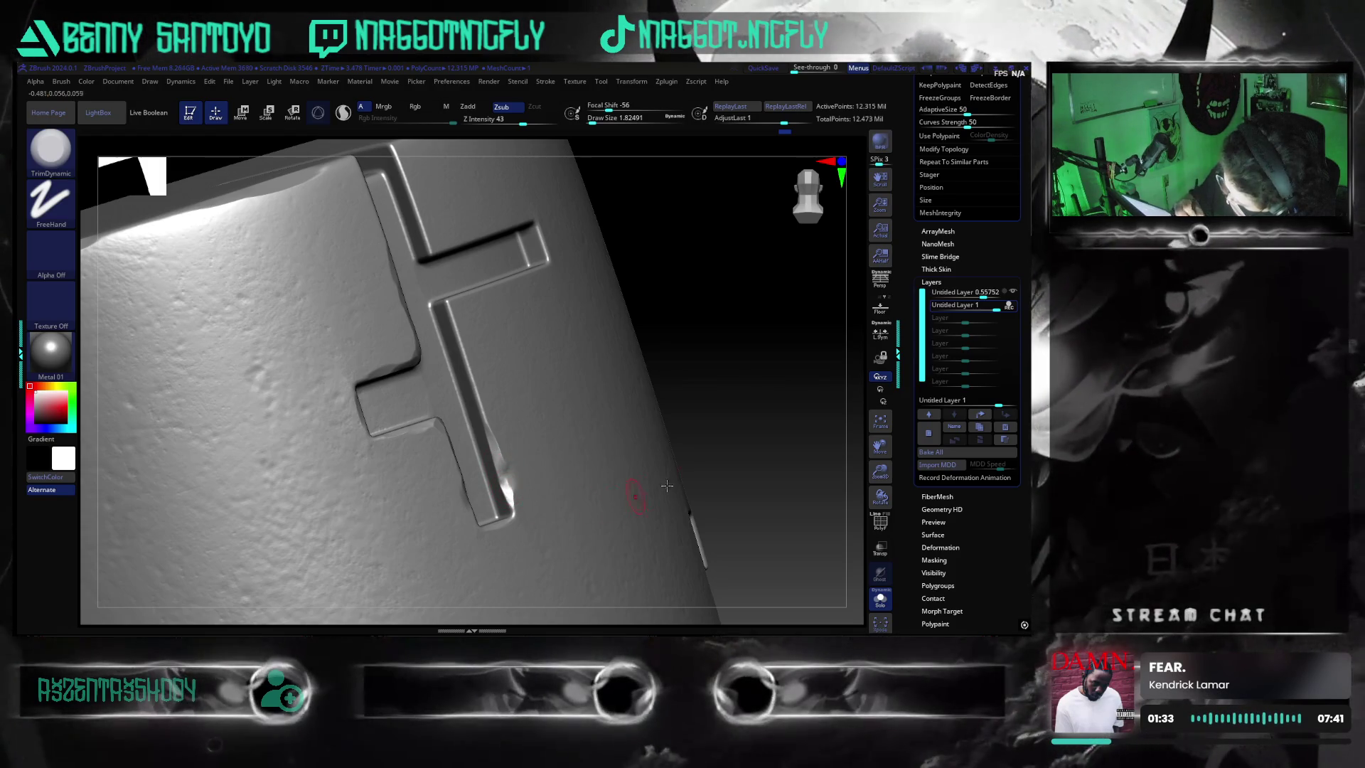
right_click_drag(828, 422, 524, 435)
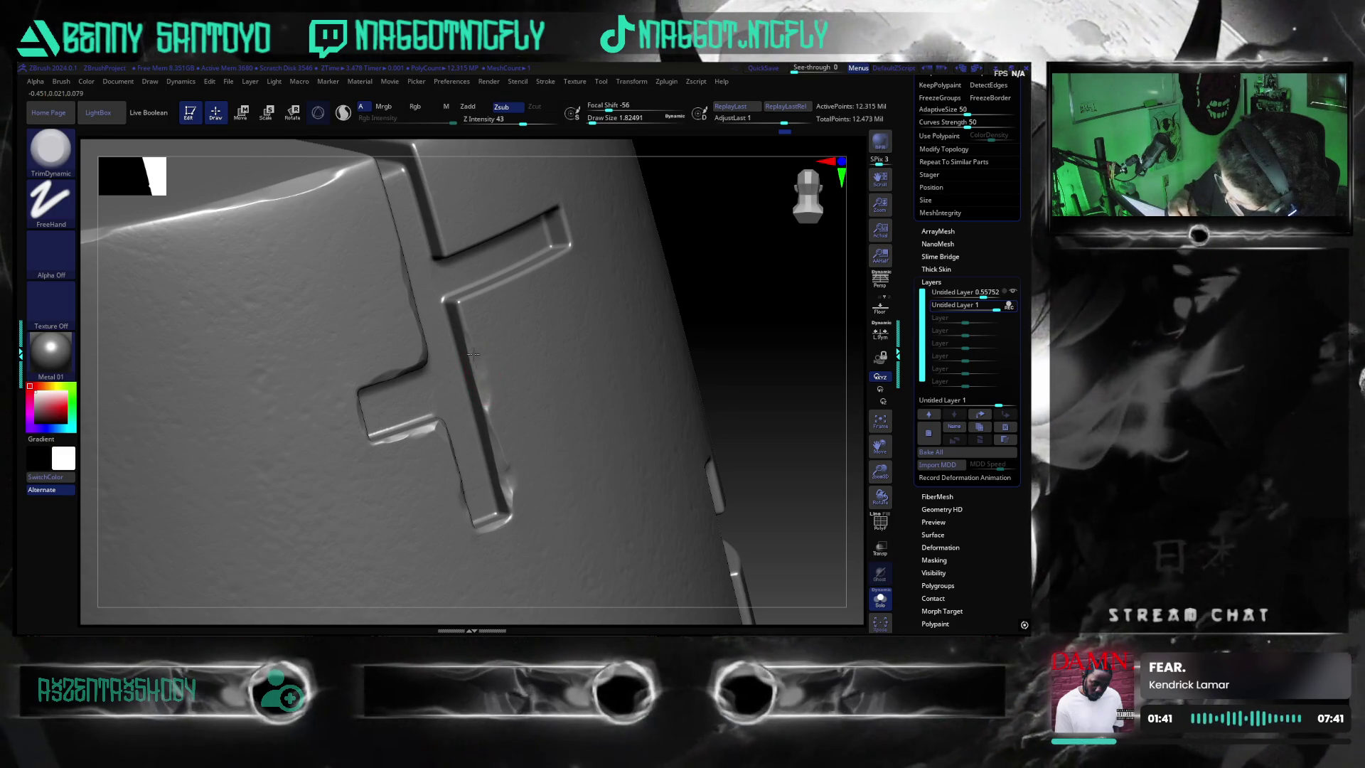
mouse_move(747, 420)
right_mouse_down()
mouse_move(802, 428)
mouse_move(494, 406)
right_mouse_up()
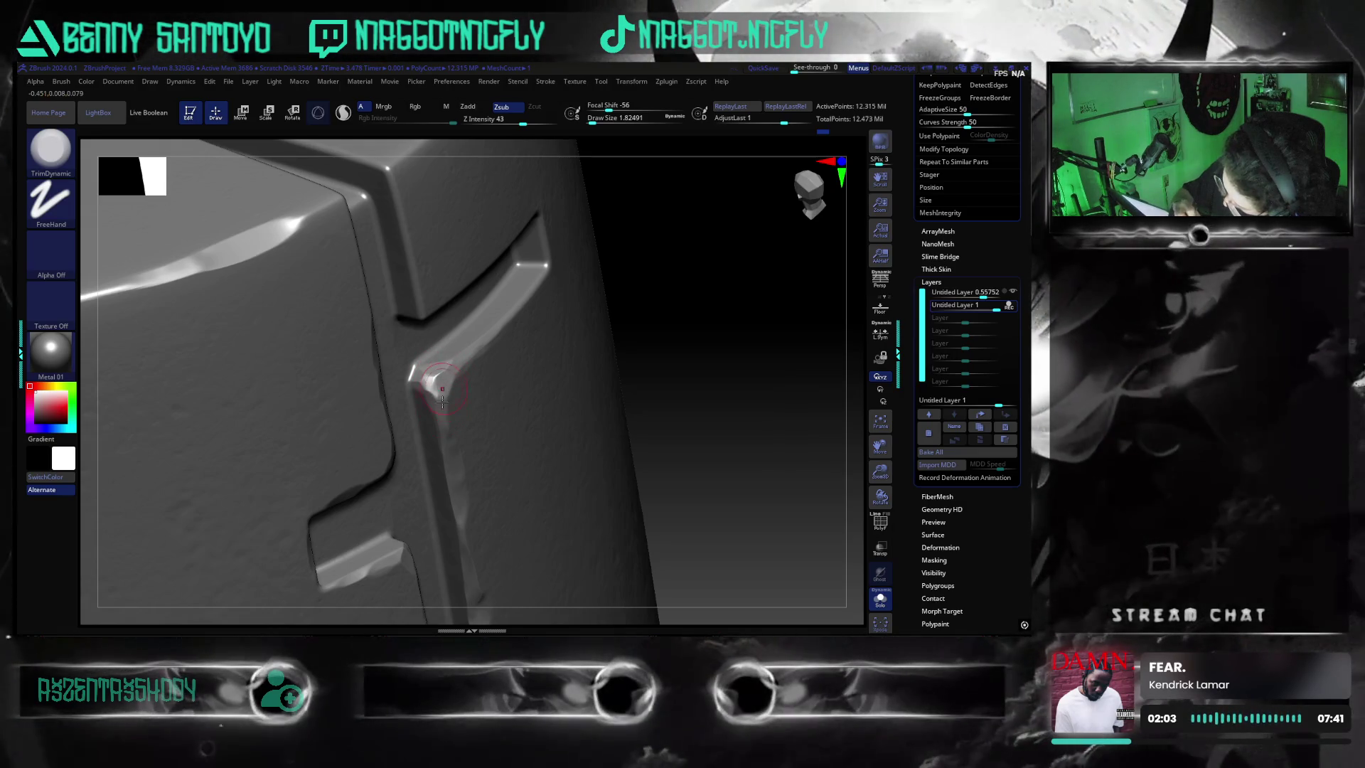
mouse_move(734, 457)
left_mouse_down()
mouse_move(851, 456)
mouse_move(694, 494)
left_mouse_up()
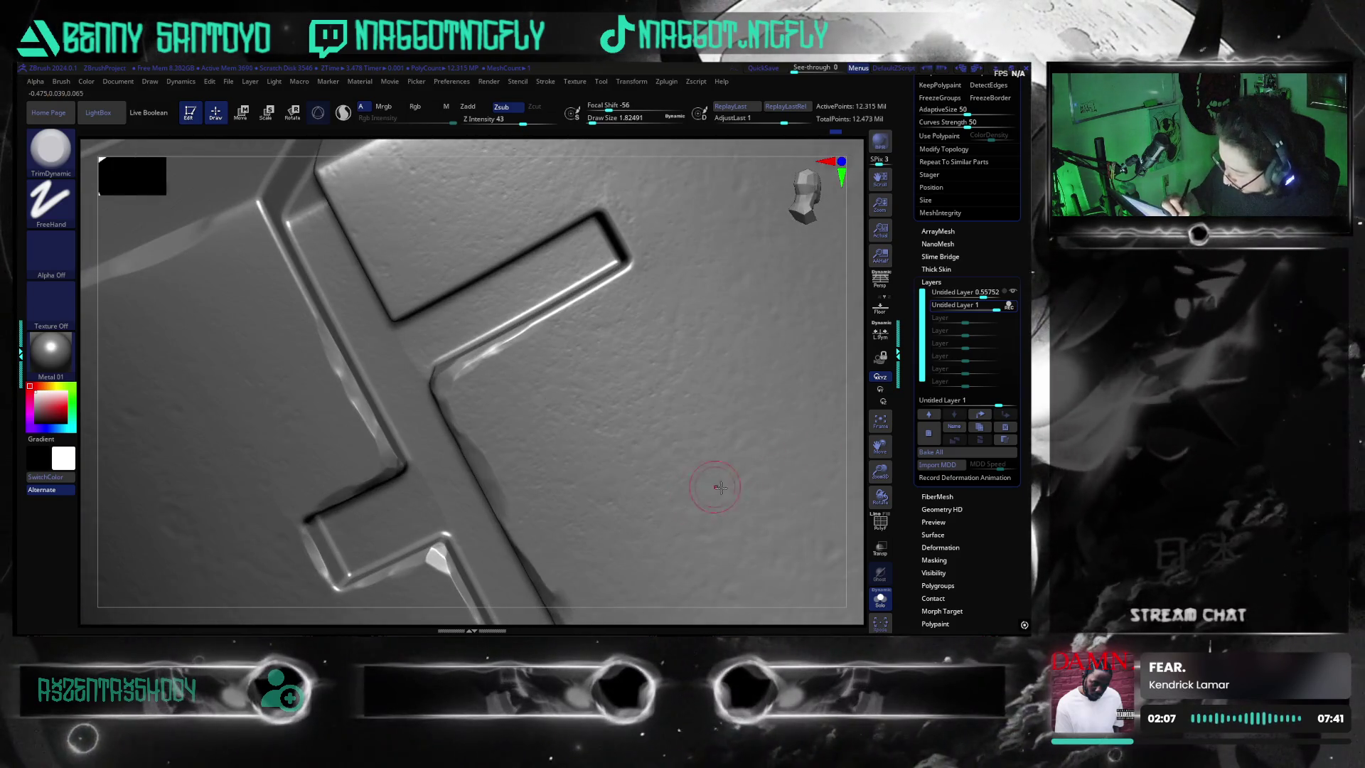
- Sharpen the upper edge where the cross slot's arm meets its vertical channel, in close-up
mouse_move(817, 498)
left_mouse_down()
mouse_move(850, 497)
mouse_move(752, 407)
mouse_move(546, 456)
left_mouse_up()
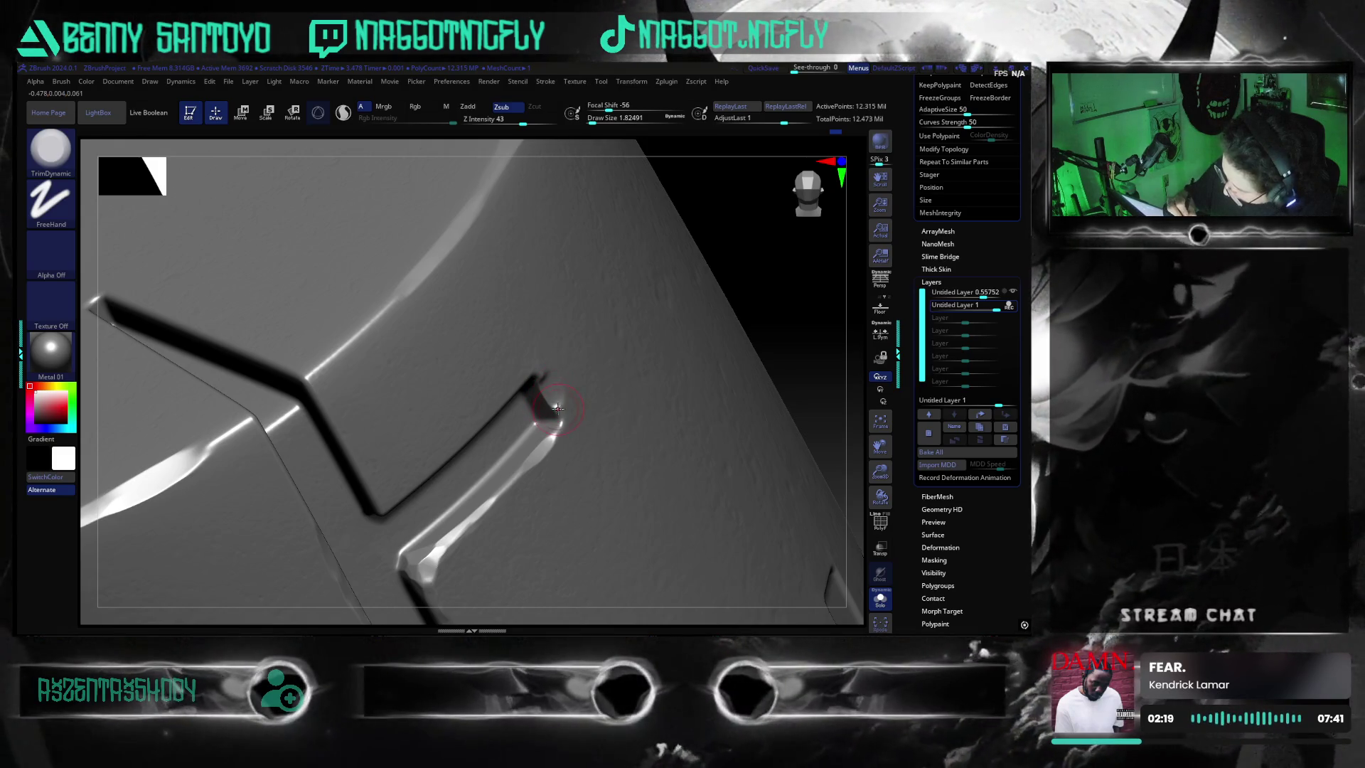
left_click_drag(785, 375, 540, 374)
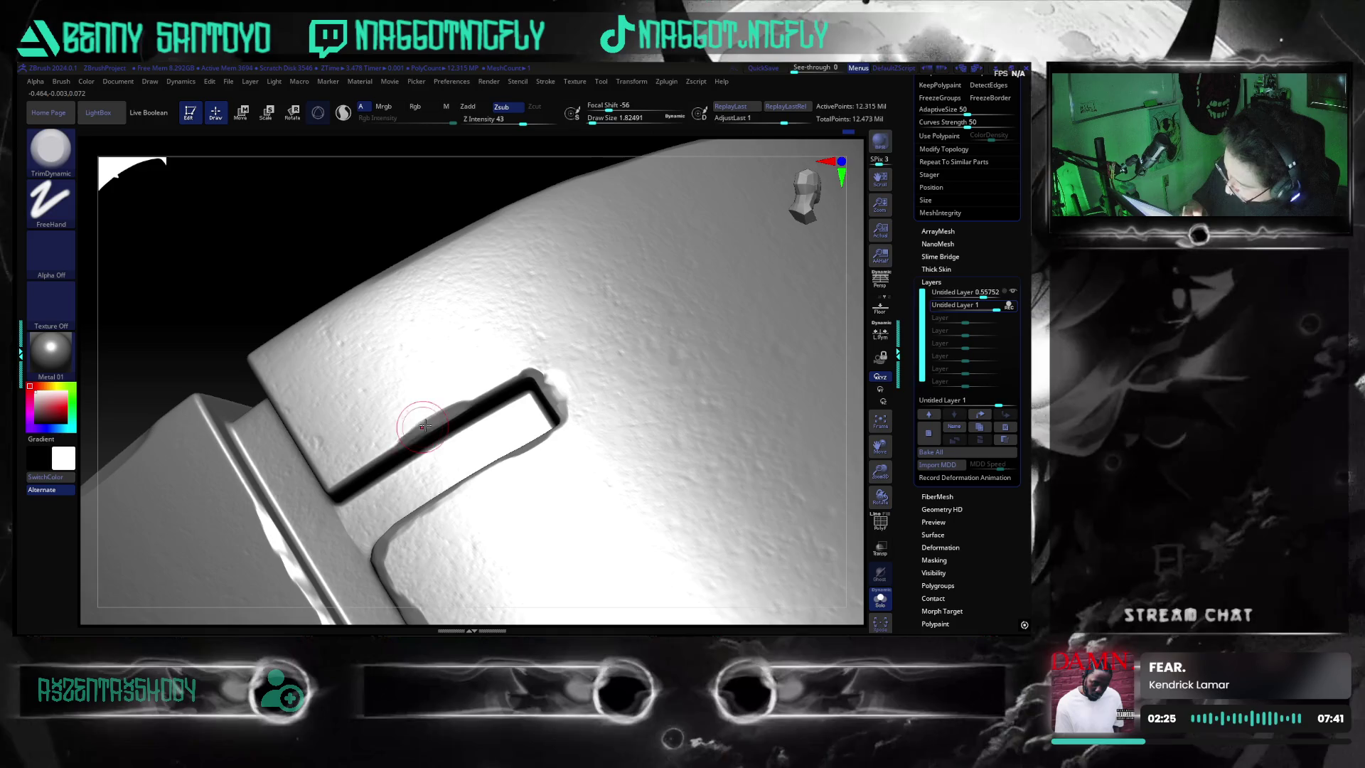
left_click_drag(424, 420, 401, 445)
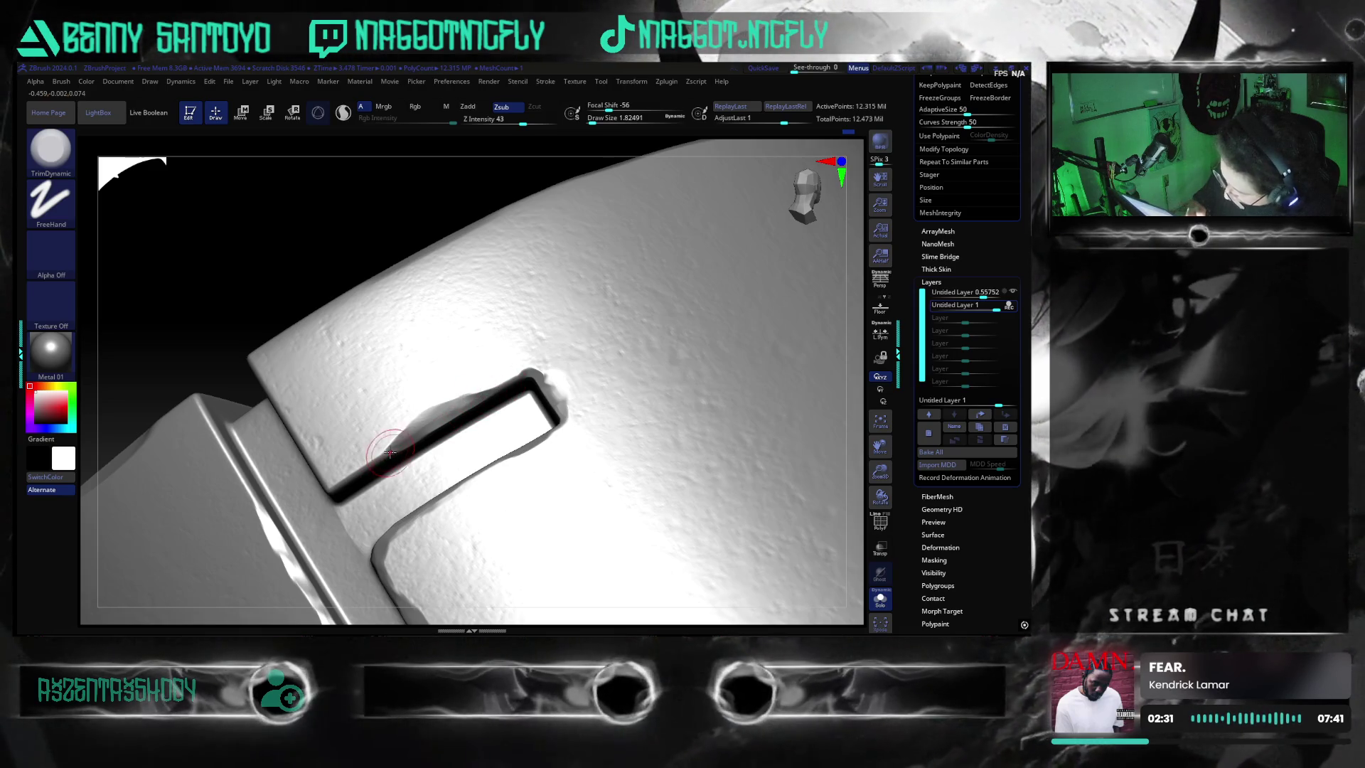
mouse_move(762, 478)
right_mouse_down()
mouse_move(793, 412)
mouse_move(787, 433)
mouse_move(775, 403)
mouse_move(531, 439)
right_mouse_up()
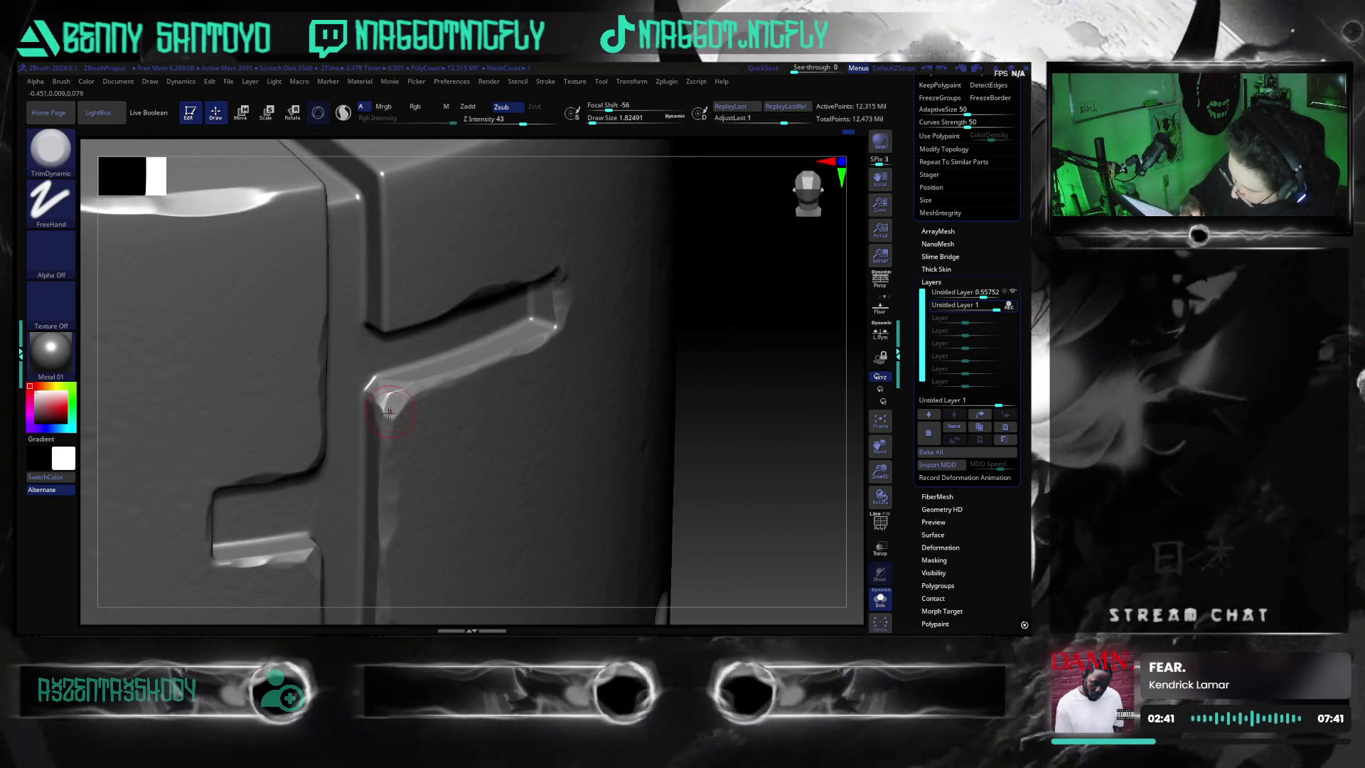
mouse_move(405, 393)
right_mouse_down()
mouse_move(782, 472)
mouse_move(780, 412)
right_mouse_up()
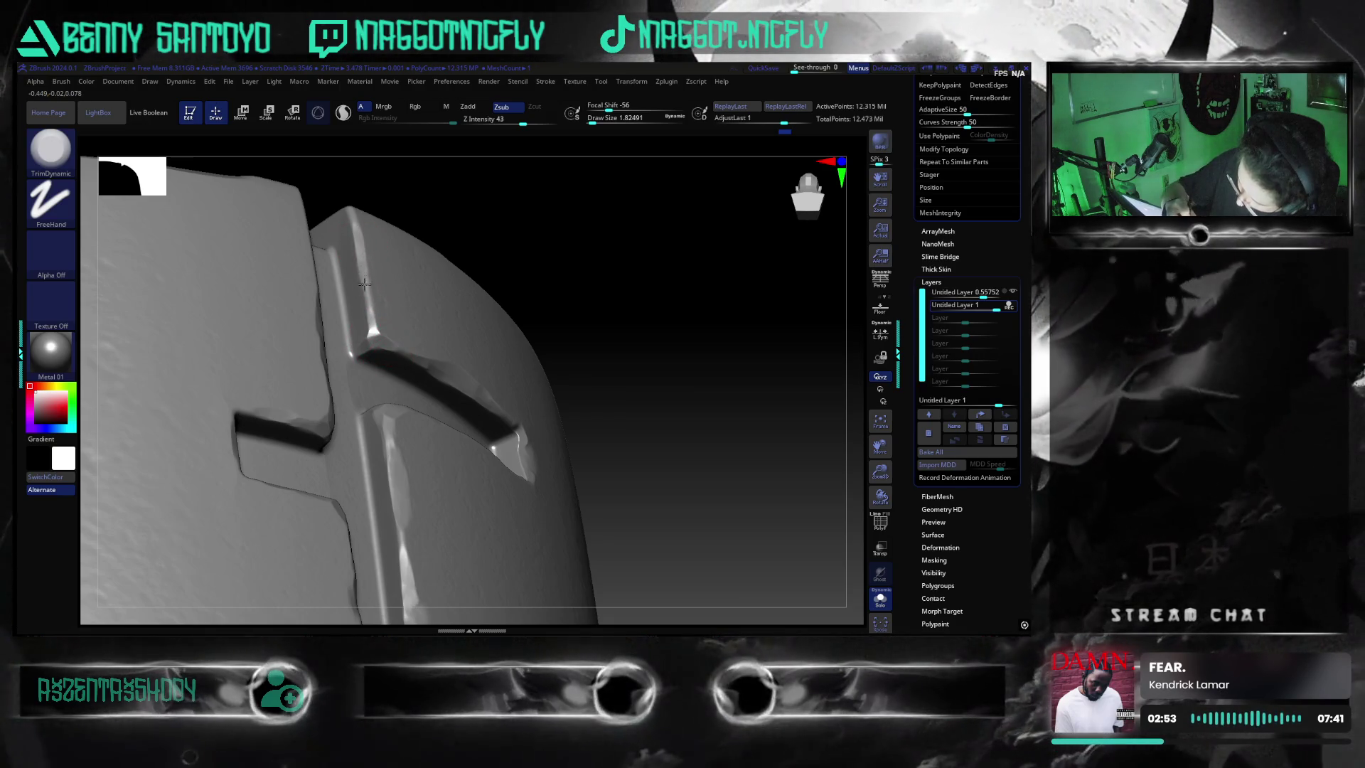
mouse_move(674, 429)
left_mouse_down("alt")
mouse_move(701, 396)
mouse_move(718, 466)
left_mouse_up("alt")
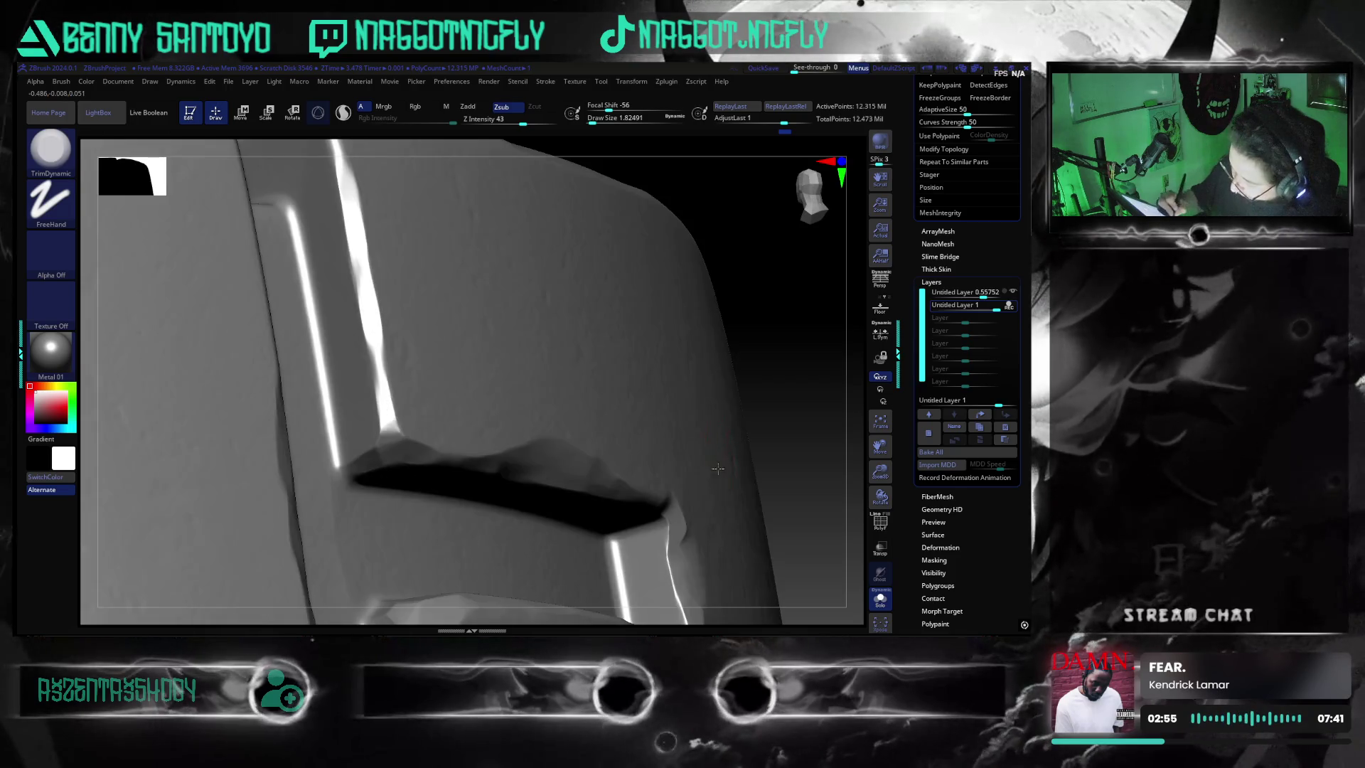
mouse_move(795, 433)
left_mouse_down()
mouse_move(753, 523)
mouse_move(789, 463)
left_mouse_up()
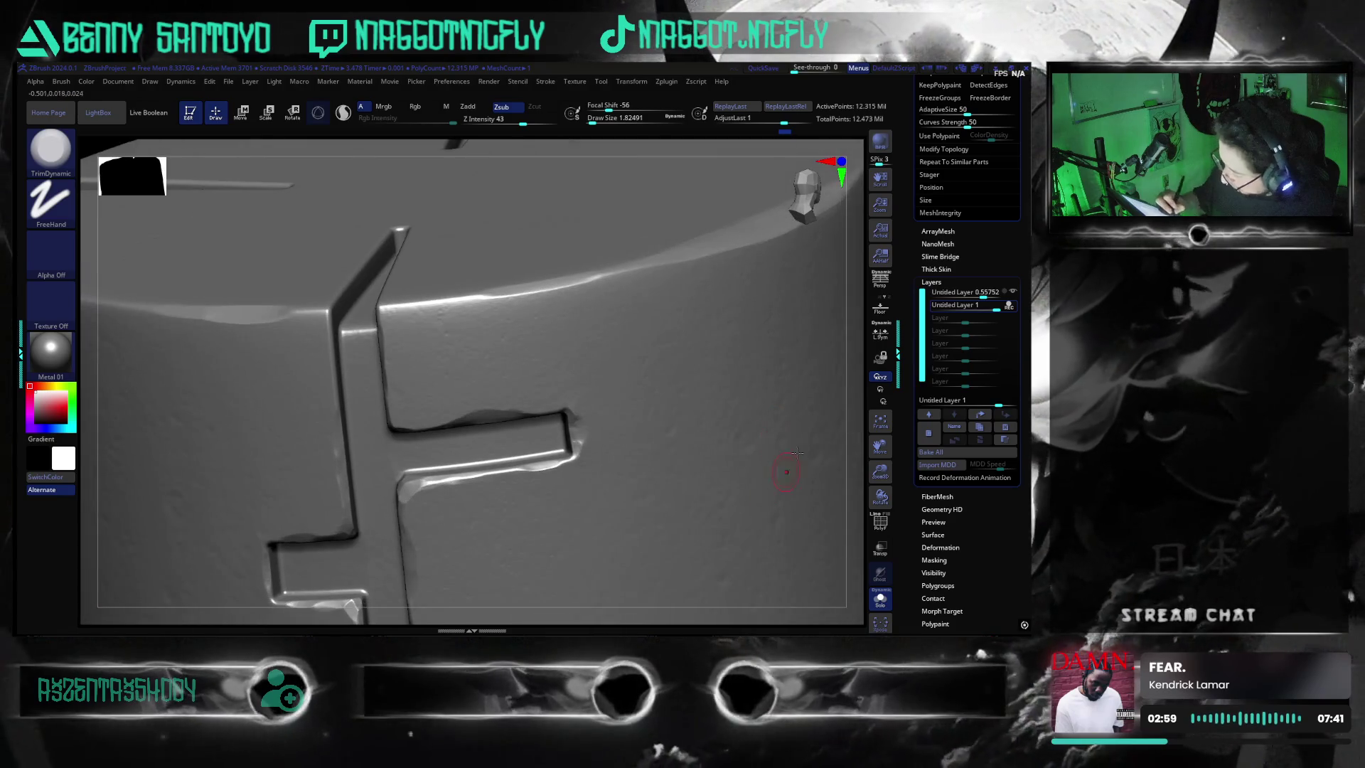
left_click_drag(650, 159, 497, 361)
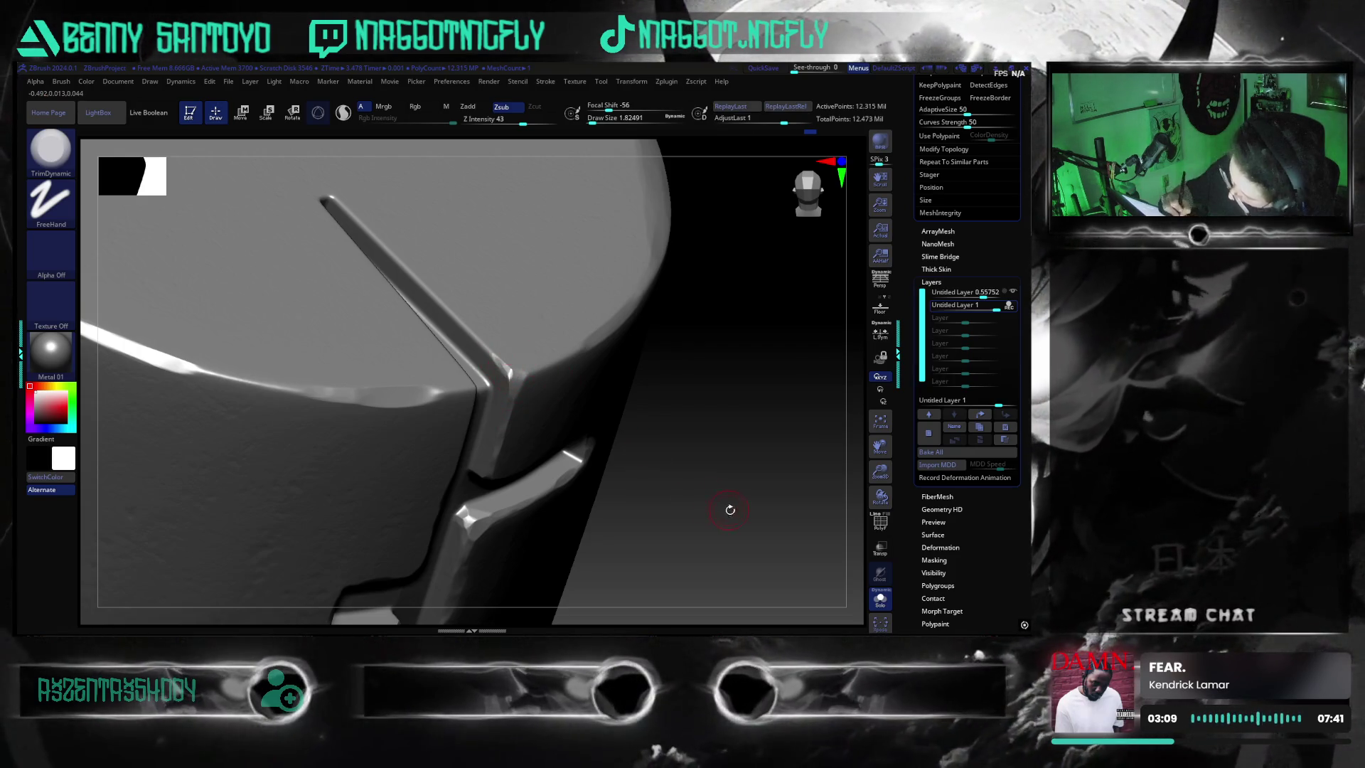
left_click_drag(732, 508, 461, 386)
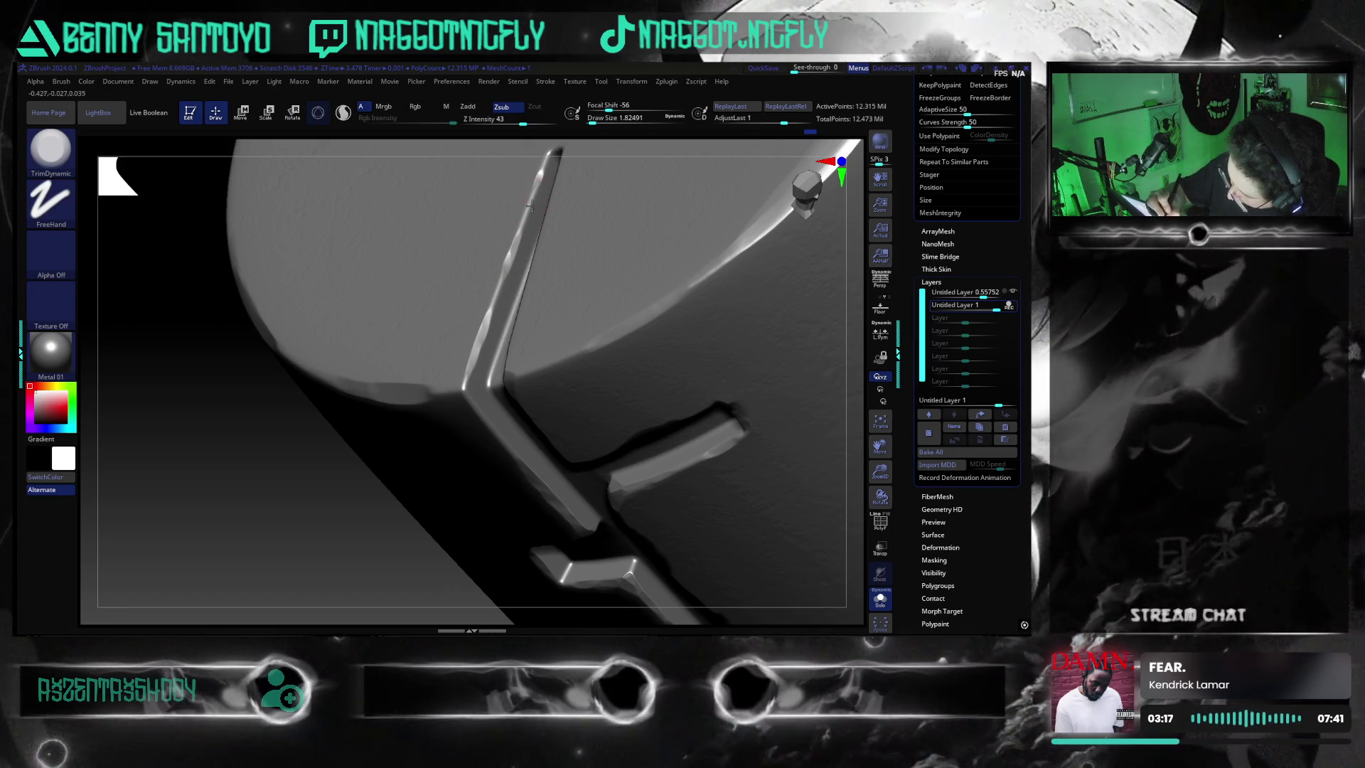
left_click_drag(397, 548, 403, 556)
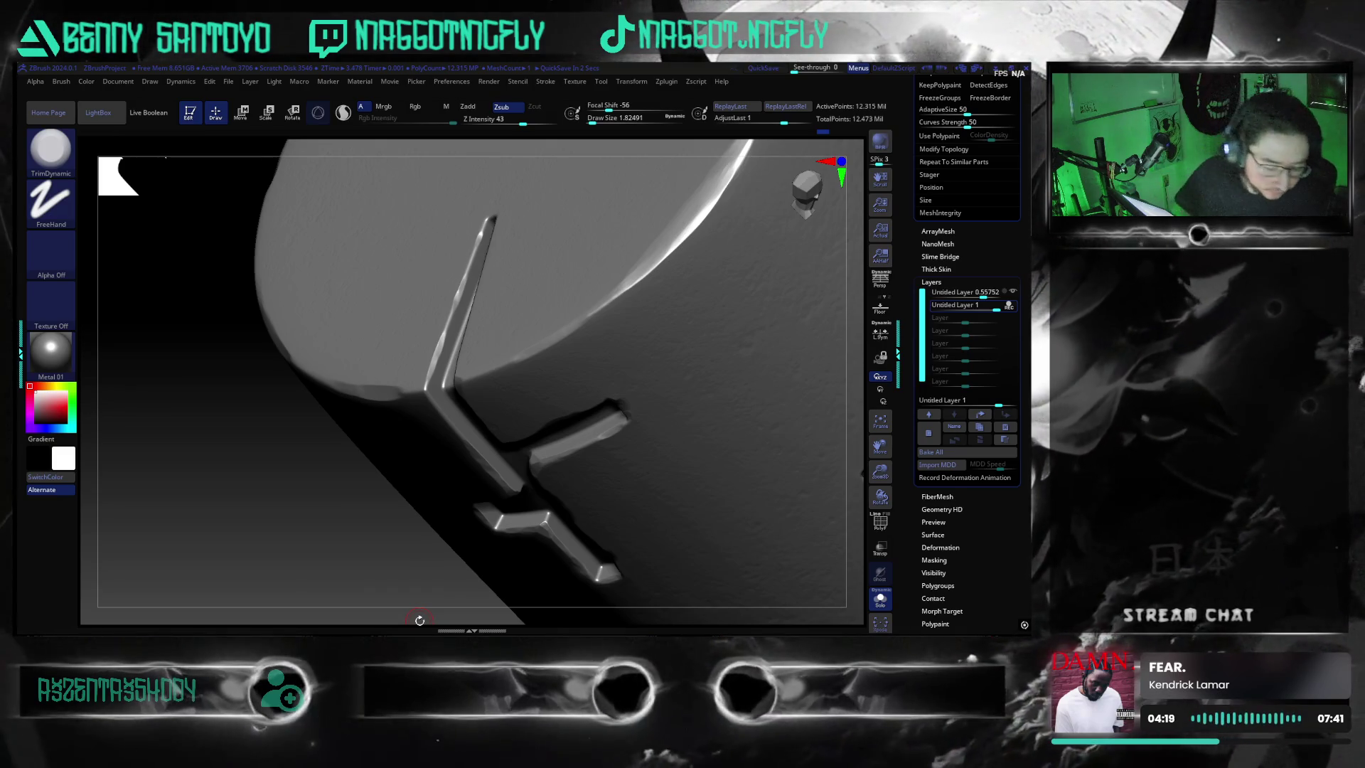
left_click_drag(854, 435, 491, 371)
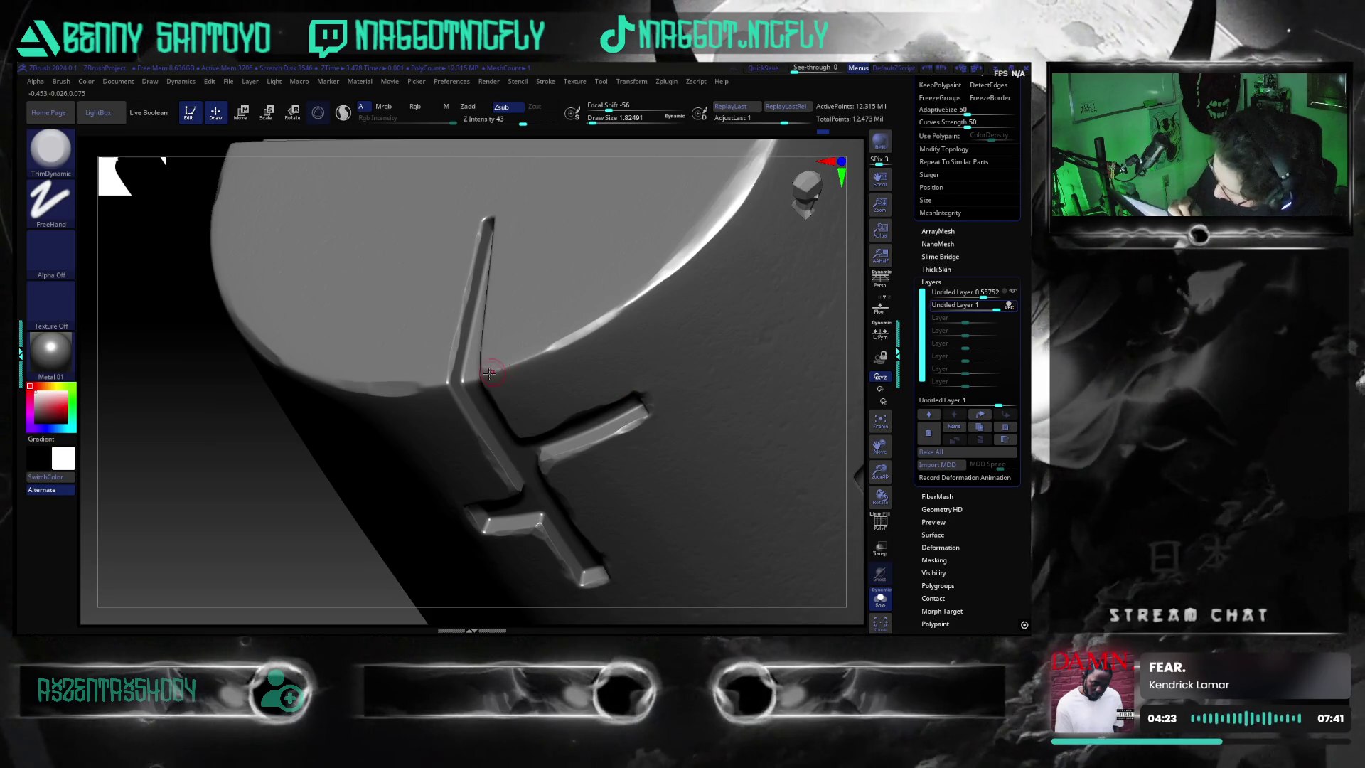
right_click_drag(424, 476, 431, 377)
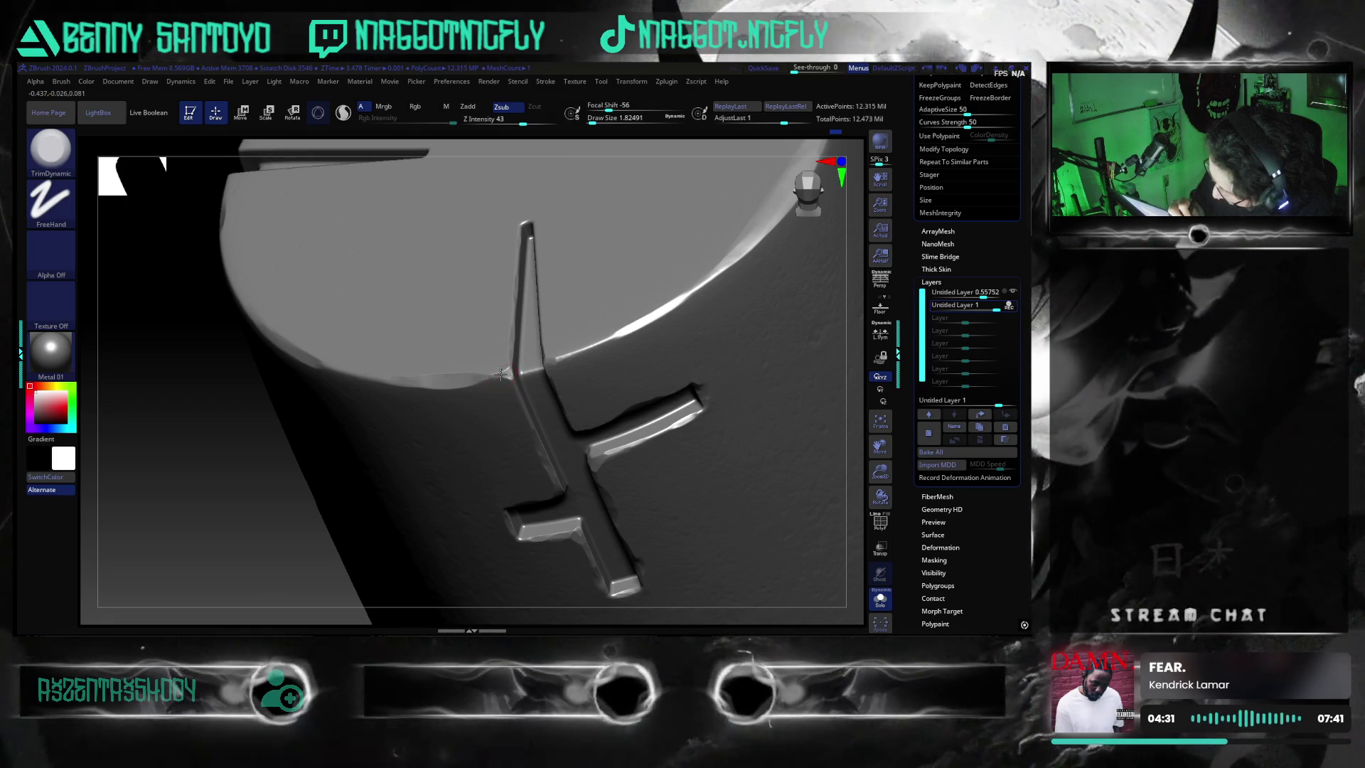
mouse_move(506, 367)
left_mouse_down()
mouse_move(819, 444)
mouse_move(801, 519)
mouse_move(817, 533)
mouse_move(686, 494)
left_mouse_up()
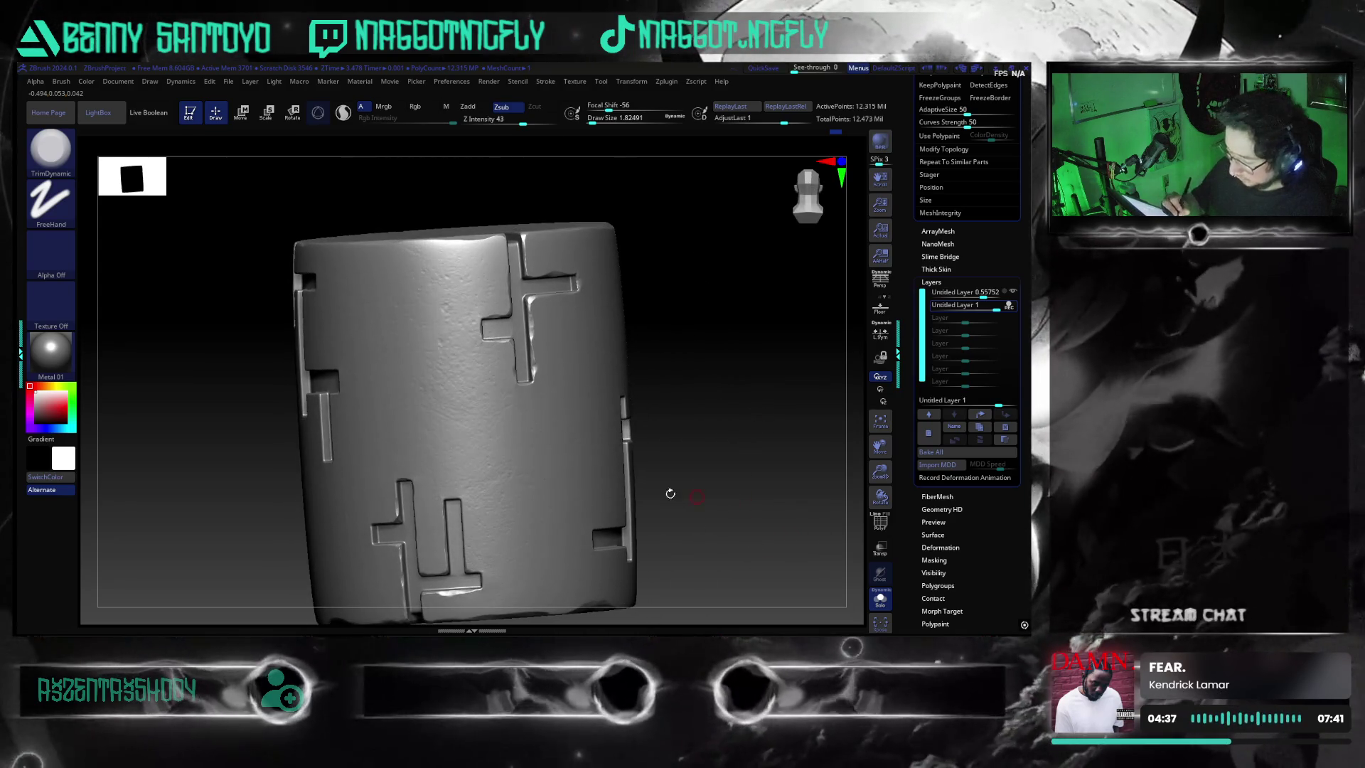
- Switch the display material to Metal and tilt in to view the large cross
left_click(50, 348)
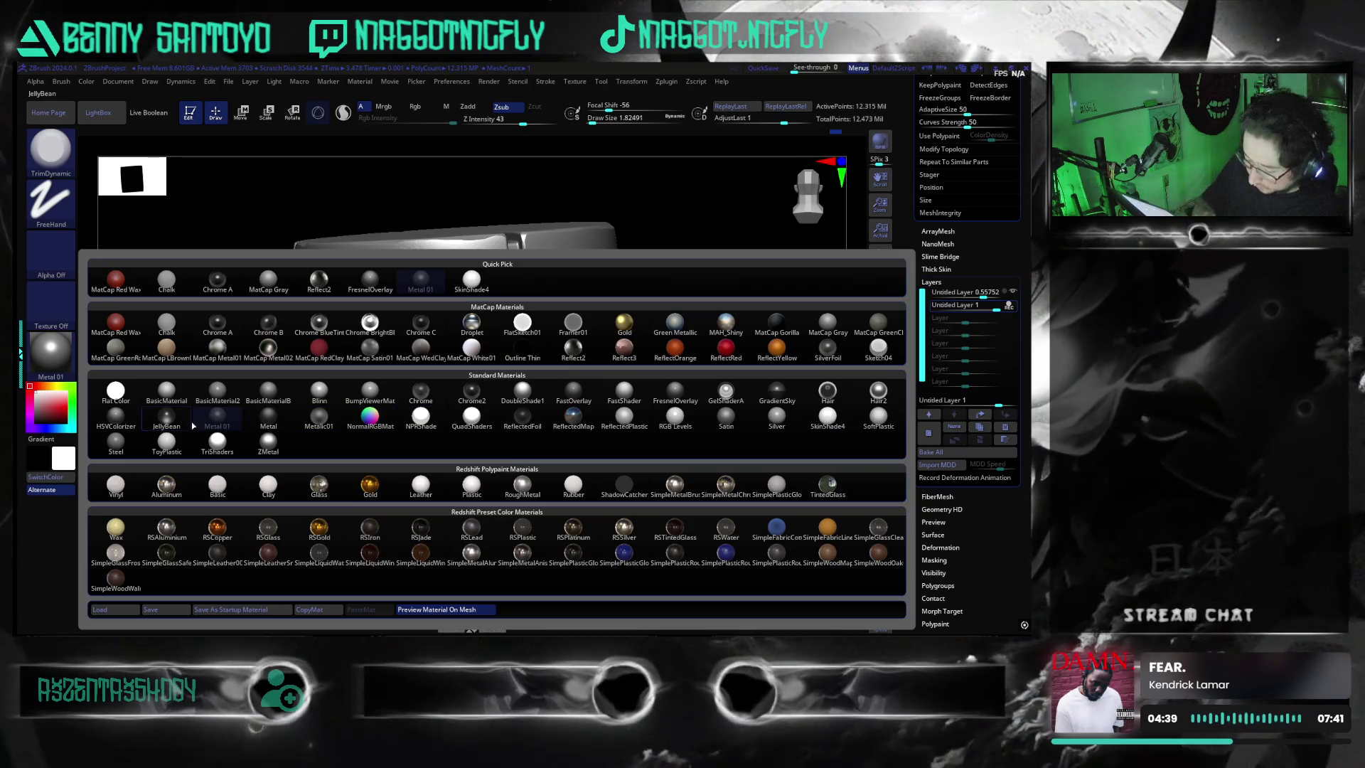
left_click(268, 441)
mouse_move(725, 507)
left_mouse_down()
mouse_move(742, 504)
mouse_move(706, 462)
mouse_move(731, 489)
left_mouse_up()
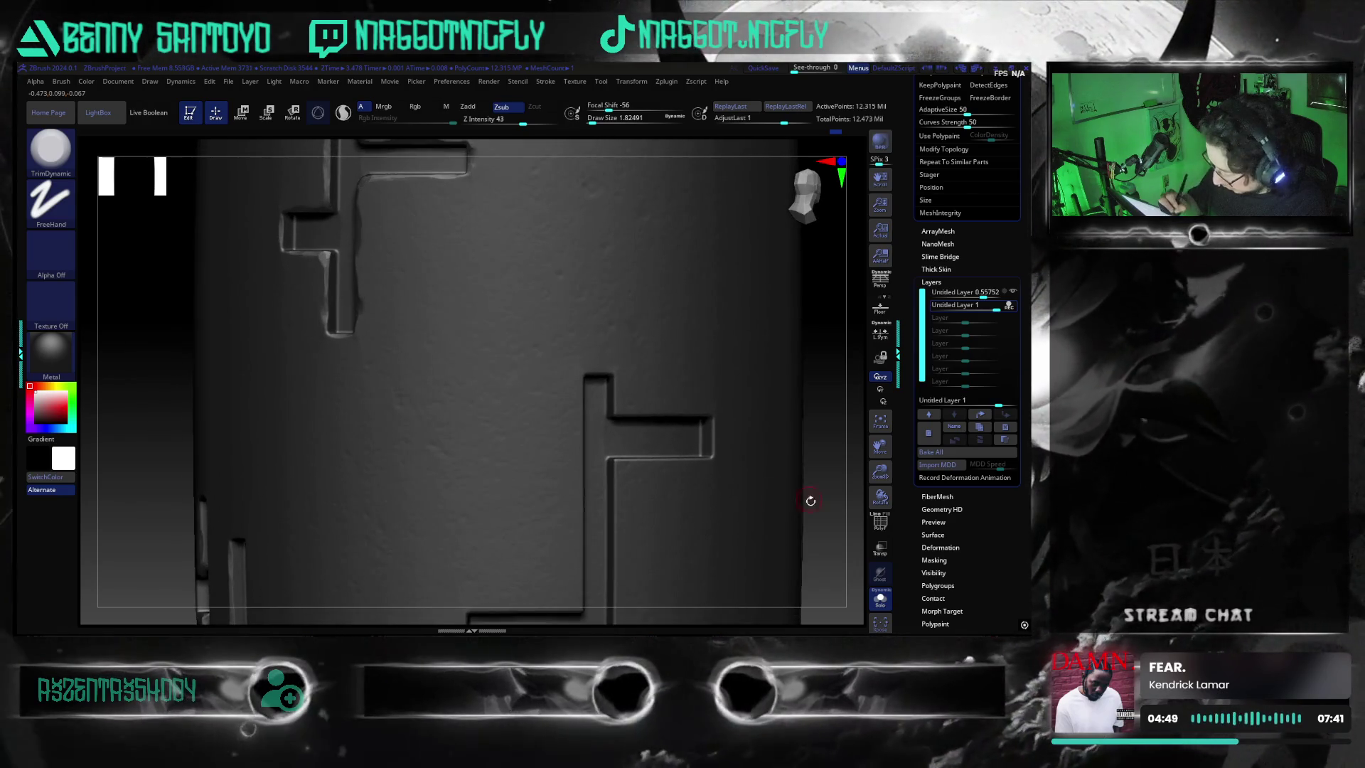
mouse_move(731, 488)
left_mouse_down()
mouse_move(616, 495)
mouse_move(552, 439)
left_mouse_up()
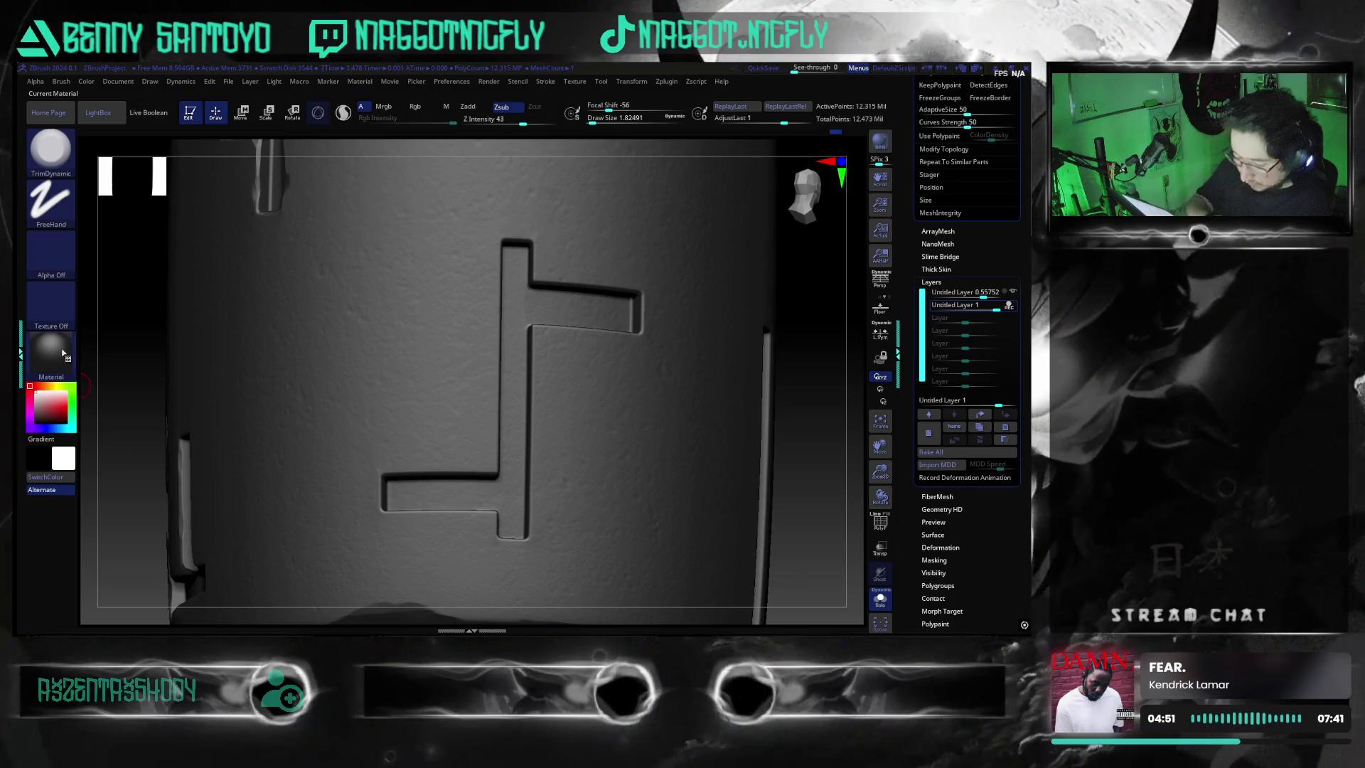
- Try the Droplet material, then settle on MatCap Metal01 for the cylinder
key("m")
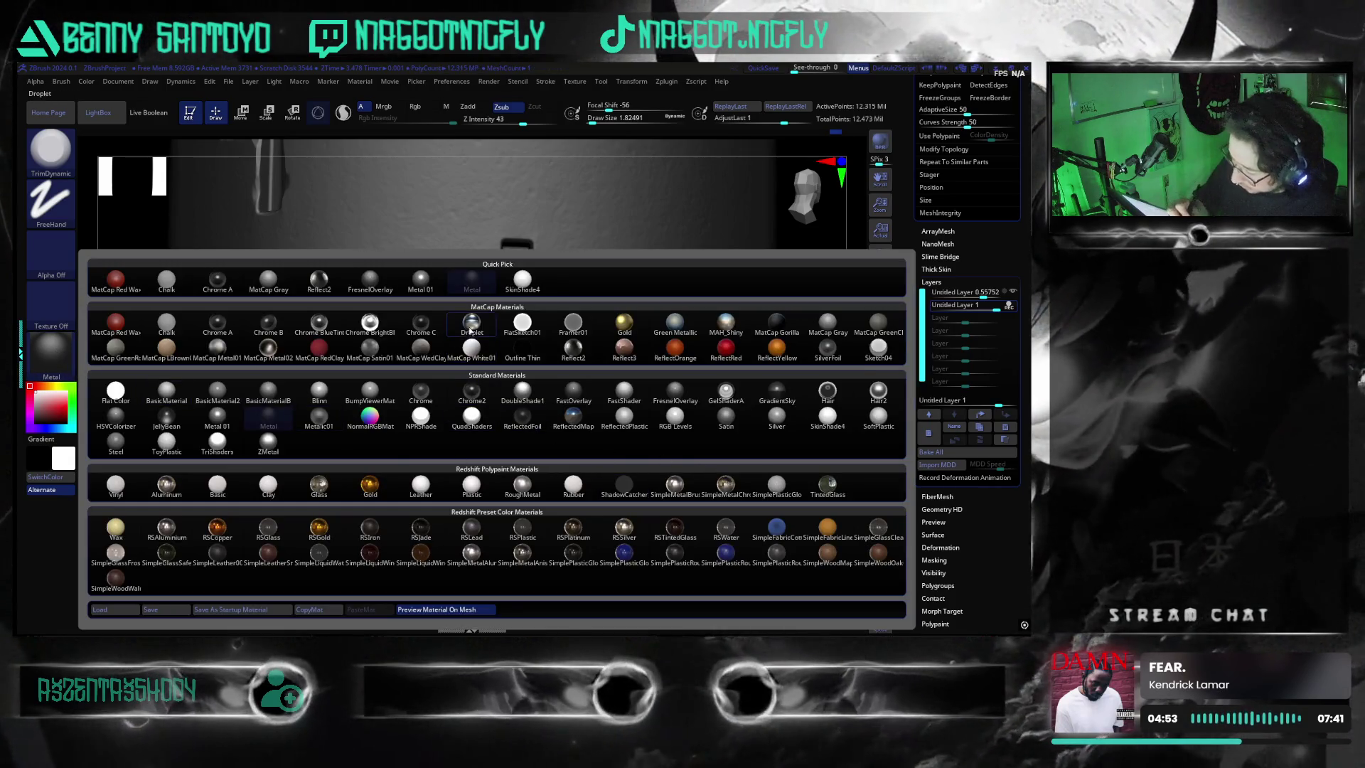
left_click(471, 325)
mouse_move(804, 462)
left_mouse_down()
mouse_move(711, 504)
mouse_move(679, 449)
mouse_move(768, 518)
mouse_move(765, 461)
mouse_move(760, 521)
mouse_move(659, 521)
left_mouse_up()
left_click(52, 355)
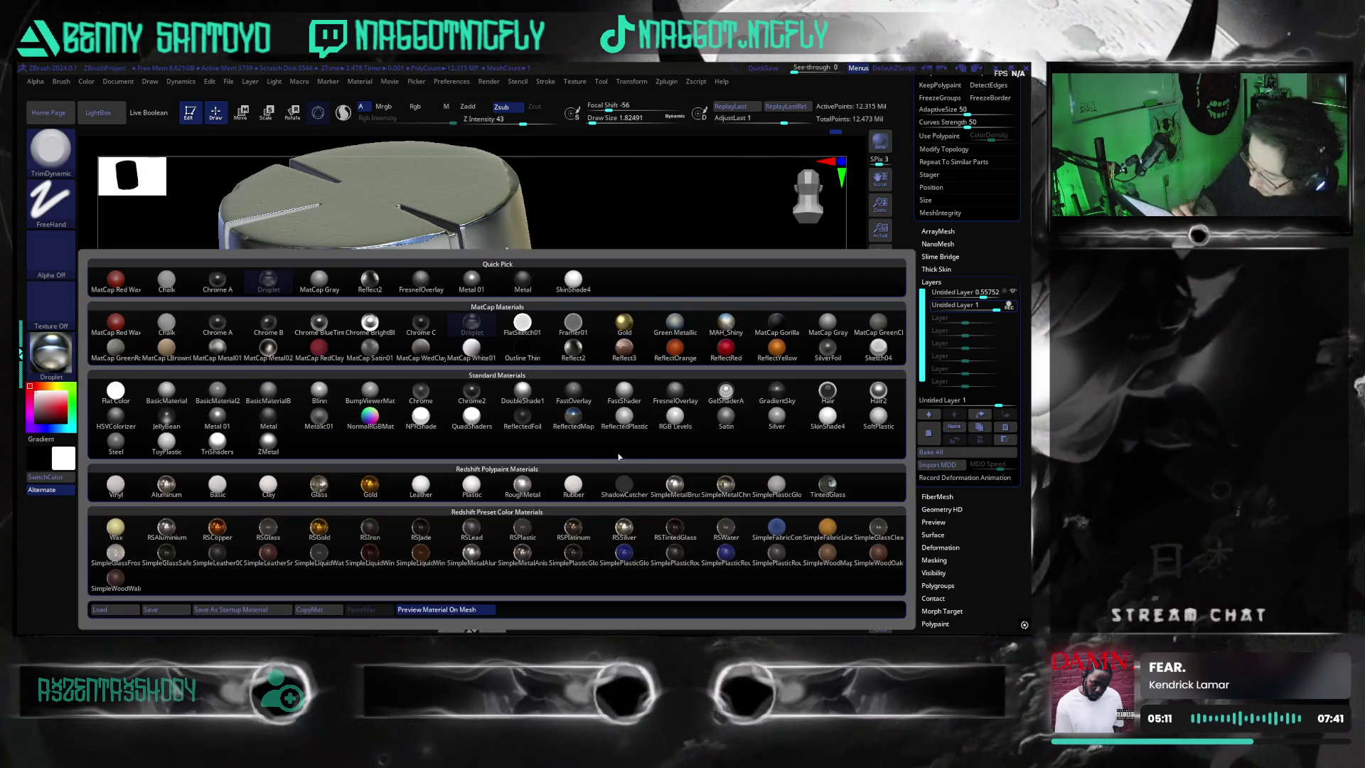
mouse_move(319, 323)
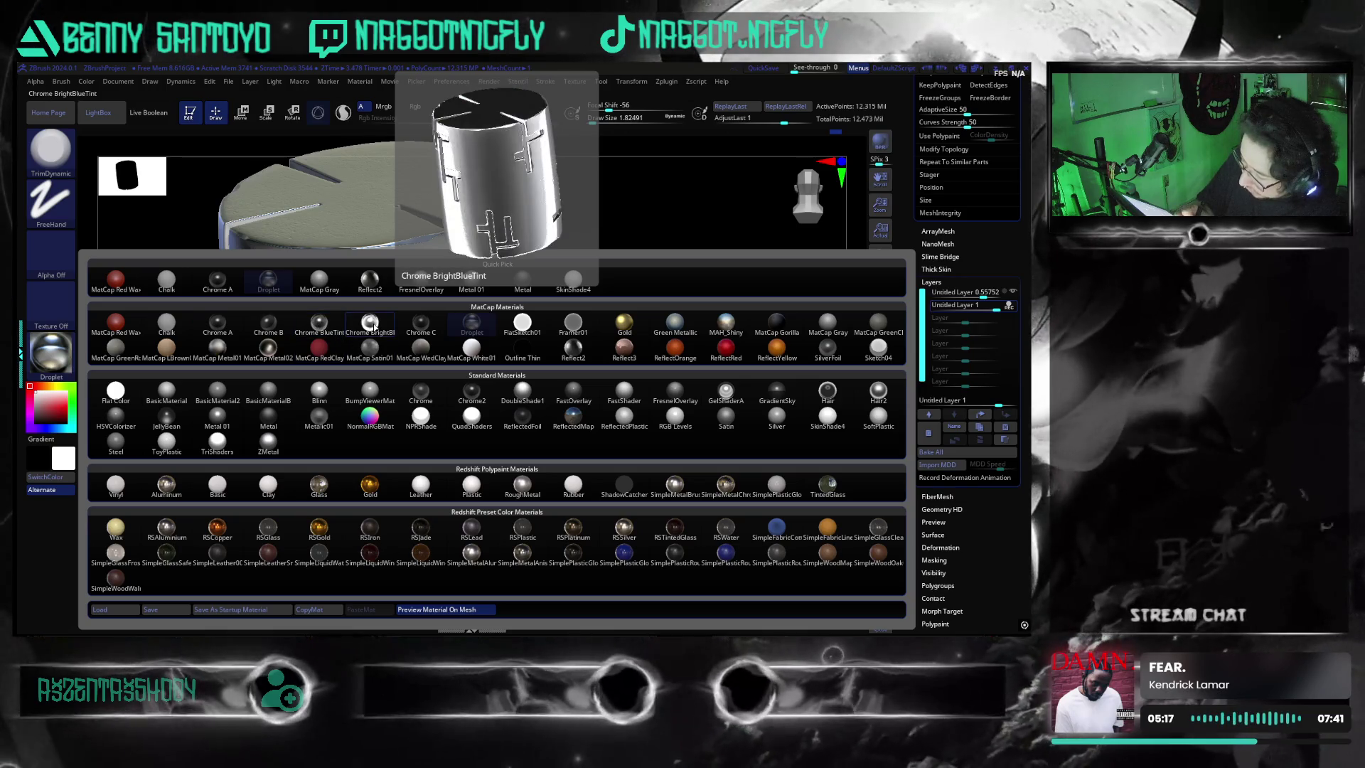
left_click(218, 346)
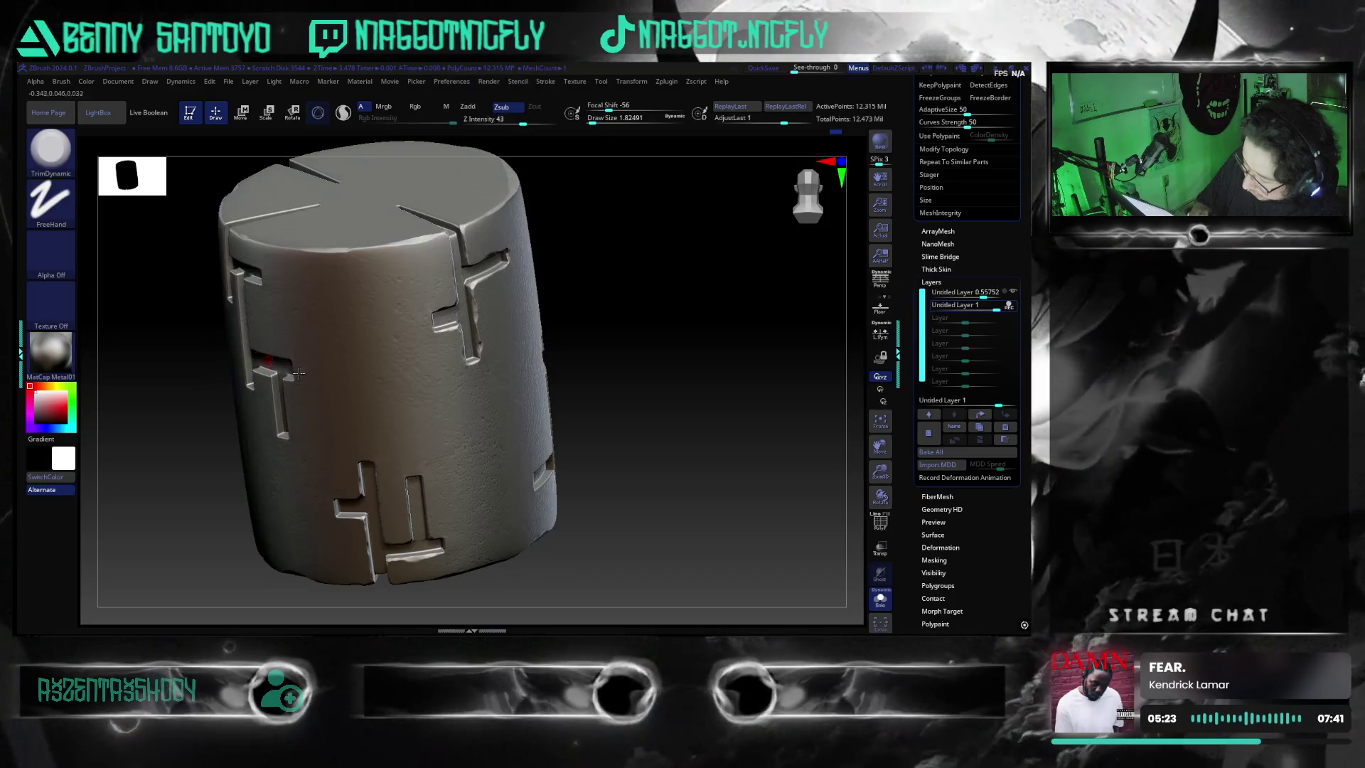
- Turn the cylinder slightly and bring up the Windows Start menu
left_click_drag(671, 539, 706, 524)
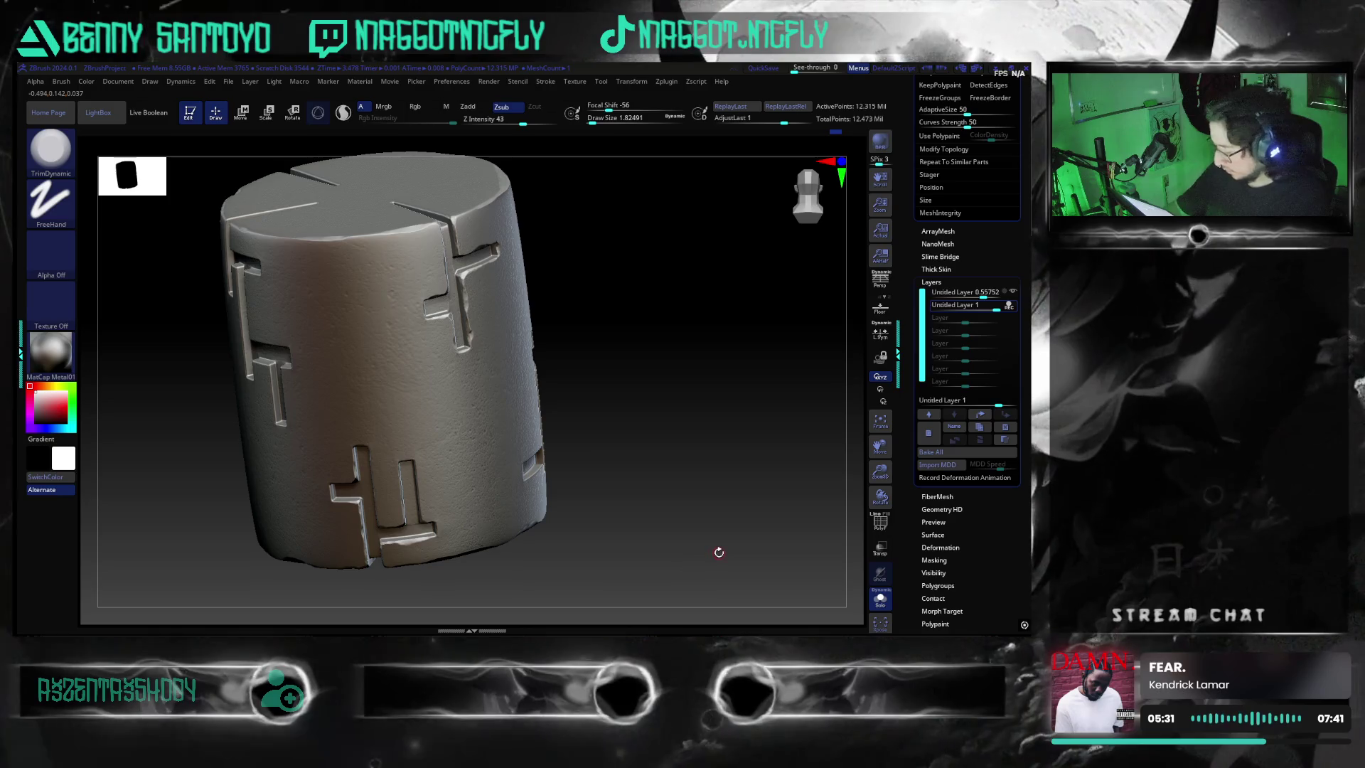
key("super")
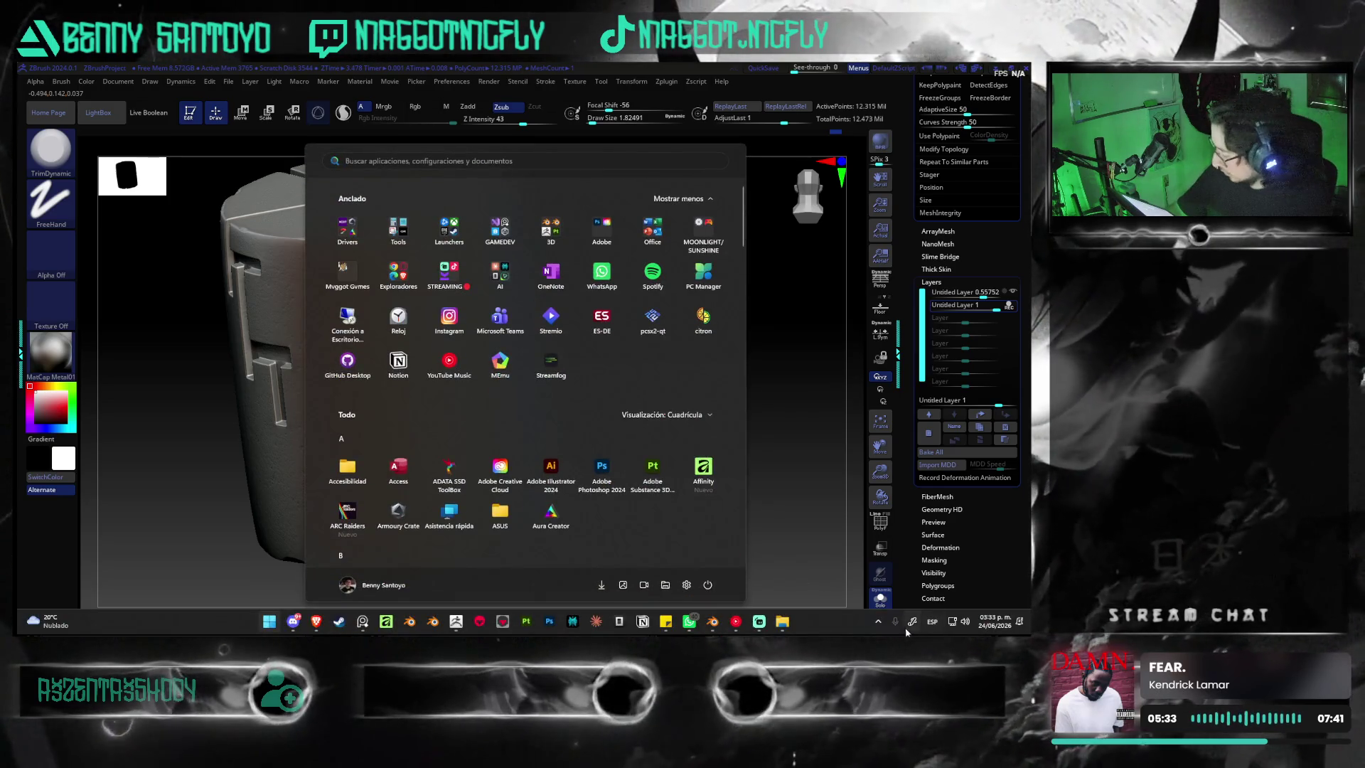
- Capture a screen region framing the grey metal cylinder and copy it to the clipboard
key("super")
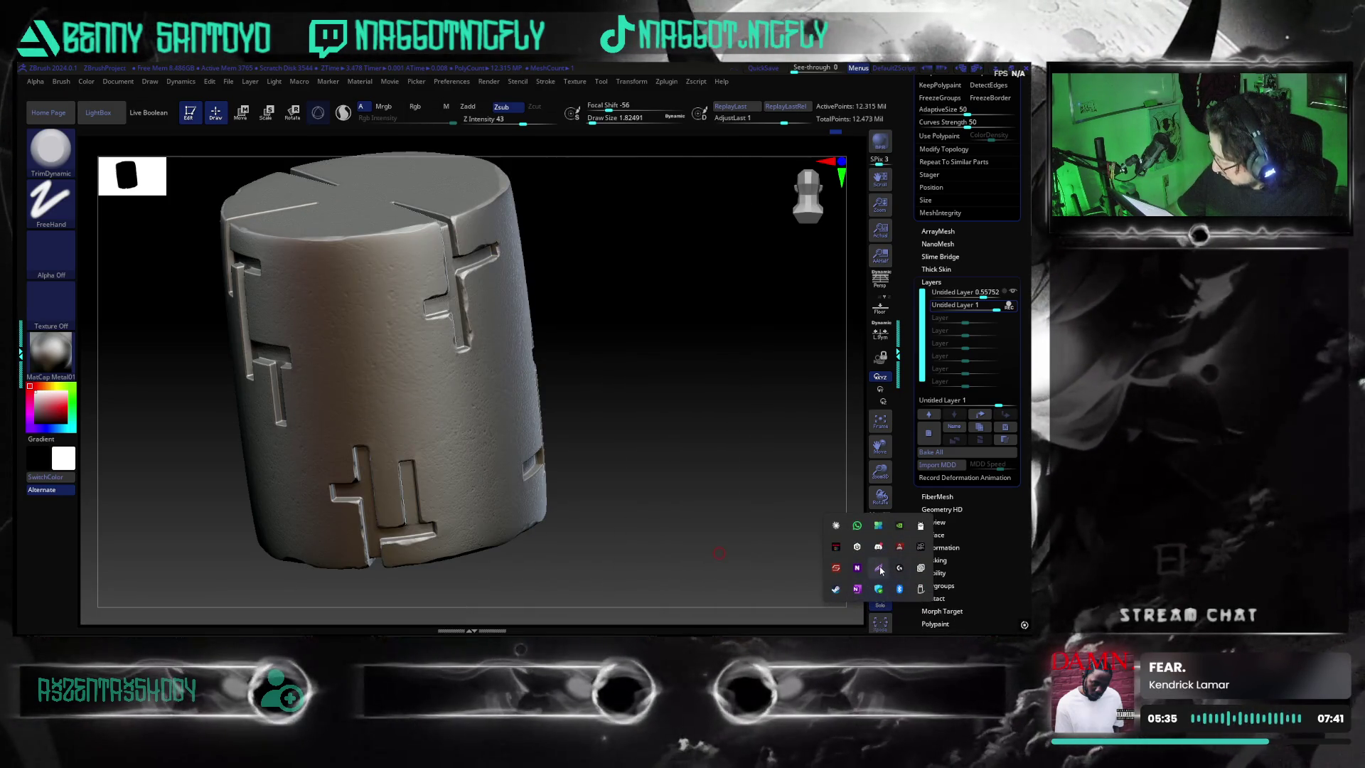
left_click(878, 569)
left_click_drag(277, 177, 531, 594)
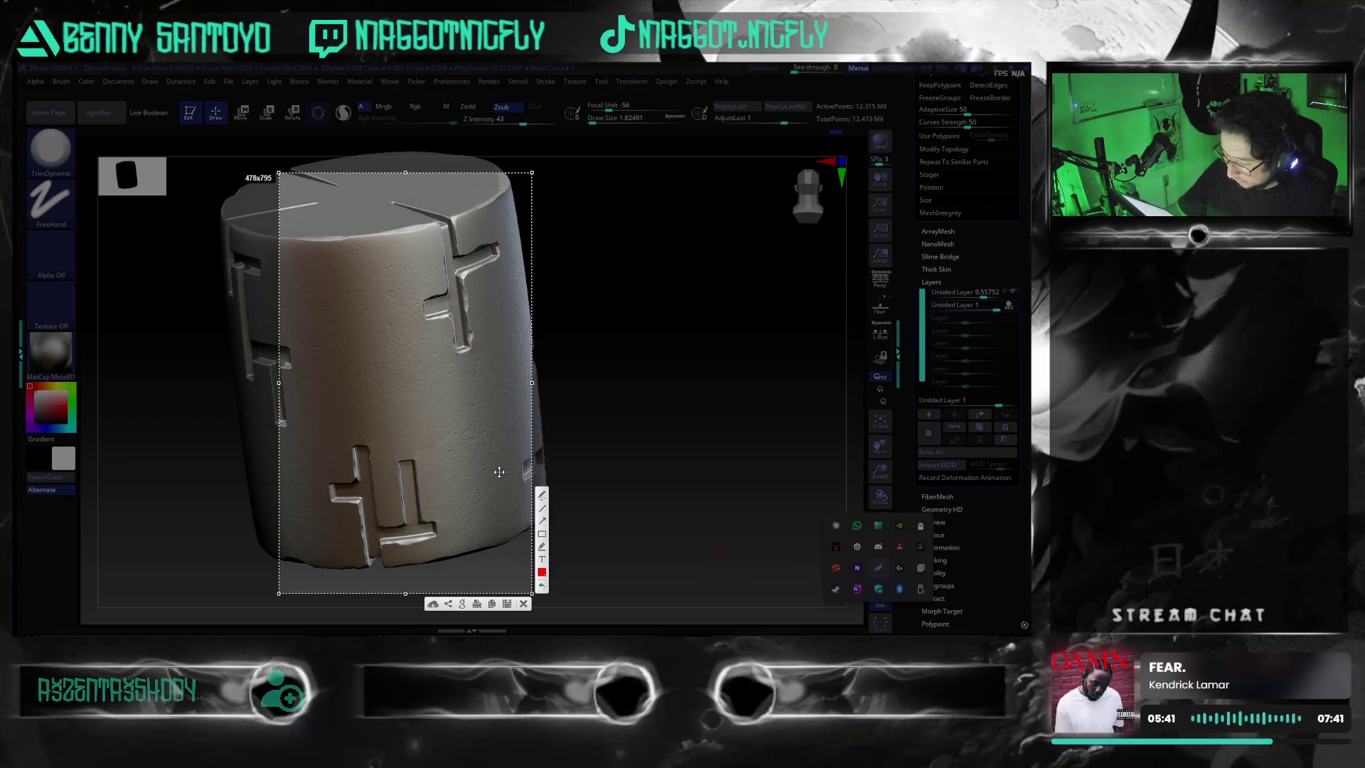
left_click_drag(456, 453, 446, 449)
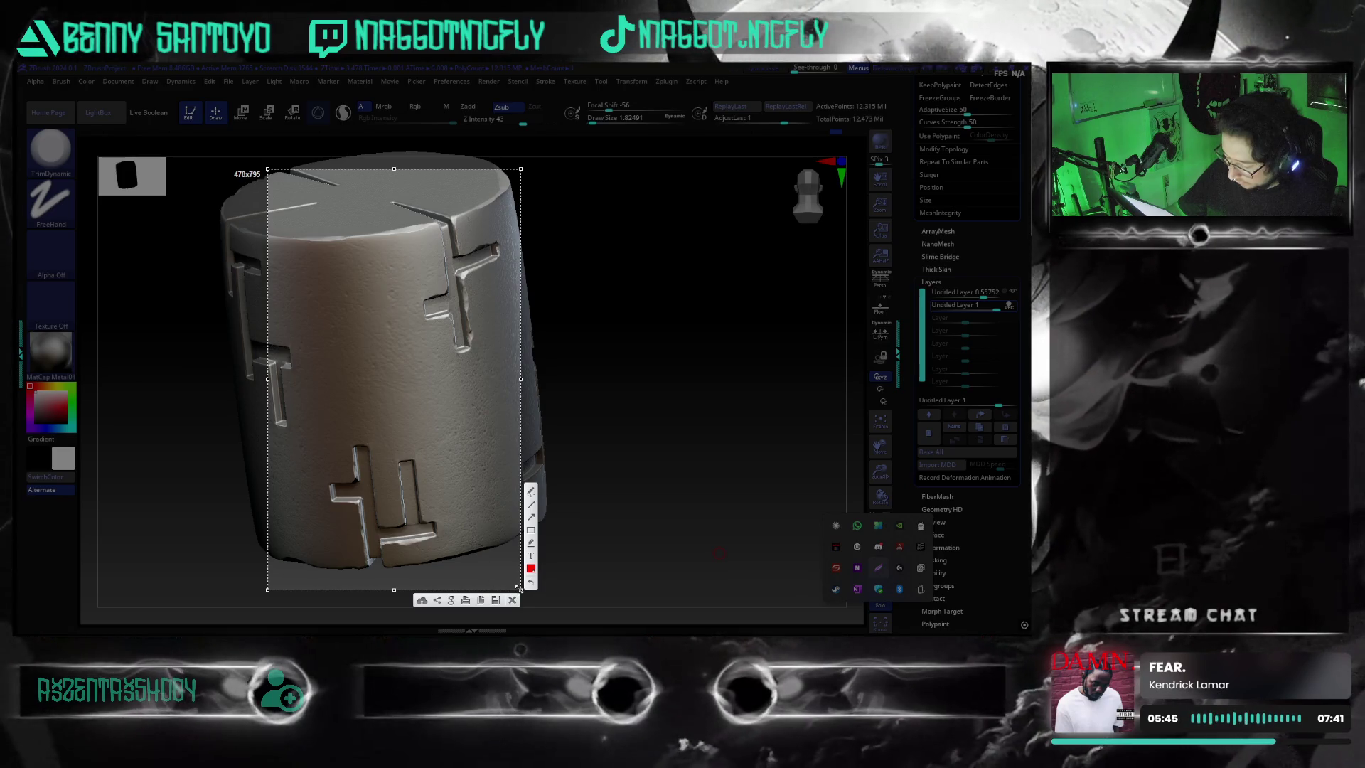
left_click_drag(521, 589, 528, 593)
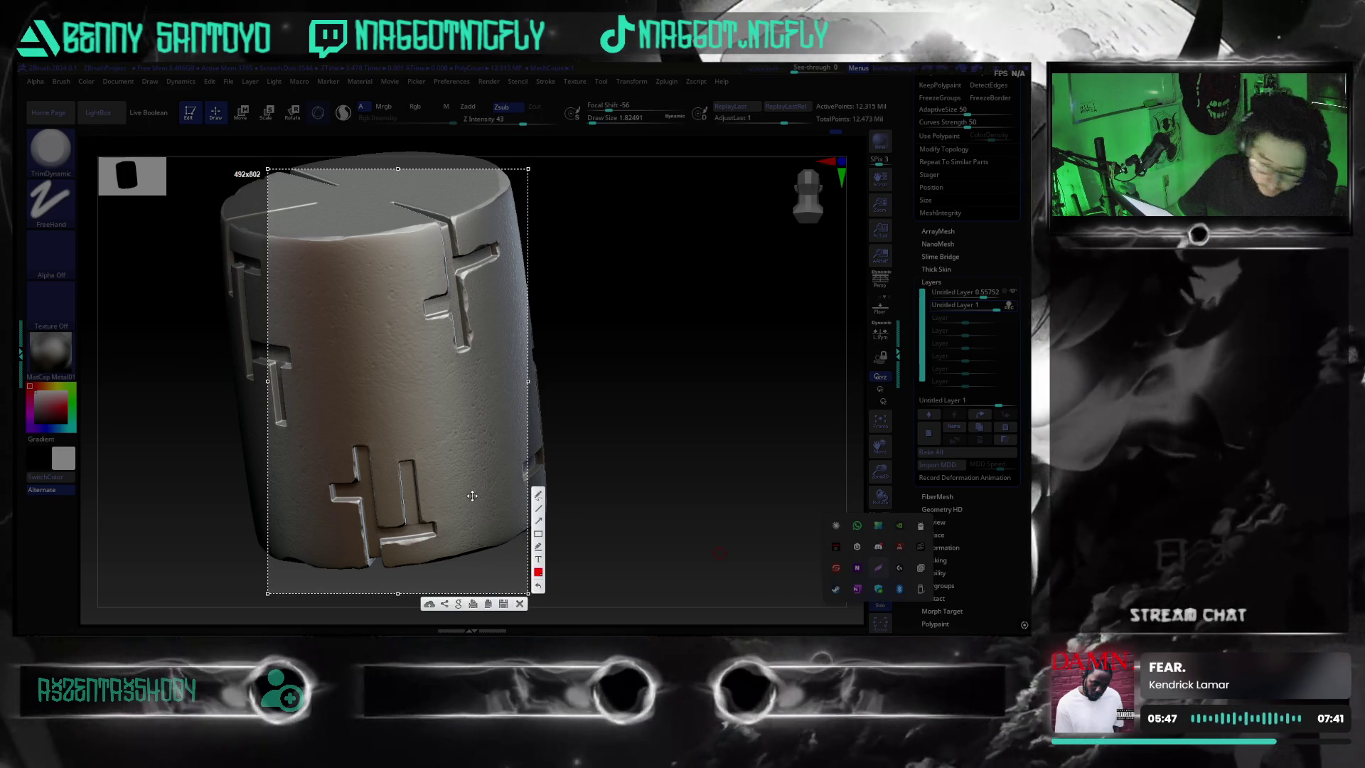
key("ctrl+c")
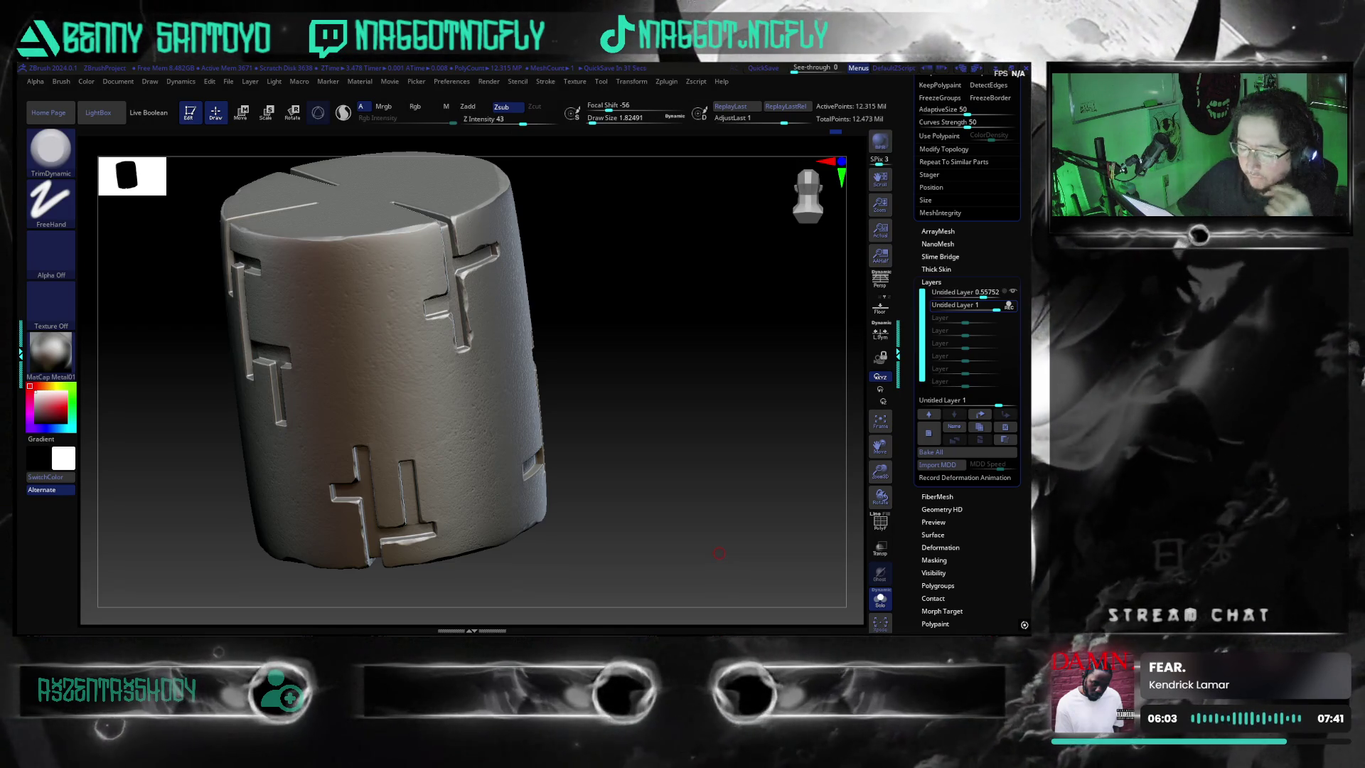
- Extend the Dam Standard groove along the emblem's horizontal bar top into the vertical post
mouse_move(631, 528)
left_mouse_down()
mouse_move(689, 518)
mouse_move(687, 530)
left_mouse_up()
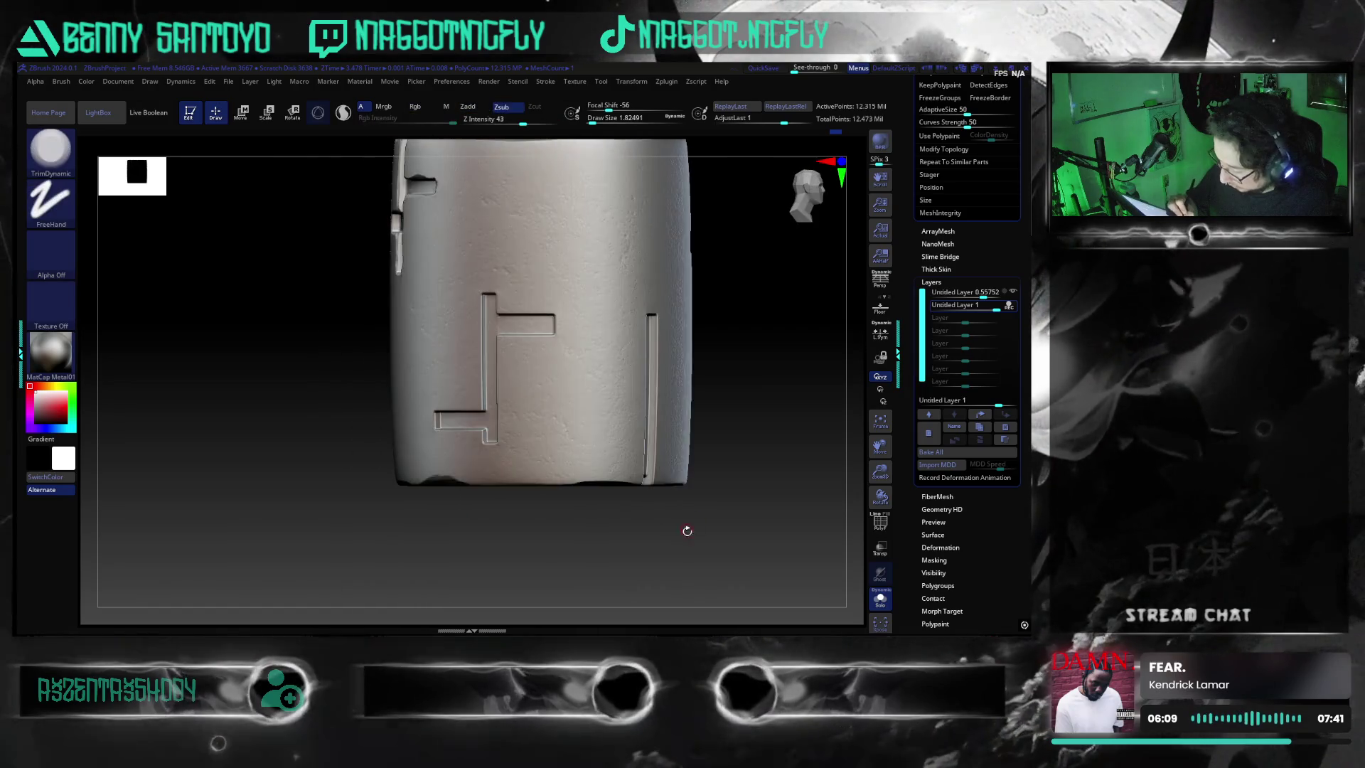
mouse_move(688, 529)
left_mouse_down("alt")
mouse_move(757, 356)
mouse_move(190, 505)
mouse_move(152, 566)
left_mouse_up("alt")
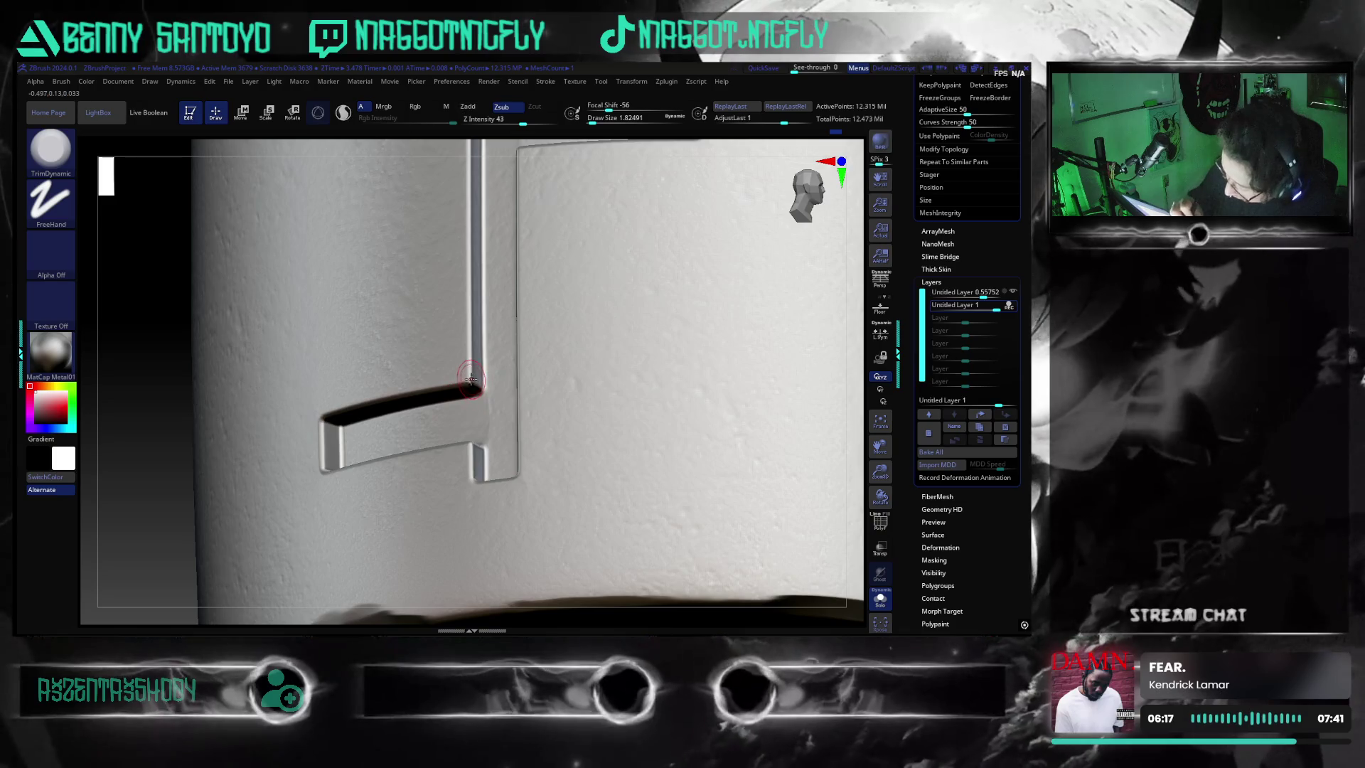
left_click_drag(470, 378, 467, 363)
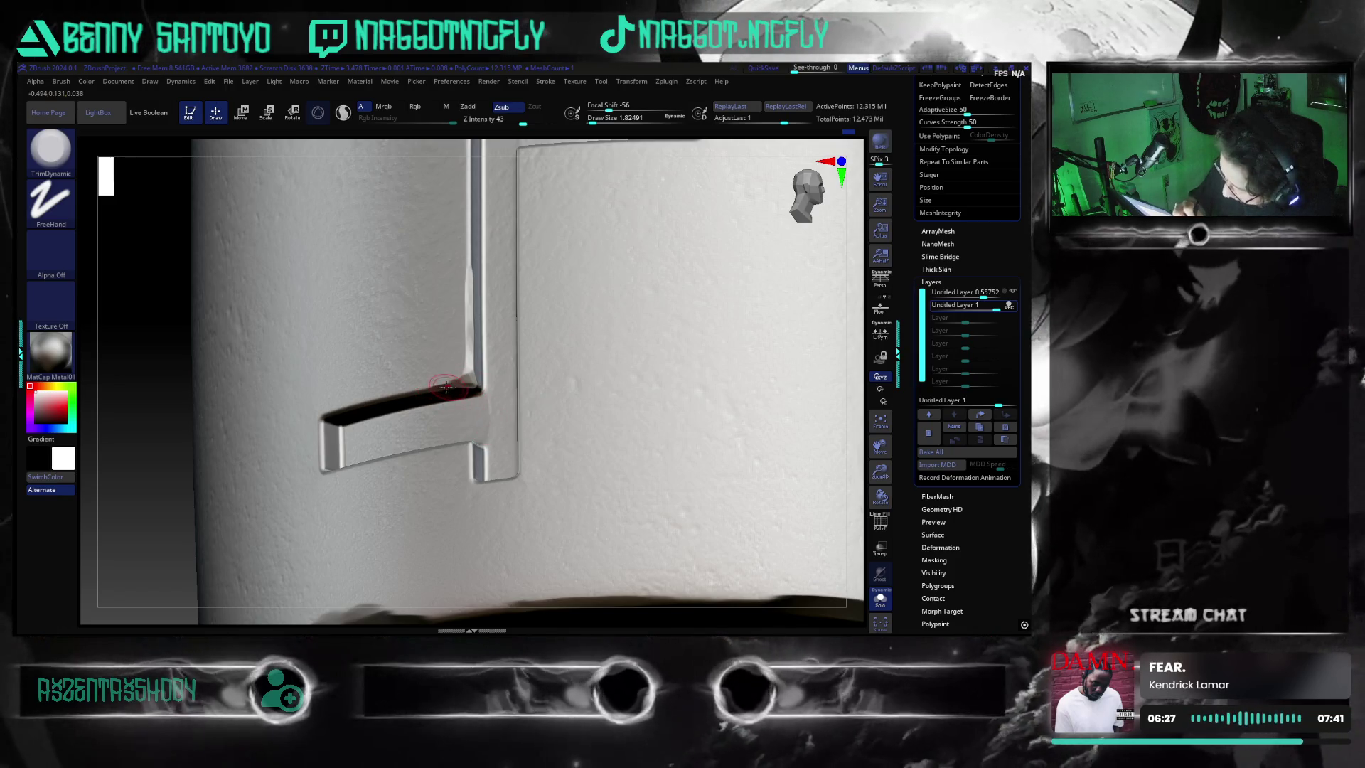
left_click_drag(450, 386, 479, 386)
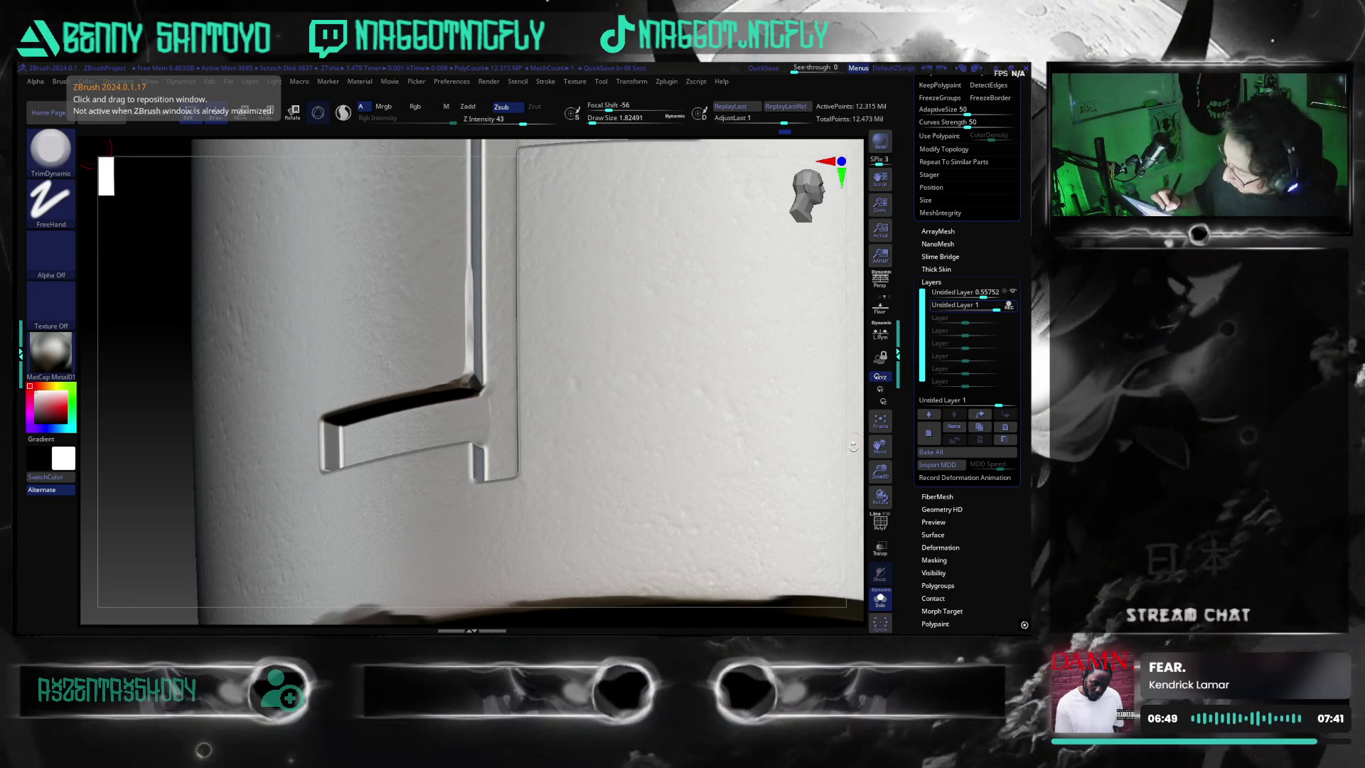
mouse_move(853, 451)
right_mouse_down()
mouse_move(447, 566)
mouse_move(439, 411)
right_mouse_up()
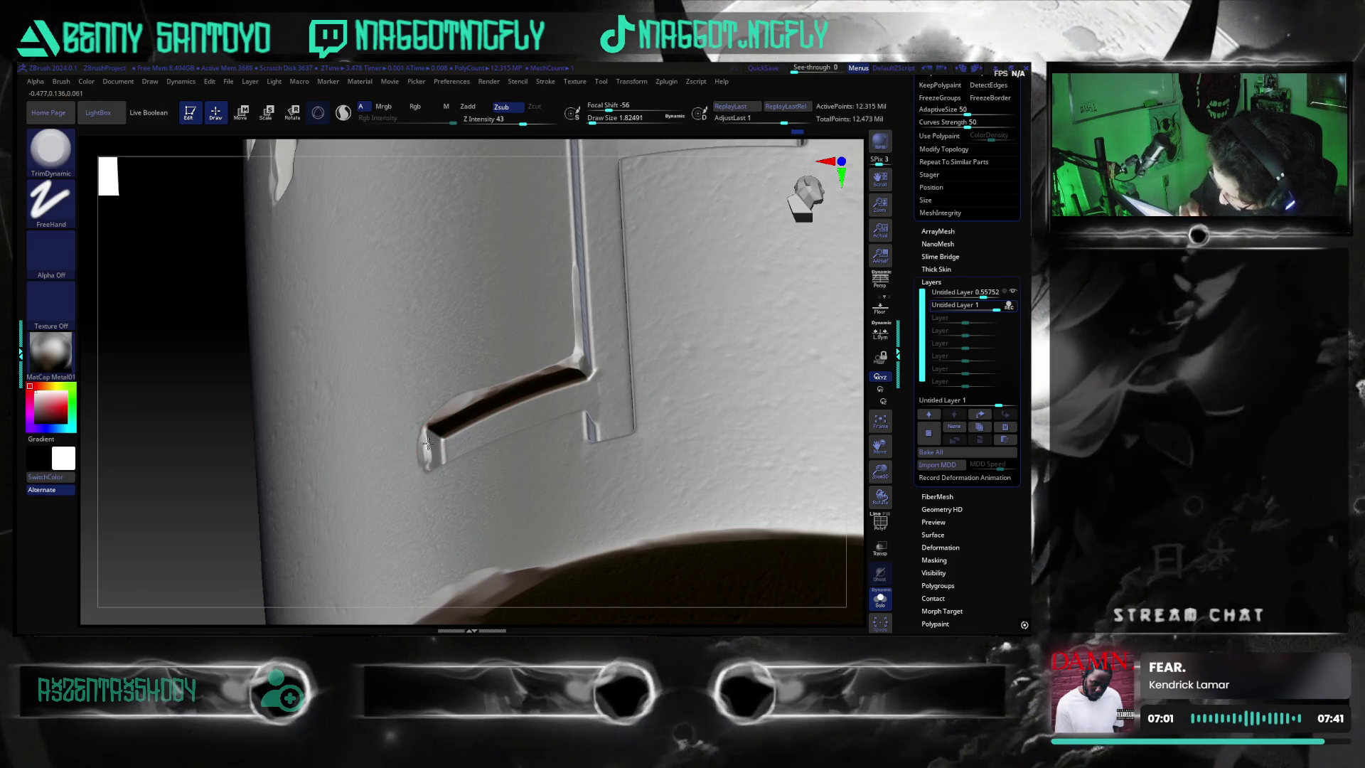
- Smooth the raised lip under the emblem's lower arm and tidy its bend
mouse_move(221, 488)
left_mouse_down()
mouse_move(228, 591)
mouse_move(671, 510)
mouse_move(713, 478)
mouse_move(687, 496)
mouse_move(488, 394)
left_mouse_up()
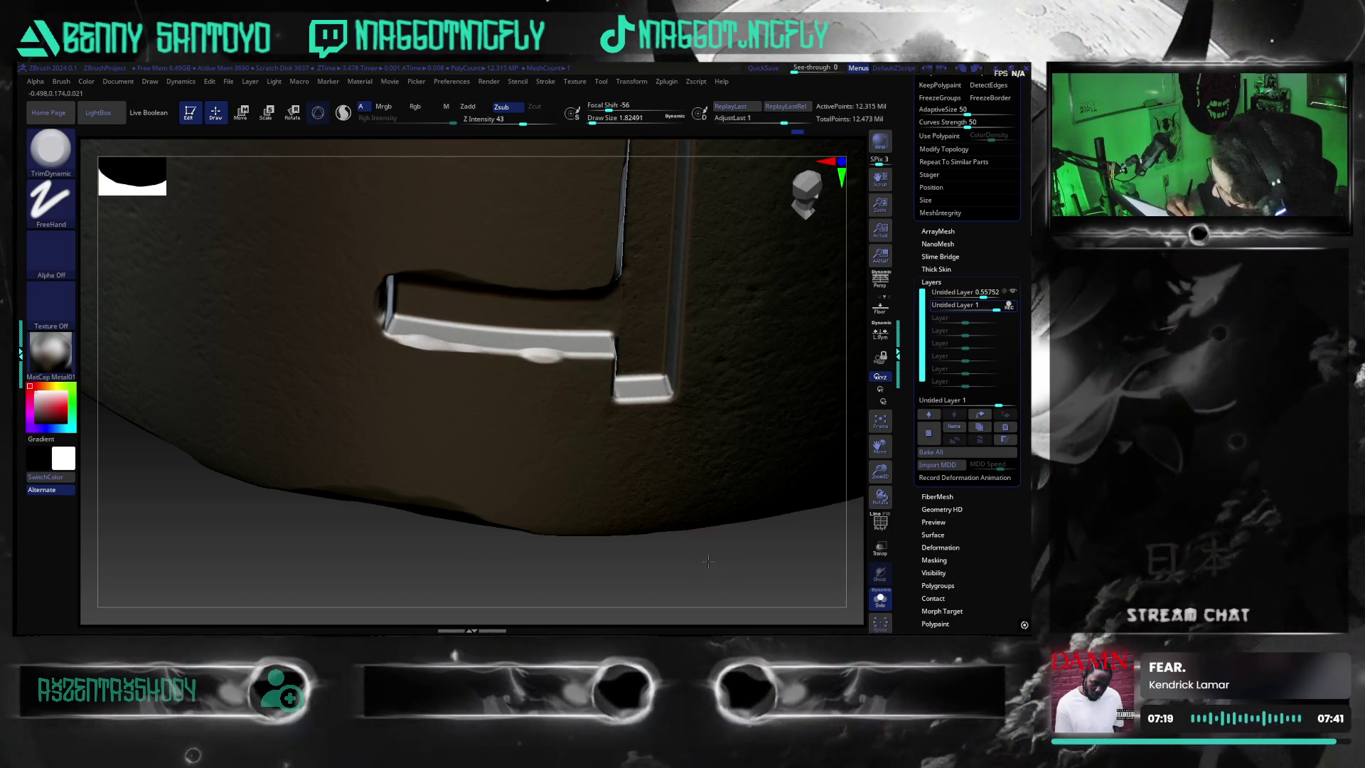
left_click_drag(707, 560, 624, 452)
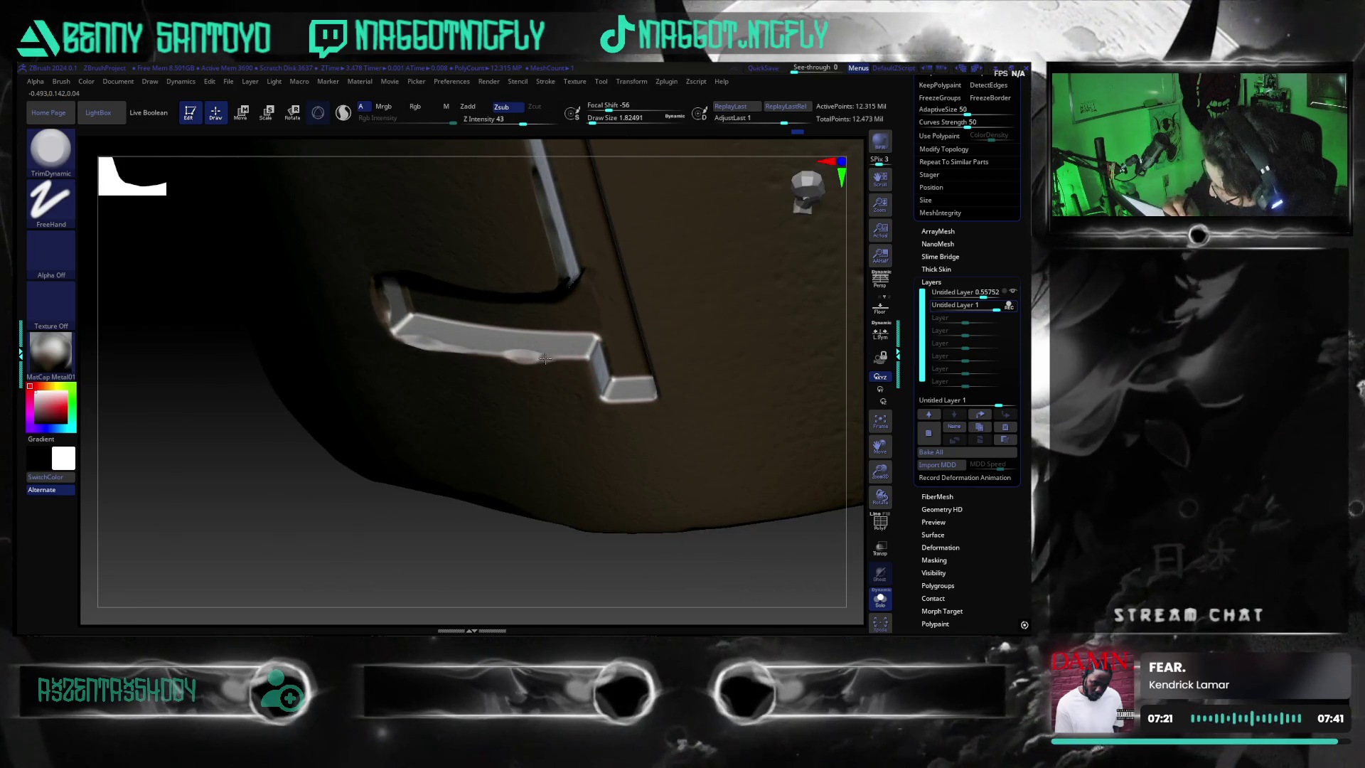
left_click_drag(540, 364, 589, 354)
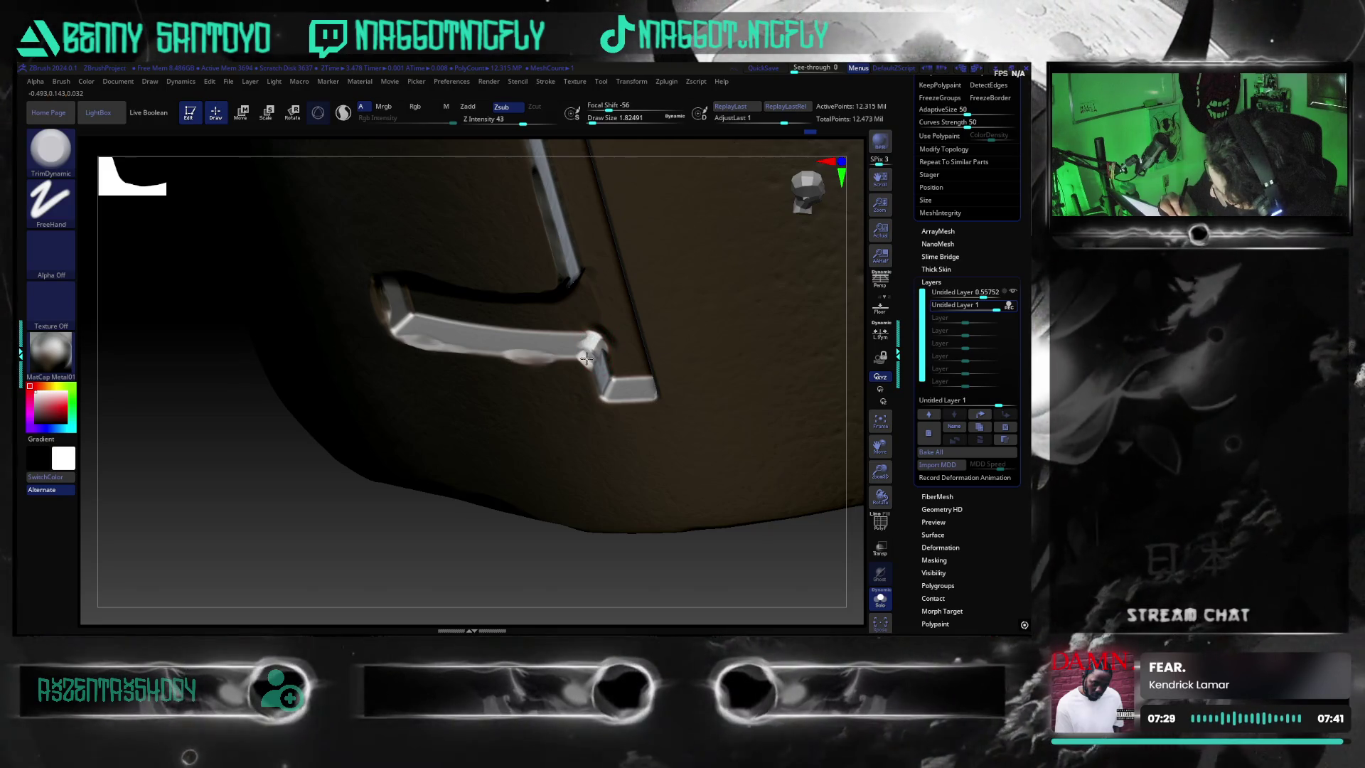
key("shift")
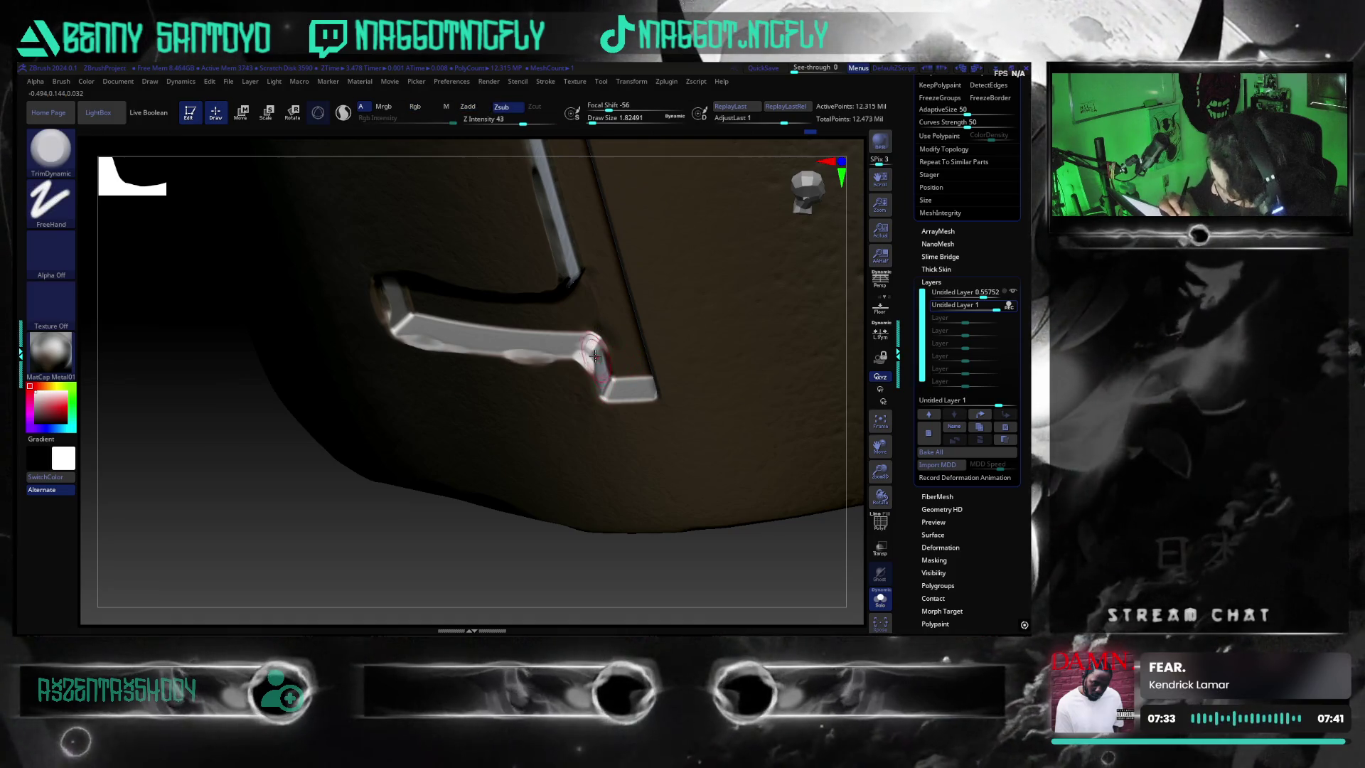
left_click_drag(641, 538, 662, 550)
- Return to TrimDynamic and orbit to a frontal view of the emblem to check the arm
key("ctrl")
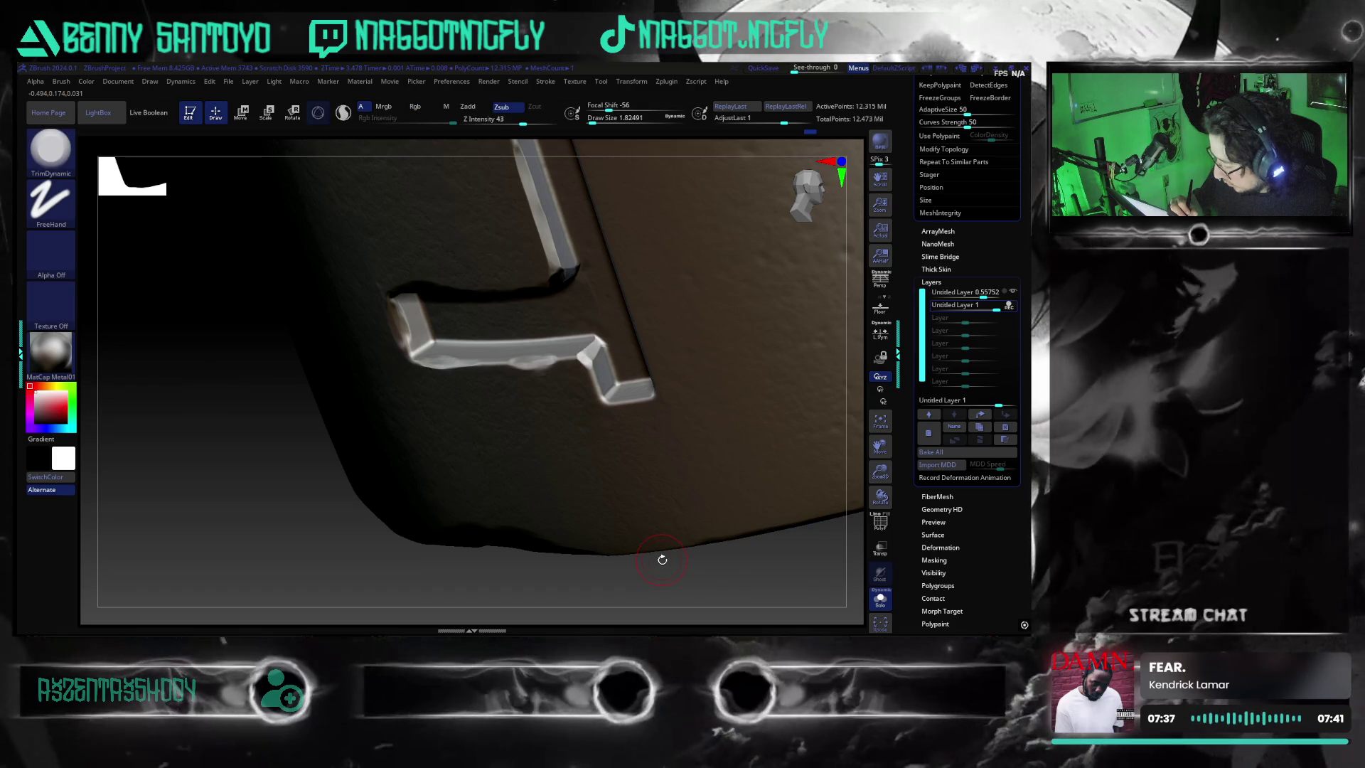
left_click_drag(662, 559, 669, 559)
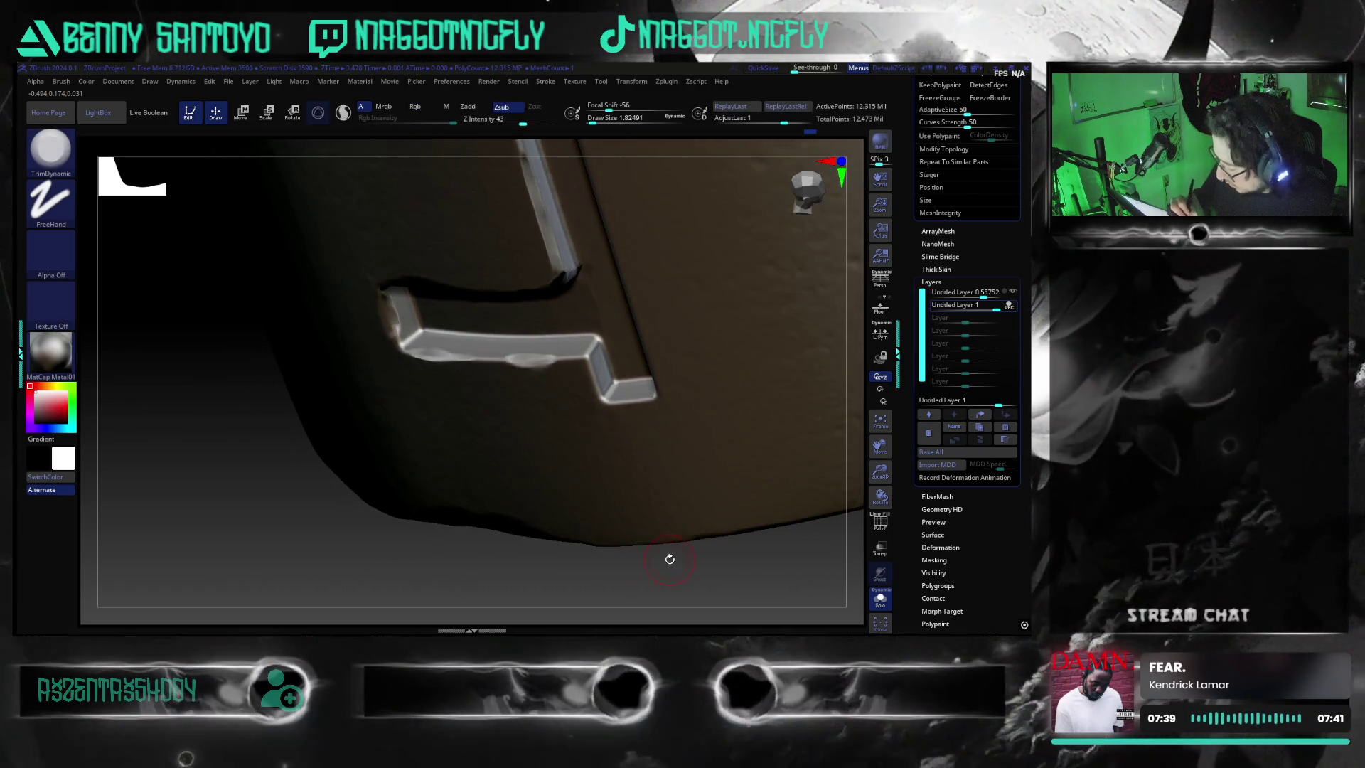
key("ctrl")
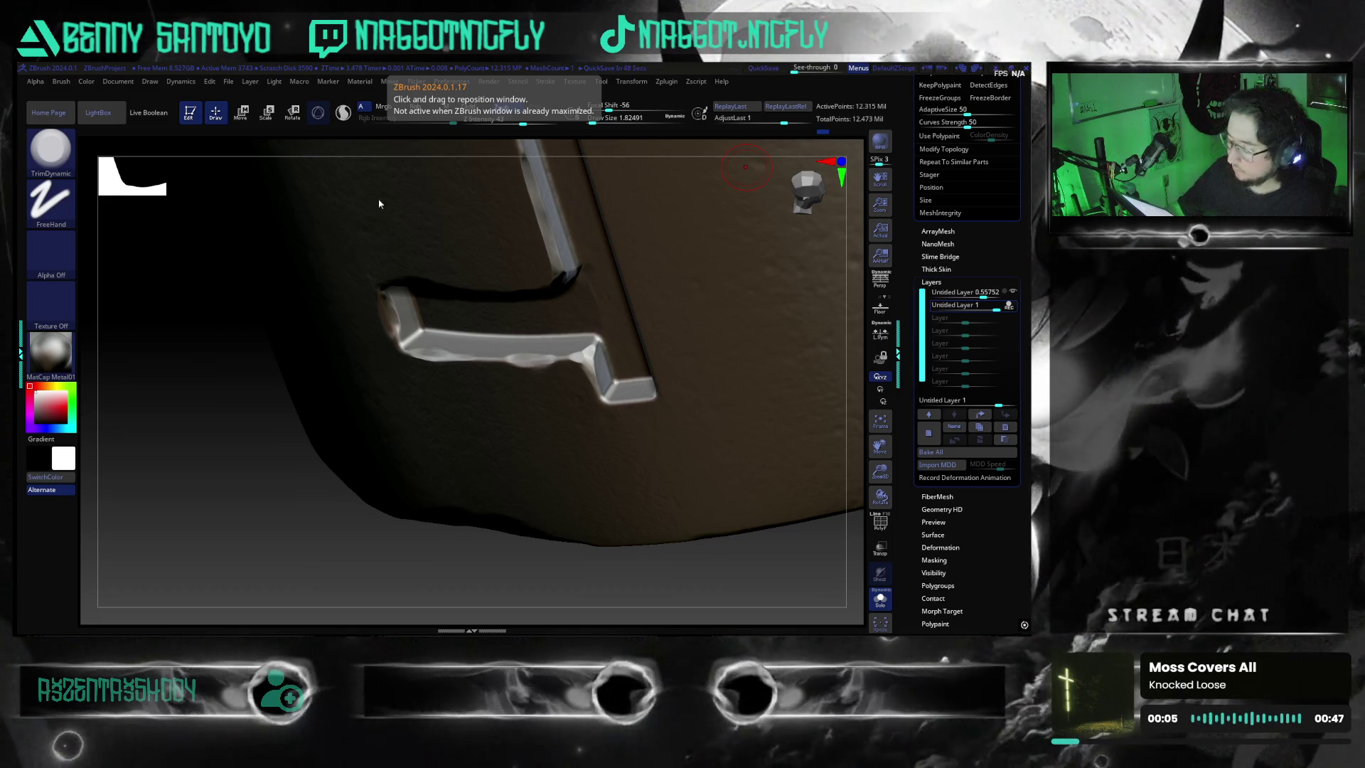
left_click_drag(680, 573, 683, 519)
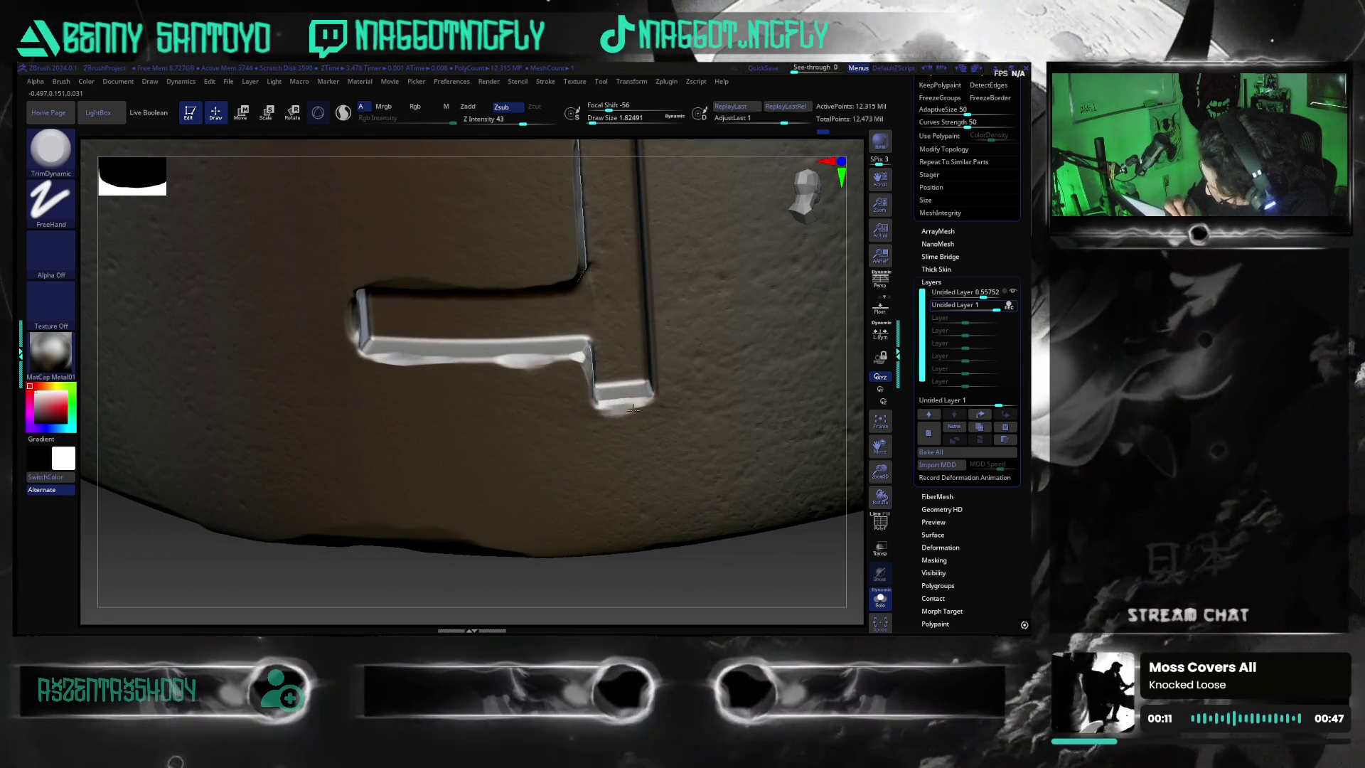
left_click_drag(713, 549, 629, 422)
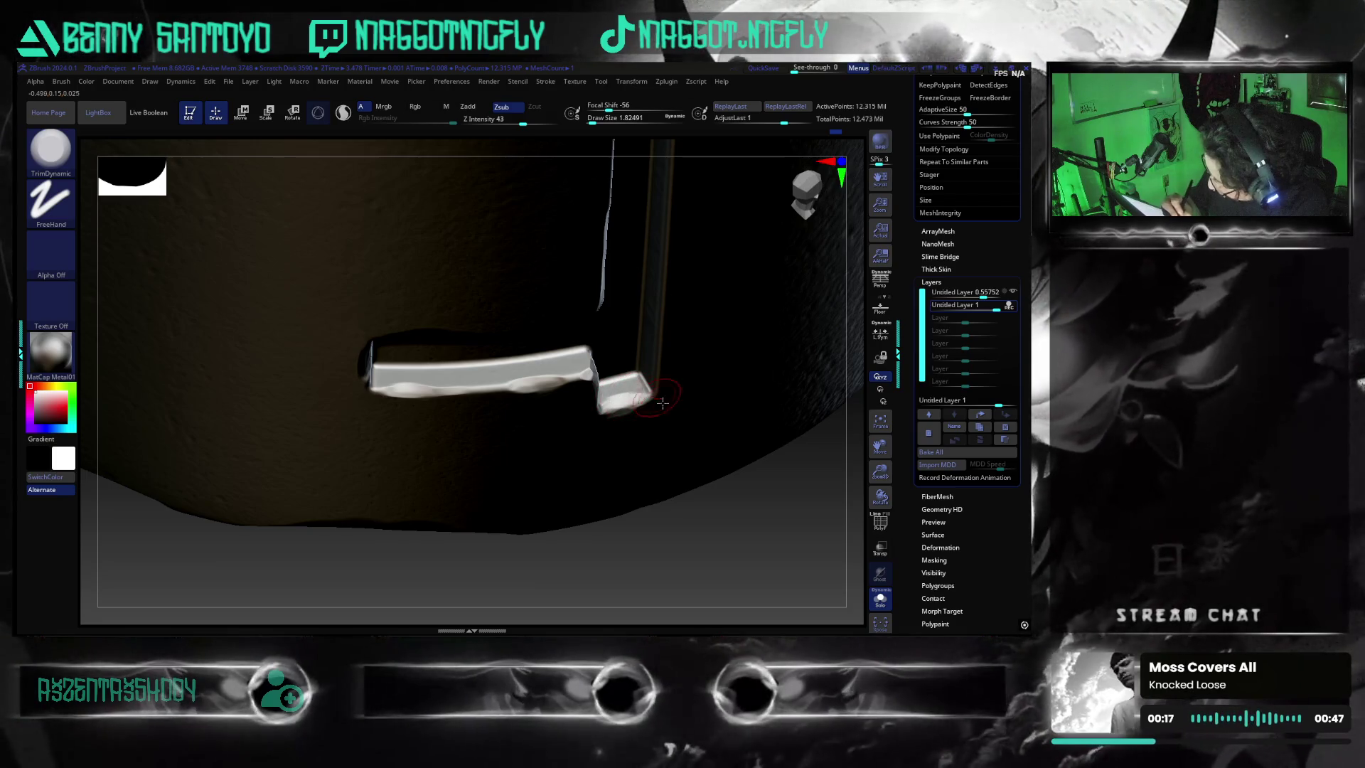
mouse_move(657, 398)
left_mouse_down()
mouse_move(739, 583)
mouse_move(731, 595)
left_mouse_up()
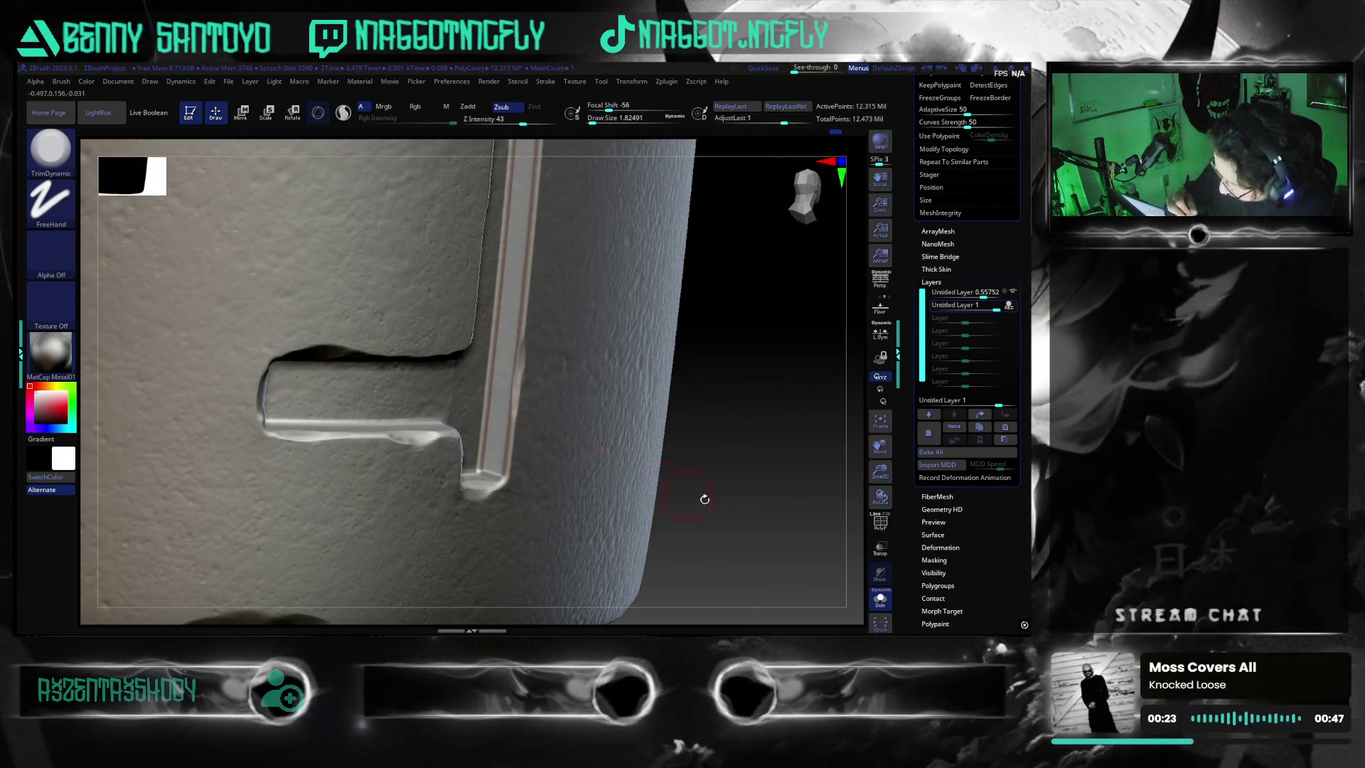
left_click_drag(694, 495, 524, 336)
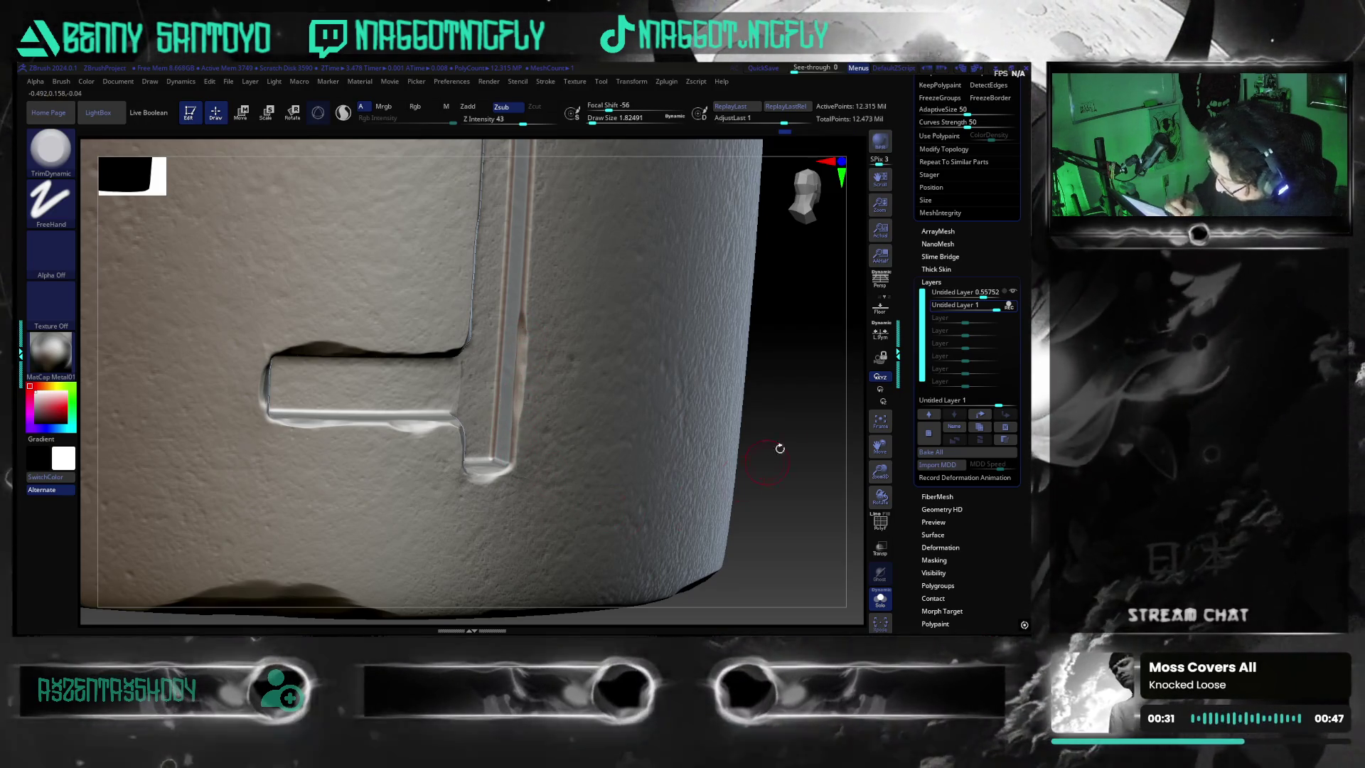
left_click_drag(523, 366, 764, 516)
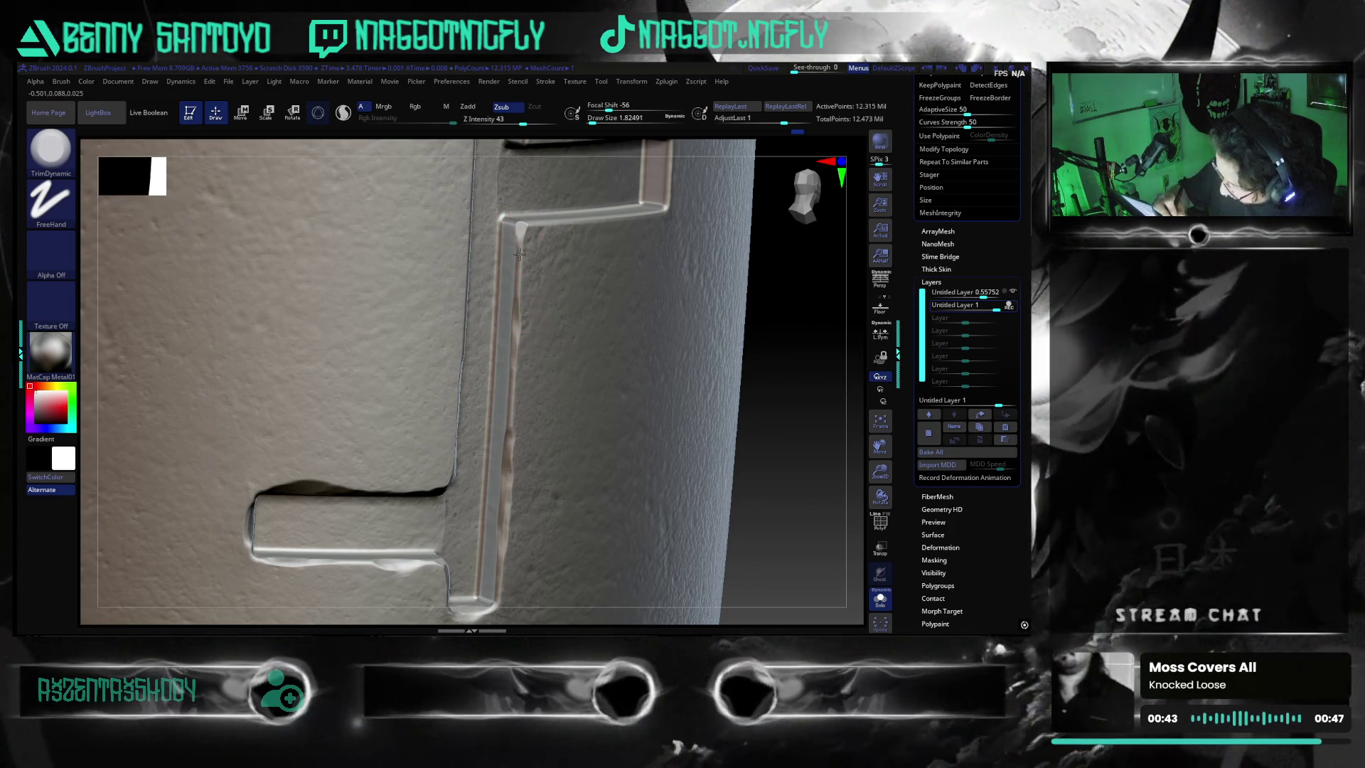
right_click_drag(628, 320, 494, 350)
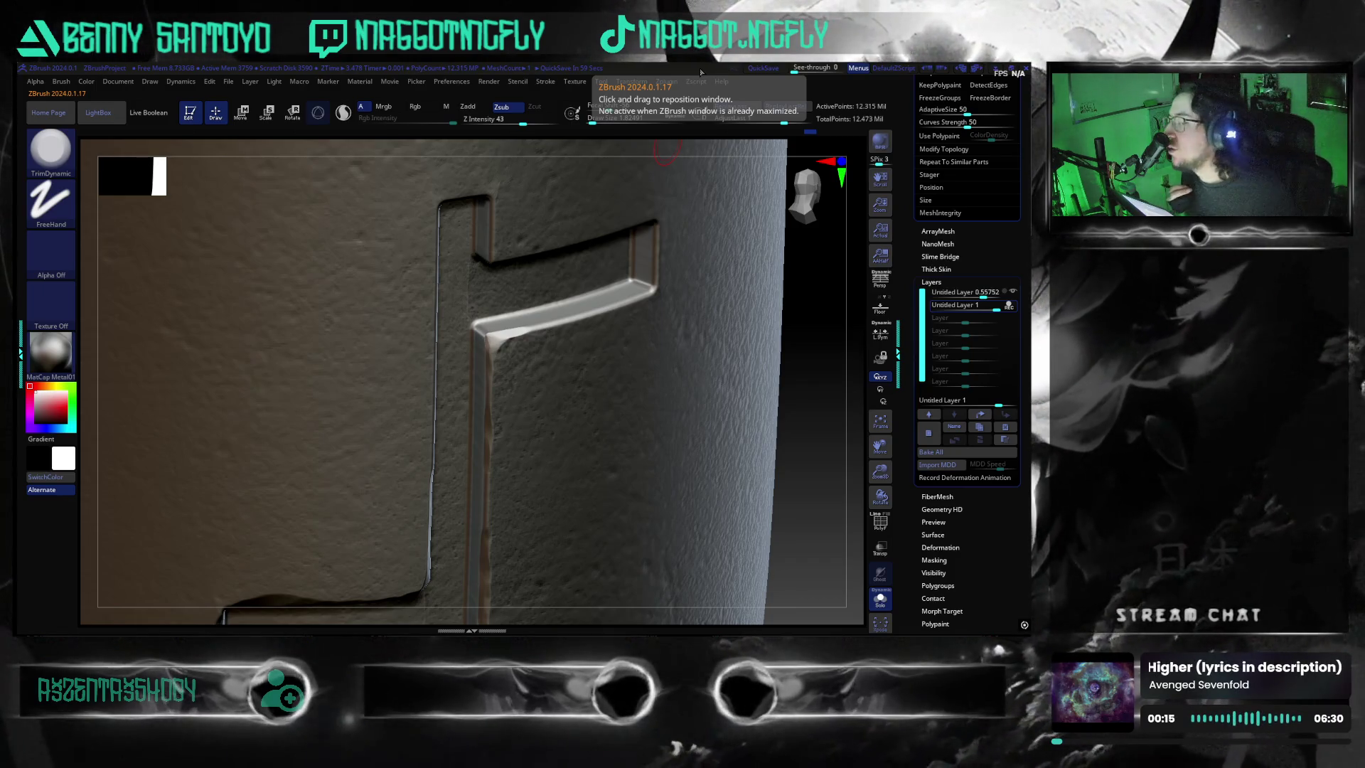
left_click_drag(806, 482, 794, 487)
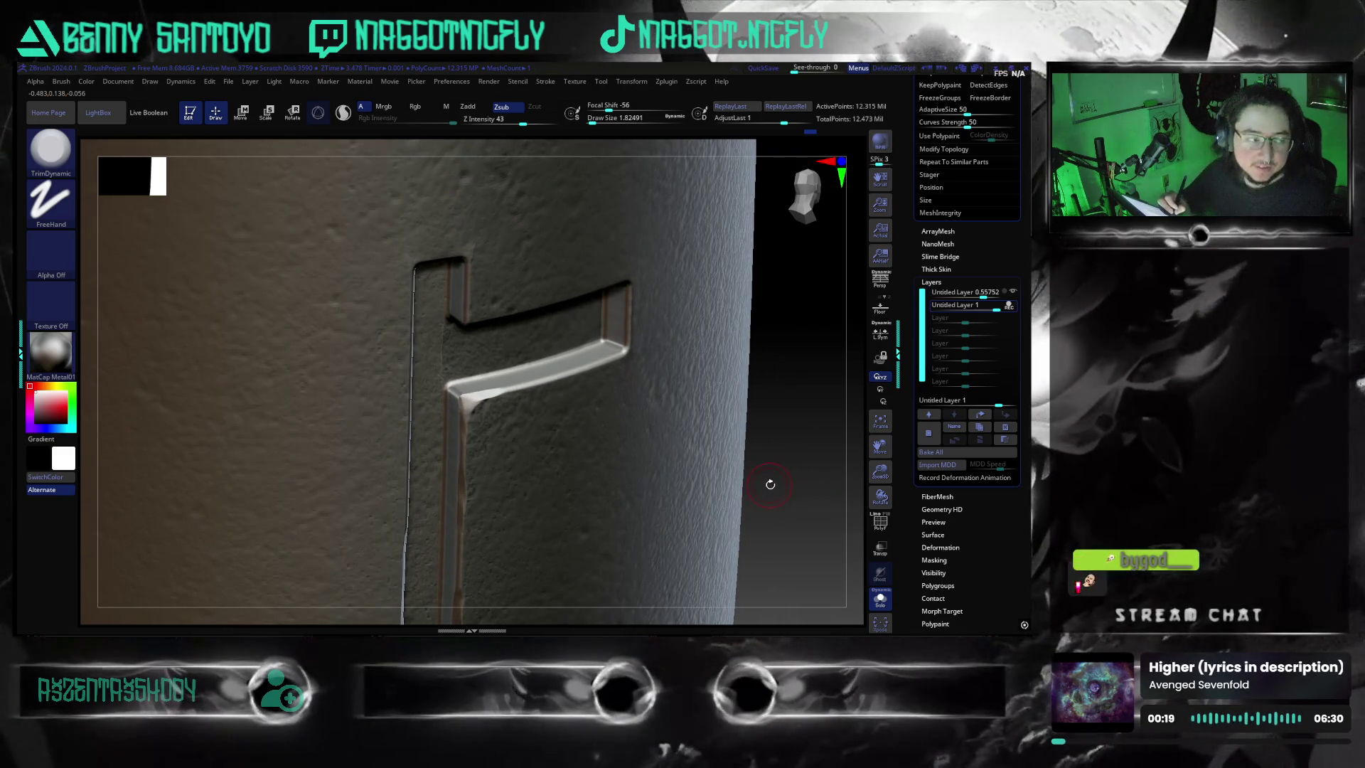
left_click_drag(808, 443, 534, 421)
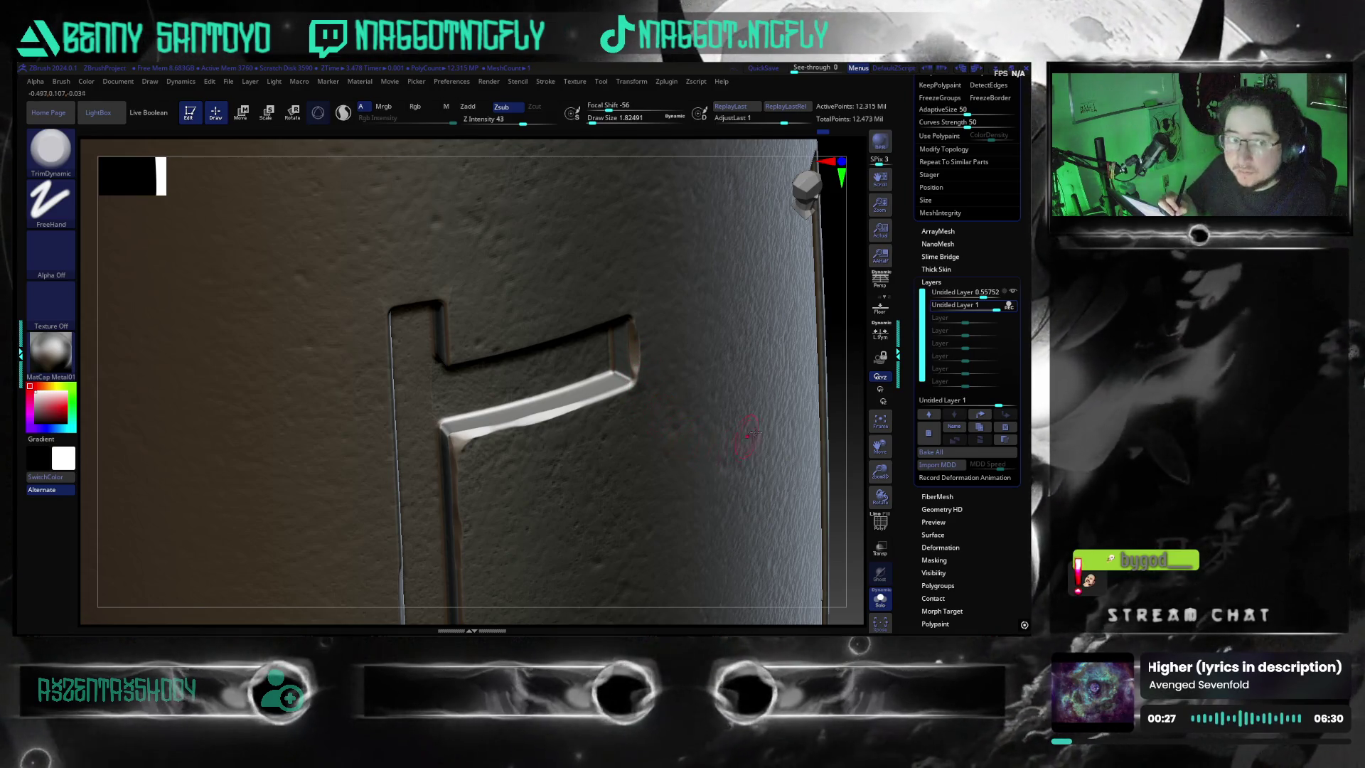
left_click_drag(837, 442, 646, 397)
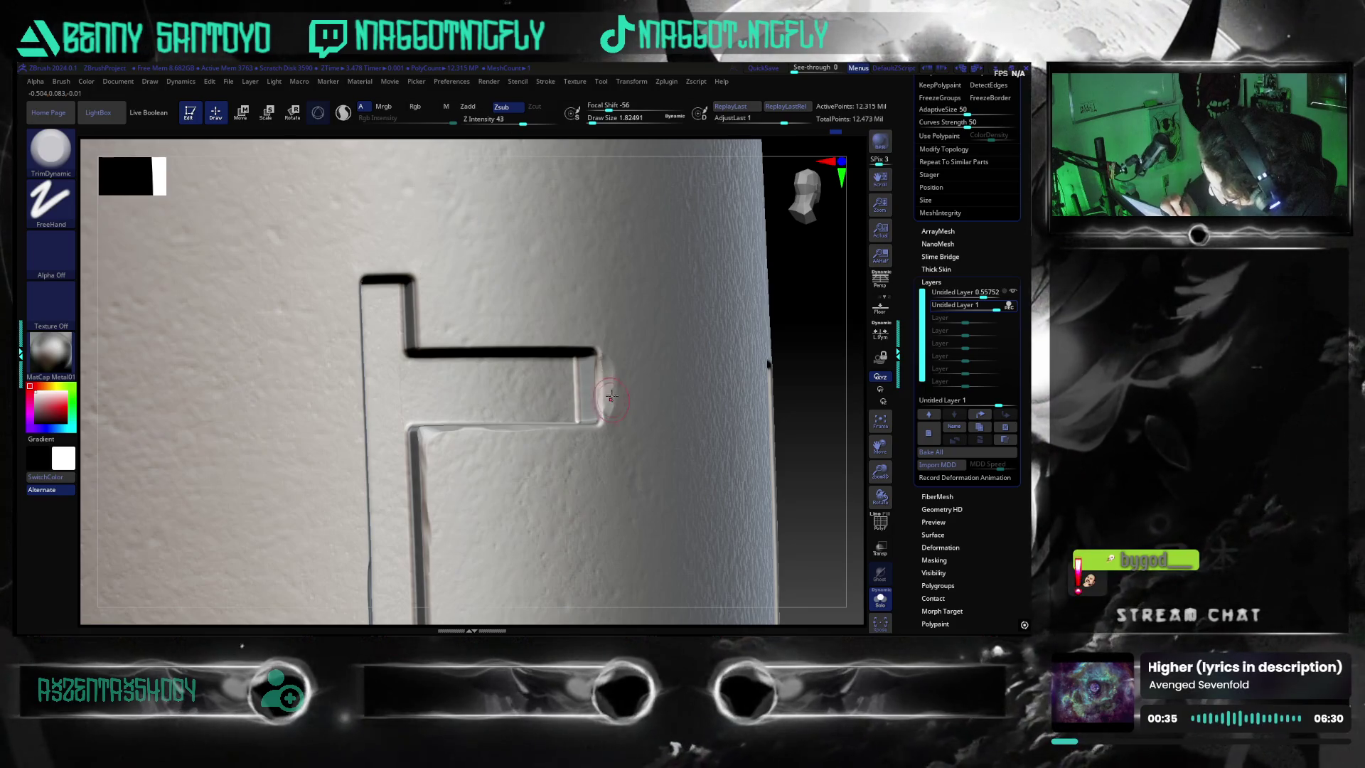
mouse_move(604, 420)
right_mouse_down()
mouse_move(811, 479)
mouse_move(685, 398)
right_mouse_up()
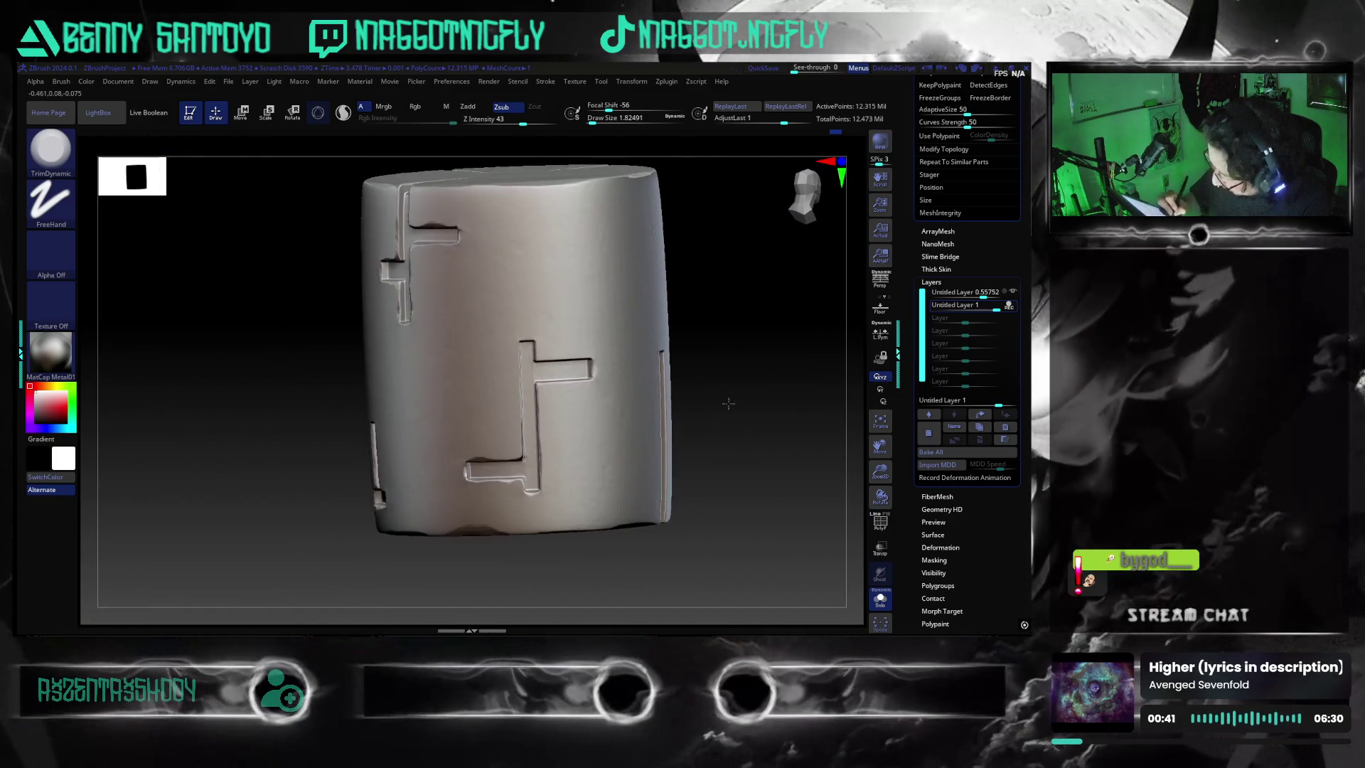
mouse_move(685, 397)
right_mouse_down()
mouse_move(740, 473)
mouse_move(808, 464)
mouse_move(836, 425)
mouse_move(387, 372)
right_mouse_up()
scroll(759, 500, "up", 3)
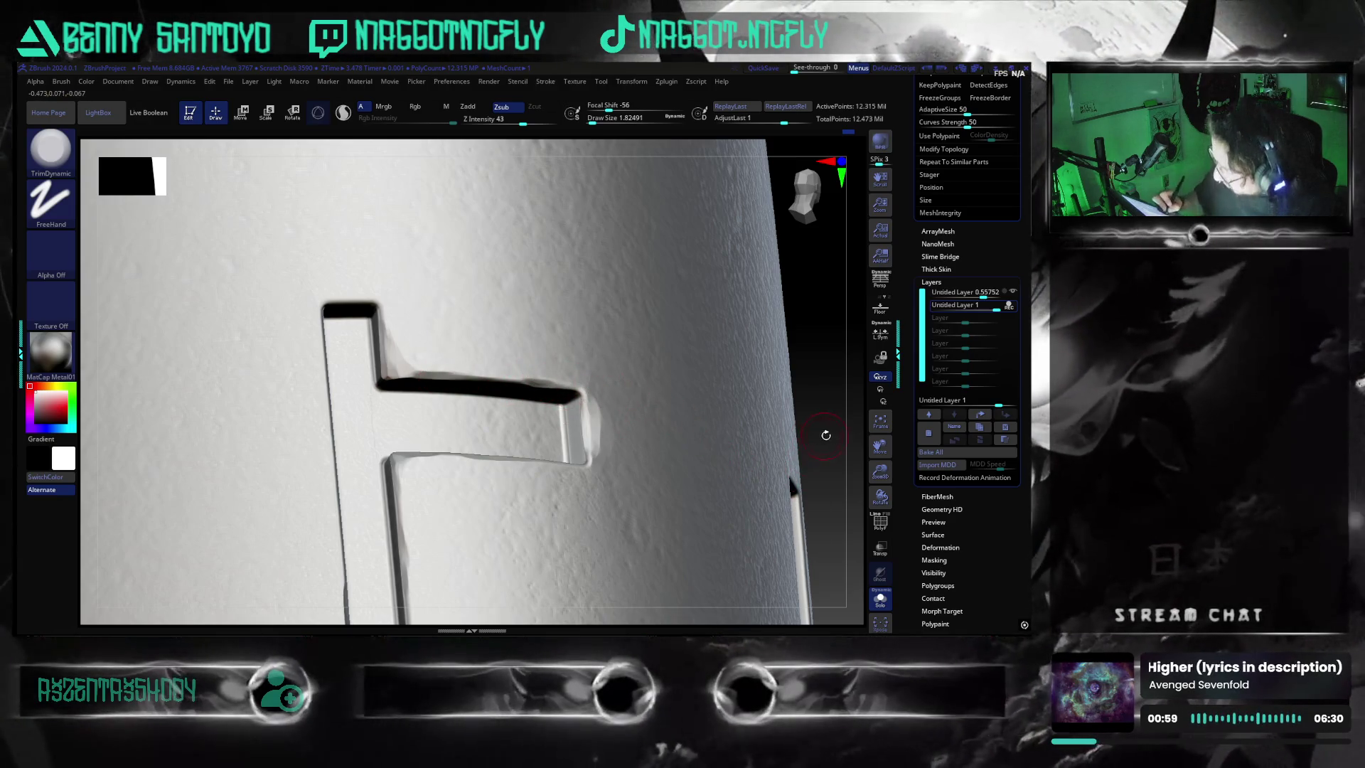
- Trim the ragged white sliver along the T emblem's long vertical groove into a straighter edge
left_click_drag(825, 435, 772, 504)
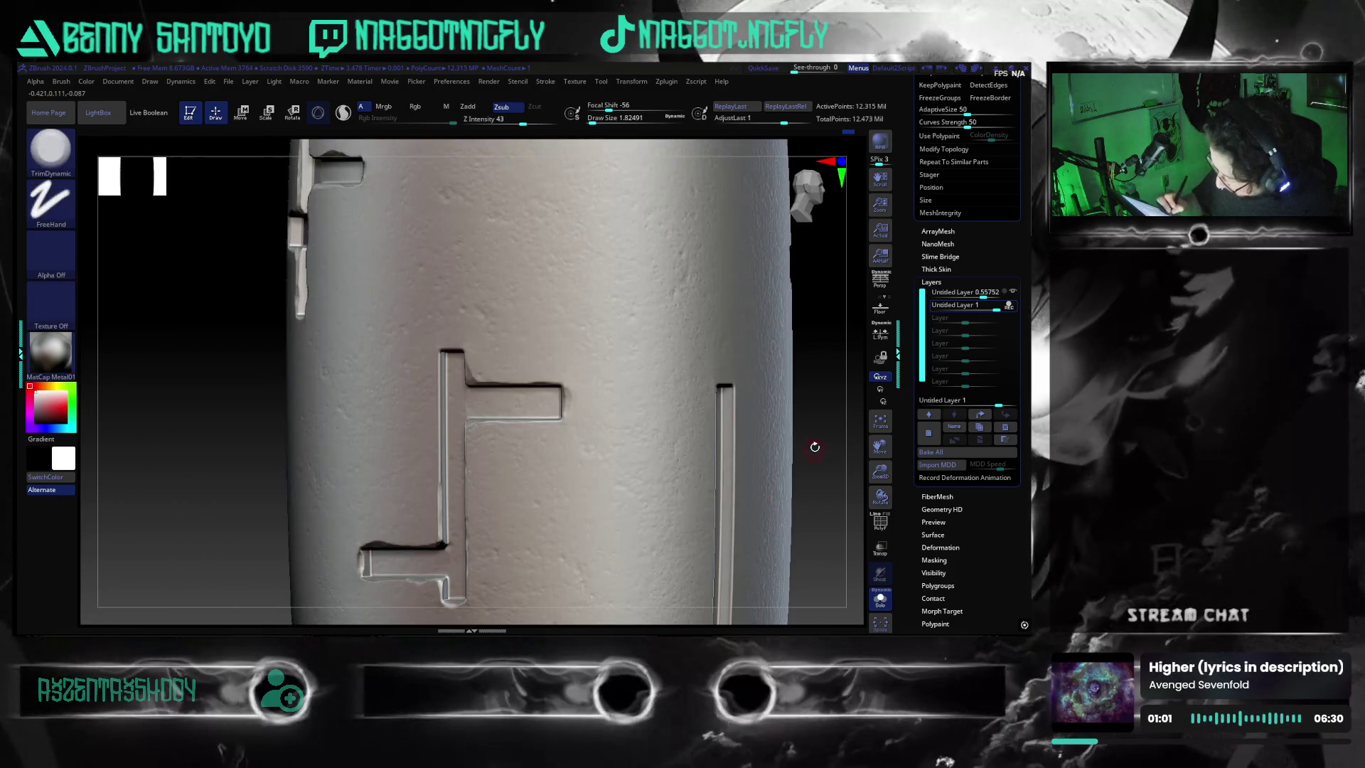
left_click_drag(770, 486, 475, 415)
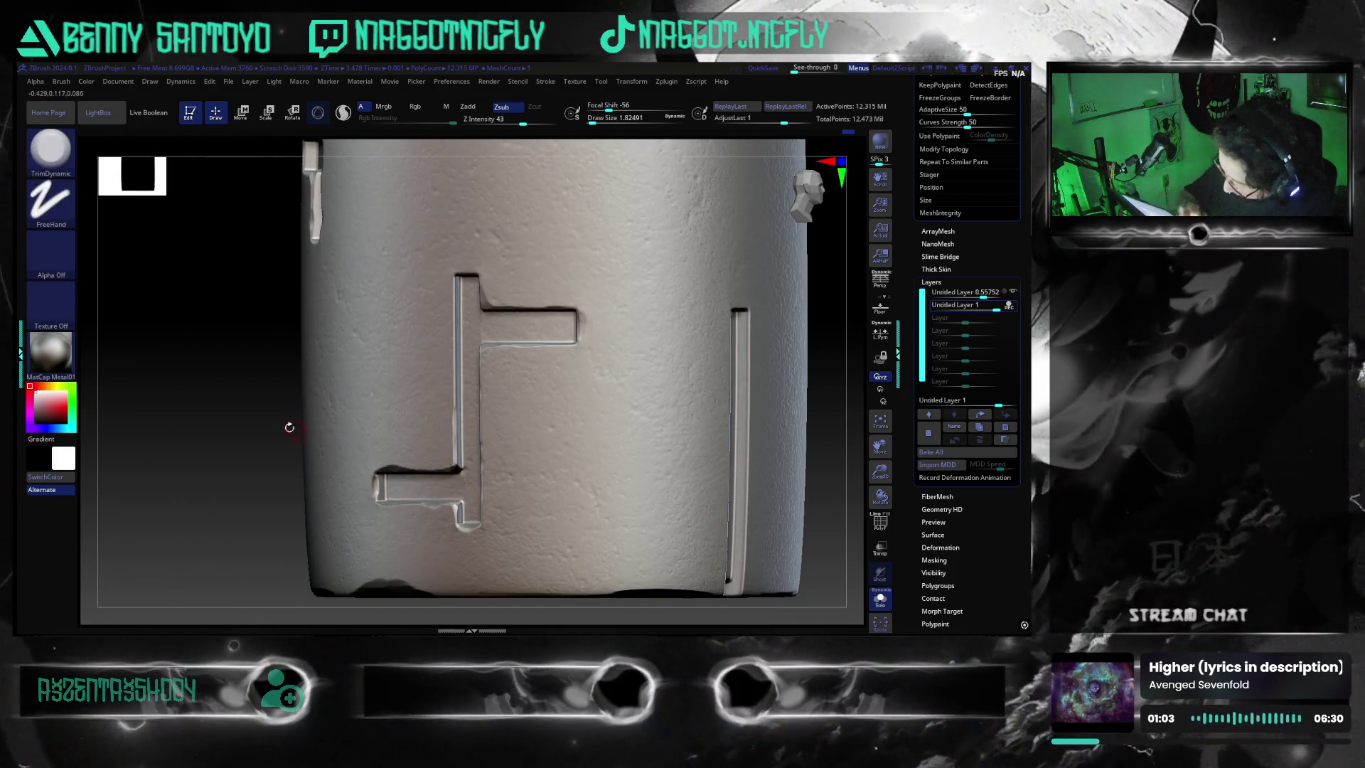
right_click_drag(292, 428, 334, 456, "ctrl")
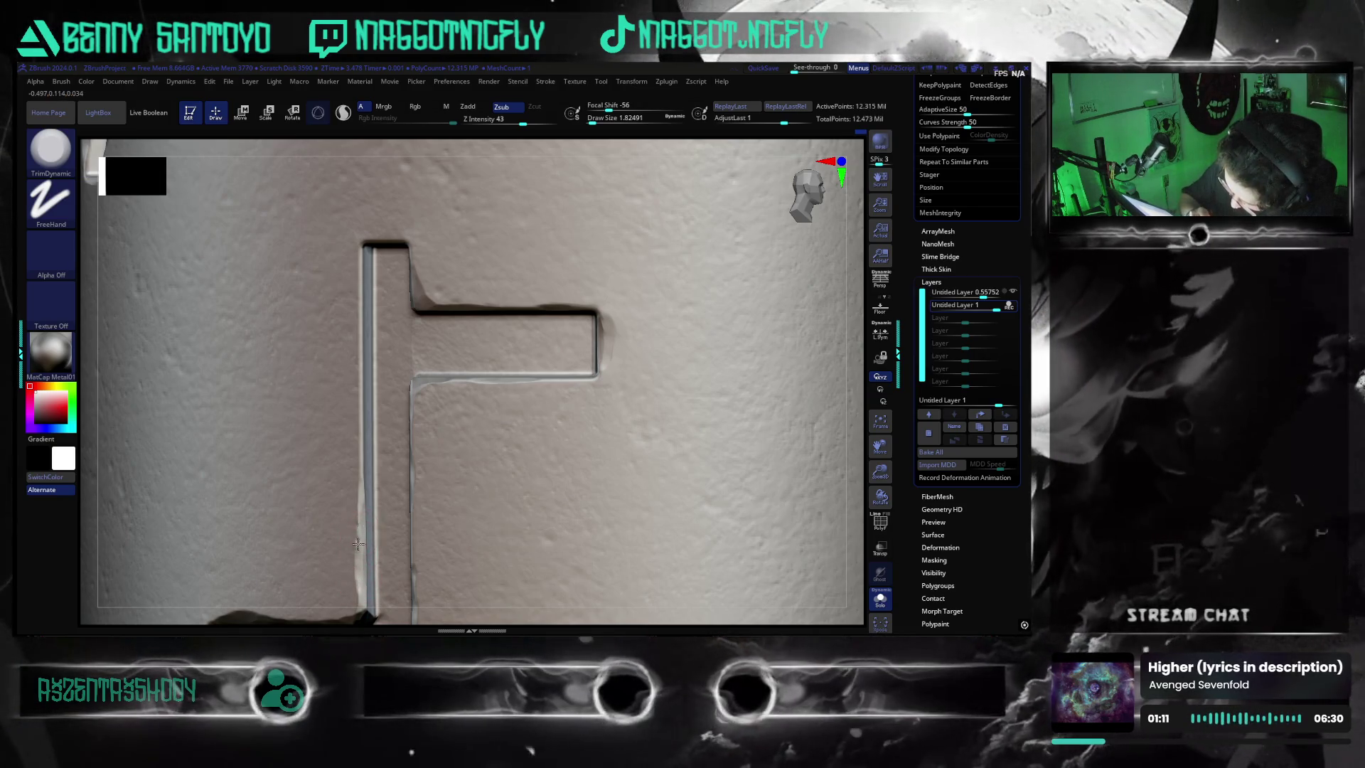
left_click_drag(359, 595, 362, 523)
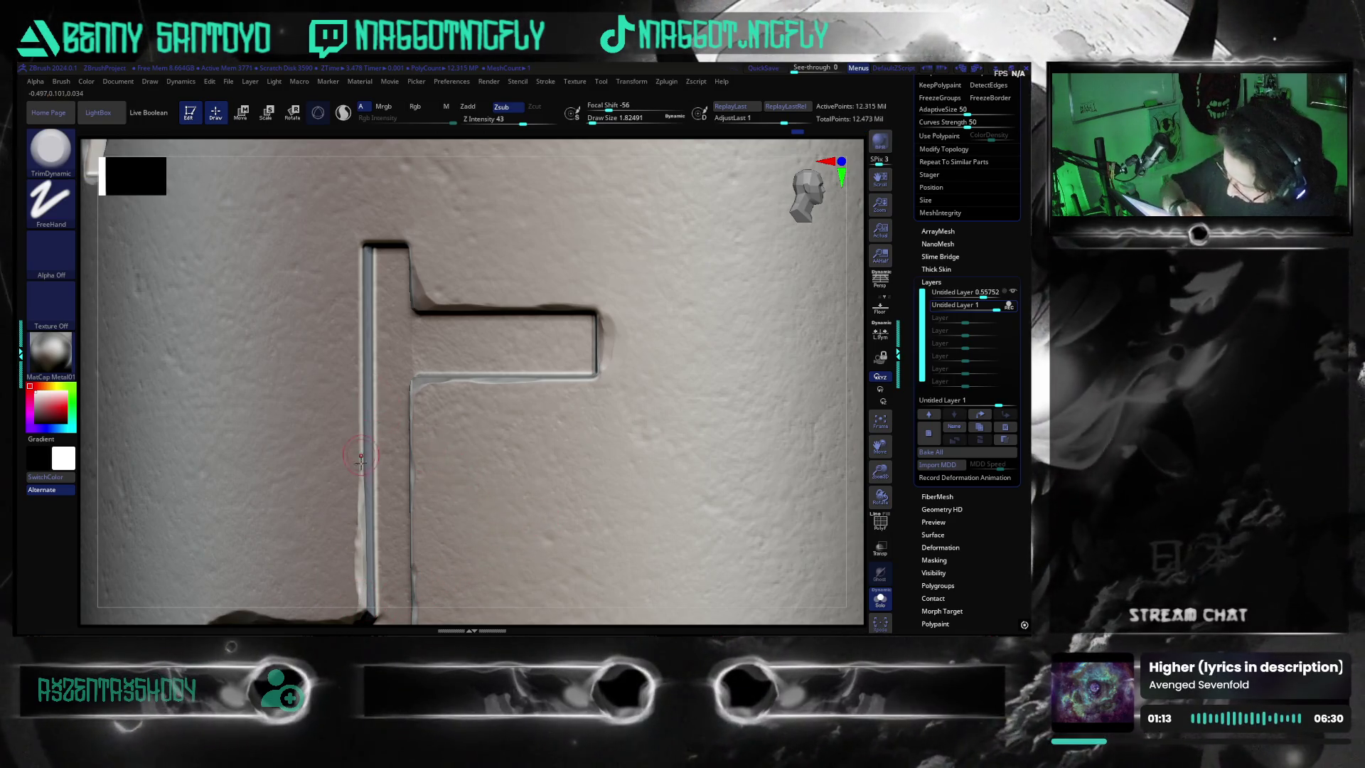
- Orbit the grooved cylinder through several angles to check the cleaned slot edges
right_click_drag(627, 400, 404, 427)
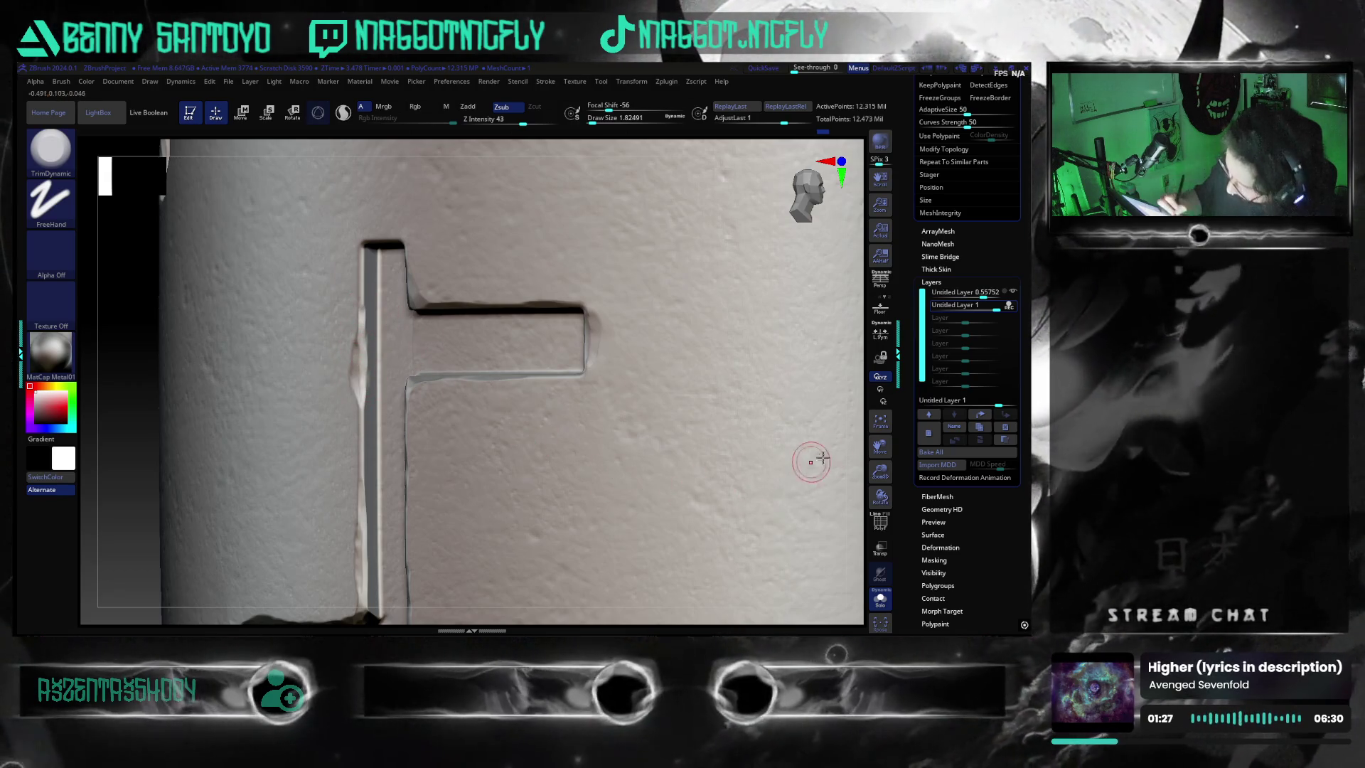
mouse_move(849, 452)
left_mouse_down()
mouse_move(849, 412)
mouse_move(747, 405)
left_mouse_up()
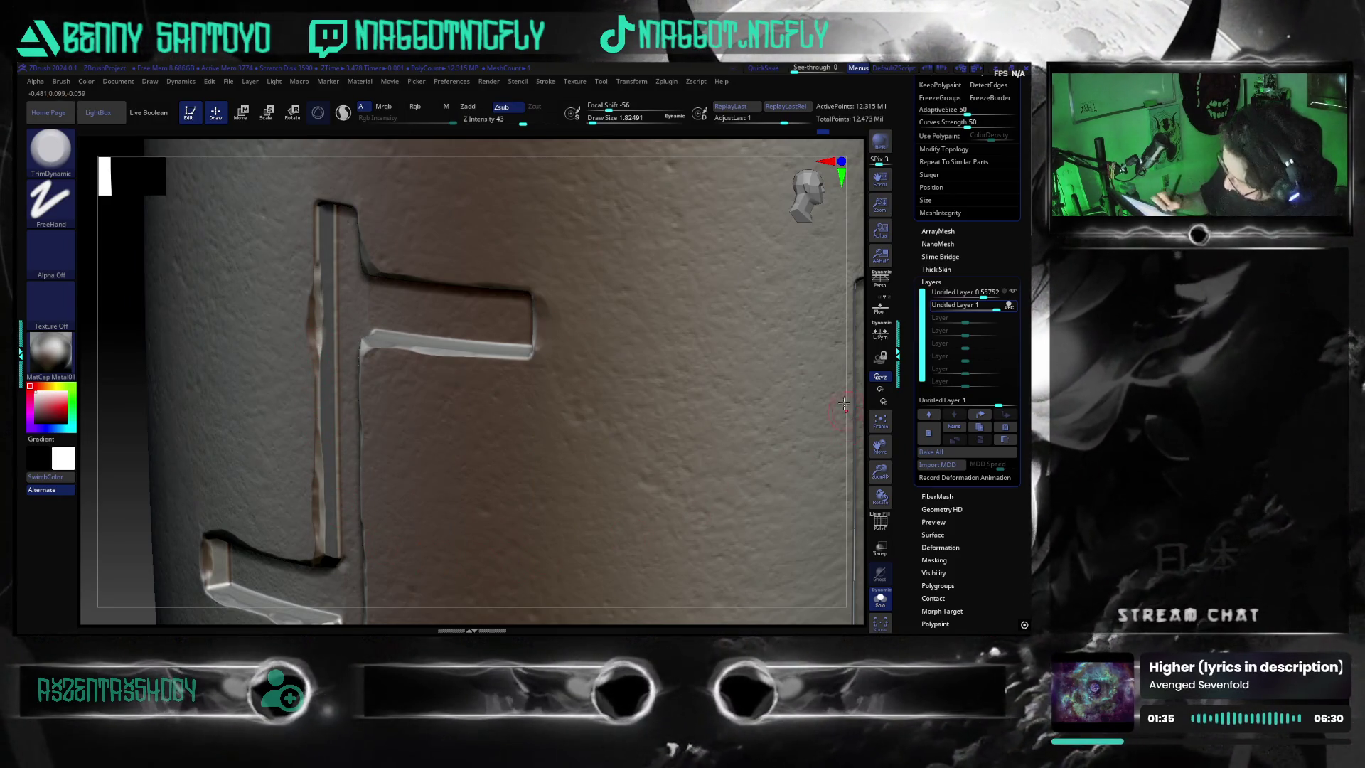
left_click_drag(846, 408, 829, 412)
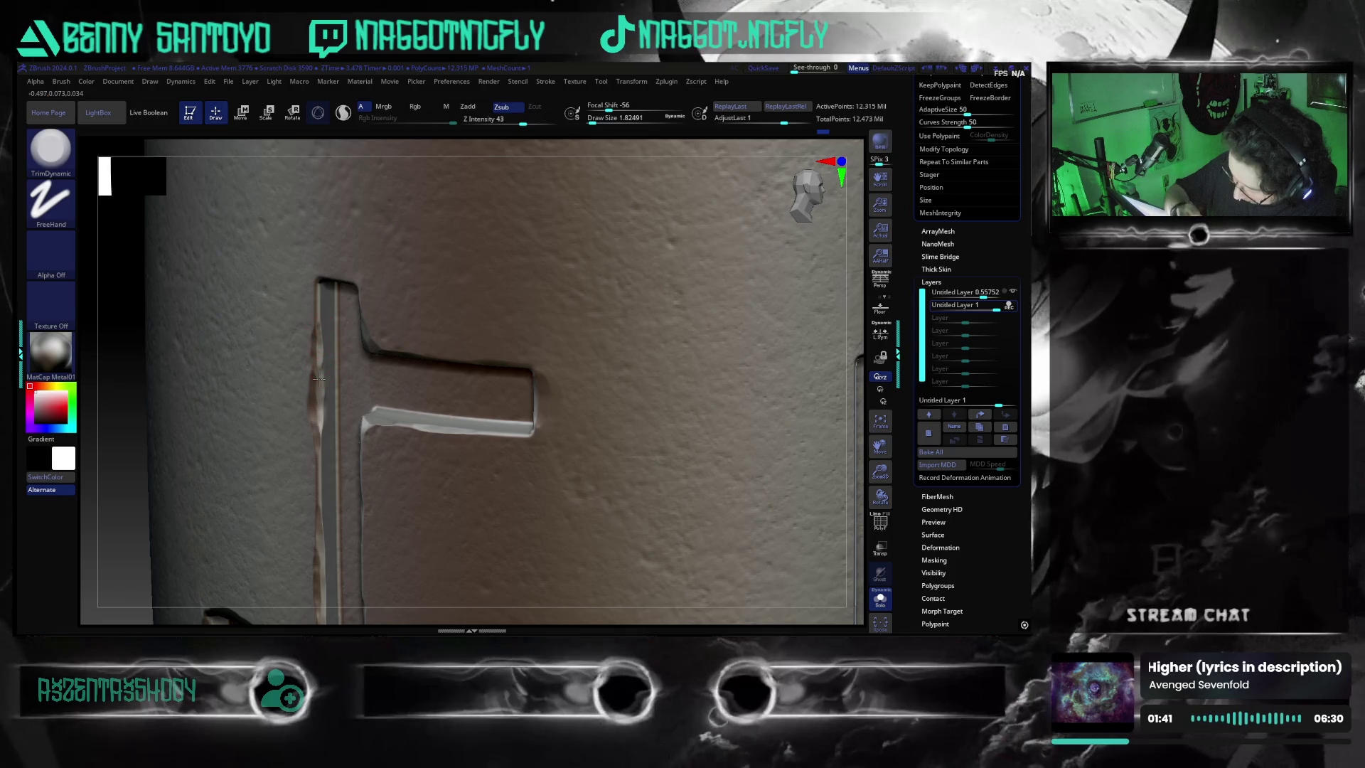
mouse_move(855, 381)
left_mouse_down()
mouse_move(856, 358)
mouse_move(754, 354)
left_mouse_up()
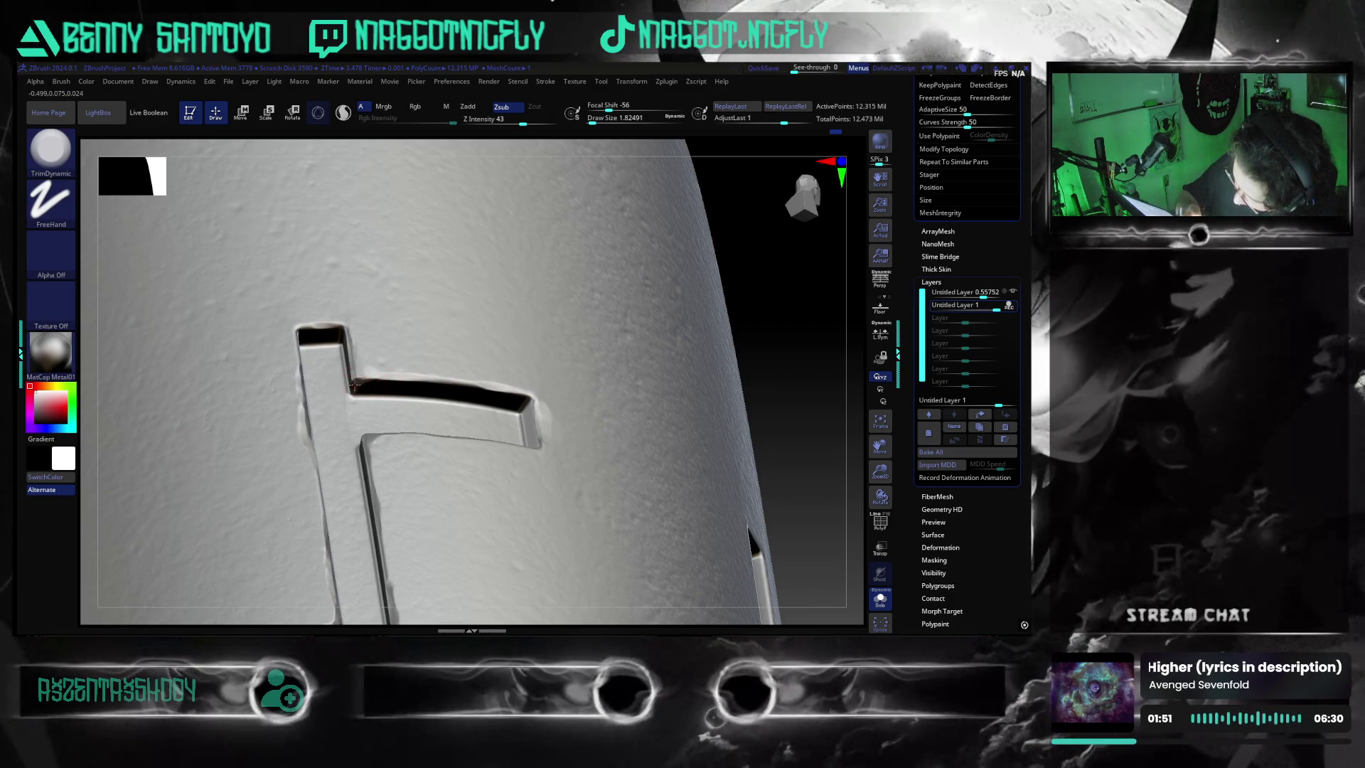
left_click_drag(790, 448, 753, 490)
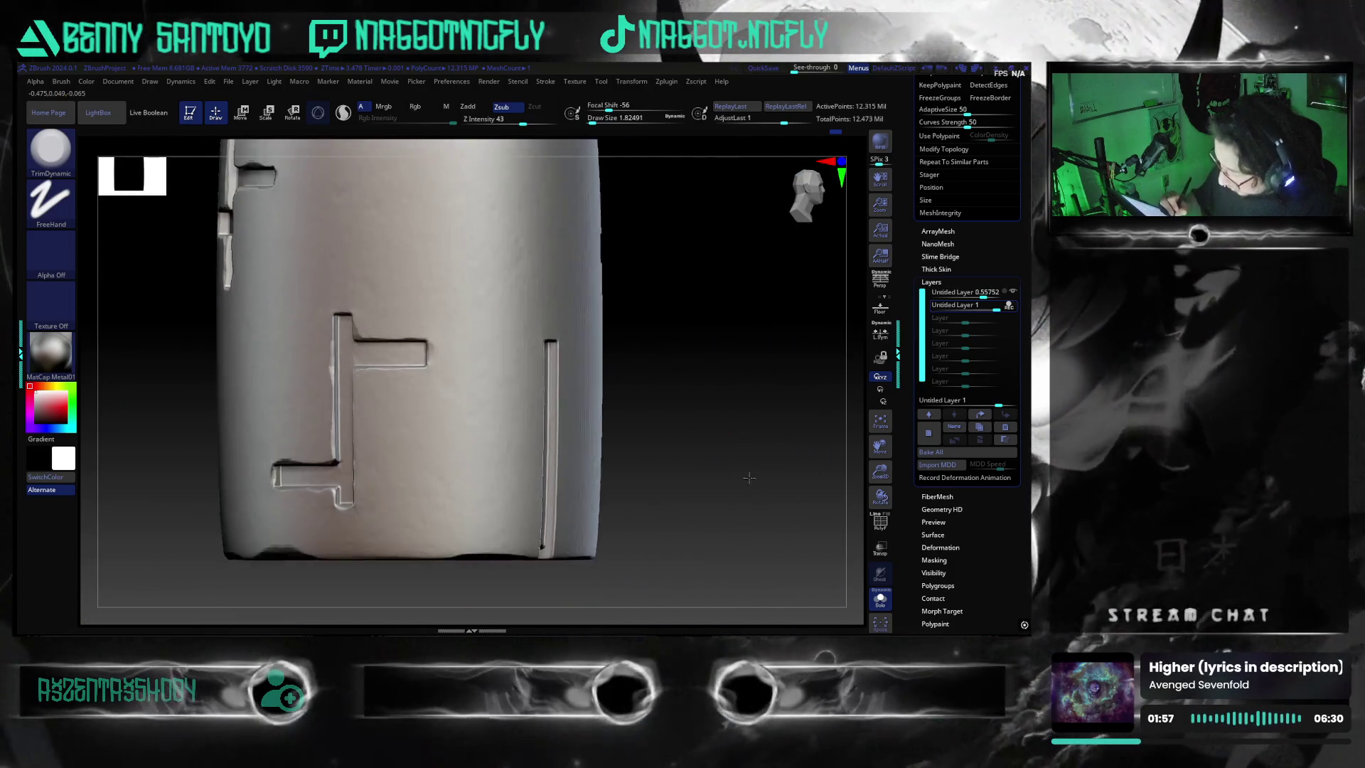
- Zoom onto the angled base strut and raise Draw Size from about 1.8 to 3.7
mouse_move(752, 488)
left_mouse_down()
mouse_move(716, 489)
mouse_move(727, 472)
left_mouse_up()
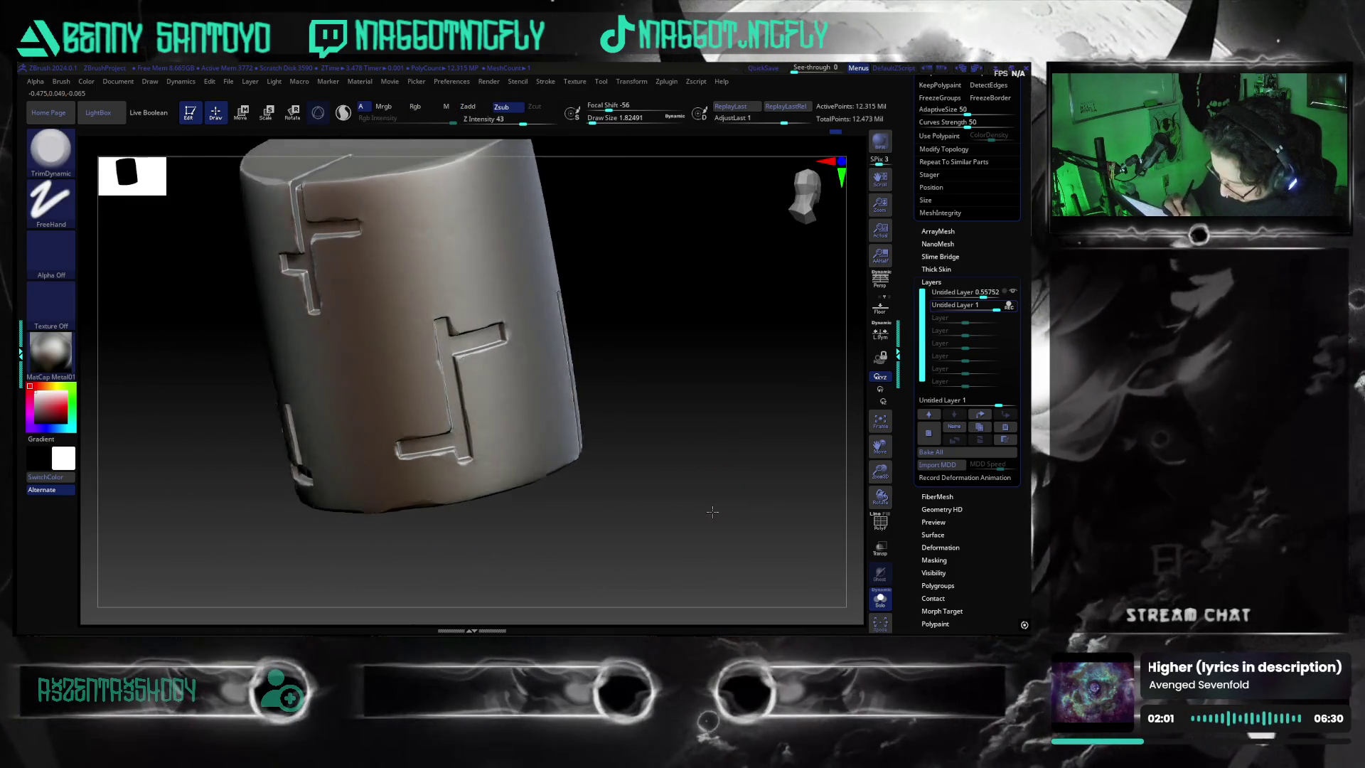
mouse_move(727, 471)
left_mouse_down()
mouse_move(683, 522)
mouse_move(745, 492)
mouse_move(683, 541)
left_mouse_up()
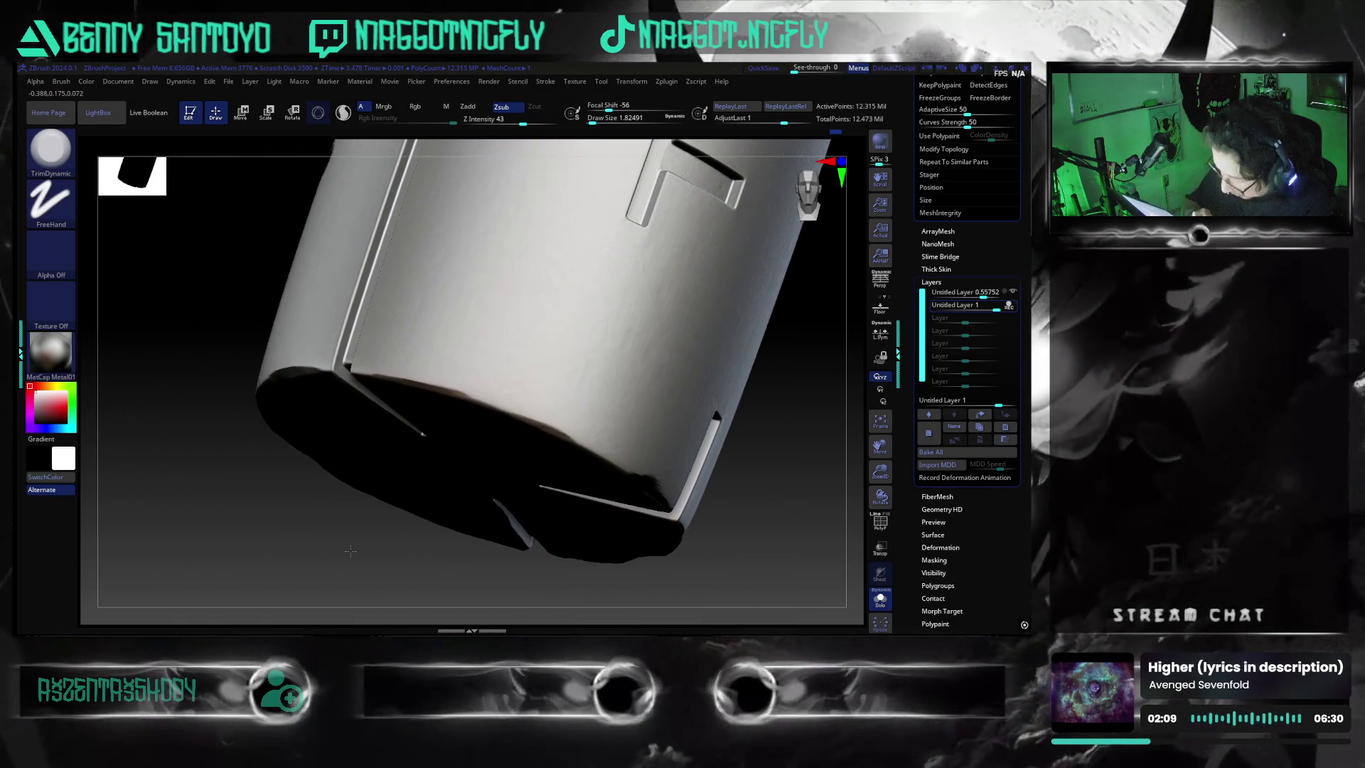
mouse_move(683, 541)
left_mouse_down()
mouse_move(148, 496)
mouse_move(423, 435)
left_mouse_up()
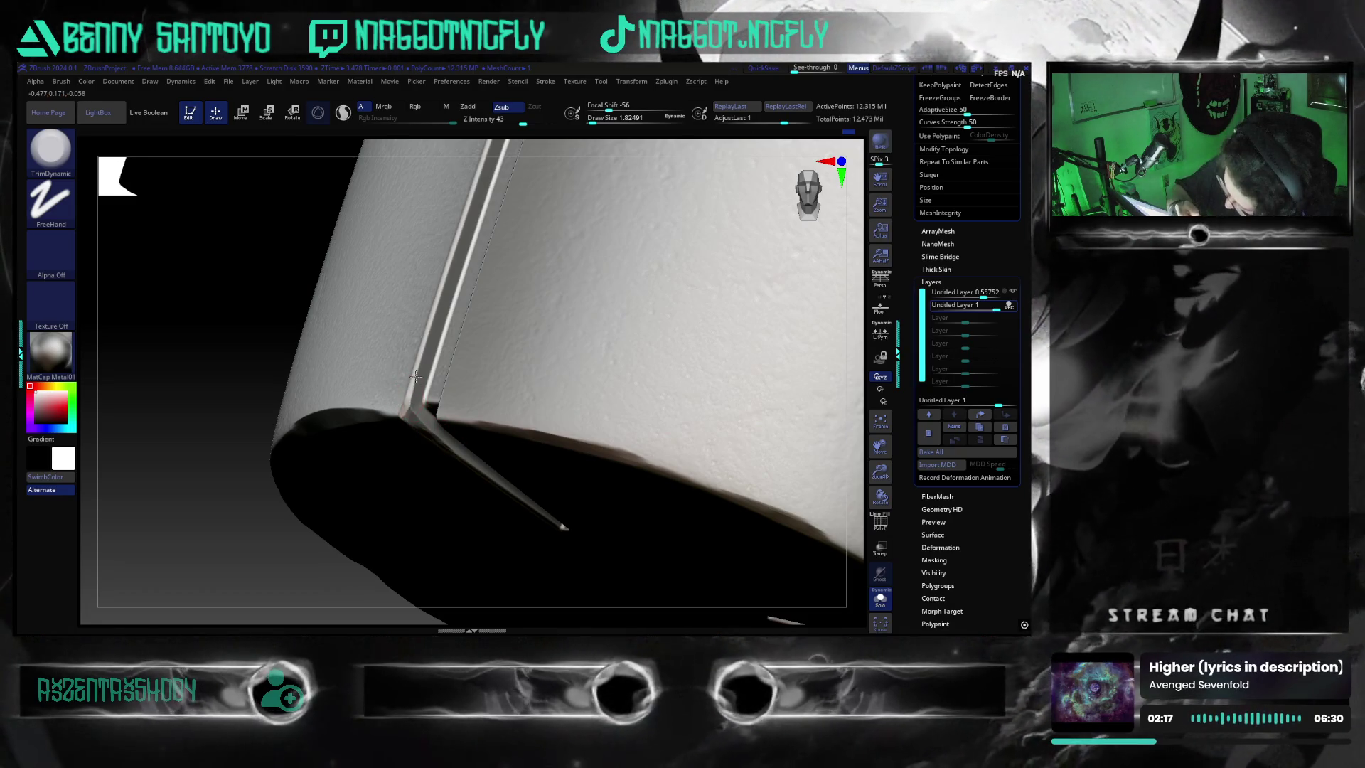
key("s")
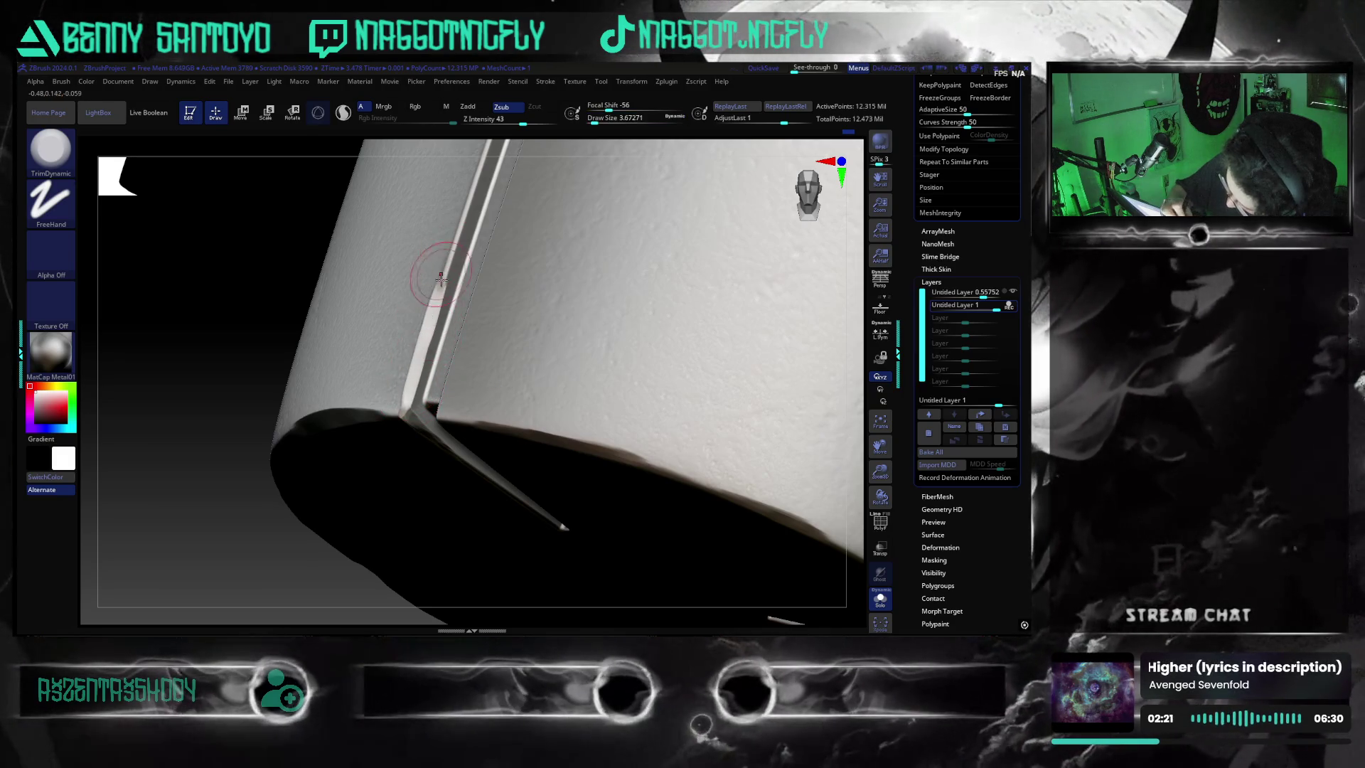
mouse_move(335, 398)
left_mouse_down()
mouse_move(283, 567)
mouse_move(437, 411)
left_mouse_up()
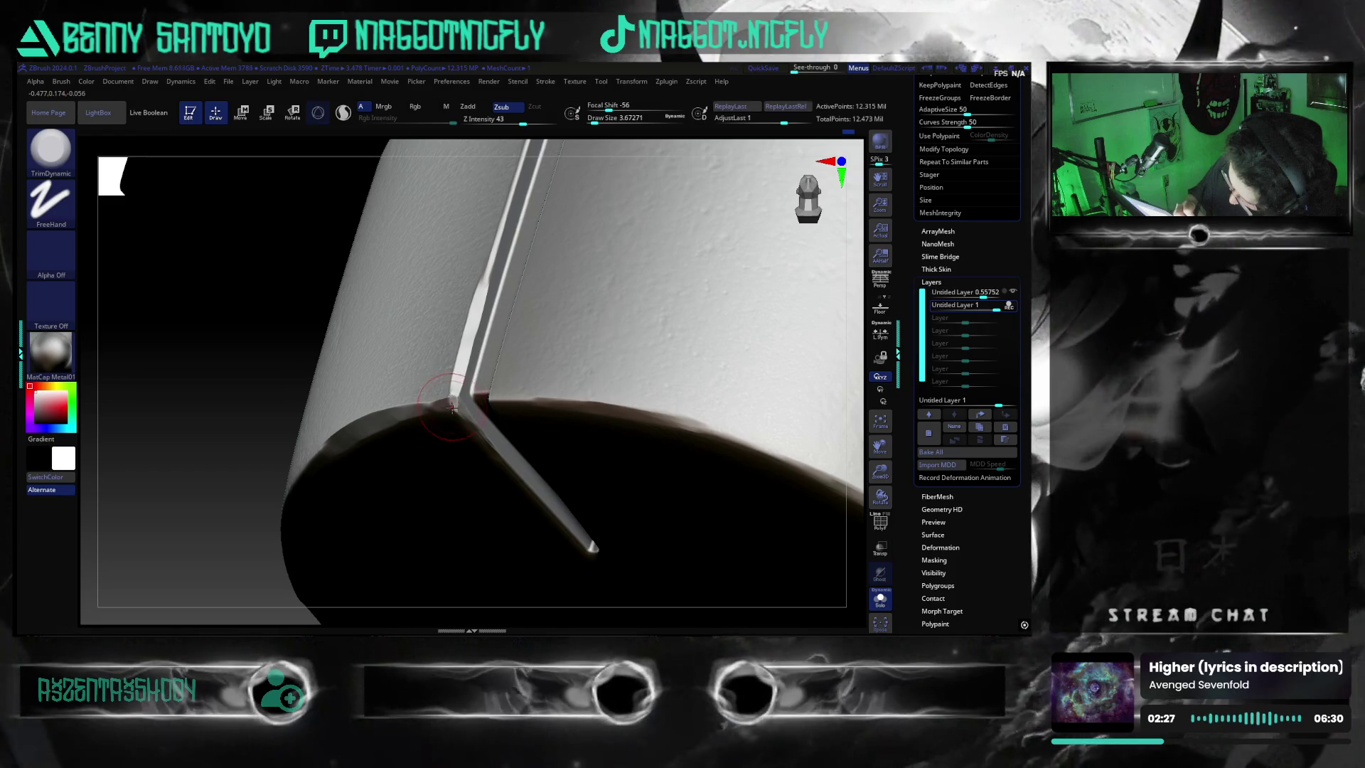
left_click_drag(450, 407, 439, 391)
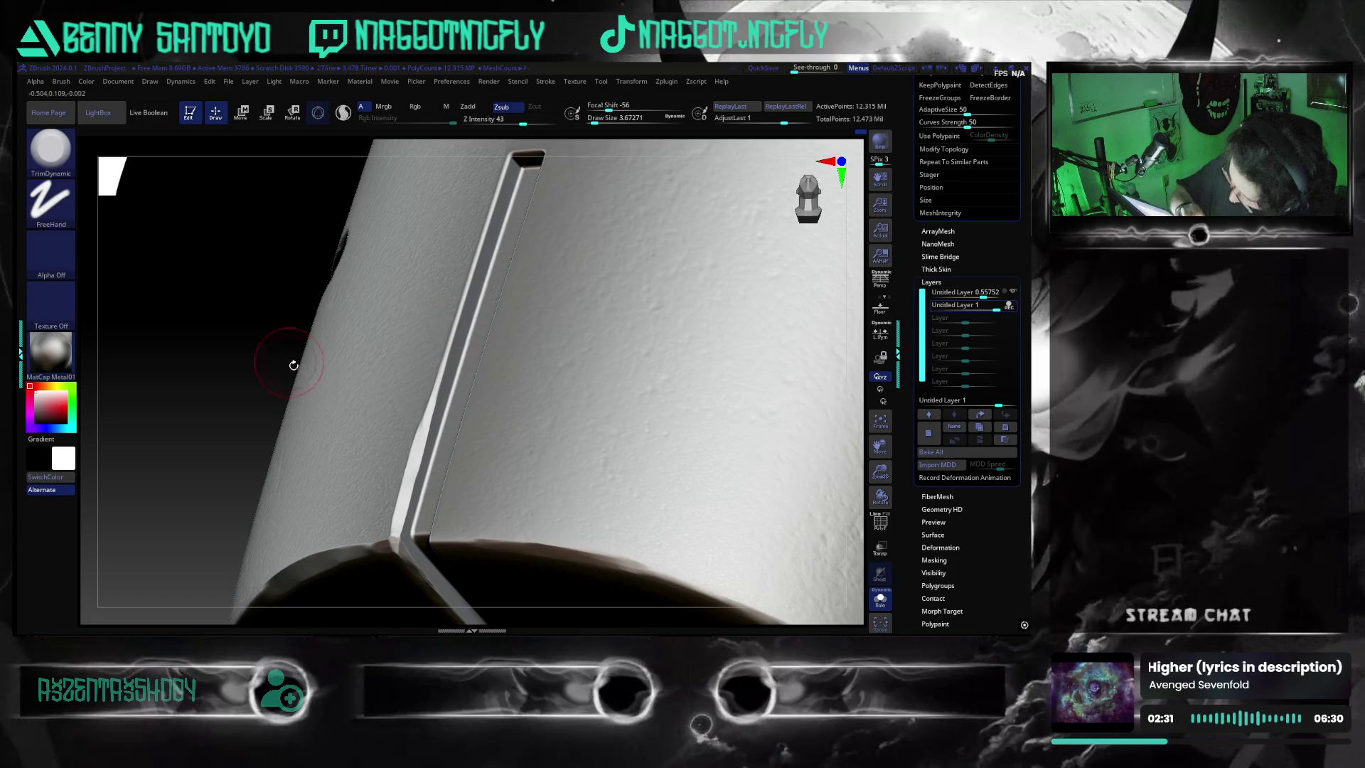
mouse_move(791, 440)
left_mouse_down()
mouse_move(795, 597)
mouse_move(673, 550)
mouse_move(666, 507)
mouse_move(500, 481)
left_mouse_up()
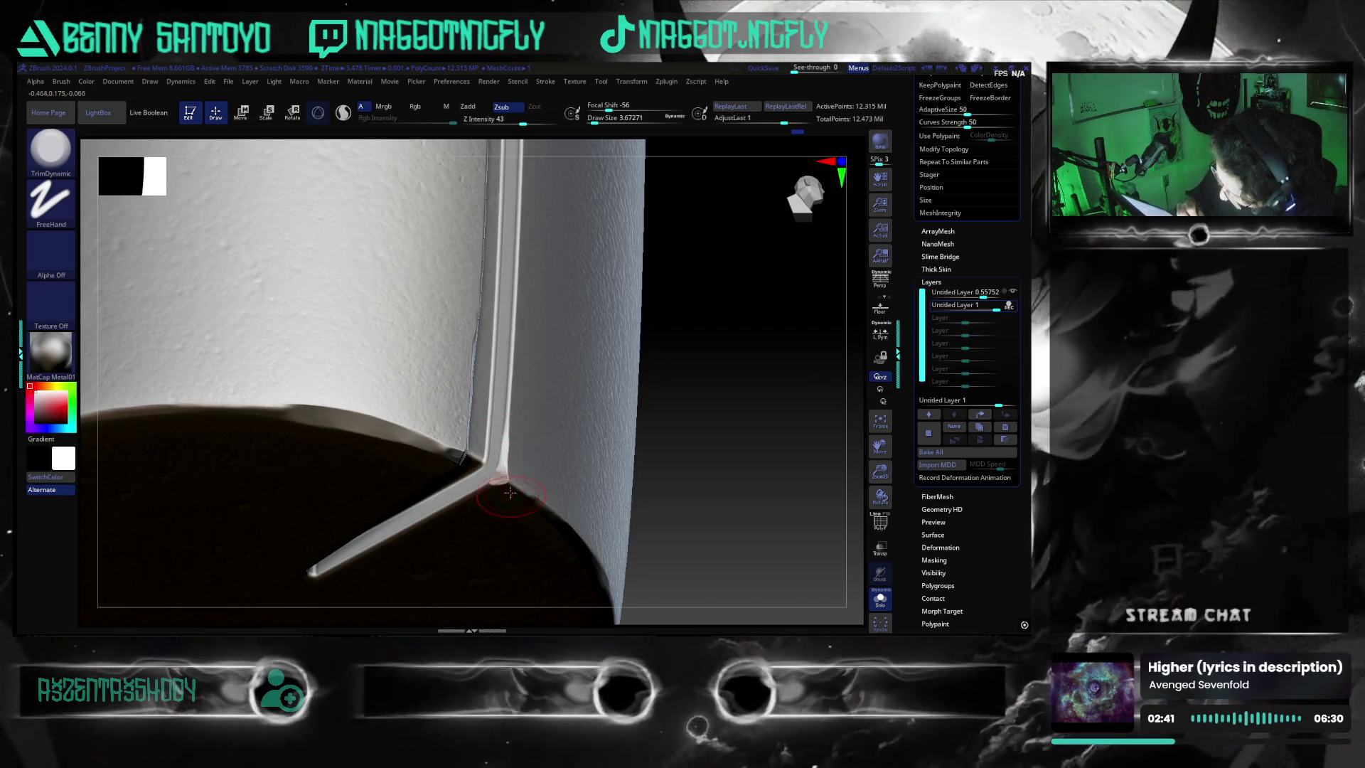
- Set Draw Size back to about 1.8 and orbit toward the vertical slots
mouse_move(762, 564)
left_mouse_down()
mouse_move(770, 526)
mouse_move(469, 433)
left_mouse_up()
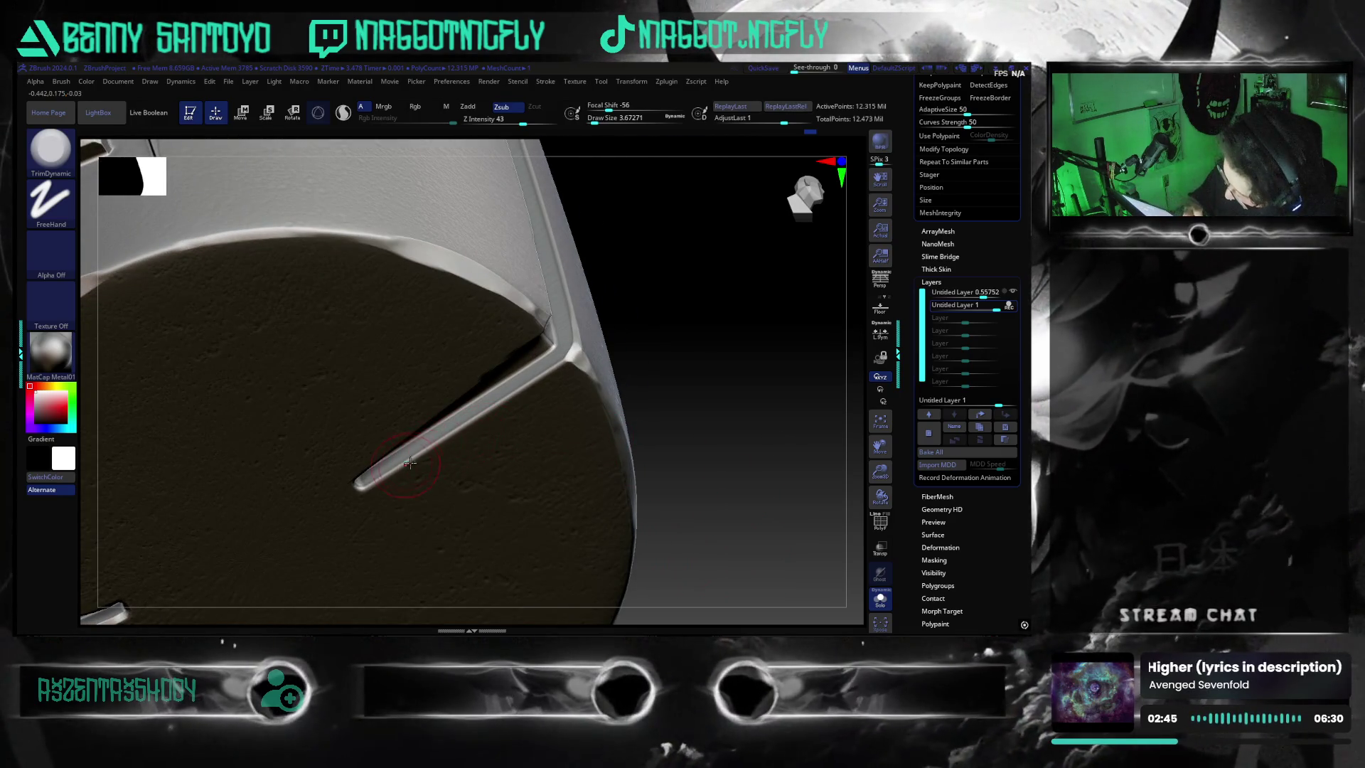
left_click(685, 394)
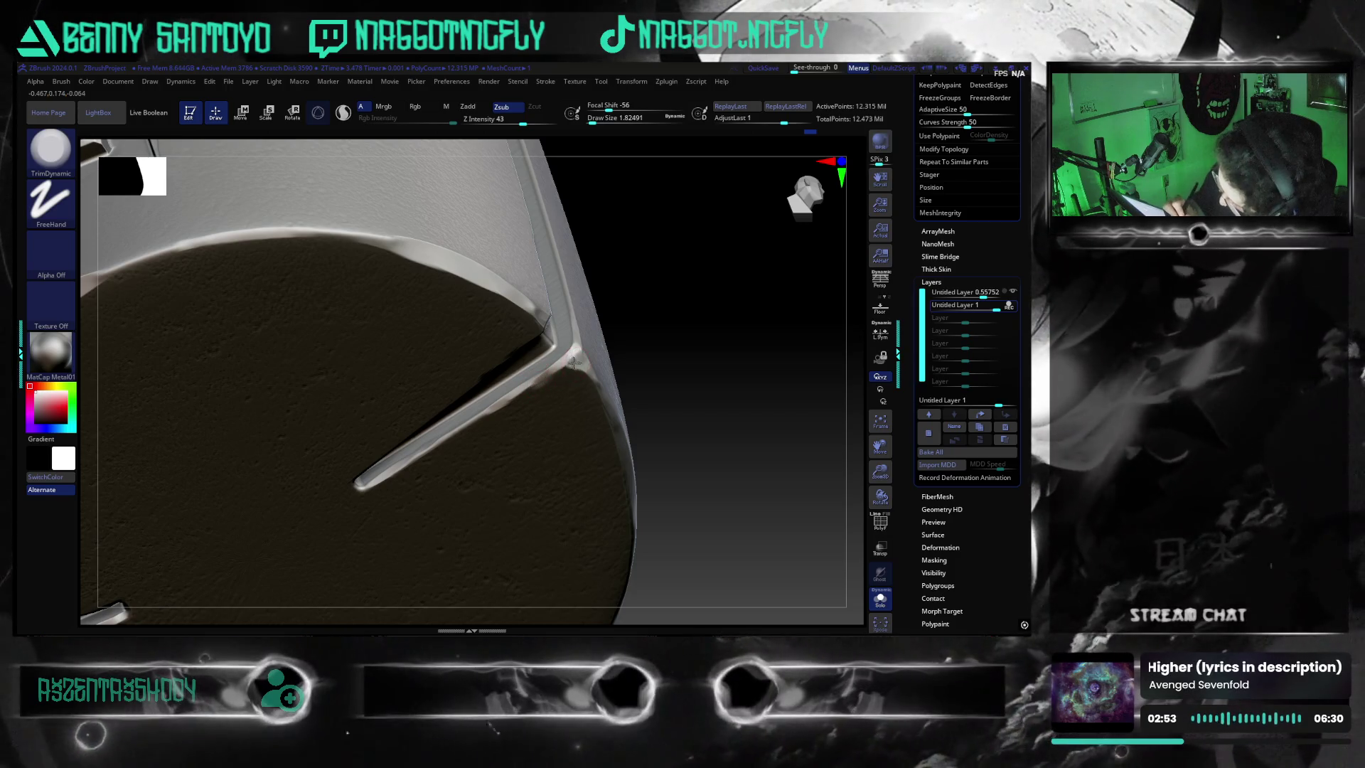
mouse_move(736, 446)
left_mouse_down()
mouse_move(695, 526)
mouse_move(743, 501)
mouse_move(497, 452)
left_mouse_up()
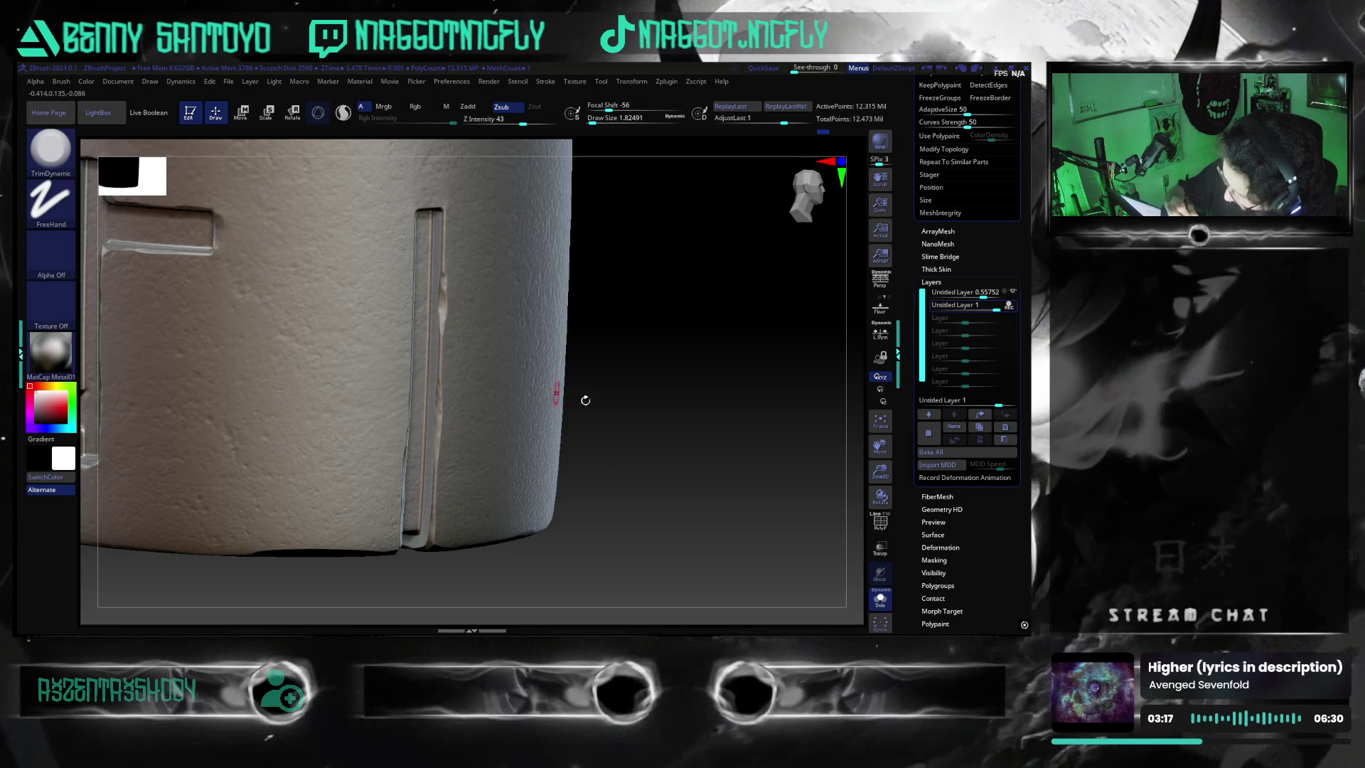
- Zoom onto the top of a vertical slot and toggle MaskPen/TrimDynamic, ending on TrimDynamic
left_click_drag(572, 397, 433, 332)
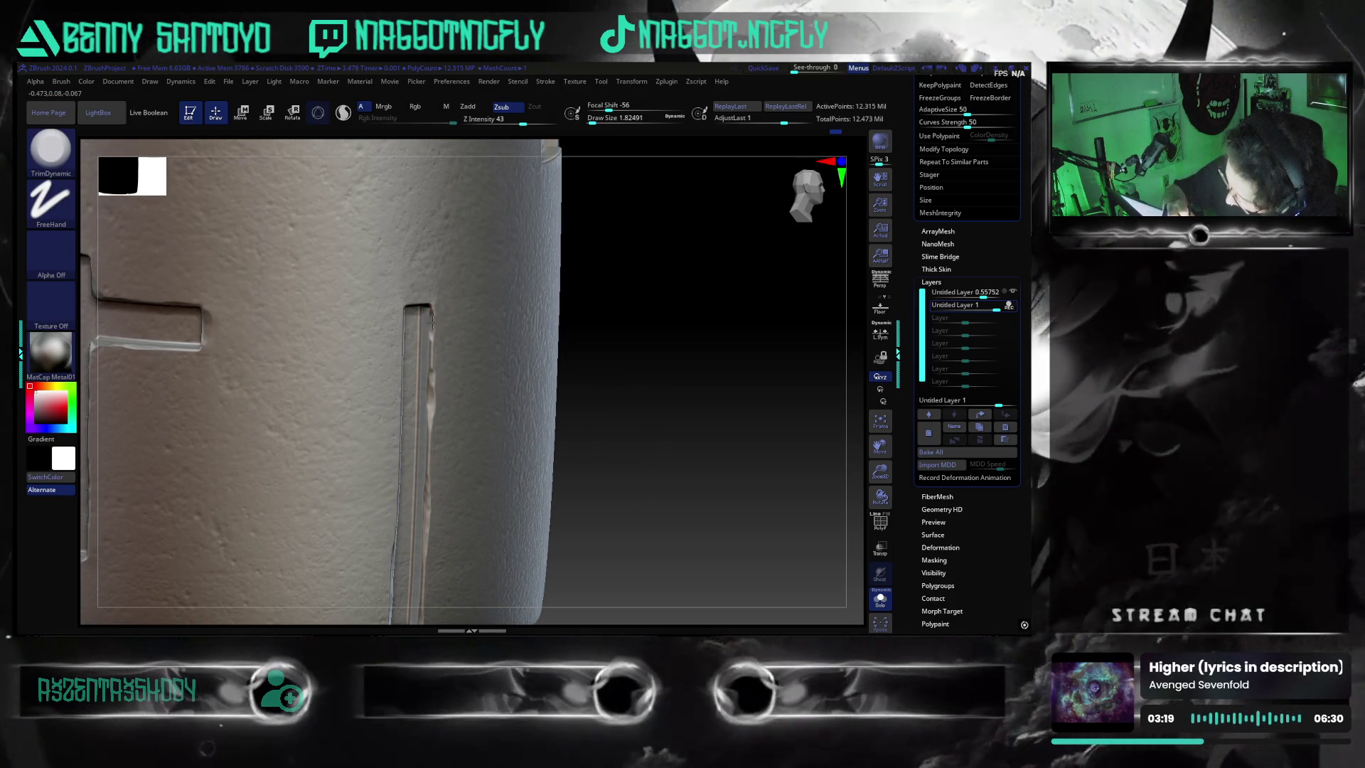
left_click_drag(601, 497, 474, 336)
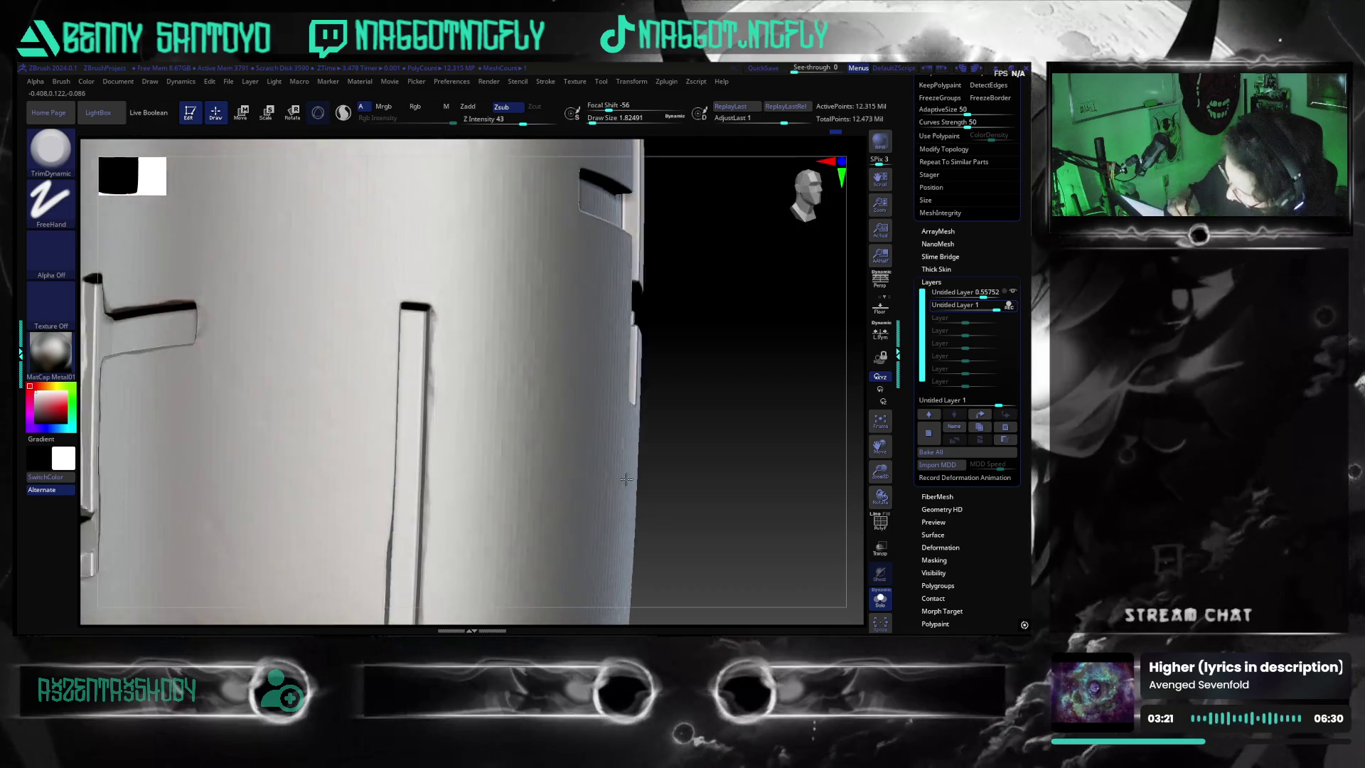
mouse_move(712, 429)
left_mouse_down()
mouse_move(805, 463)
mouse_move(824, 441)
left_mouse_up()
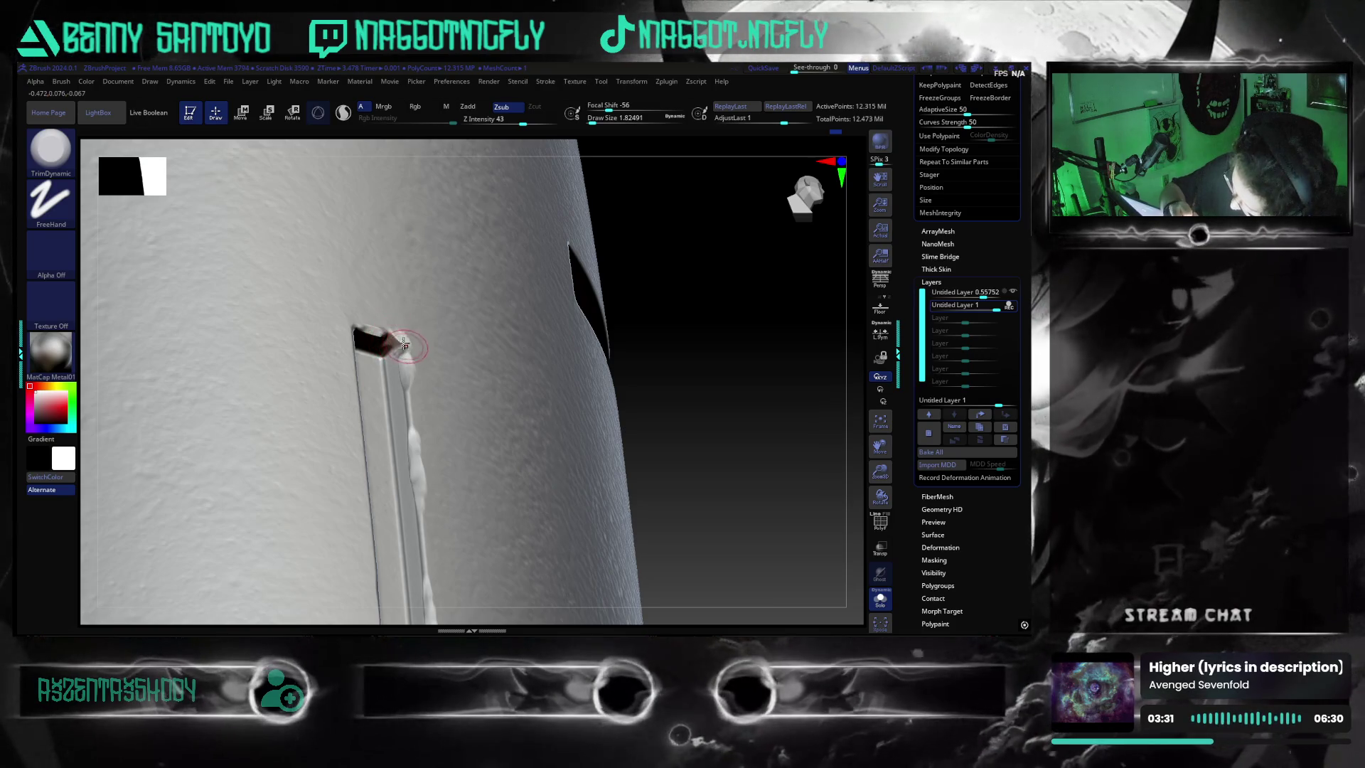
mouse_move(737, 479)
left_mouse_down()
mouse_move(804, 477)
mouse_move(760, 508)
left_mouse_up()
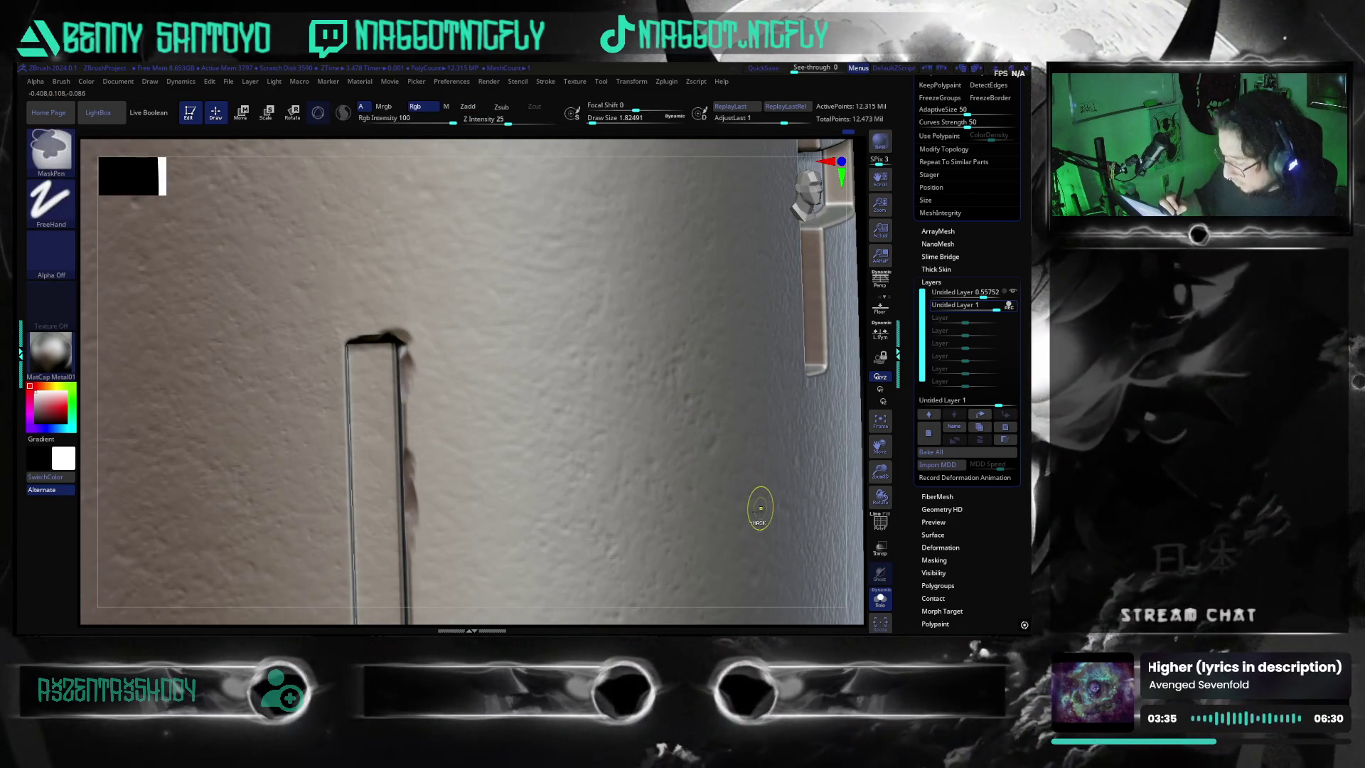
key("alt")
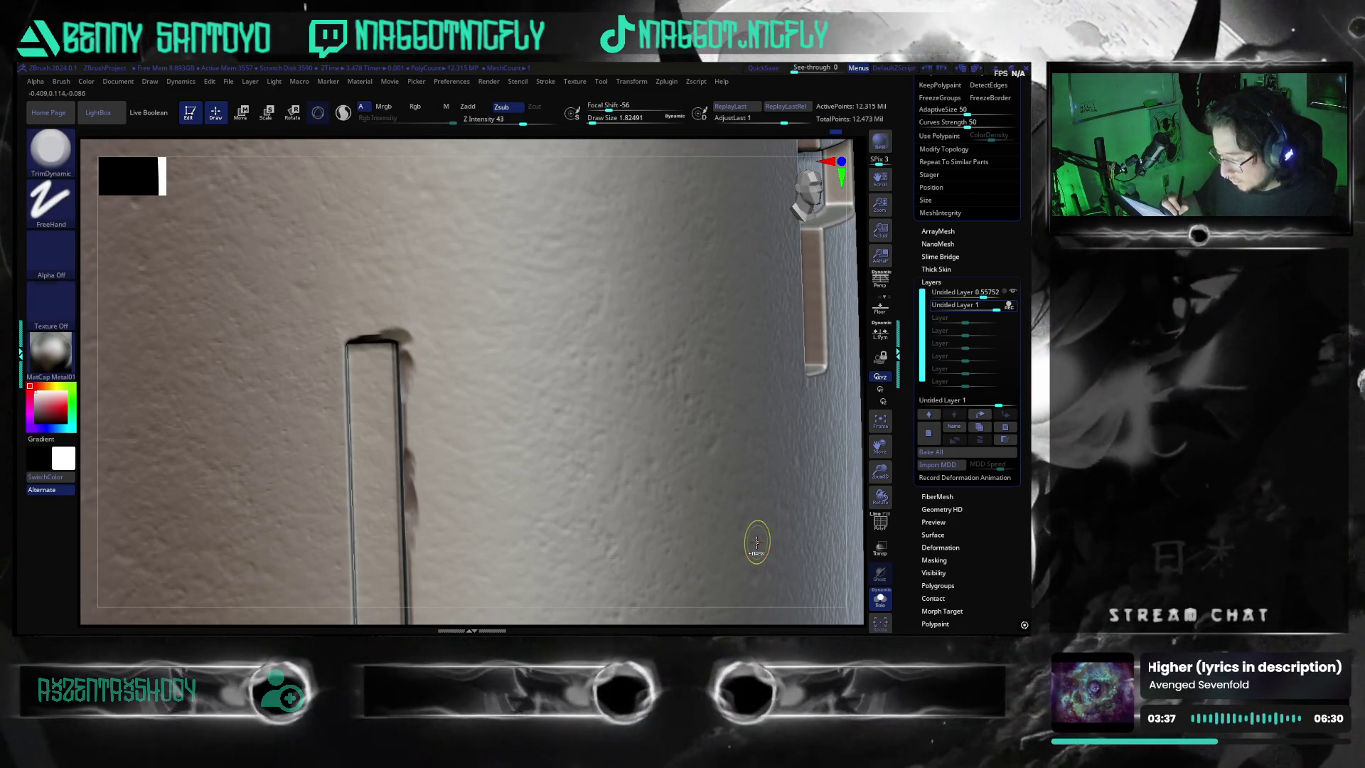
key("ctrl")
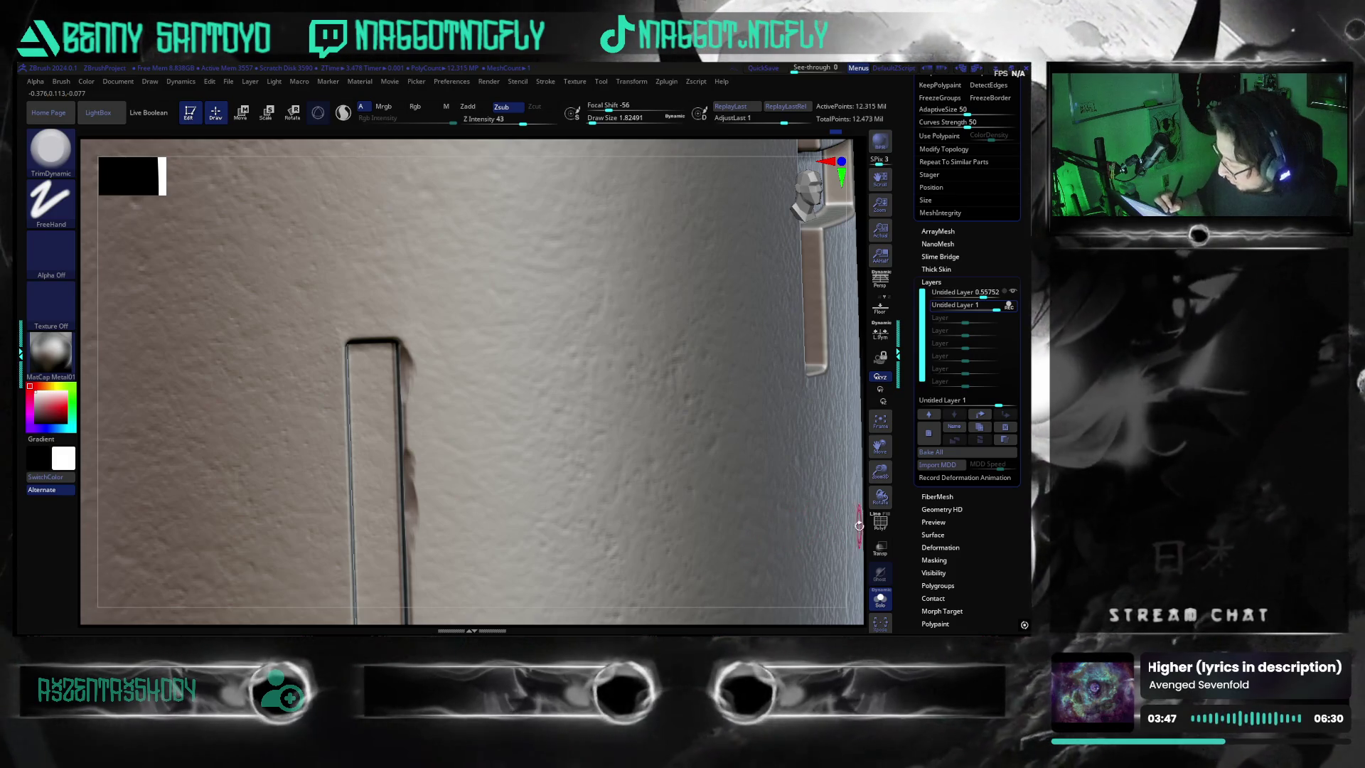
- Raise Draw Size to 2.6 and zoom out to see the whole cylinder
left_click_drag(858, 524, 698, 484)
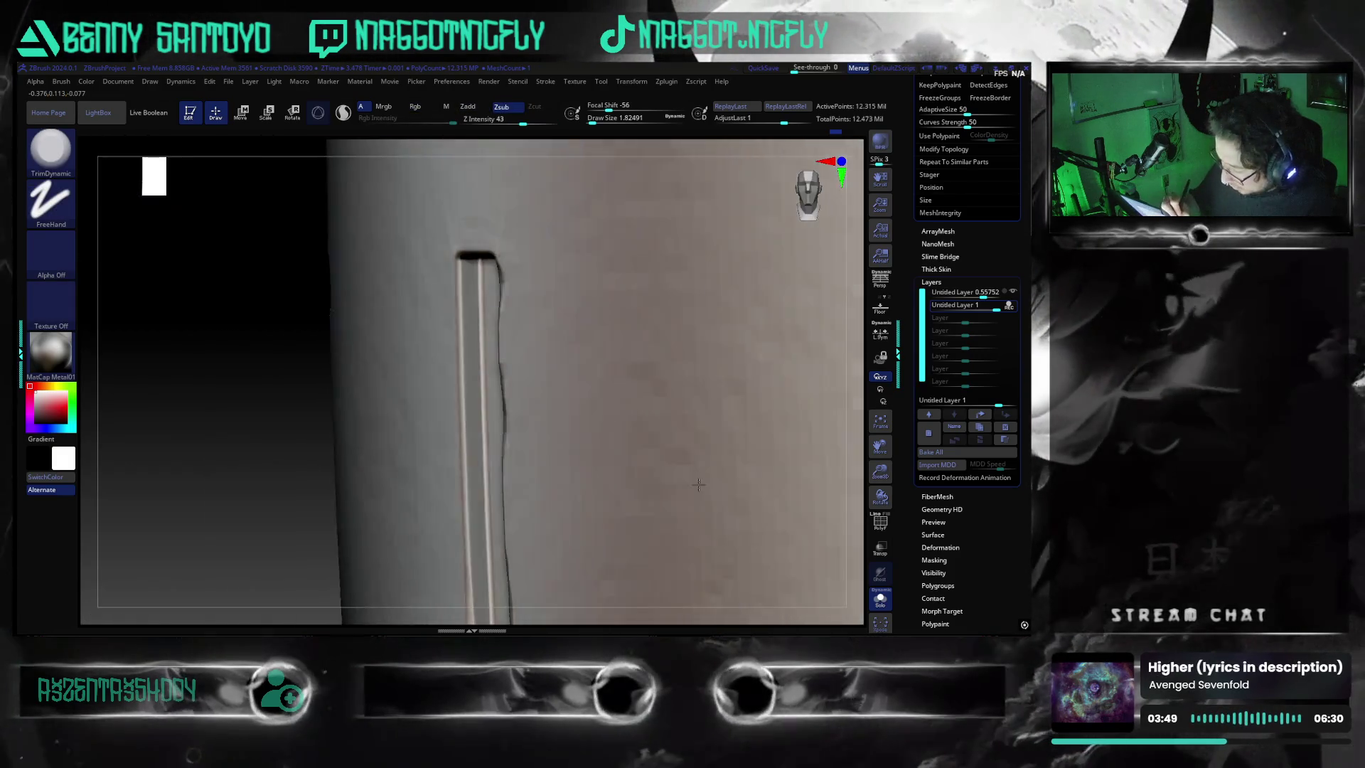
left_click(457, 291)
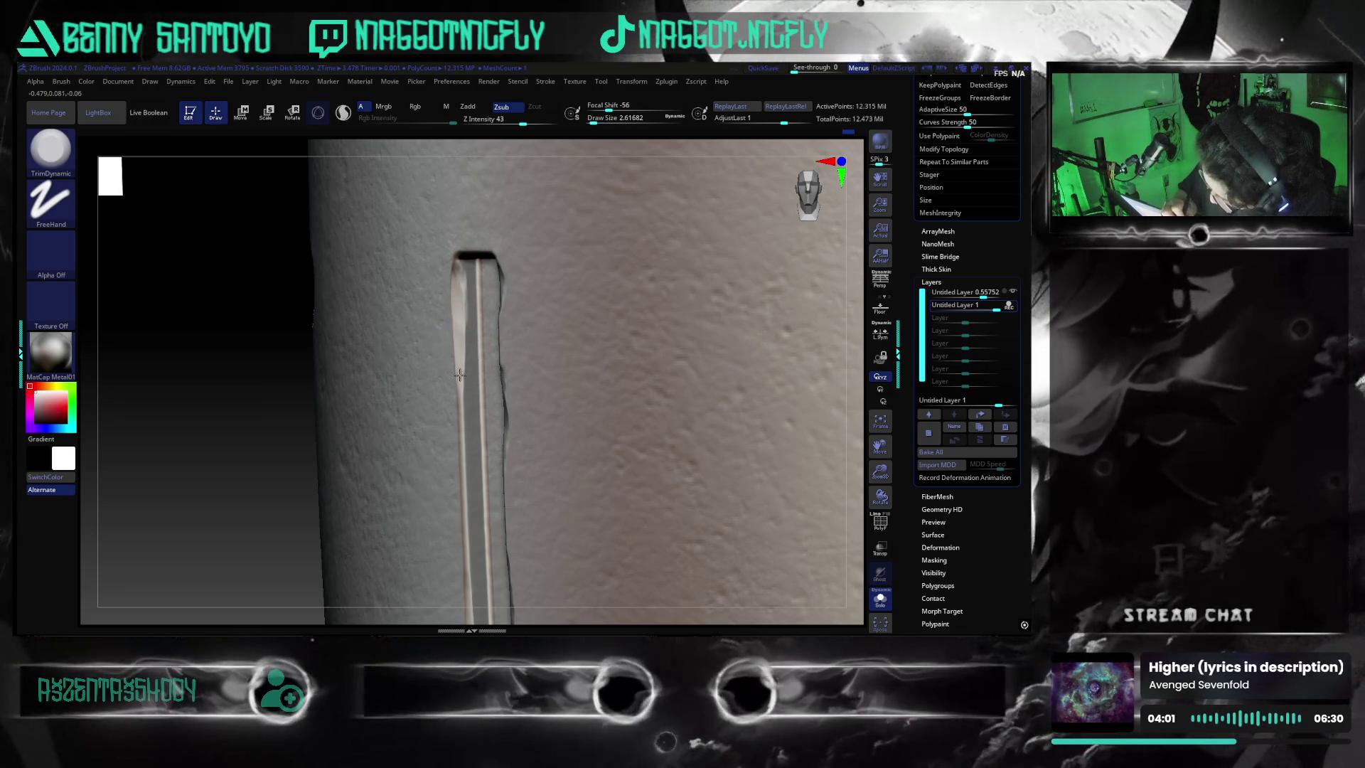
left_click_drag(294, 522, 280, 462)
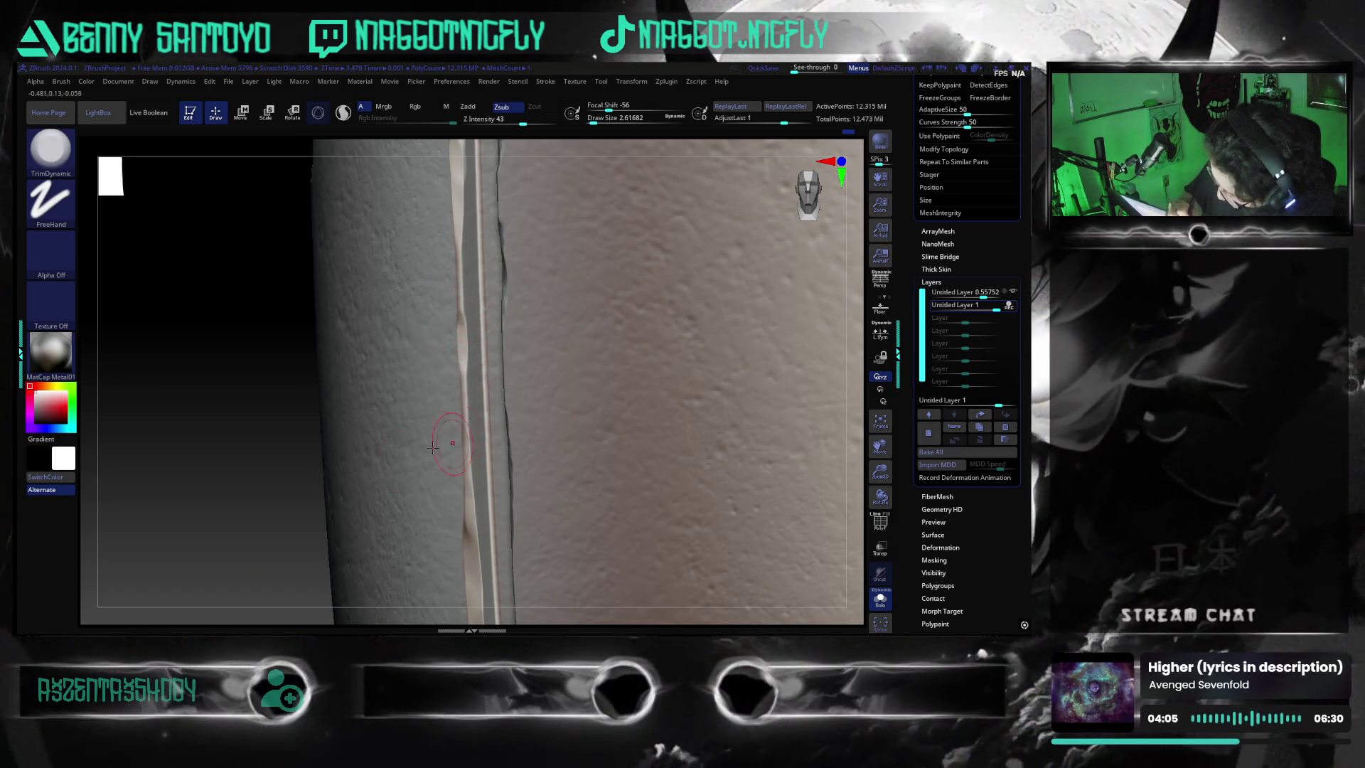
left_click_drag(454, 437, 239, 490)
- Set Draw Size to about 30 and press a broad vertical dent into the front
mouse_move(634, 581)
left_mouse_down()
mouse_move(734, 569)
mouse_move(771, 551)
mouse_move(742, 544)
mouse_move(766, 535)
left_mouse_up()
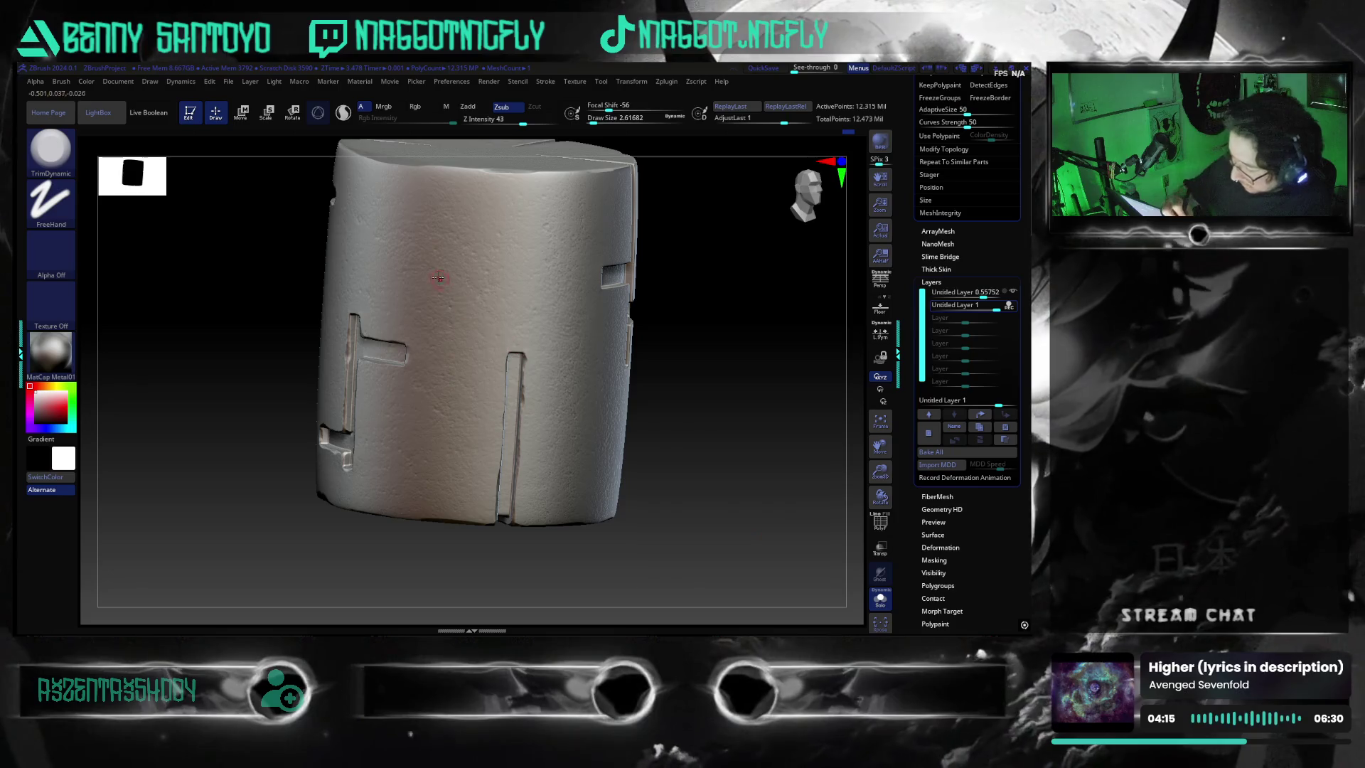
key("s")
left_click_drag(446, 254, 448, 251)
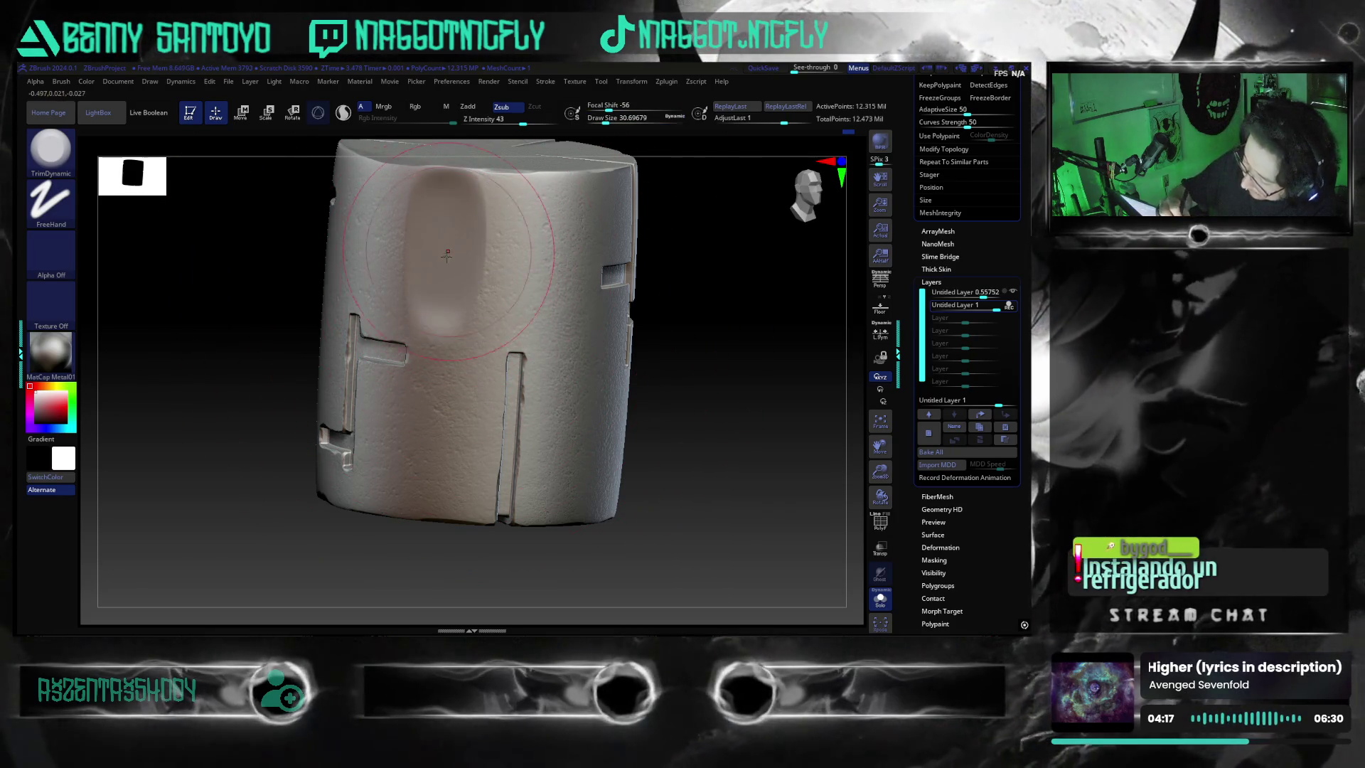
- Press three more trial vertical dents down the cylinder's front
left_click_drag(467, 336, 431, 448)
left_click_drag(566, 384, 571, 485)
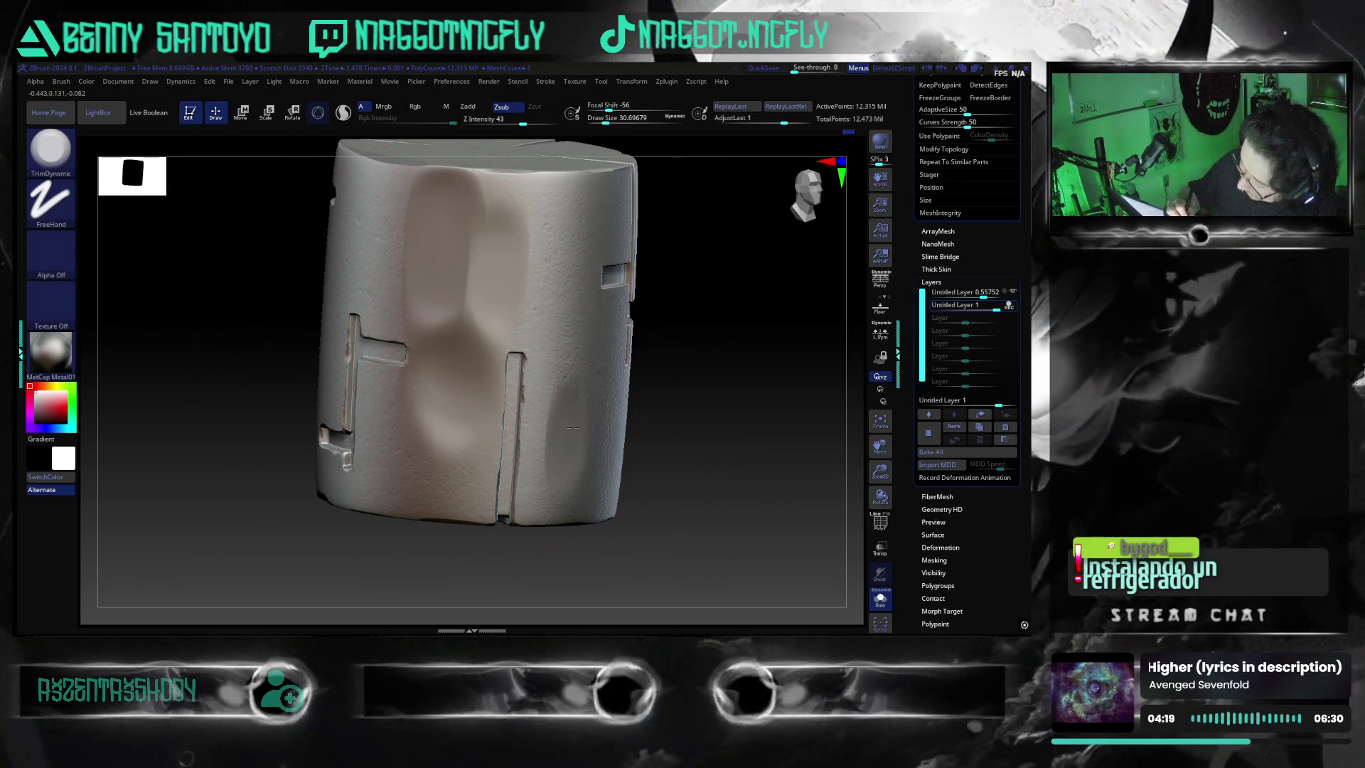
left_click_drag(547, 203, 544, 281)
left_click_drag(694, 483, 708, 546)
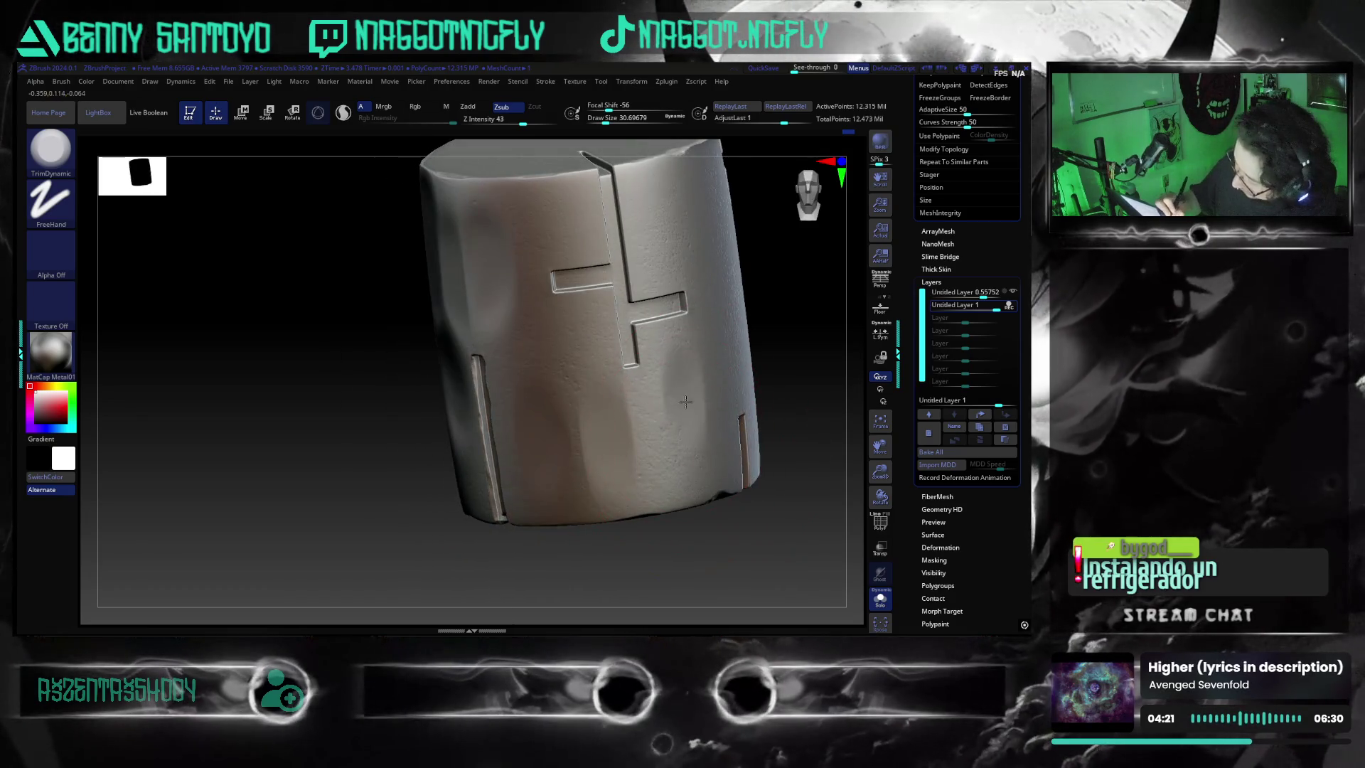
- Undo the trial dents with Ctrl+Z and zoom in on the T-shaped emblem
key("ctrl")
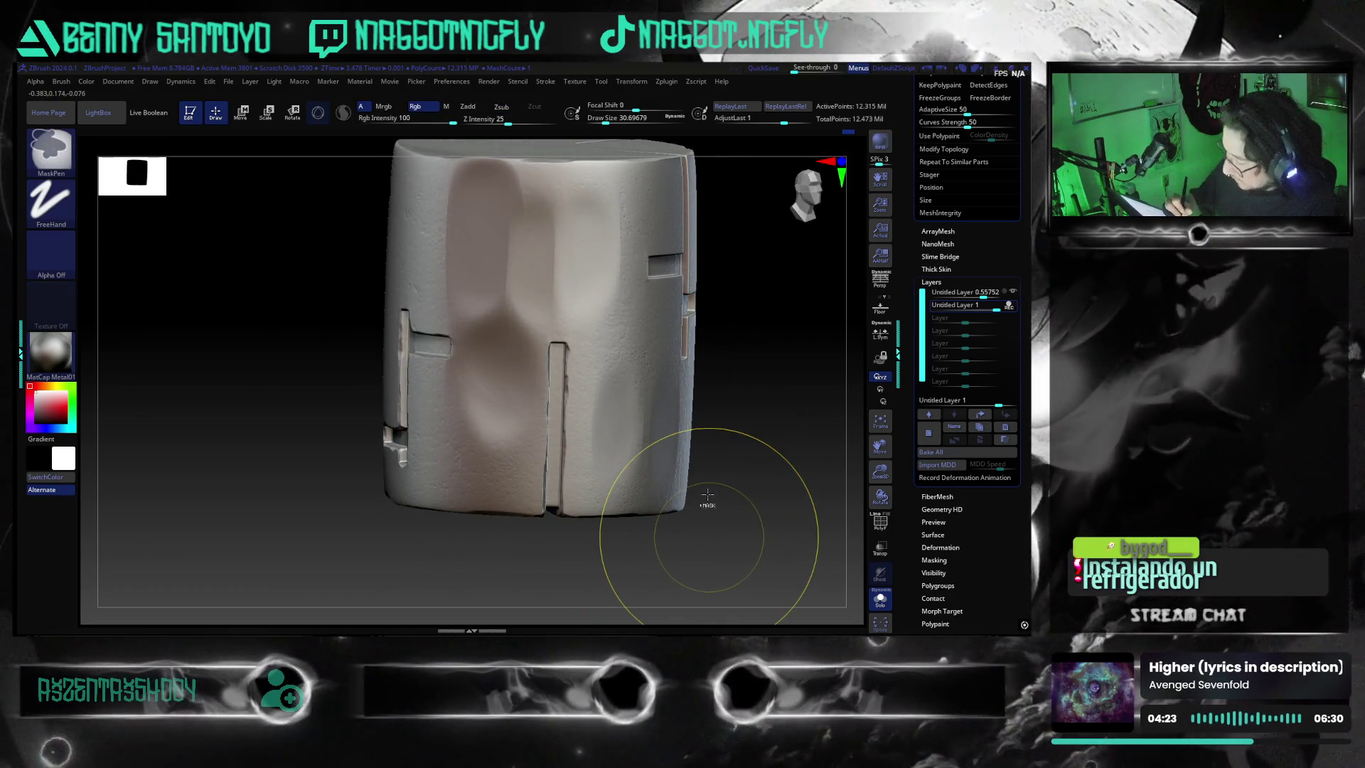
key("ctrl+z")
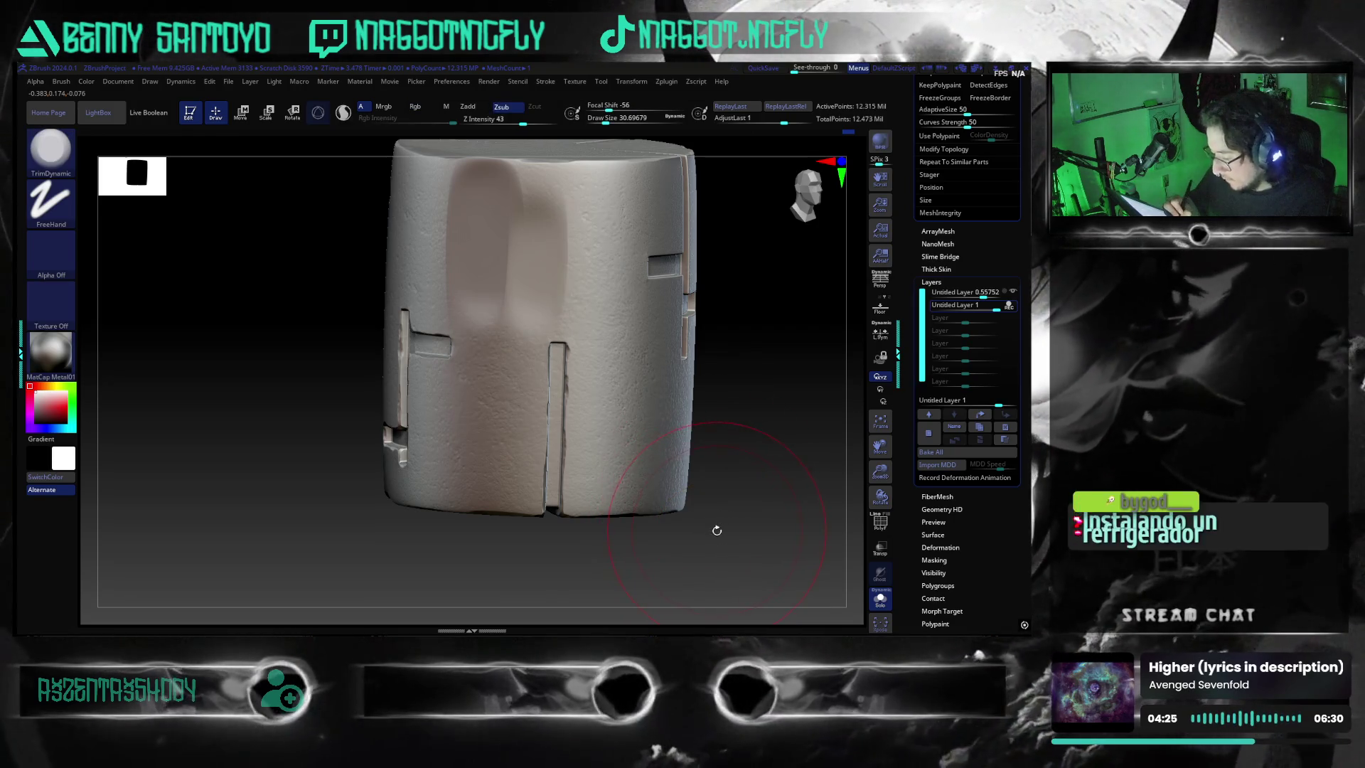
key("ctrl+z")
key("ctrl+z")
mouse_move(716, 544)
left_mouse_down("shift")
mouse_move(645, 562)
mouse_move(691, 511)
left_mouse_up("shift")
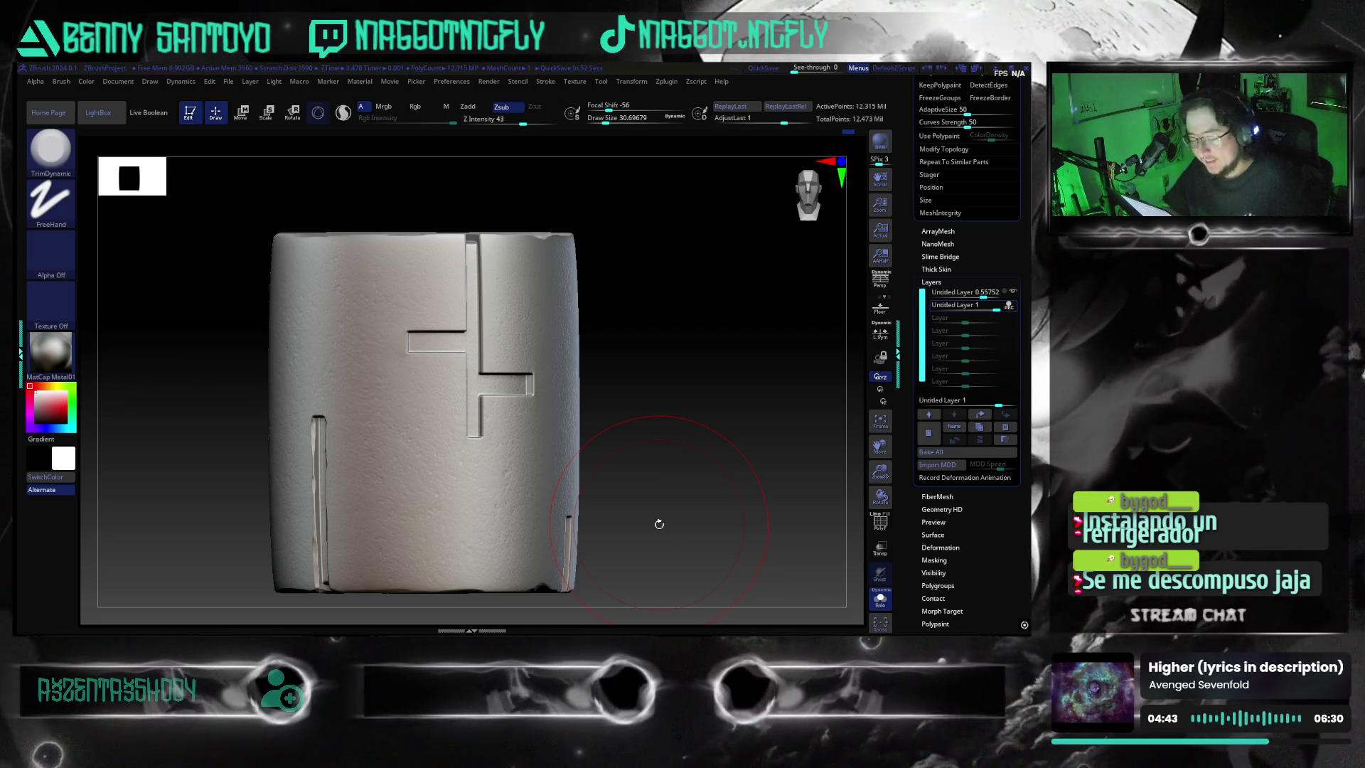
mouse_move(642, 452)
left_mouse_down("alt")
mouse_move(562, 415)
mouse_move(507, 433)
left_mouse_up("alt")
- Shrink the brush, sculpt a small dent along the F-shaped slot edge and inspect it from several angles
key("s")
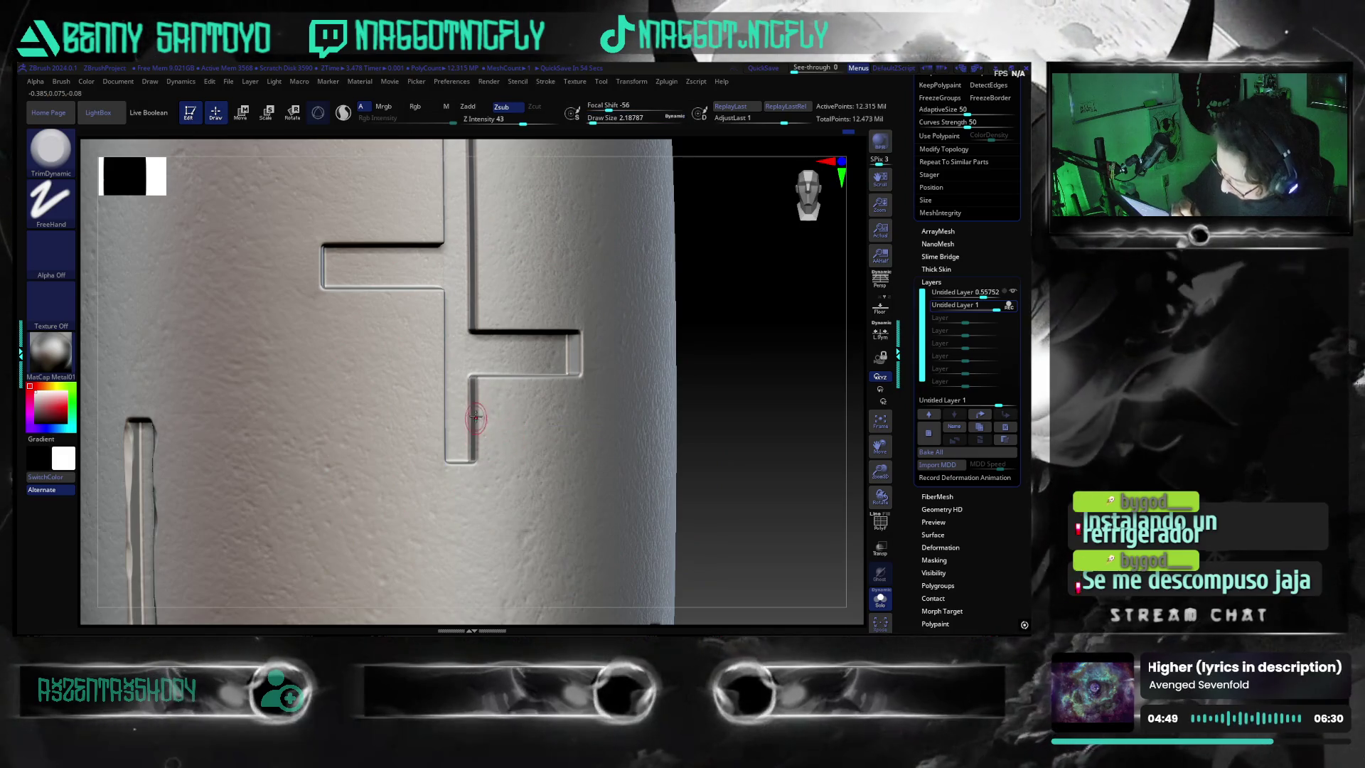
mouse_move(714, 464)
left_mouse_down()
mouse_move(743, 508)
mouse_move(478, 391)
left_mouse_up()
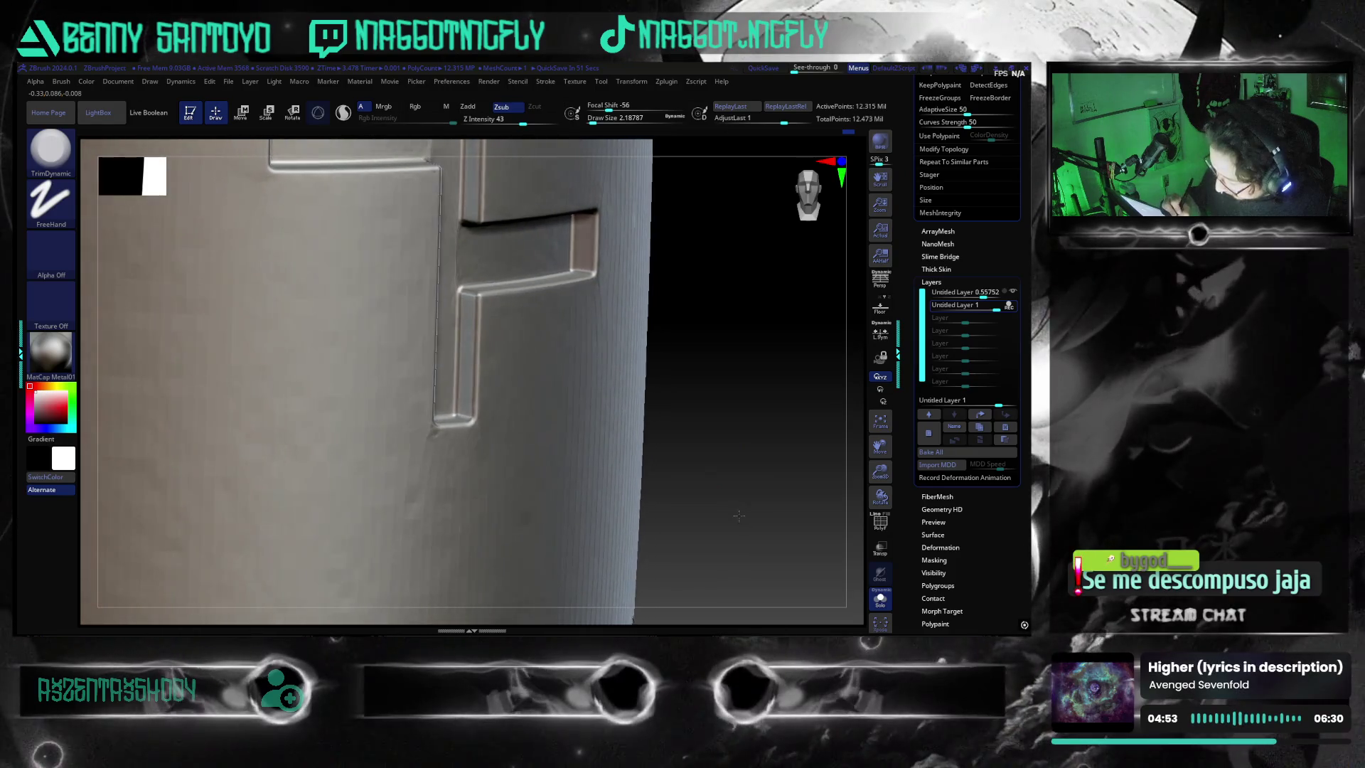
left_click(470, 366)
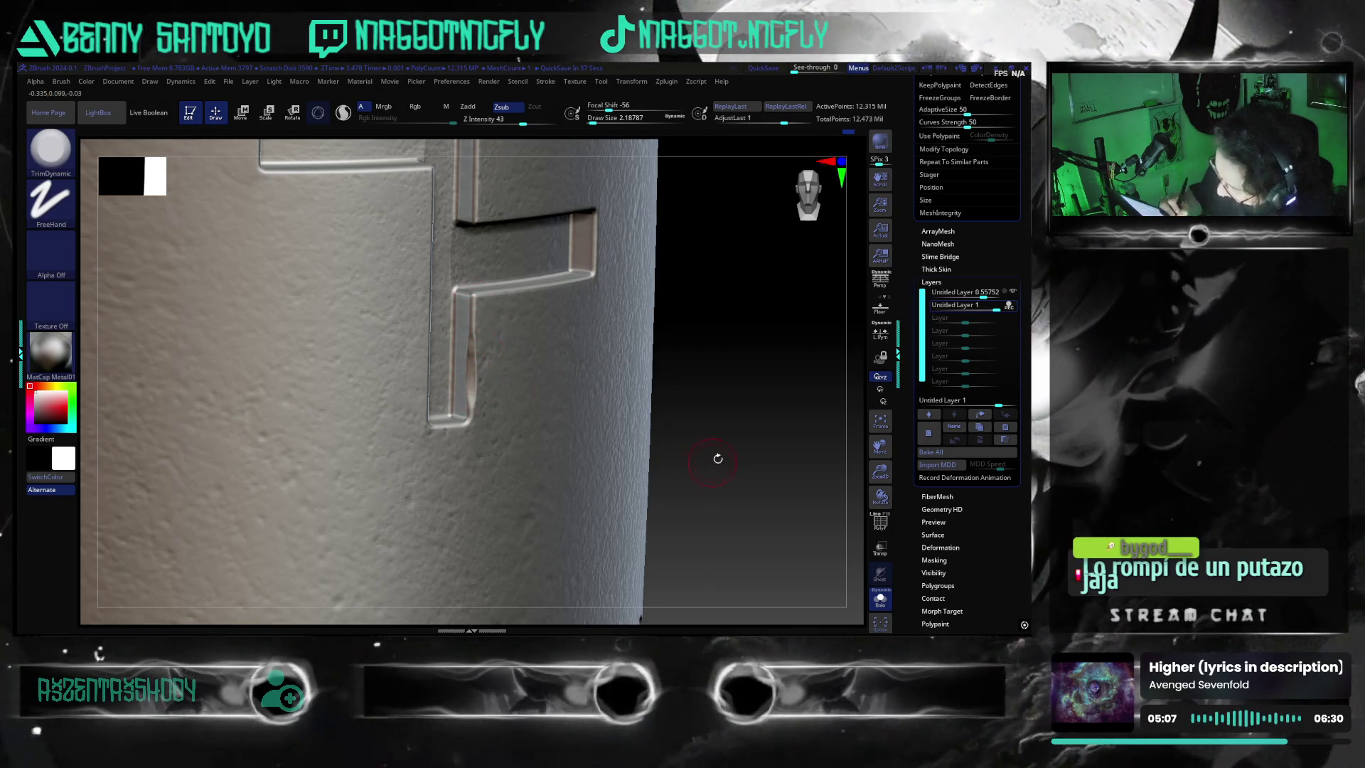
left_click_drag(715, 461, 695, 470)
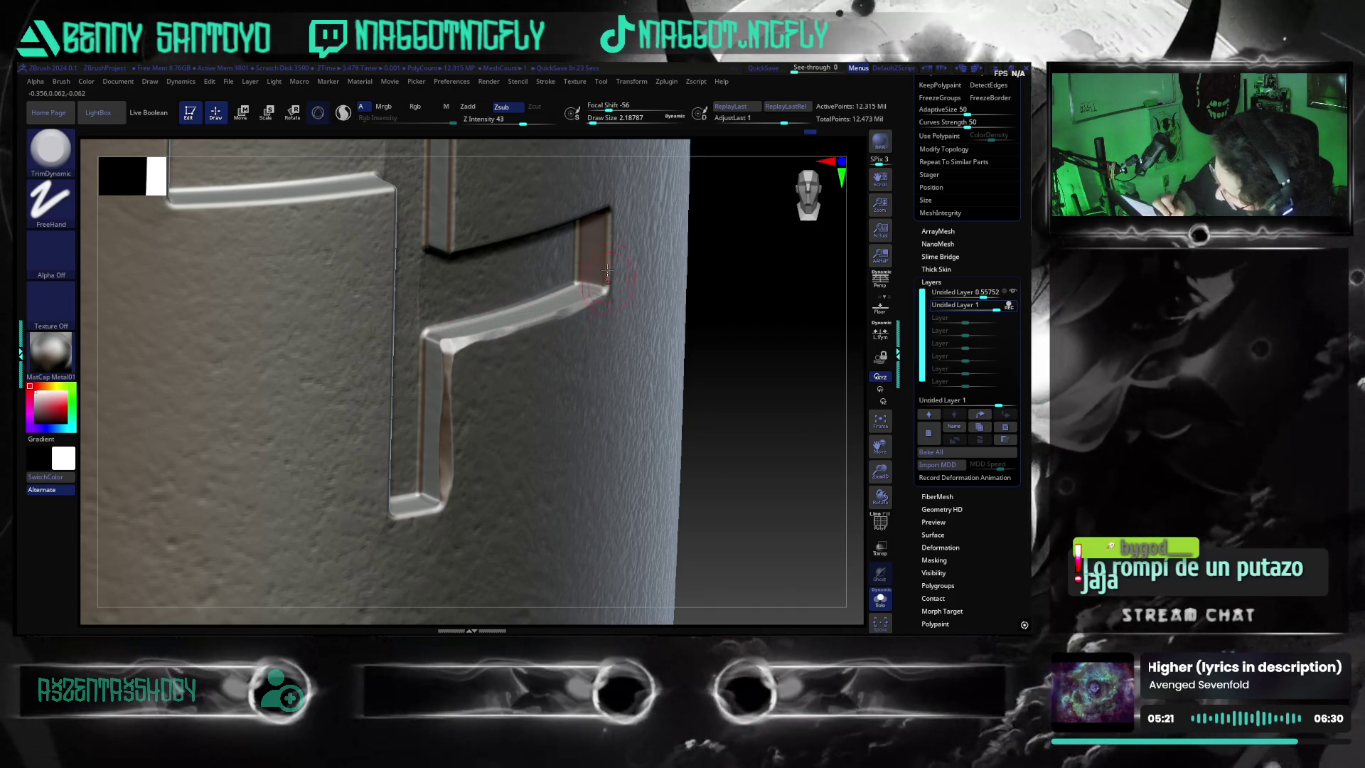
left_click_drag(749, 402, 744, 373)
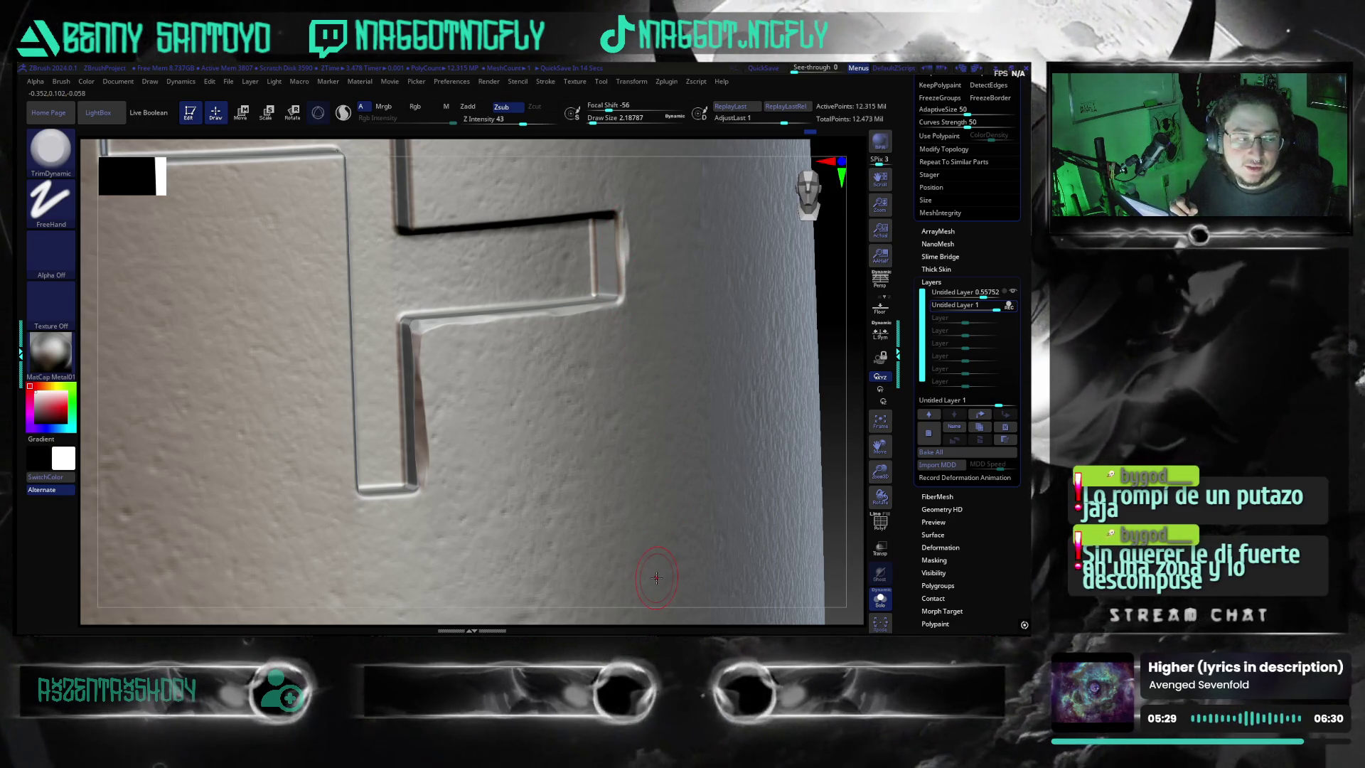
mouse_move(827, 448)
left_mouse_down()
mouse_move(831, 360)
mouse_move(799, 384)
mouse_move(804, 438)
mouse_move(622, 437)
left_mouse_up()
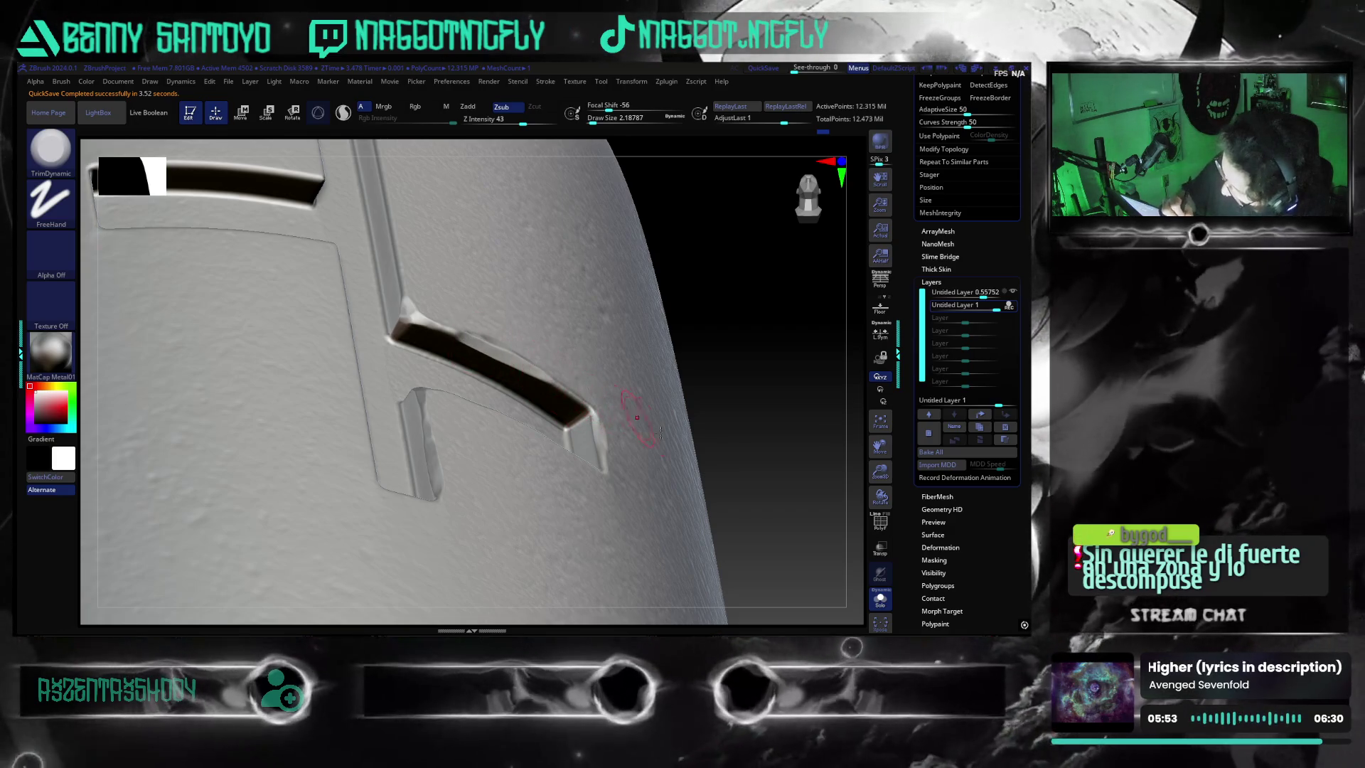
- Orbit to near-frontal views of the emblem, revealing the upper horizontal slot's vertical edge
mouse_move(594, 405)
right_mouse_down()
mouse_move(757, 441)
mouse_move(482, 362)
right_mouse_up()
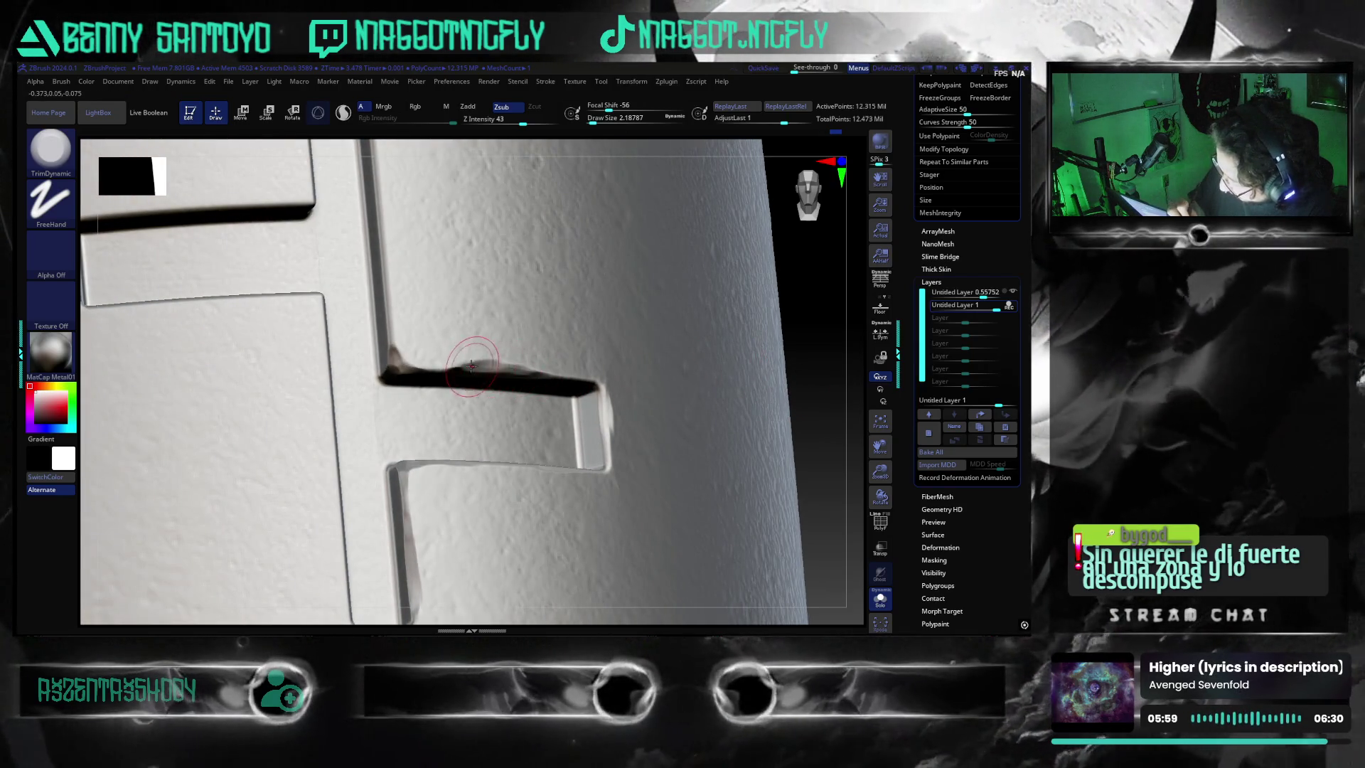
mouse_move(602, 396)
right_mouse_down()
mouse_move(794, 446)
mouse_move(802, 429)
right_mouse_up()
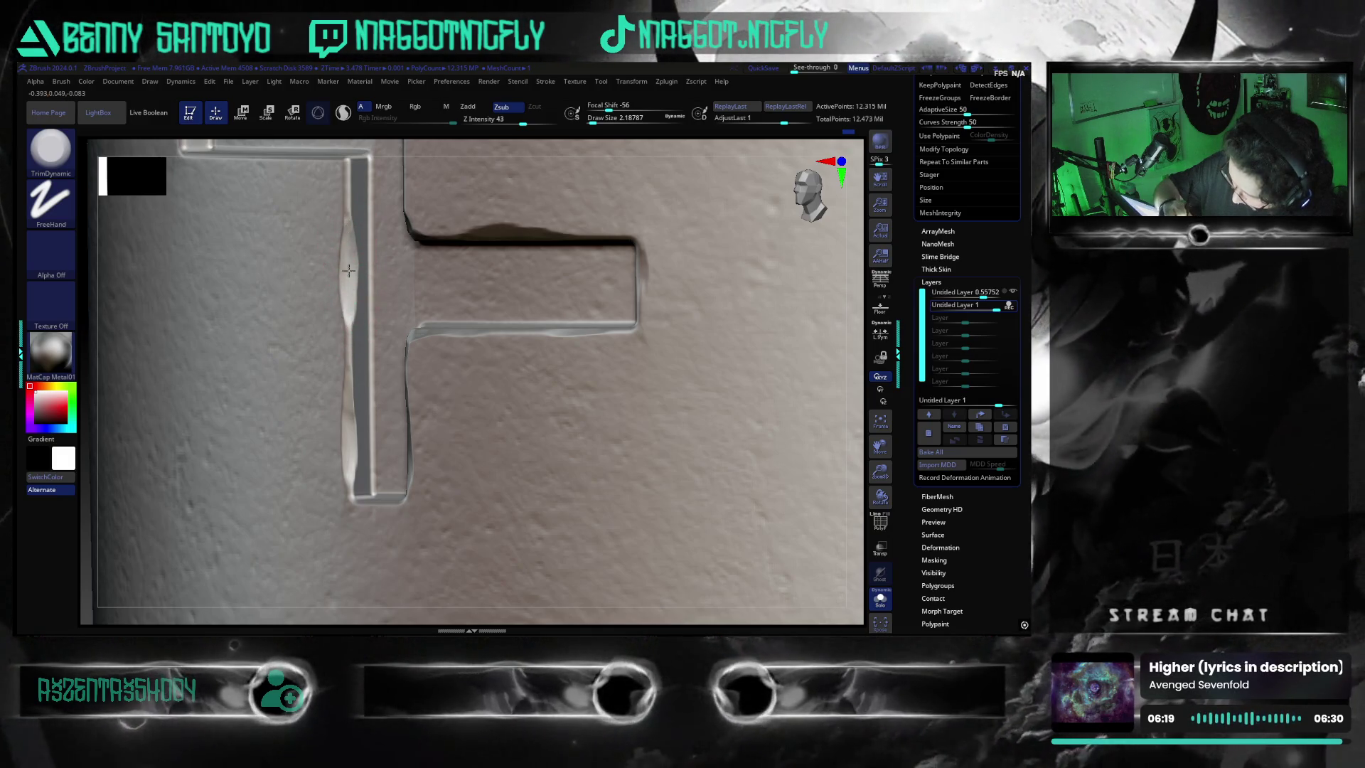
left_click_drag(498, 527, 520, 384, "alt")
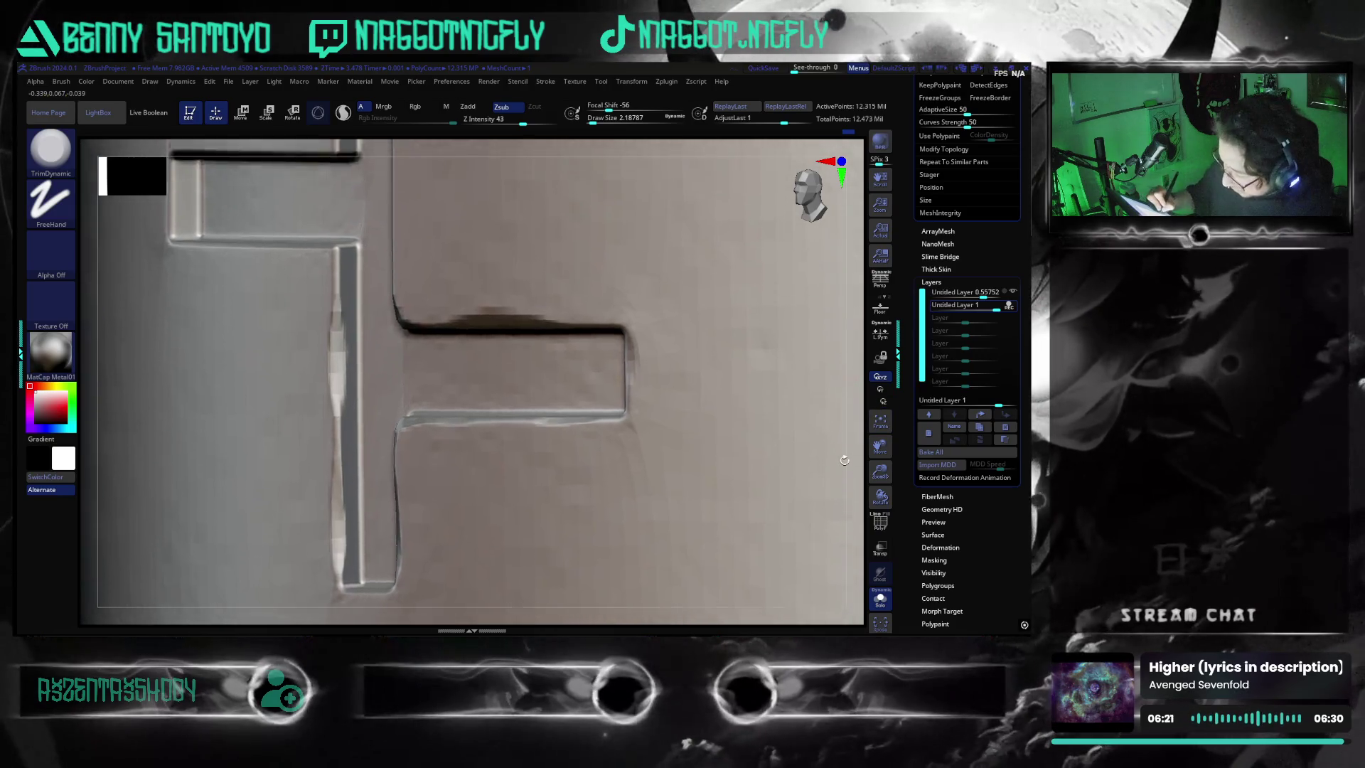
left_click_drag(351, 152, 326, 318)
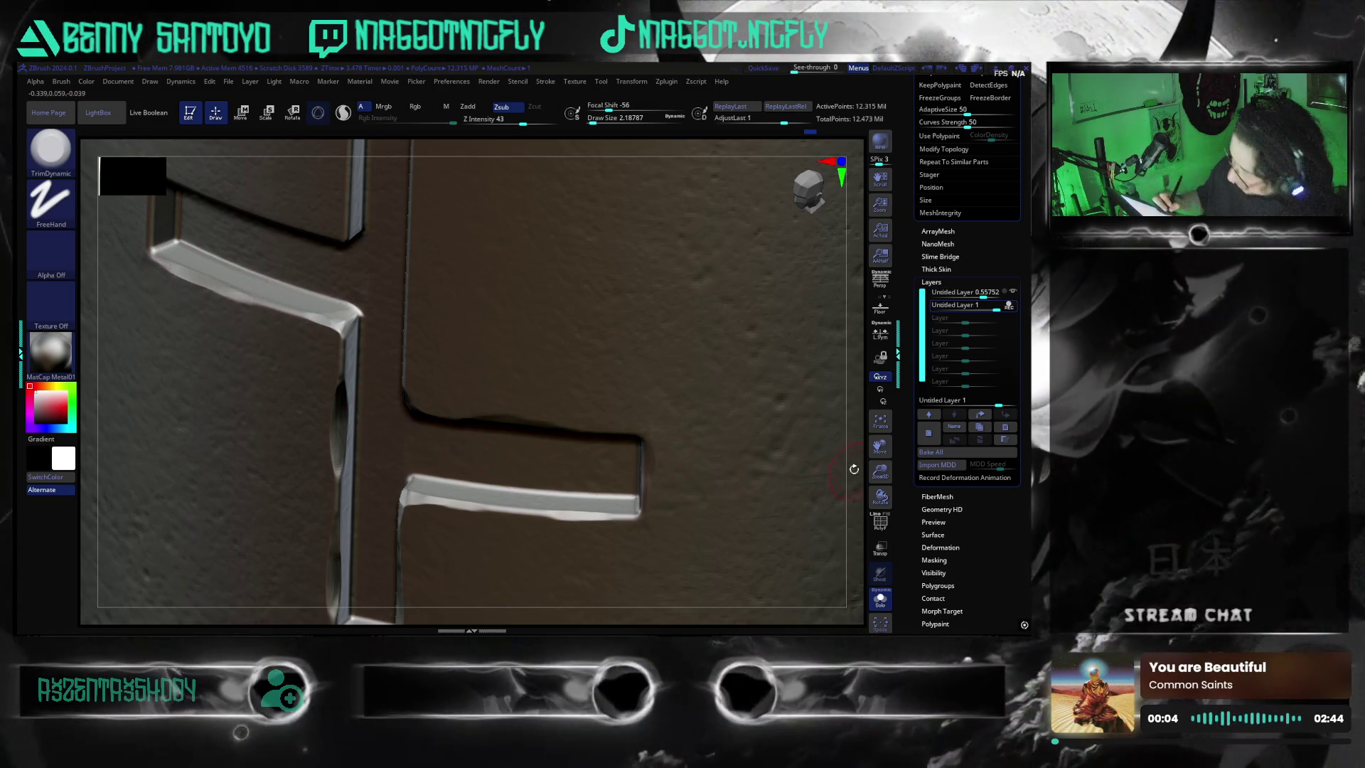
mouse_move(866, 453)
left_mouse_down()
mouse_move(746, 496)
mouse_move(651, 596)
left_mouse_up()
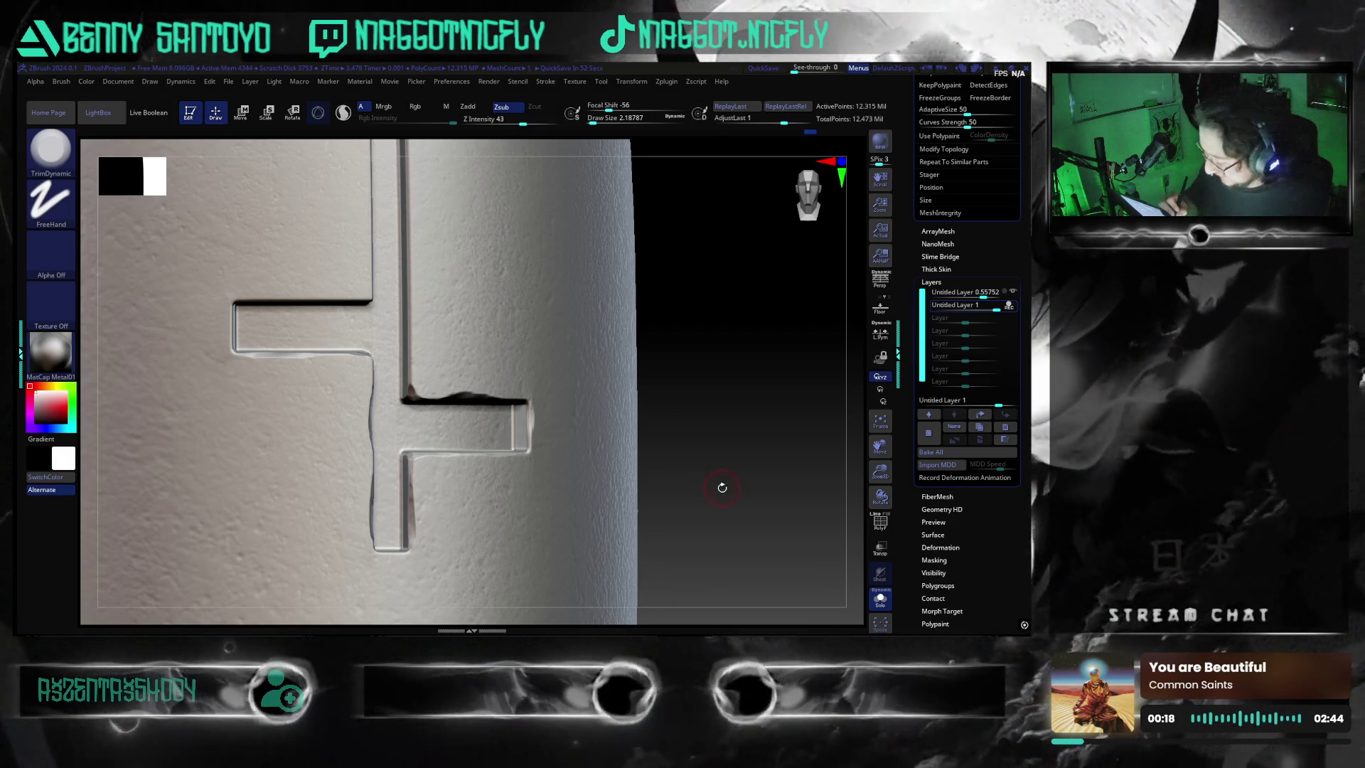
left_click_drag(719, 467, 742, 479)
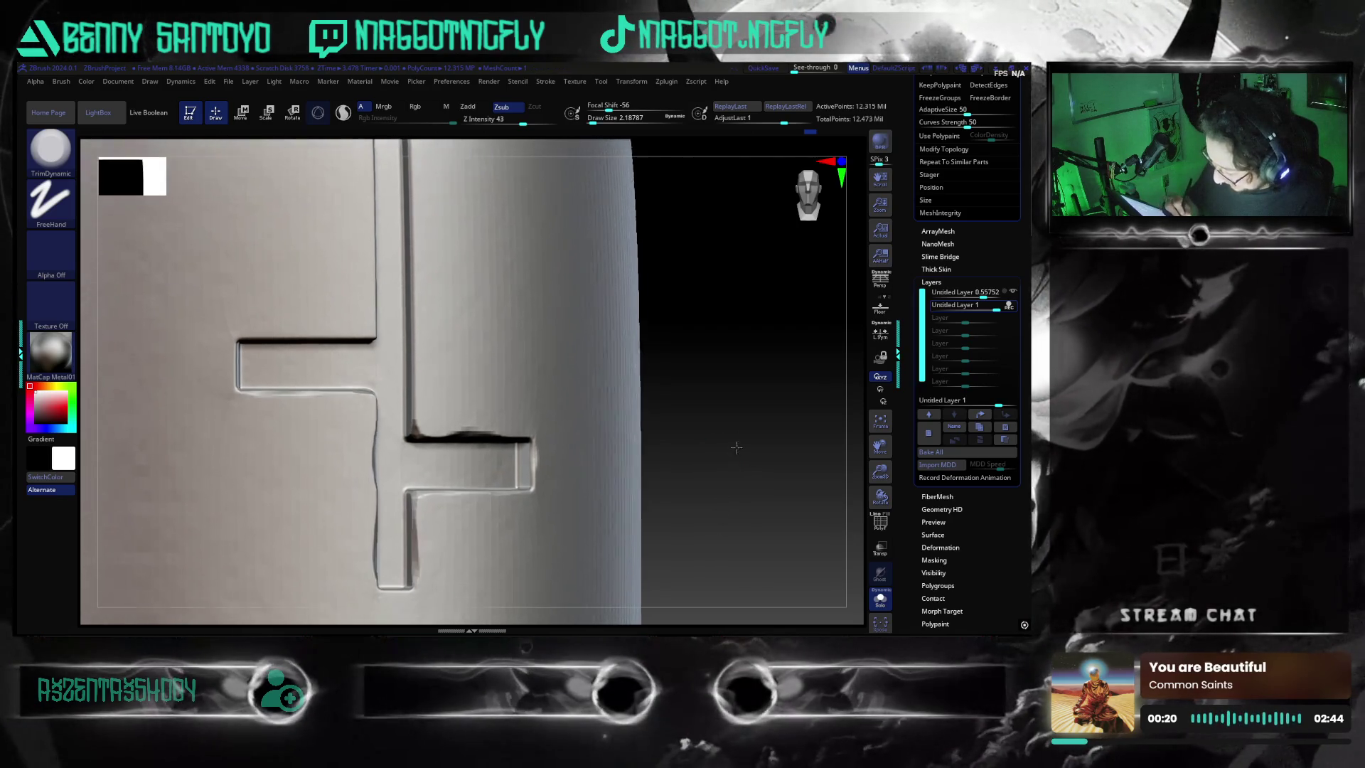
mouse_move(674, 386)
left_mouse_down()
mouse_move(704, 487)
mouse_move(743, 460)
mouse_move(764, 475)
mouse_move(691, 457)
left_mouse_up()
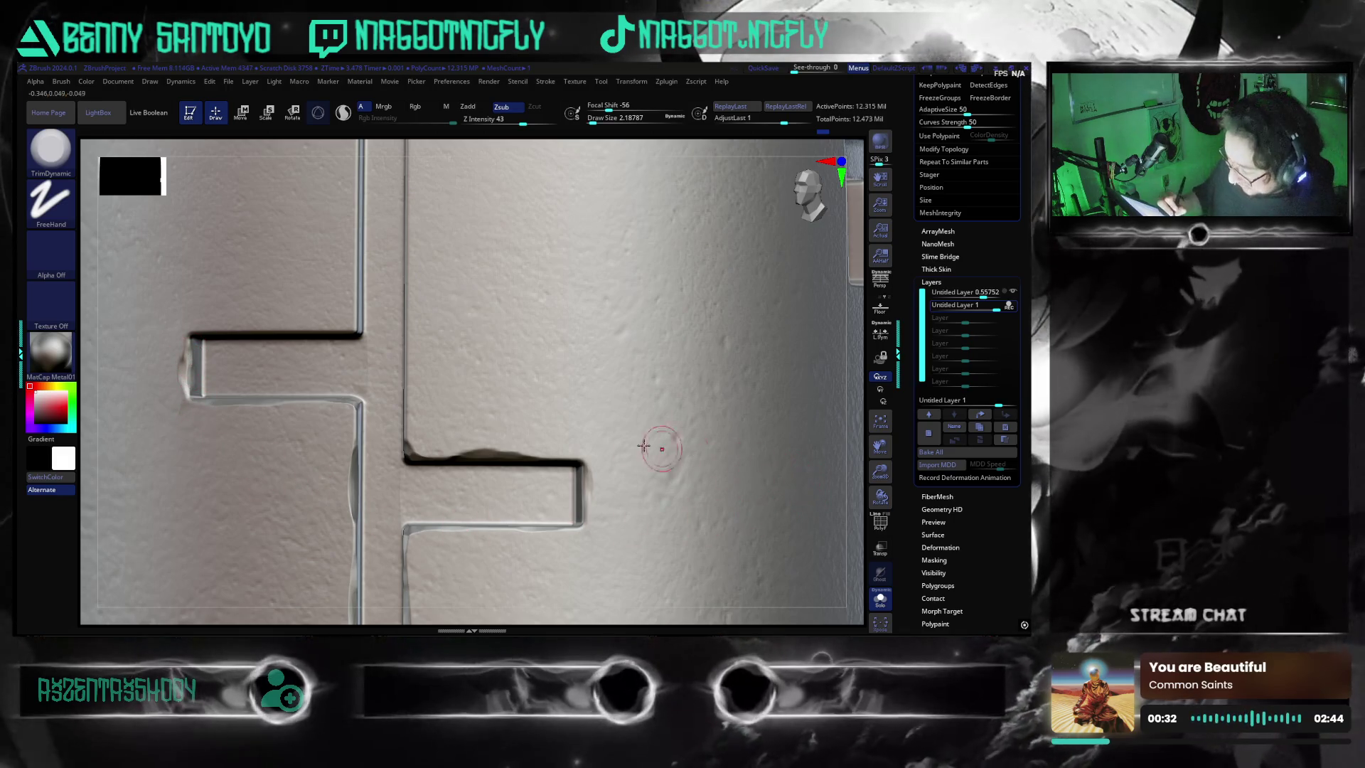
mouse_move(843, 321)
left_mouse_down()
mouse_move(850, 265)
mouse_move(833, 272)
left_mouse_up()
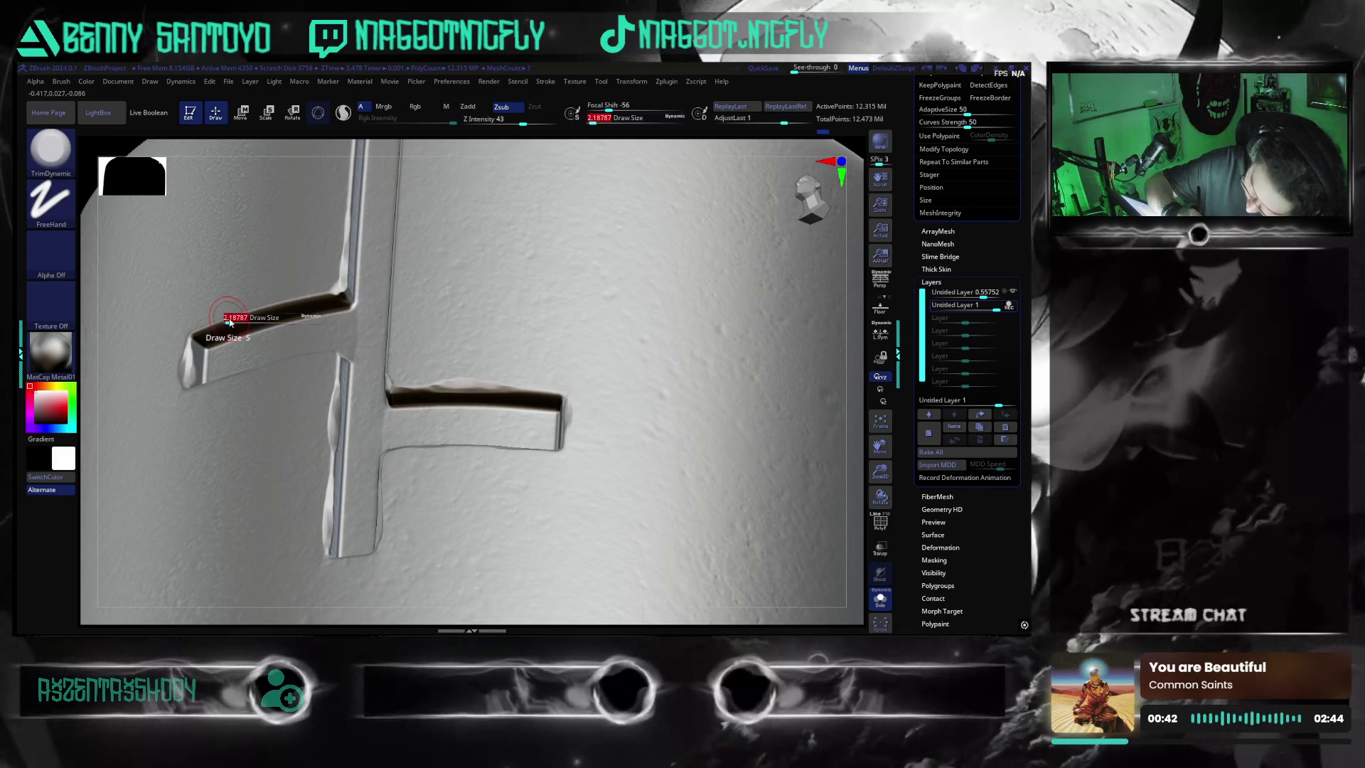
- Enlarge the brush Draw Size to 3.67271 and orbit around the emblem arms to face them
left_click_drag(227, 318, 256, 317)
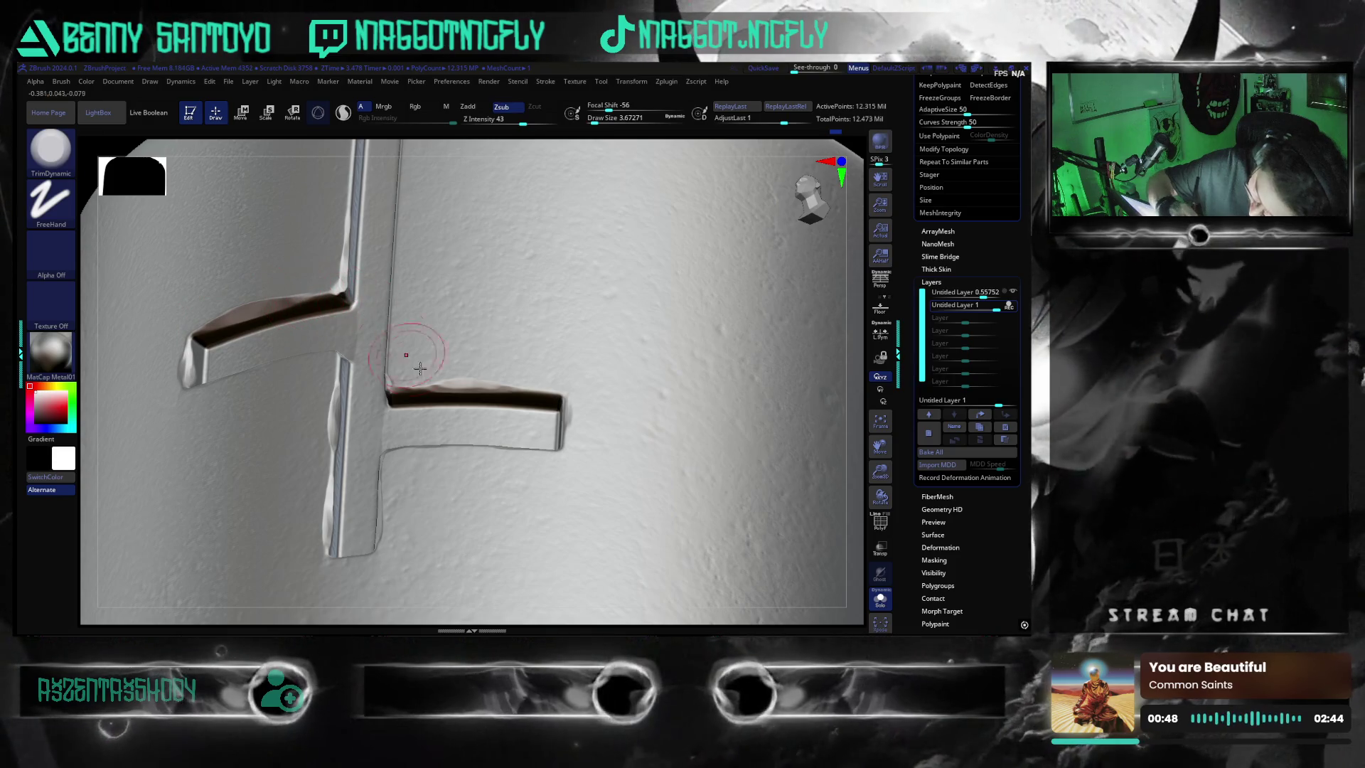
left_click_drag(860, 451, 747, 502)
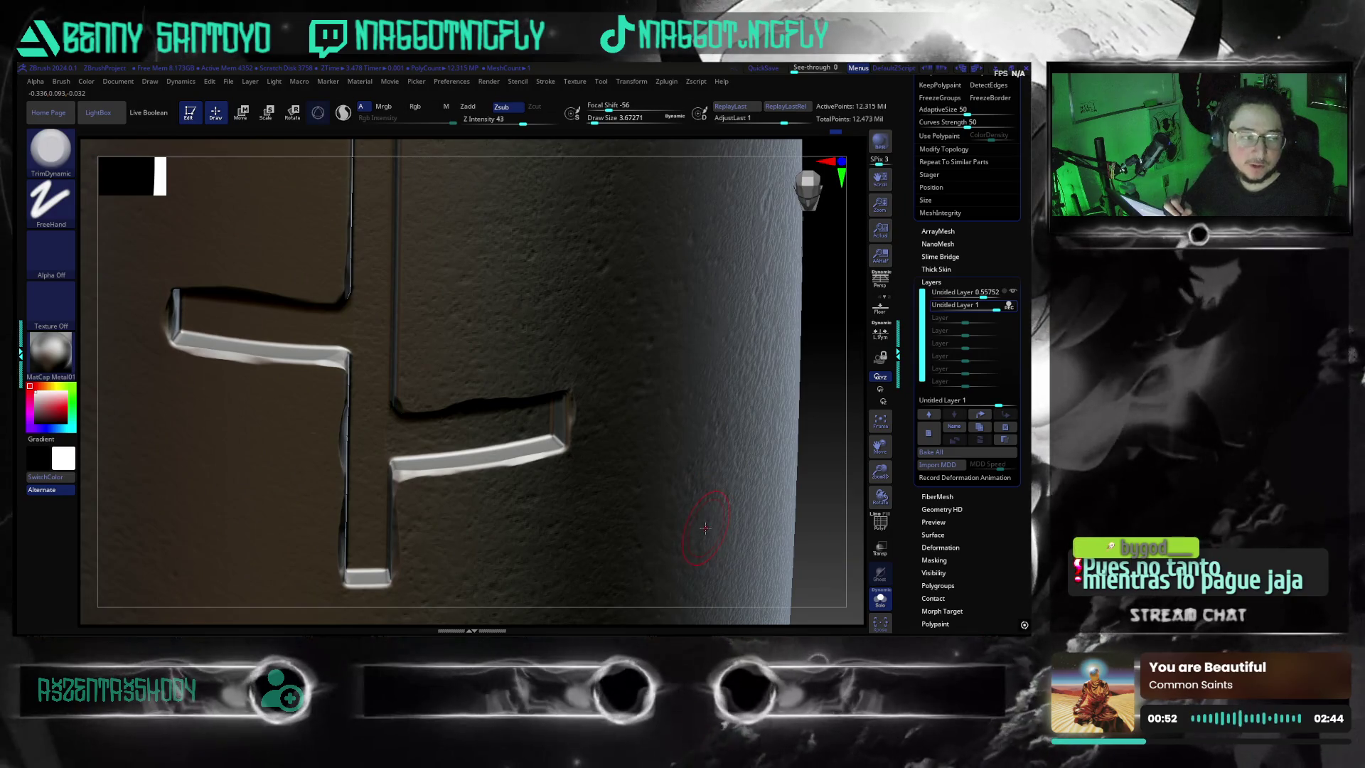
mouse_move(823, 511)
left_mouse_down()
mouse_move(821, 527)
mouse_move(788, 492)
left_mouse_up()
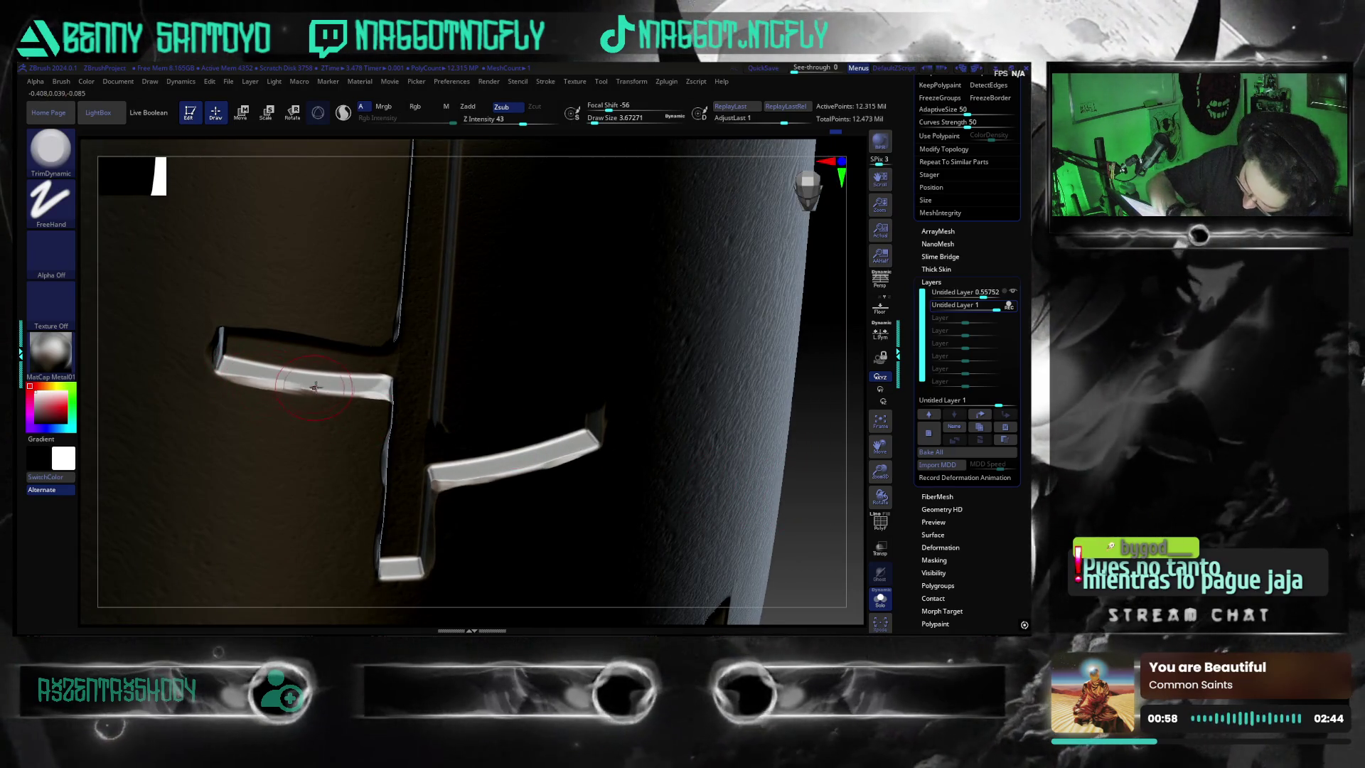
mouse_move(805, 504)
left_mouse_down()
mouse_move(798, 463)
mouse_move(784, 465)
left_mouse_up()
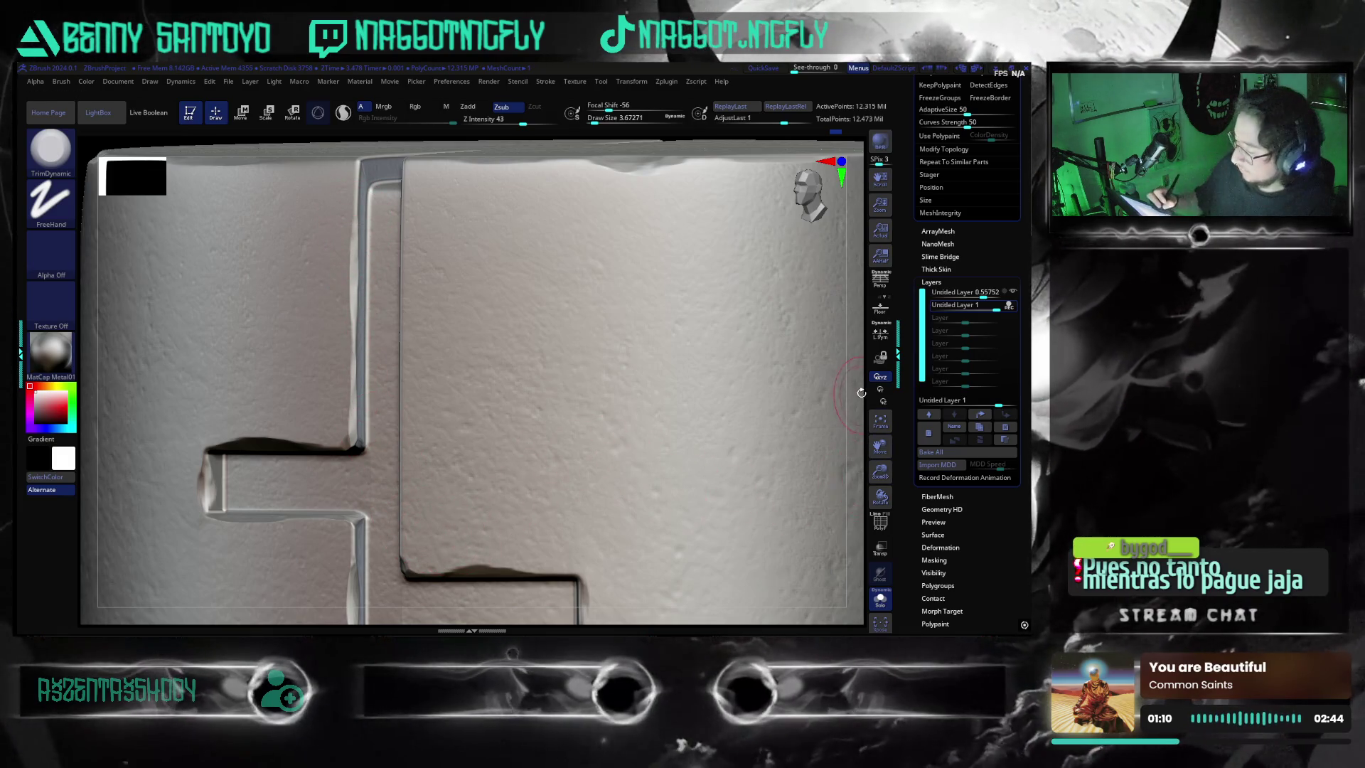
left_click_drag(861, 392, 550, 250)
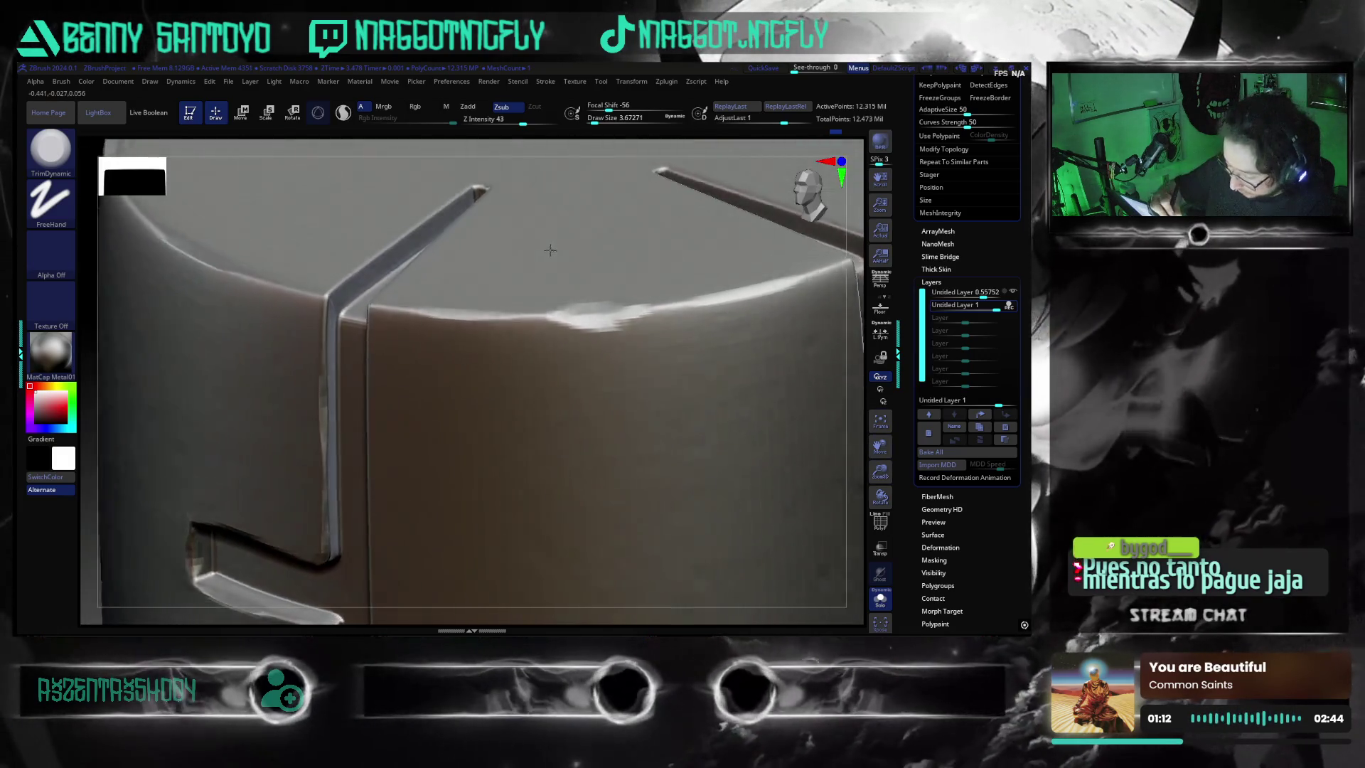
- Widen and smooth the bevel strip down the cylinder's vertical slot edge with the enlarged brush
right_click_drag(550, 249, 323, 309)
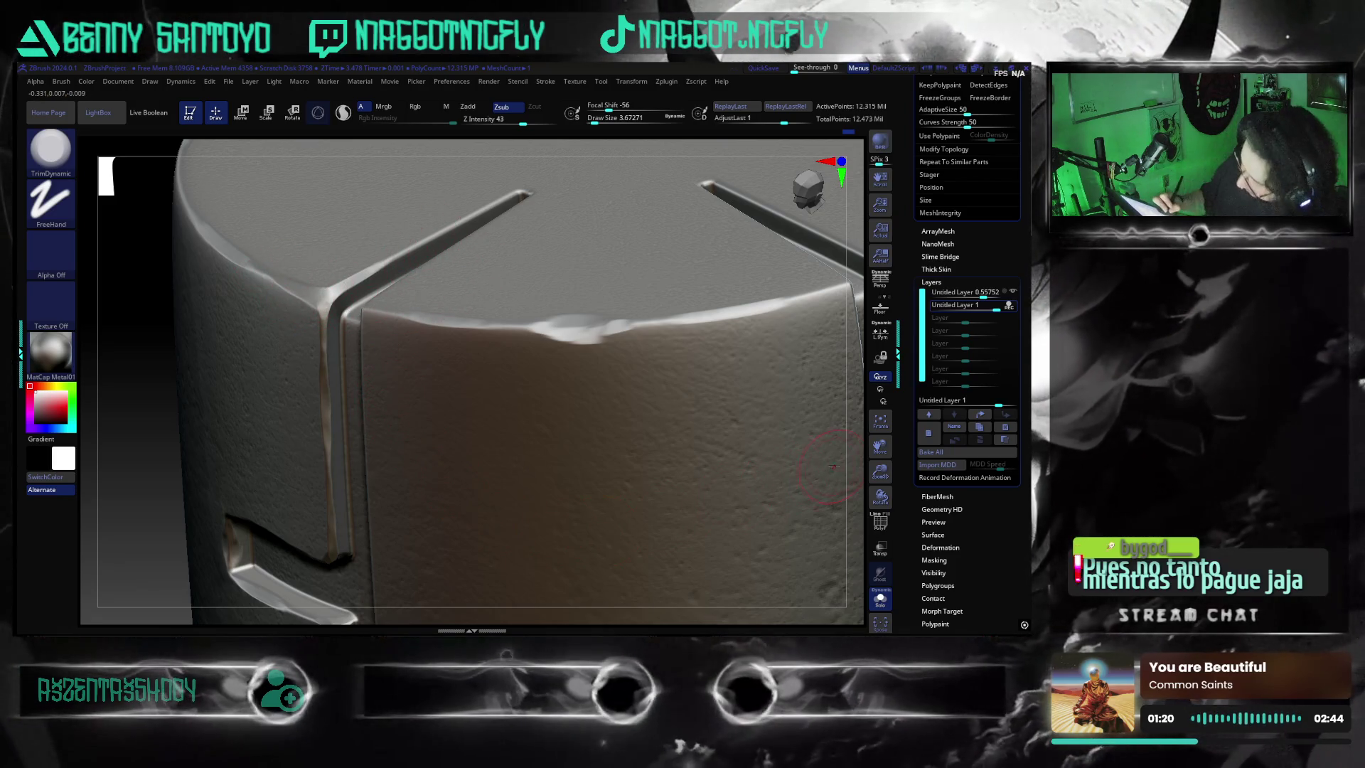
mouse_move(854, 447)
right_mouse_down()
mouse_move(764, 468)
mouse_move(320, 450)
right_mouse_up()
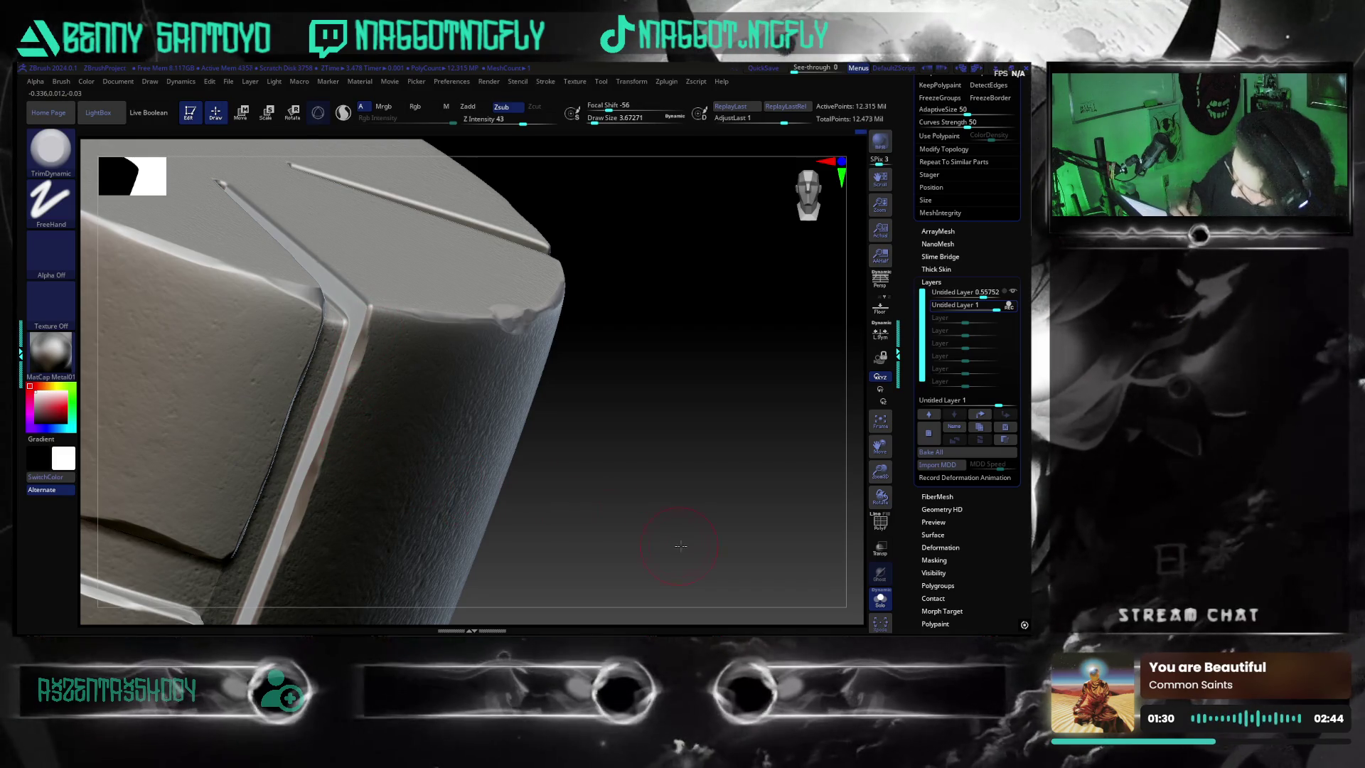
right_click_drag(680, 546, 378, 428)
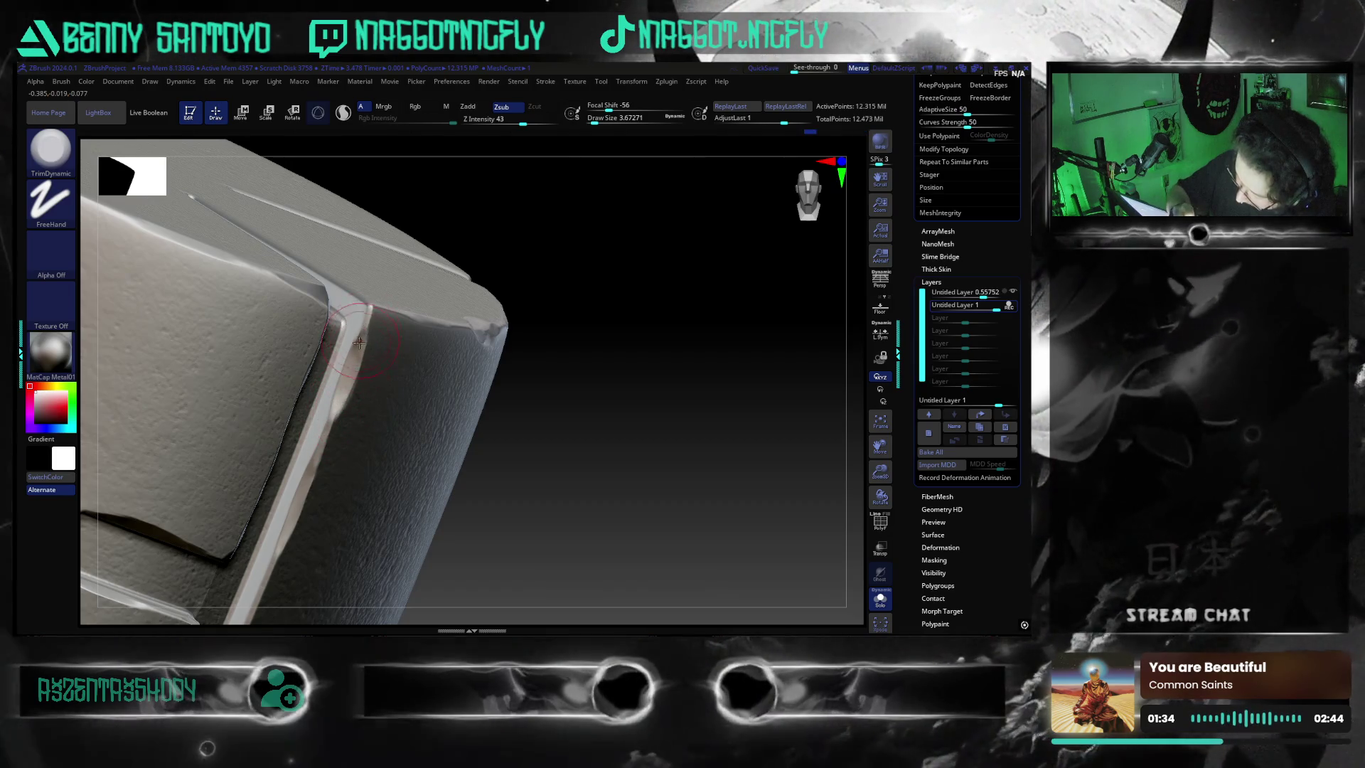
left_click_drag(362, 332, 330, 458)
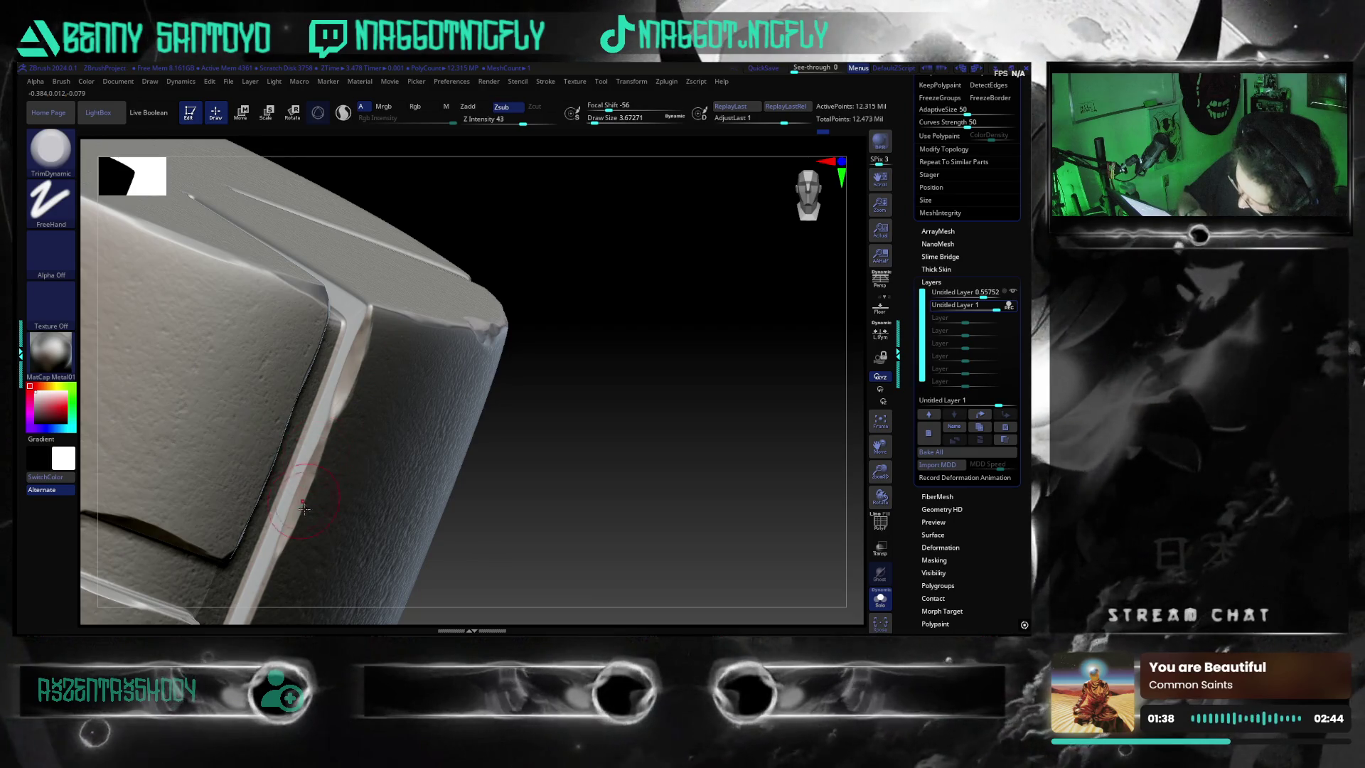
mouse_move(609, 549)
right_mouse_down()
mouse_move(661, 518)
mouse_move(670, 541)
mouse_move(823, 537)
mouse_move(783, 433)
right_mouse_up()
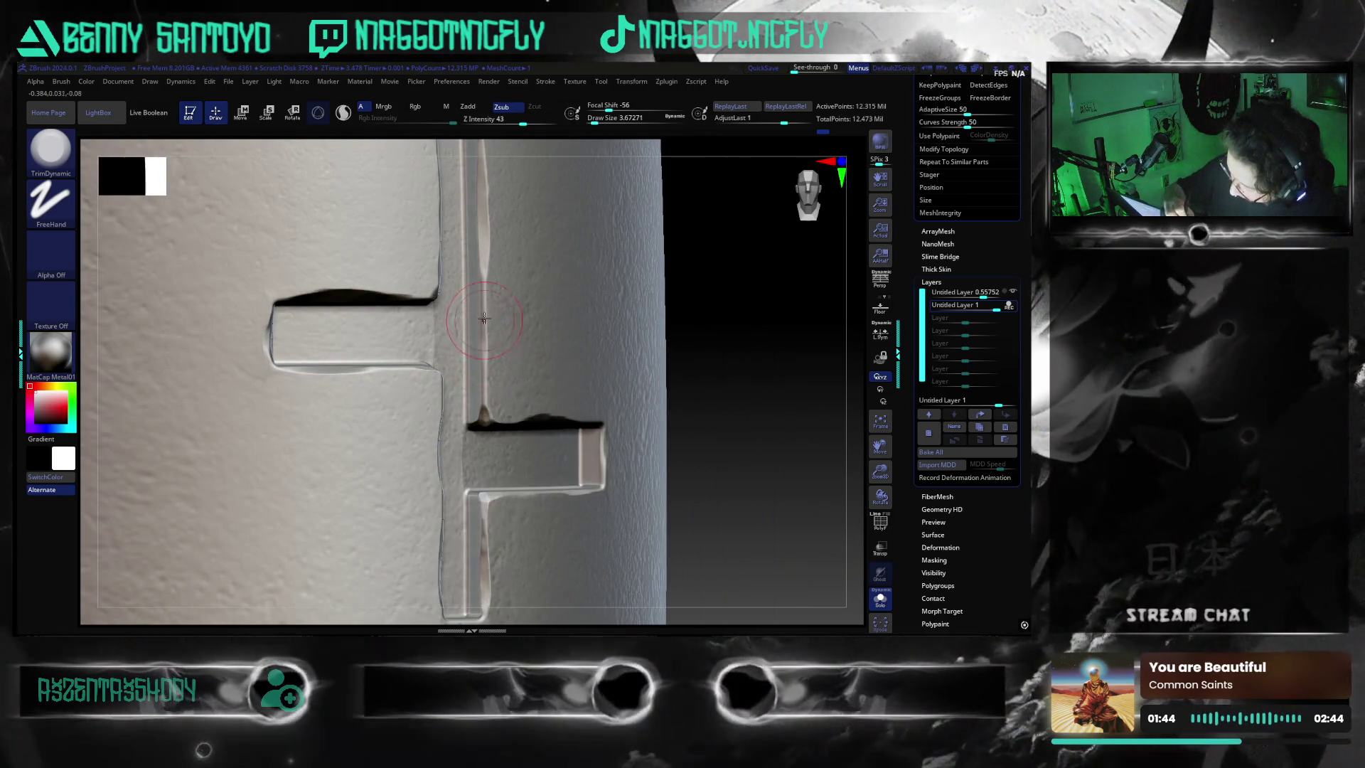
- Orbit out to view the whole cylinder and its grooved rim from below
right_click_drag(744, 482, 767, 486)
mouse_move(806, 355)
right_mouse_down()
mouse_move(780, 504)
mouse_move(788, 457)
mouse_move(750, 494)
mouse_move(726, 480)
right_mouse_up()
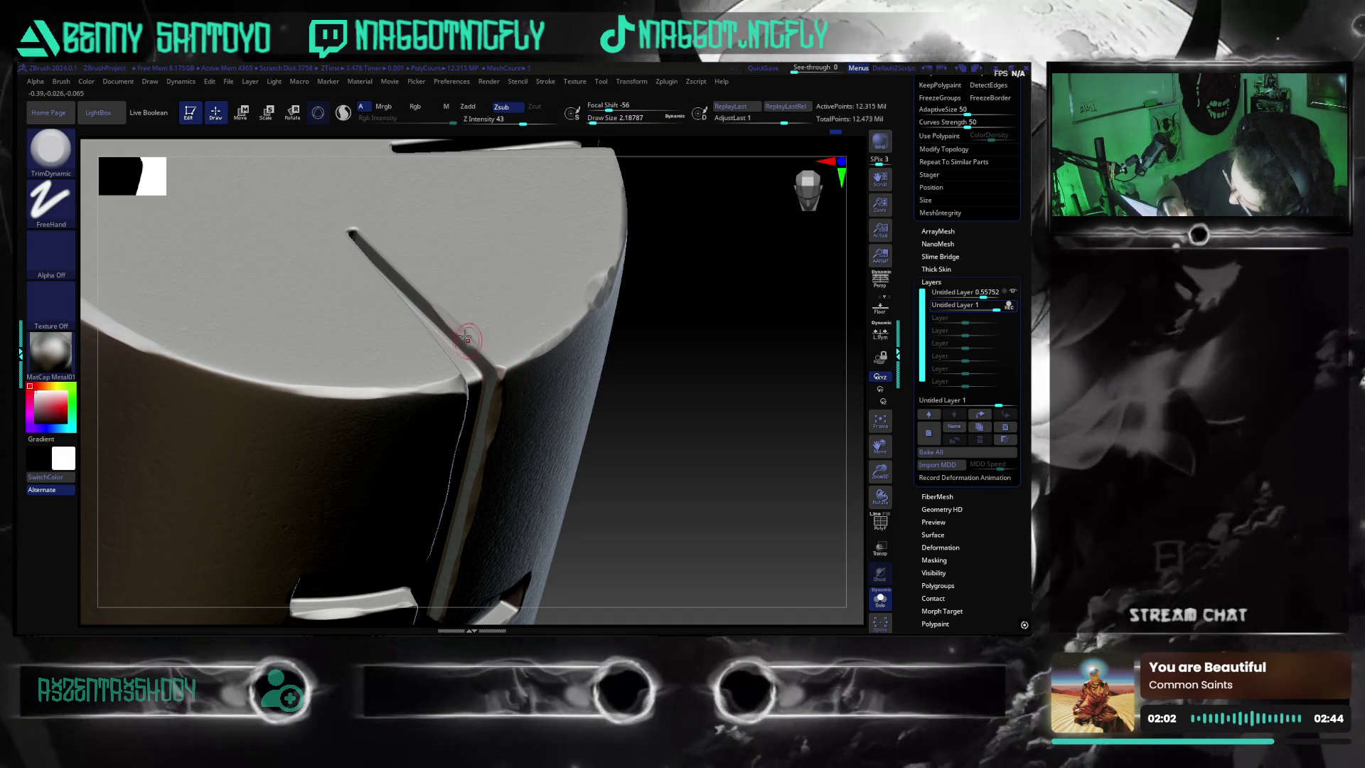
mouse_move(717, 502)
left_mouse_down()
mouse_move(705, 570)
mouse_move(711, 560)
left_mouse_up()
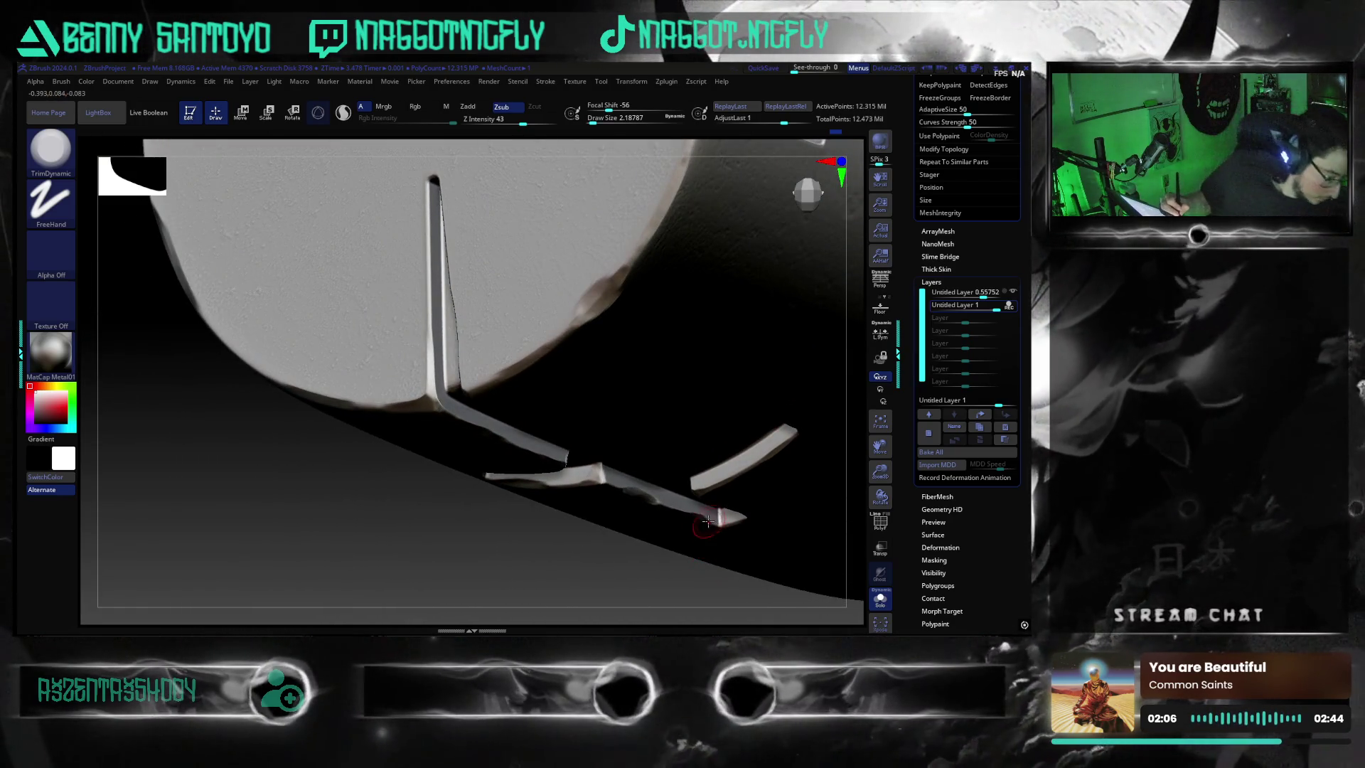
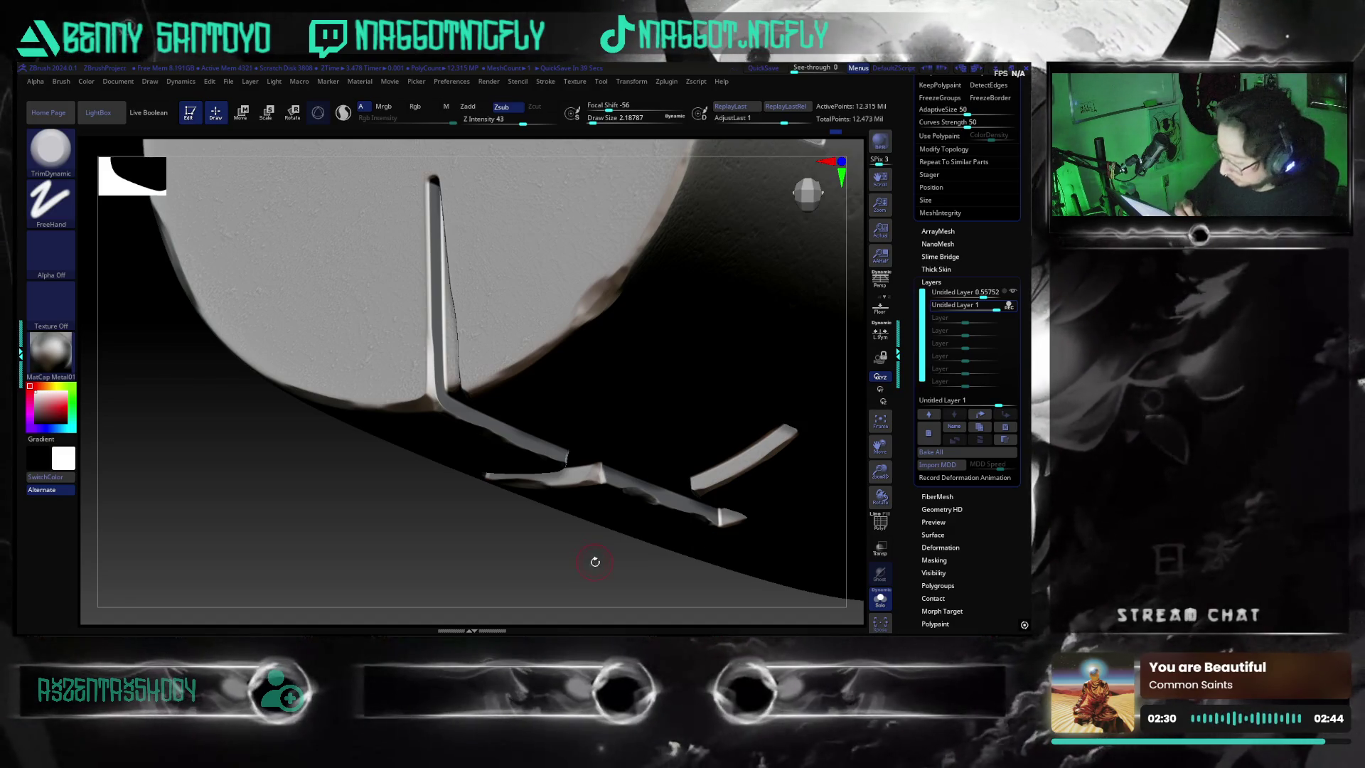
- Shift-smooth the groove rod's edges near the rim, inspecting from several angles, then face the whole cylinder
left_click_drag(596, 561, 705, 486)
mouse_move(846, 357)
left_mouse_down()
mouse_move(747, 477)
mouse_move(721, 487)
left_mouse_up()
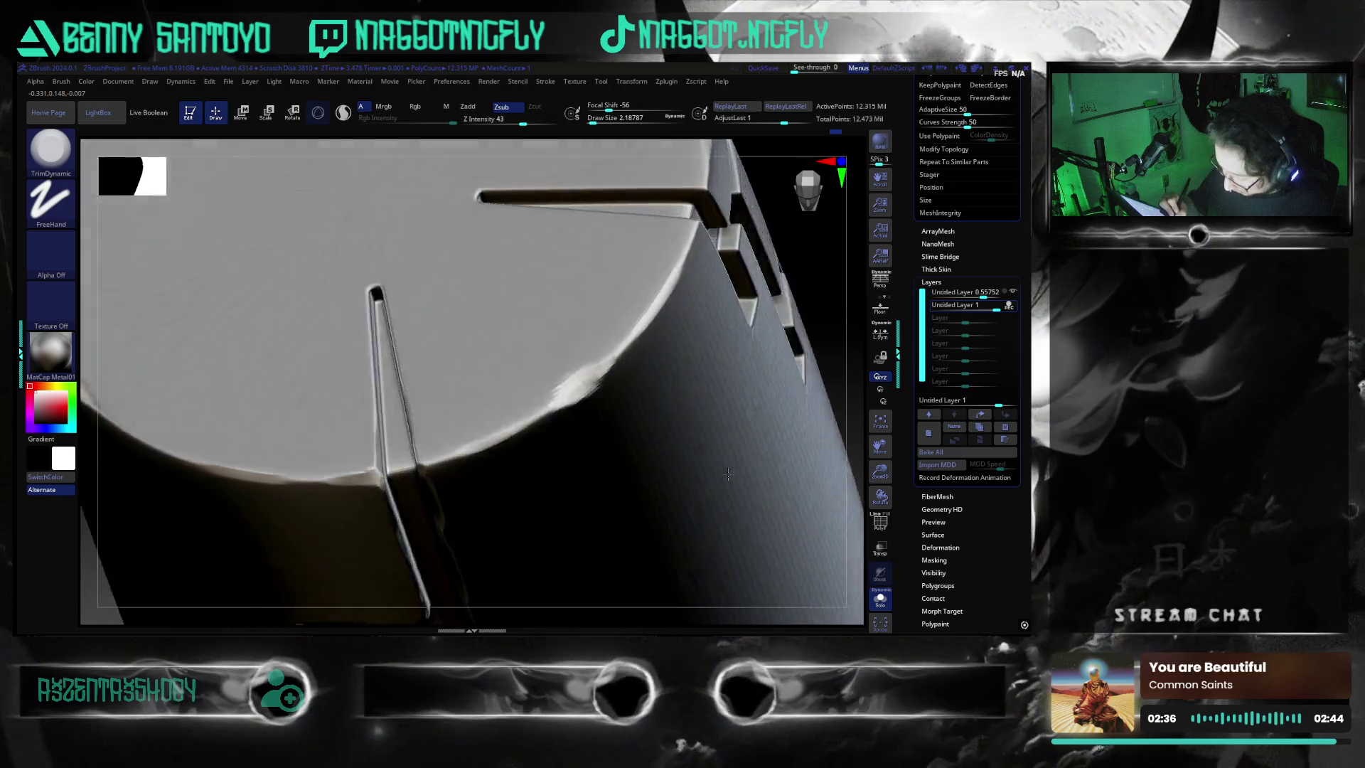
mouse_move(259, 567)
left_mouse_down()
mouse_move(326, 576)
mouse_move(610, 453)
left_mouse_up()
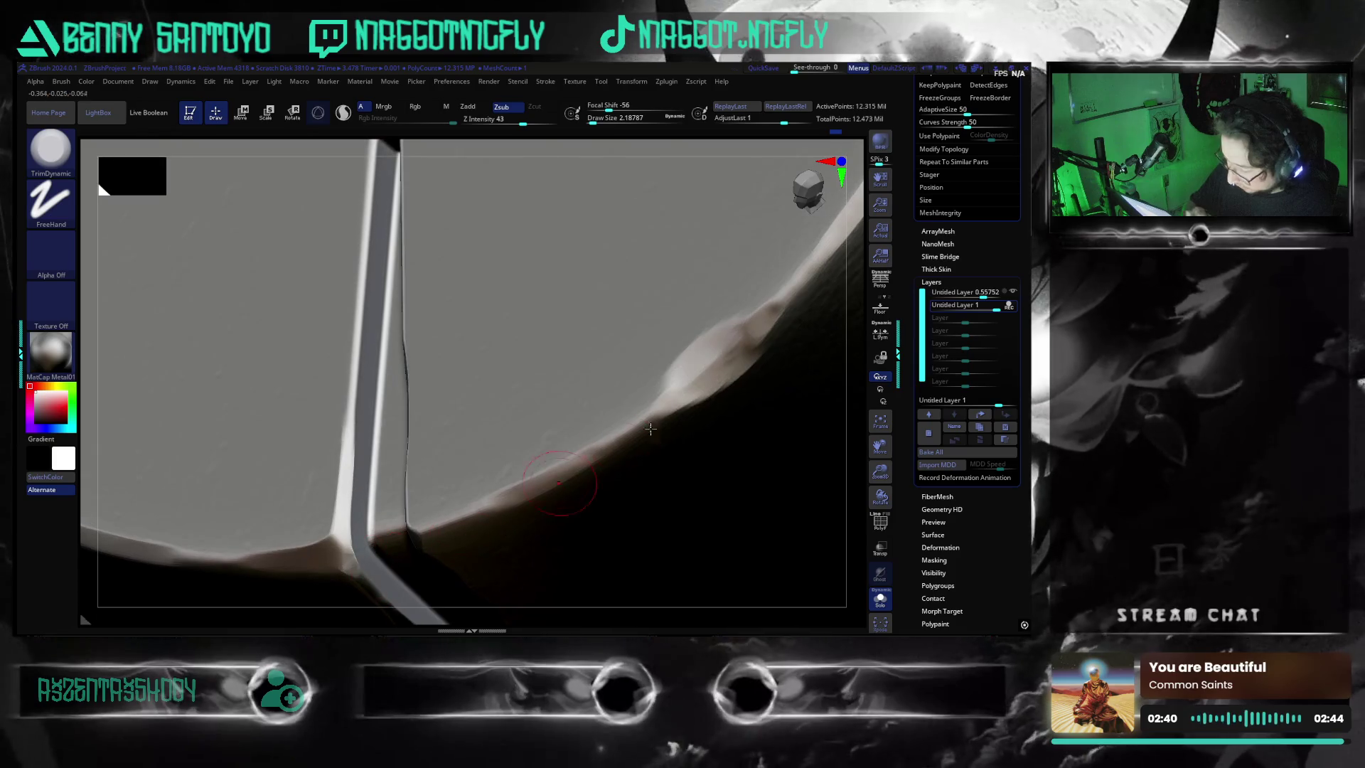
left_click_drag(852, 310, 485, 453)
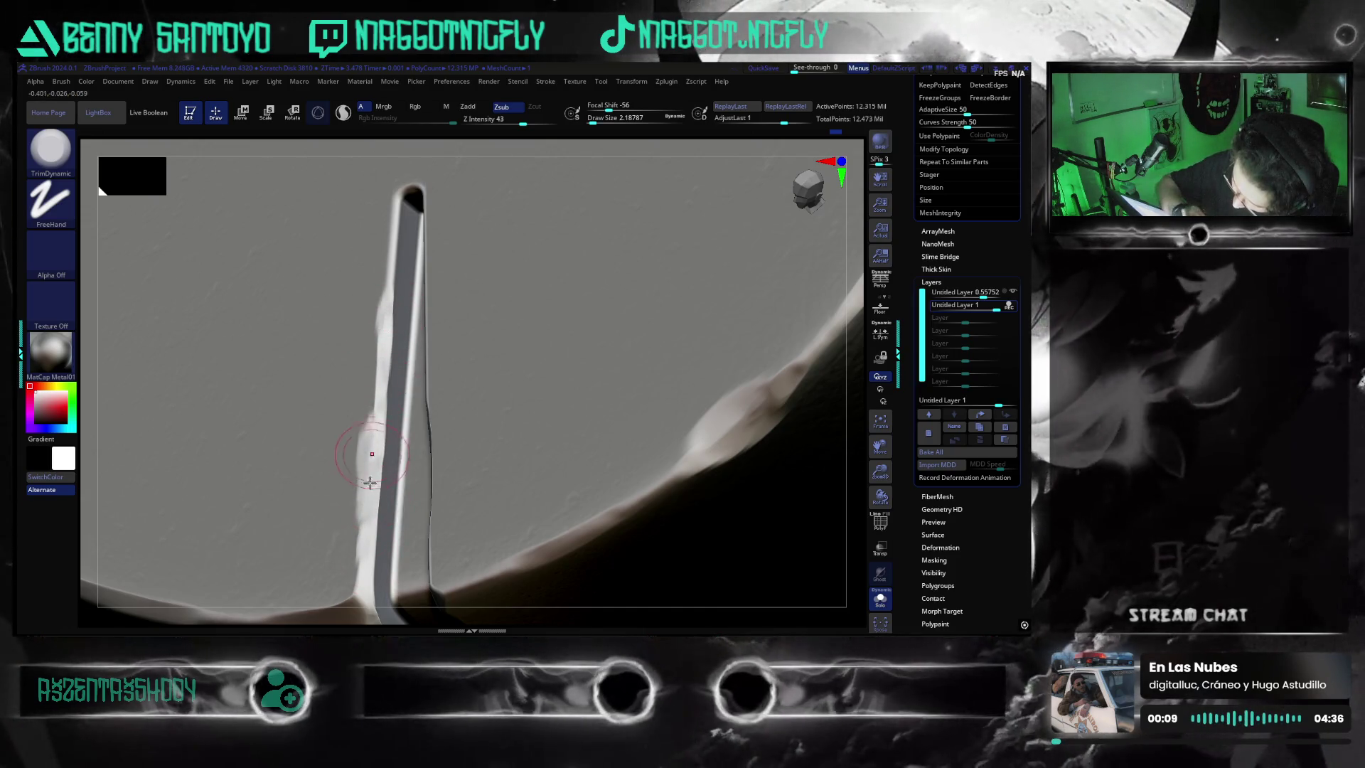
left_click_drag(369, 510, 438, 425)
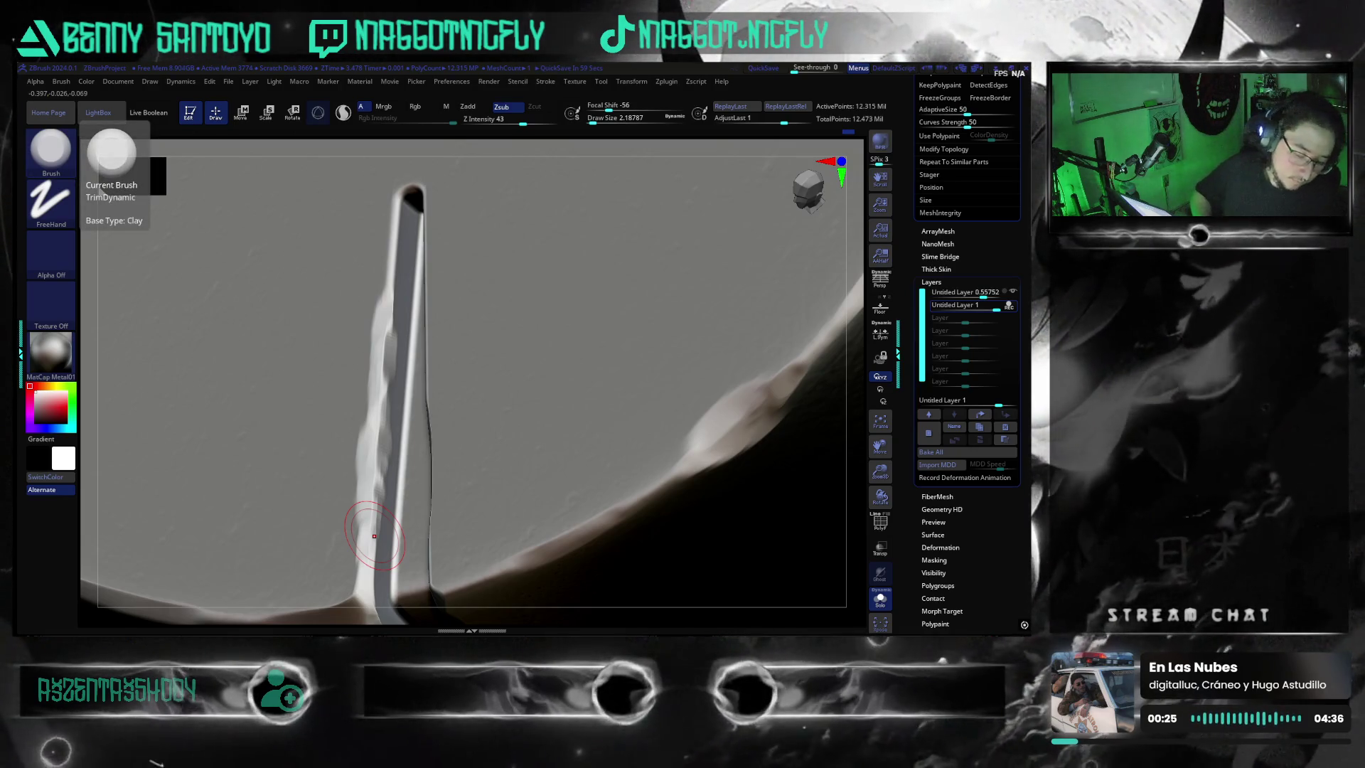
mouse_move(579, 555)
left_mouse_down()
mouse_move(855, 492)
mouse_move(630, 469)
left_mouse_up()
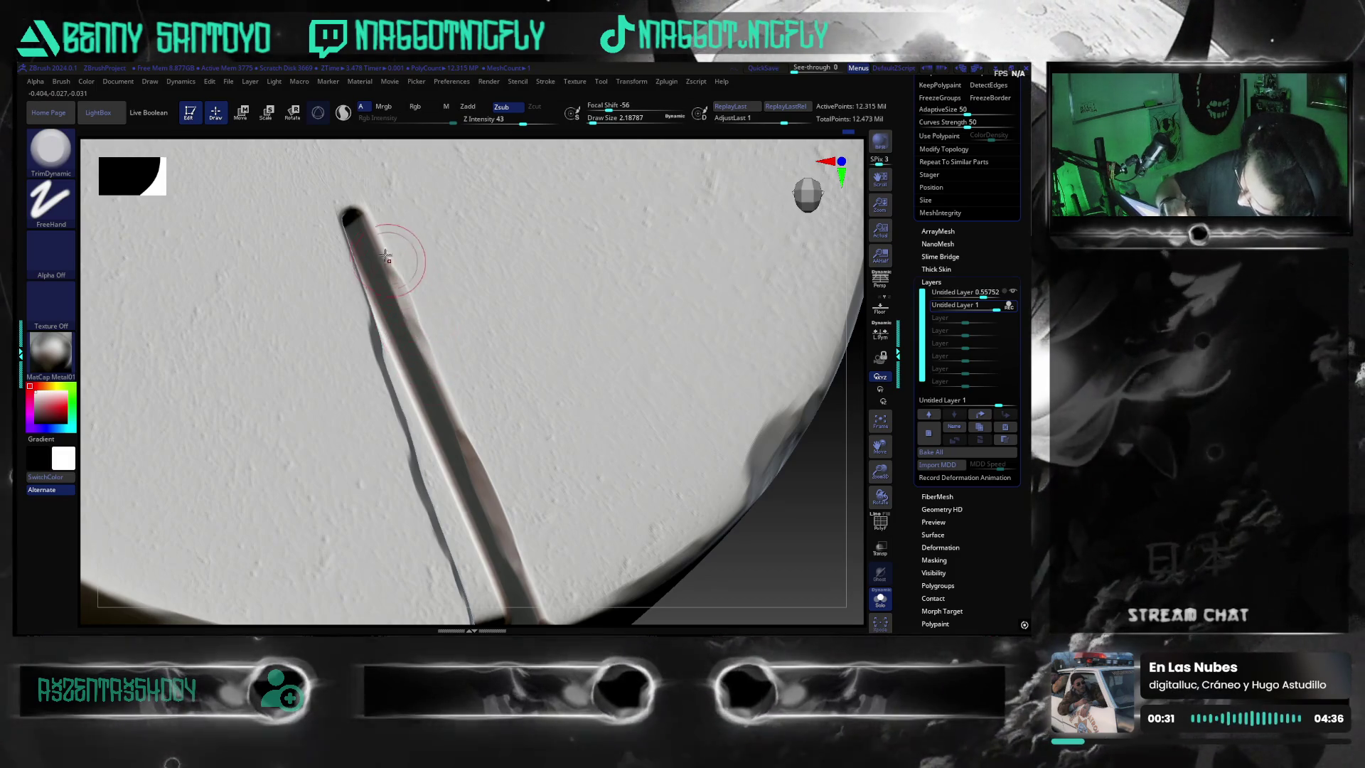
mouse_move(769, 551)
left_mouse_down()
mouse_move(801, 575)
mouse_move(746, 549)
left_mouse_up()
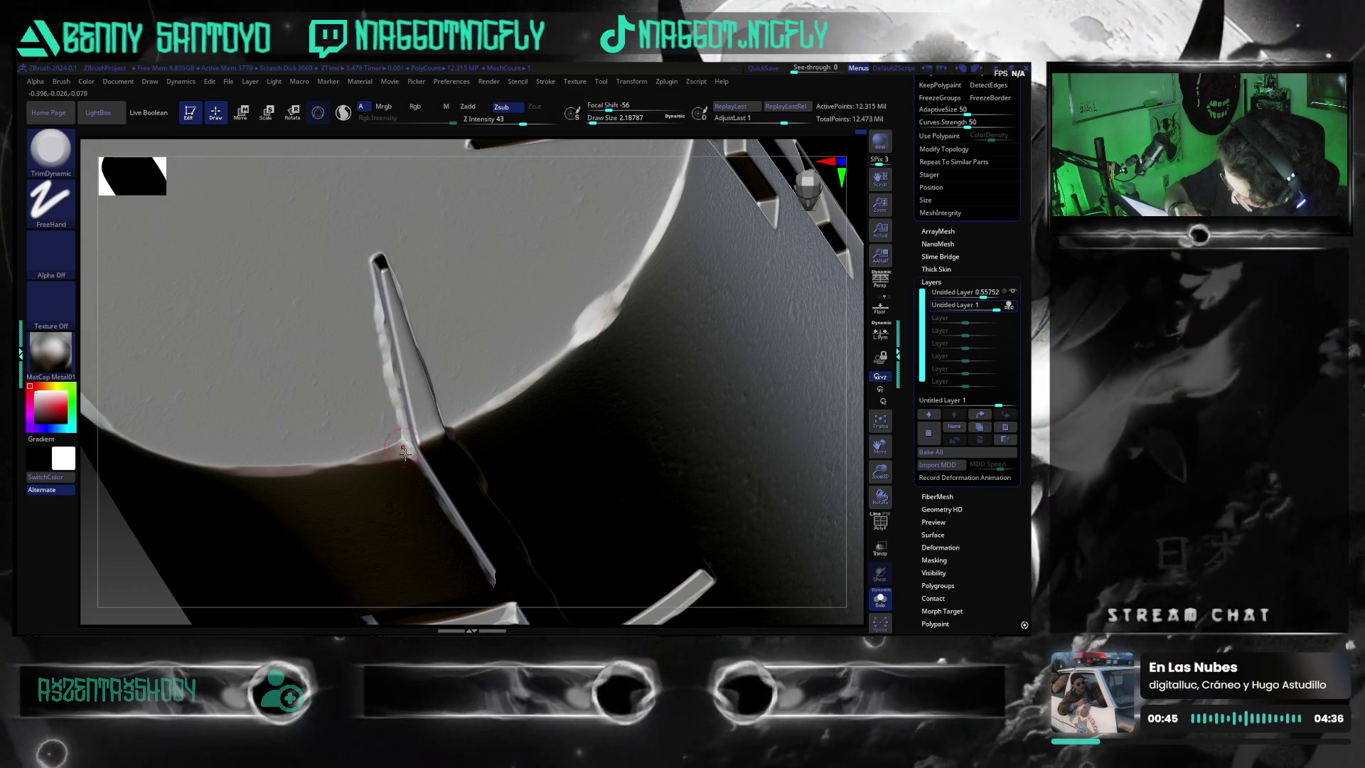
mouse_move(747, 480)
left_mouse_down()
mouse_move(813, 508)
mouse_move(764, 521)
left_mouse_up()
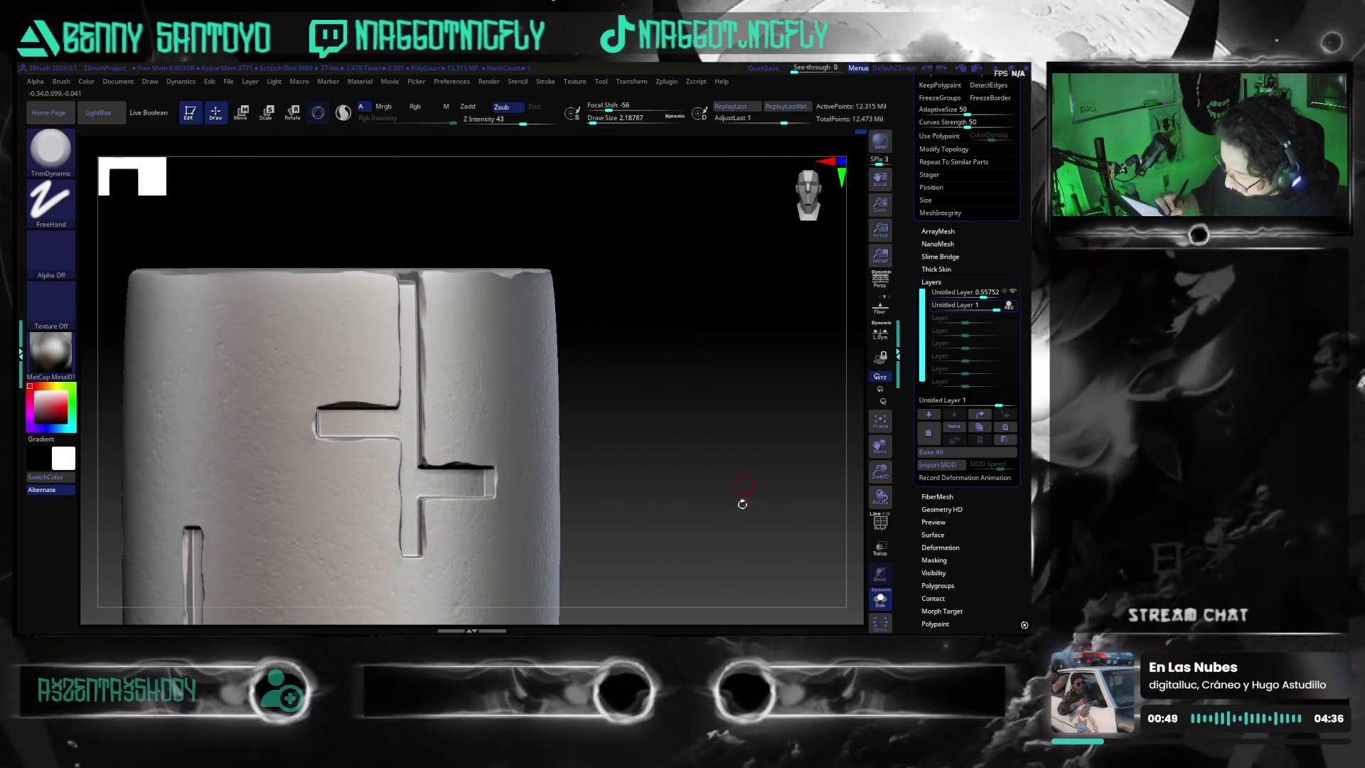
- Orbit in close around the front cross grooves of the cylinder
mouse_move(764, 521)
left_mouse_down()
mouse_move(739, 482)
mouse_move(730, 518)
mouse_move(713, 505)
left_mouse_up()
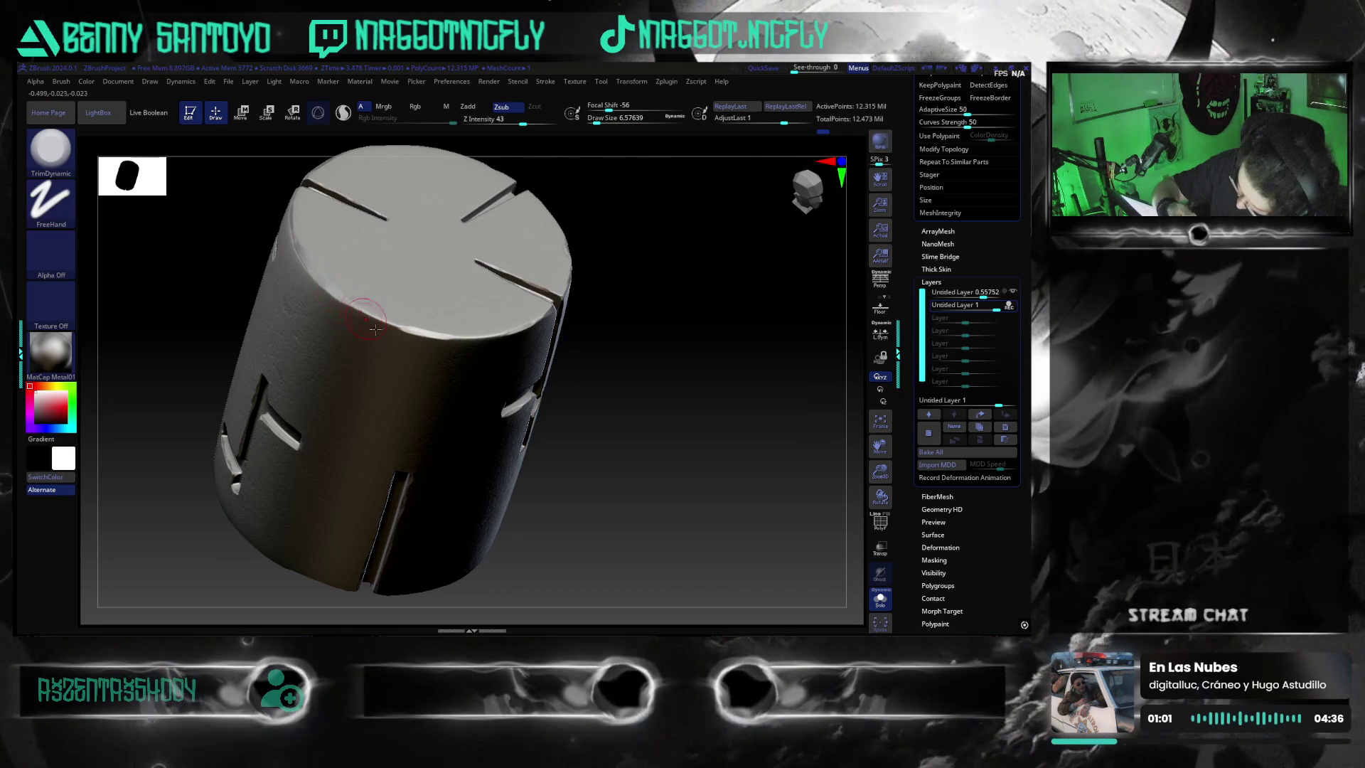
mouse_move(651, 505)
left_mouse_down()
mouse_move(667, 458)
mouse_move(640, 476)
mouse_move(700, 496)
mouse_move(727, 443)
mouse_move(745, 452)
mouse_move(636, 258)
mouse_move(609, 422)
left_mouse_up()
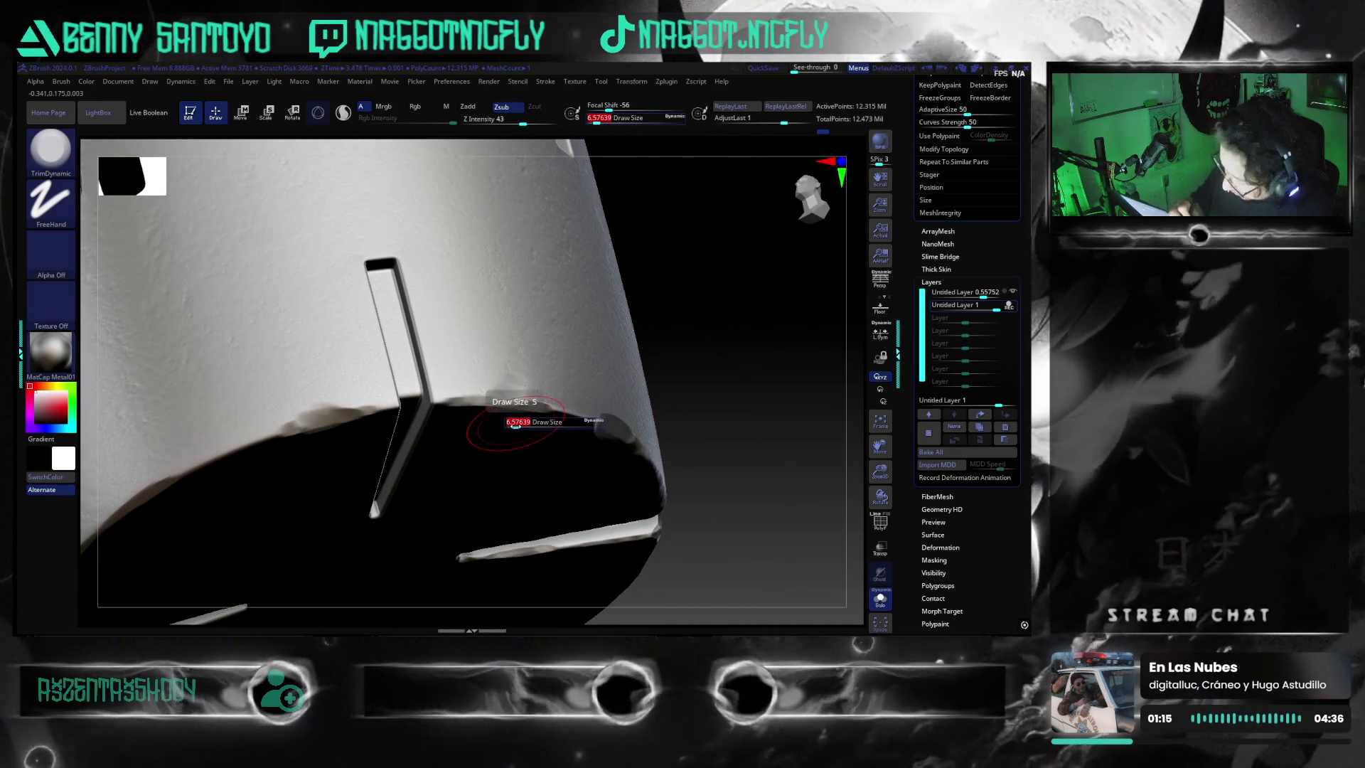
- Shrink Draw Size to about 2.19 and inspect the bottom-rim slot from several close angles
left_click_drag(515, 424, 513, 424)
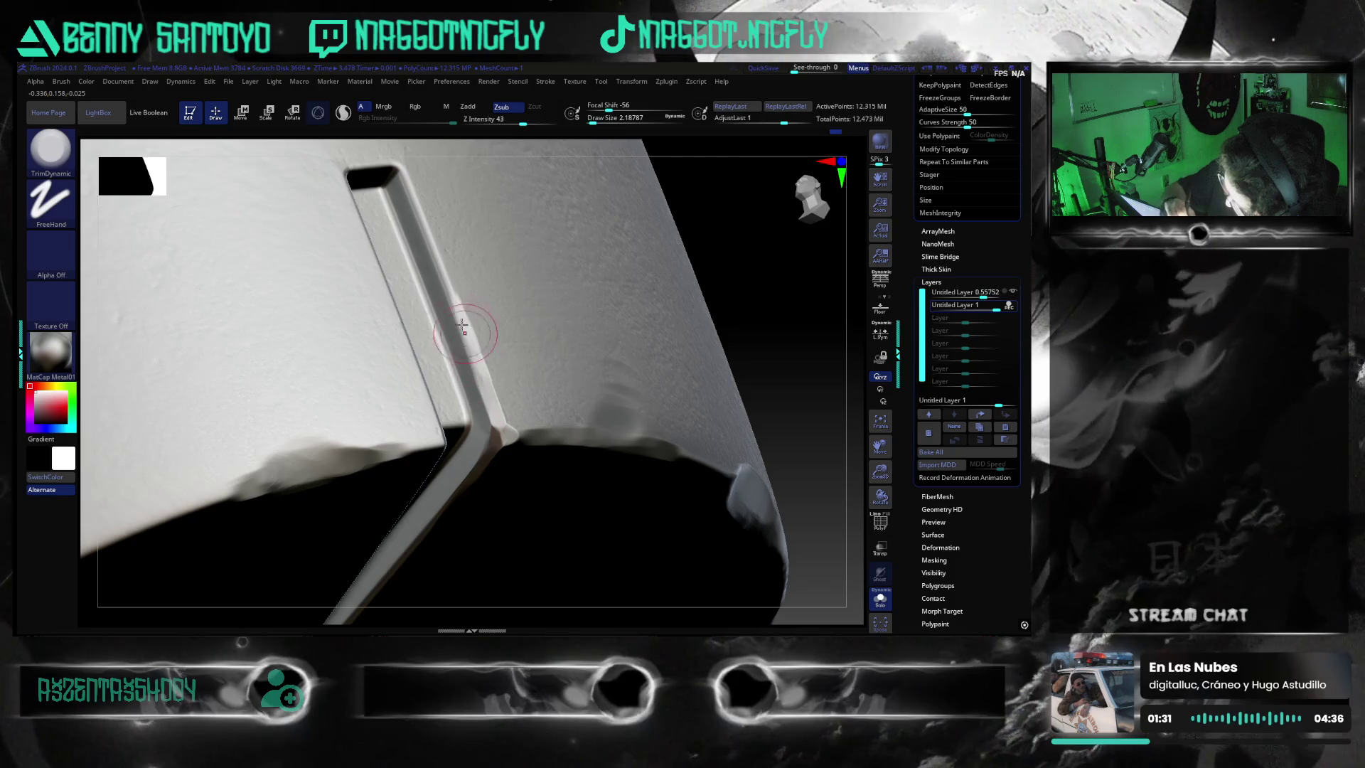
left_click_drag(763, 369, 721, 378)
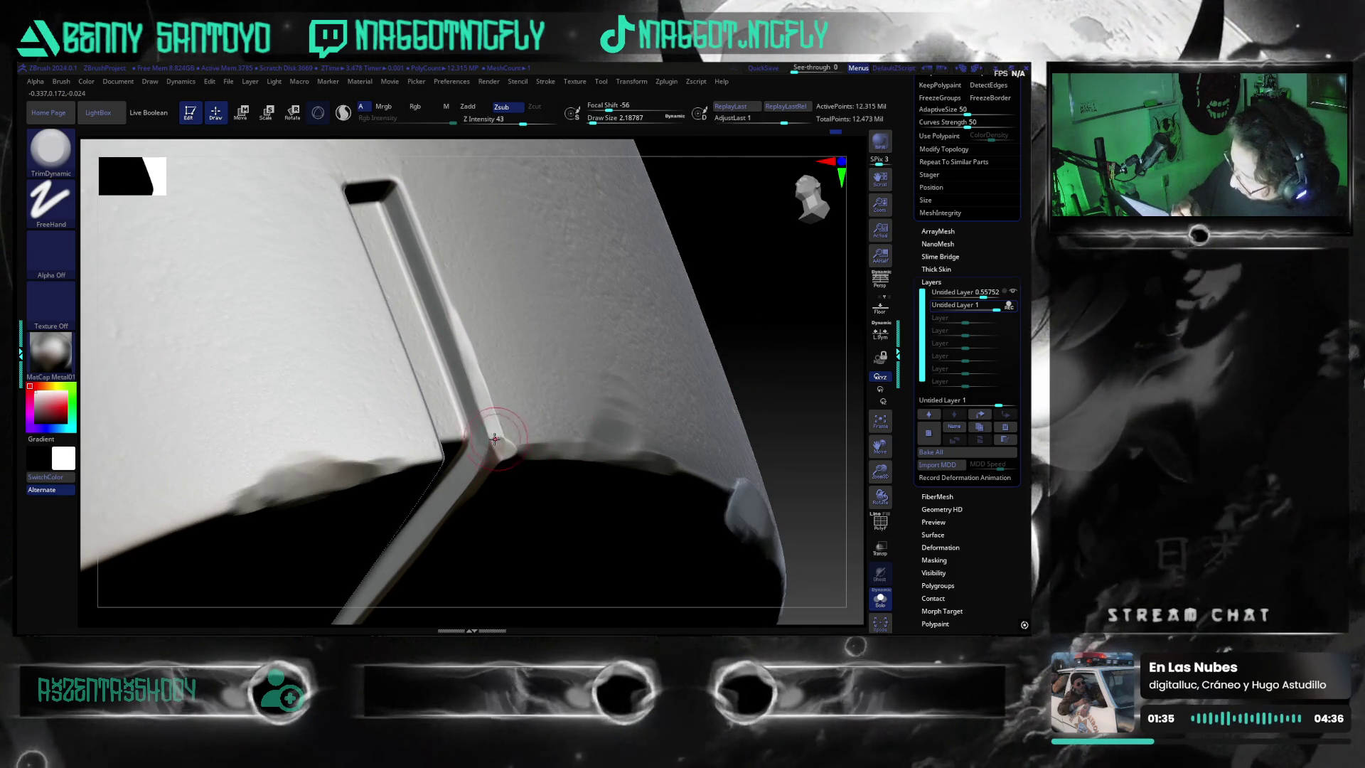
right_click_drag(496, 440, 520, 323)
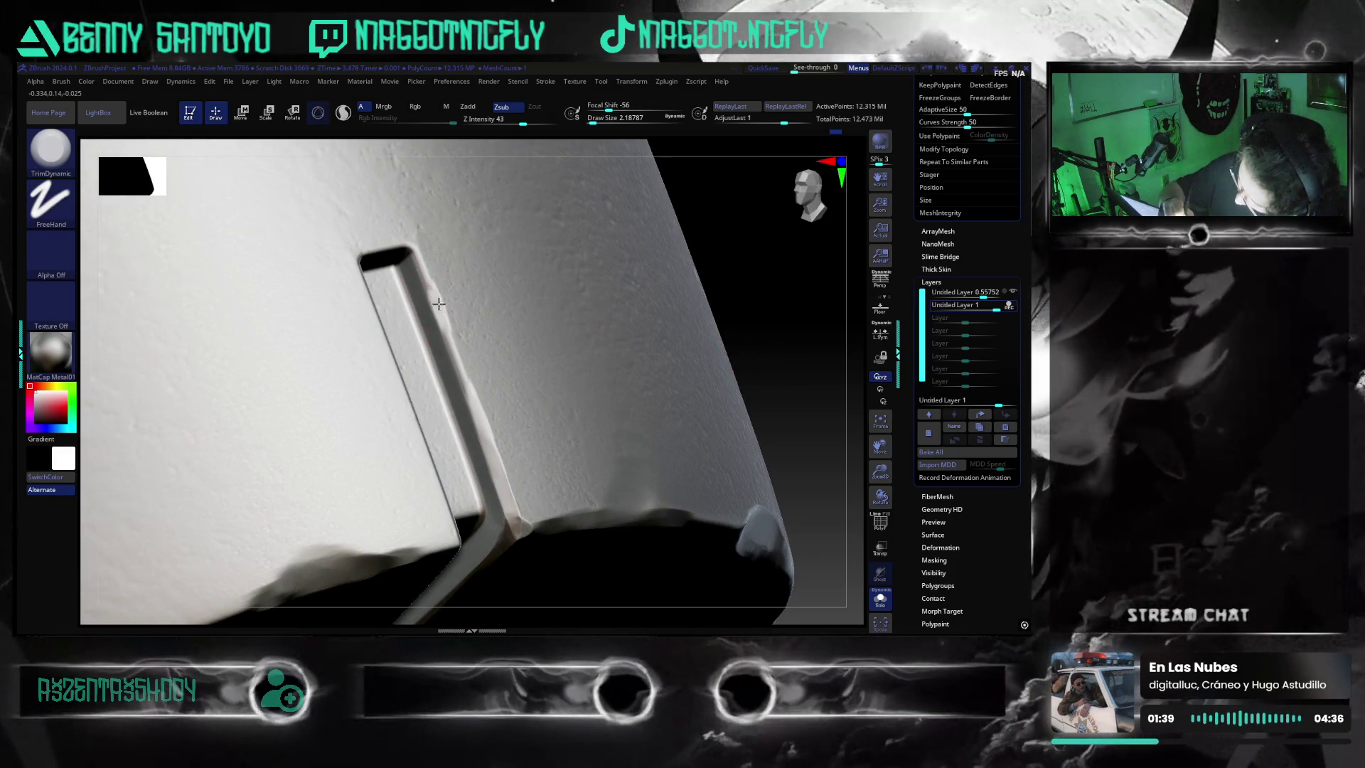
right_click_drag(807, 411, 447, 310)
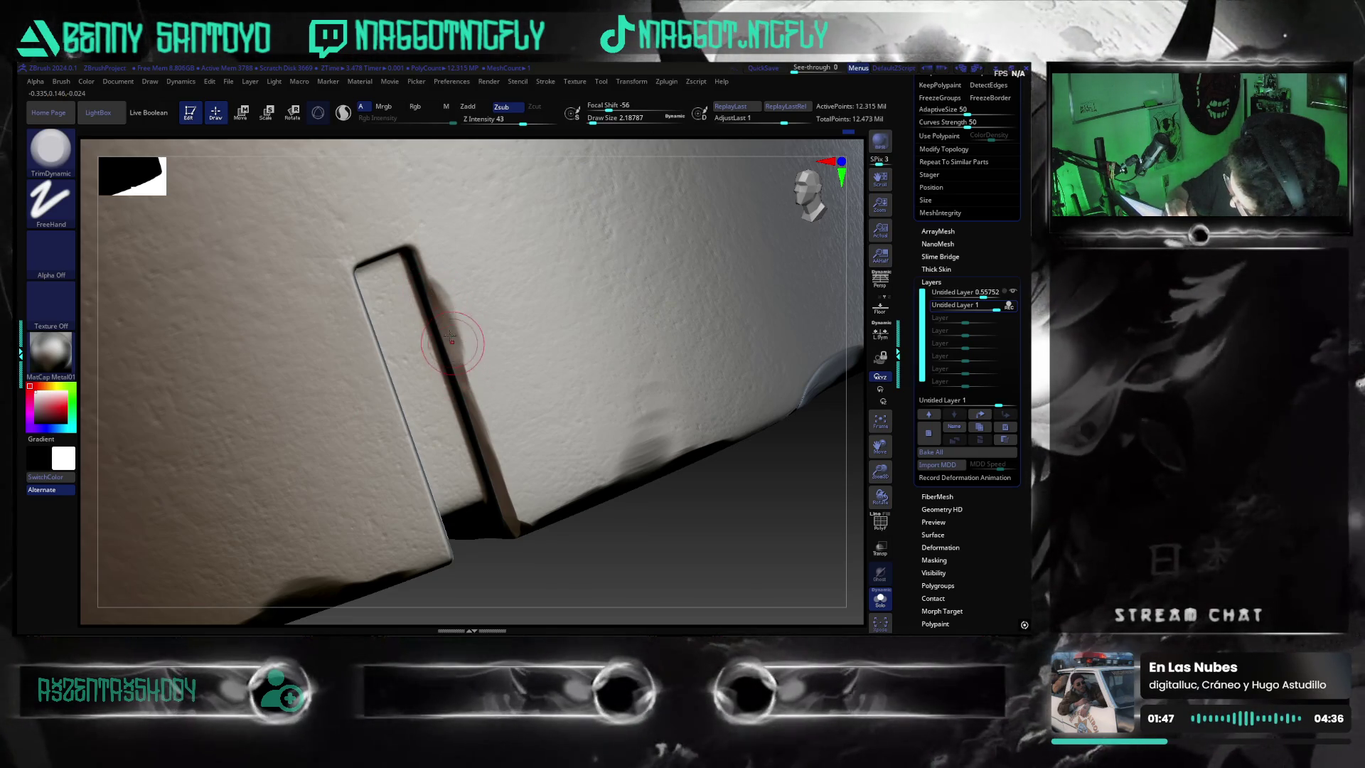
right_click_drag(659, 515, 754, 317)
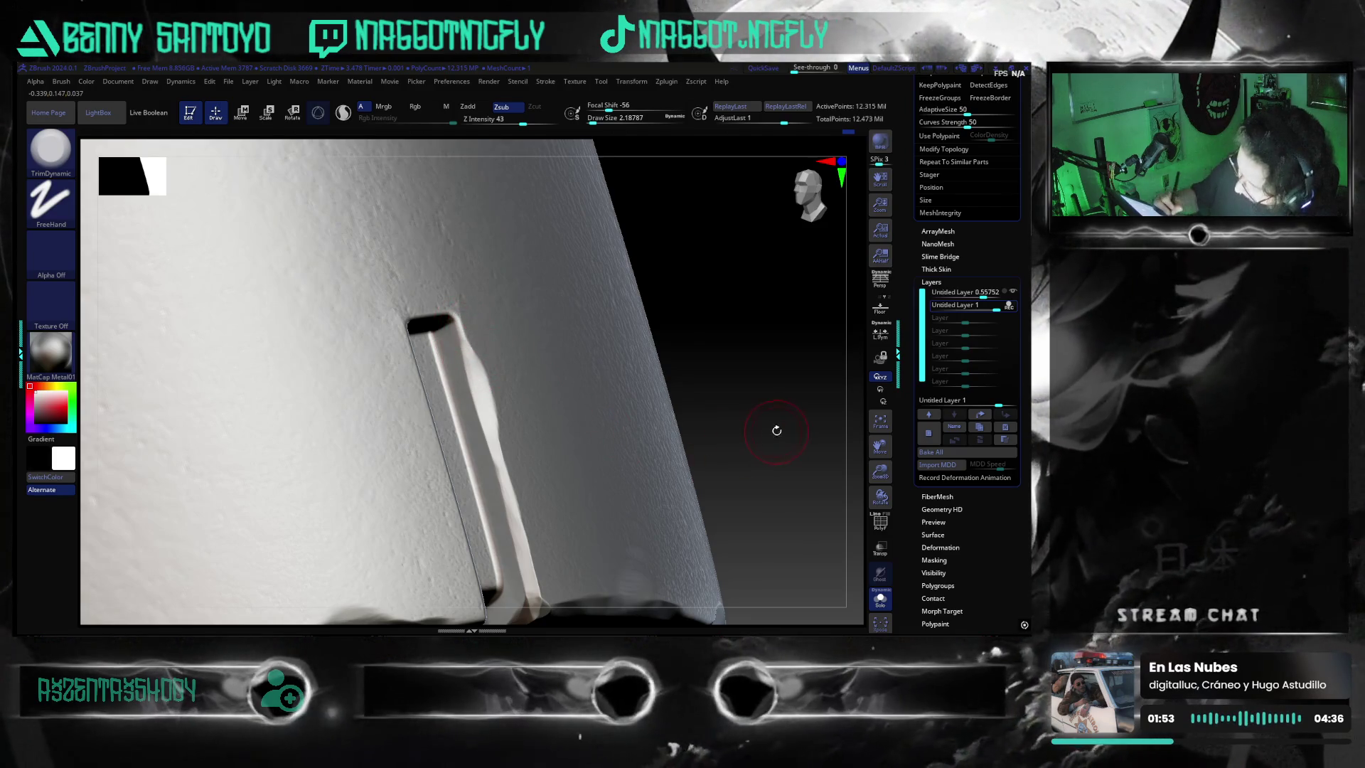
left_click_drag(776, 430, 769, 457, "shift")
mouse_move(855, 477)
left_mouse_down()
mouse_move(548, 558)
mouse_move(484, 346)
left_mouse_up()
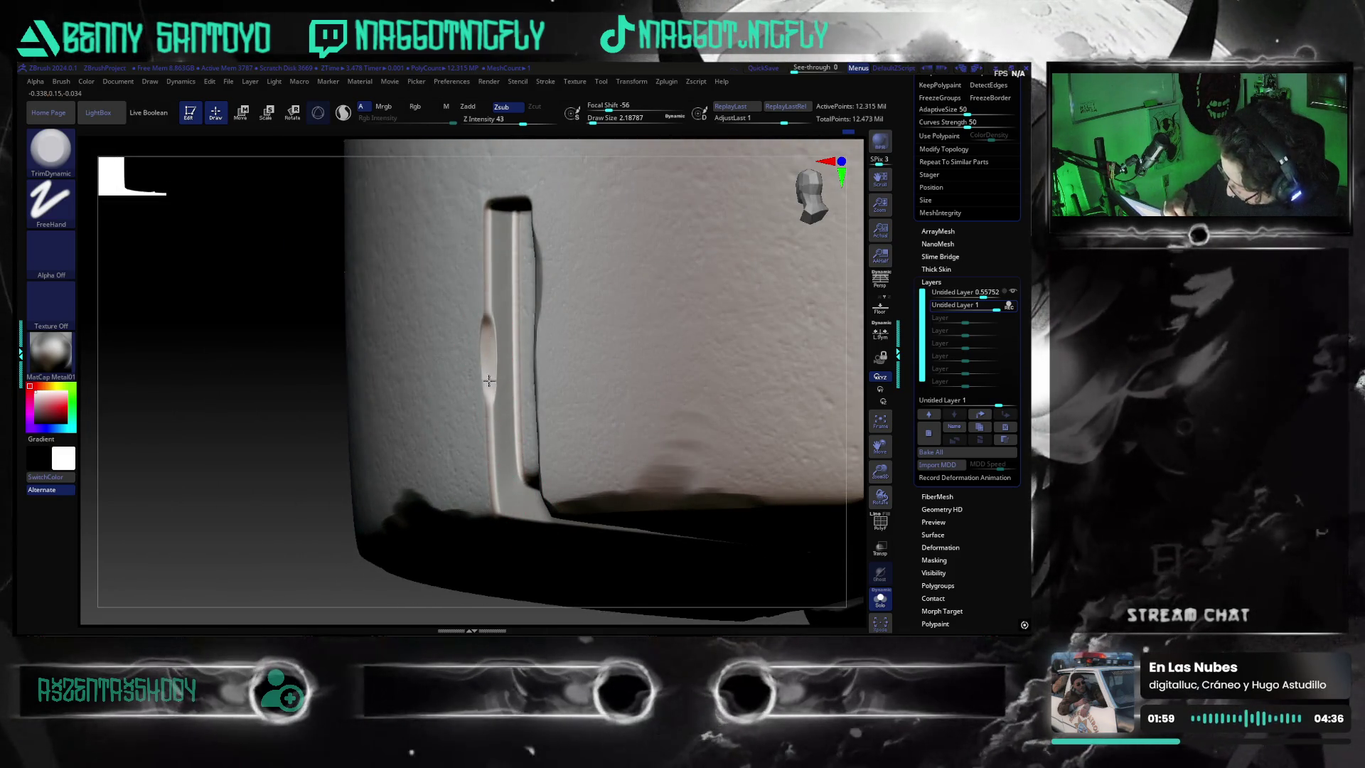
- Shift-smooth the bulge along the groove wall and check the bent groove from new angles
left_click_drag(490, 403, 488, 335)
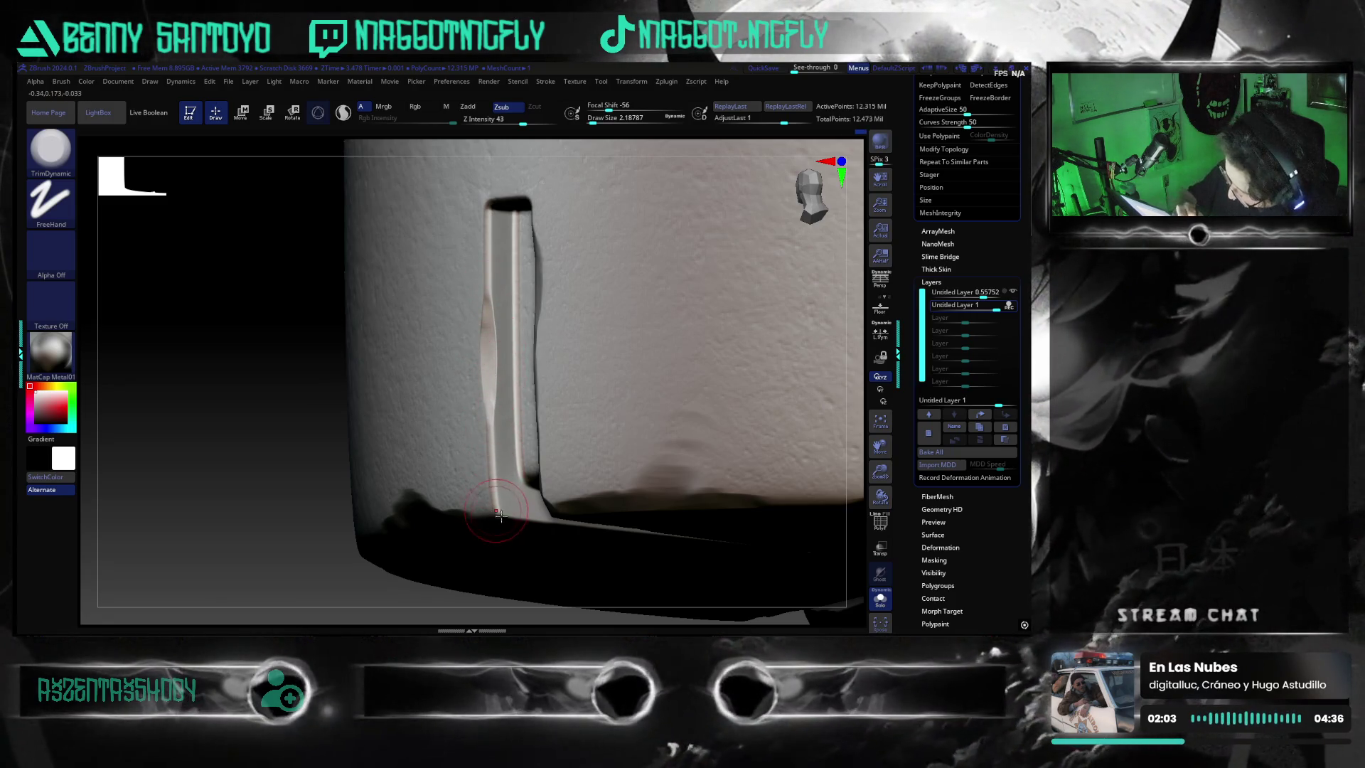
left_click_drag(362, 592, 351, 534)
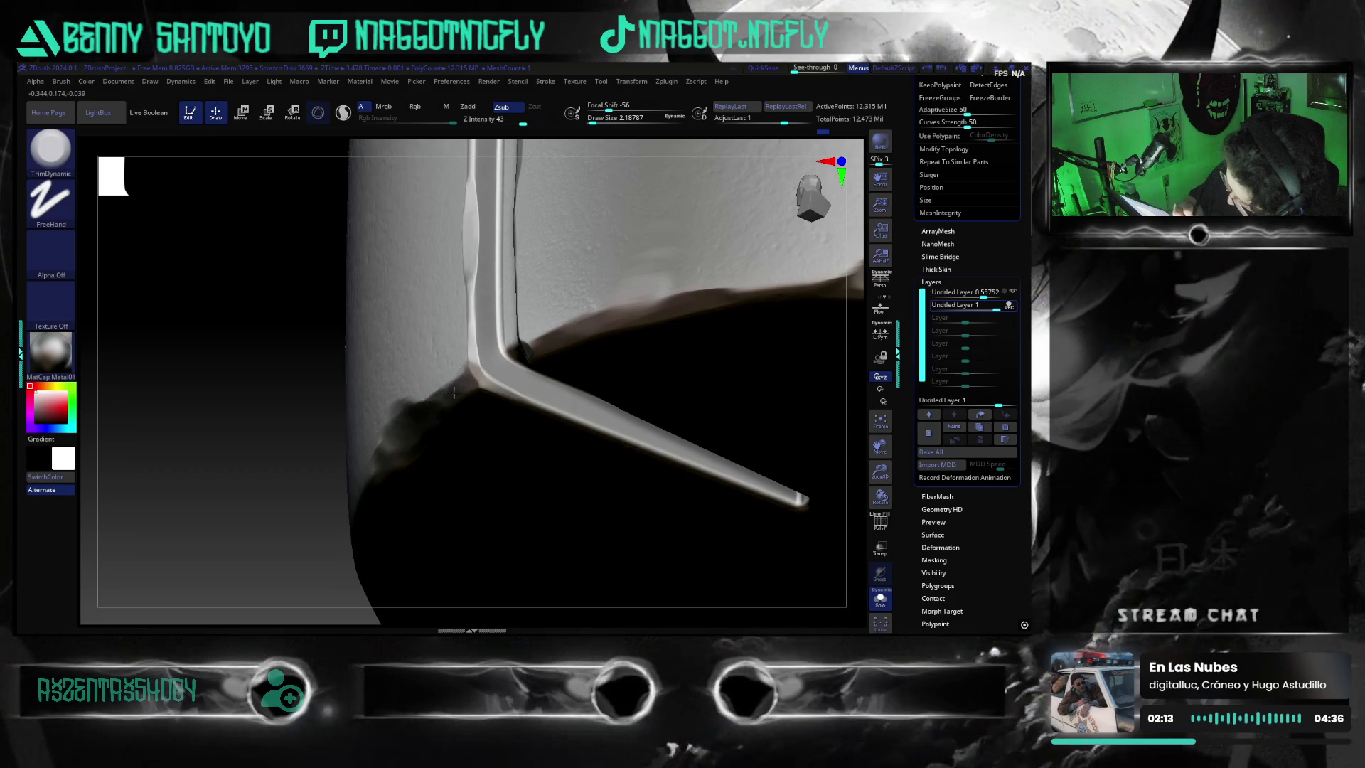
mouse_move(842, 499)
left_mouse_down()
mouse_move(366, 550)
mouse_move(655, 536)
mouse_move(622, 520)
left_mouse_up()
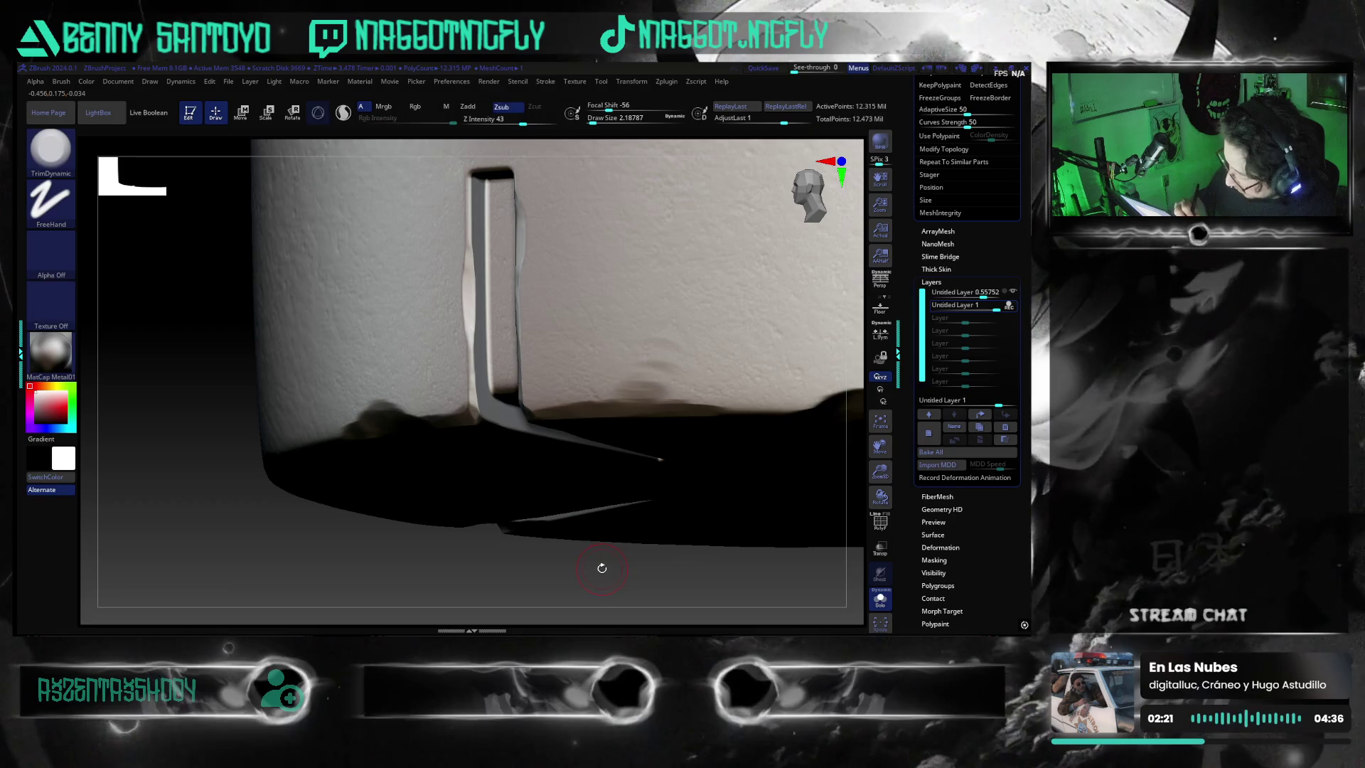
left_click_drag(490, 545, 459, 593)
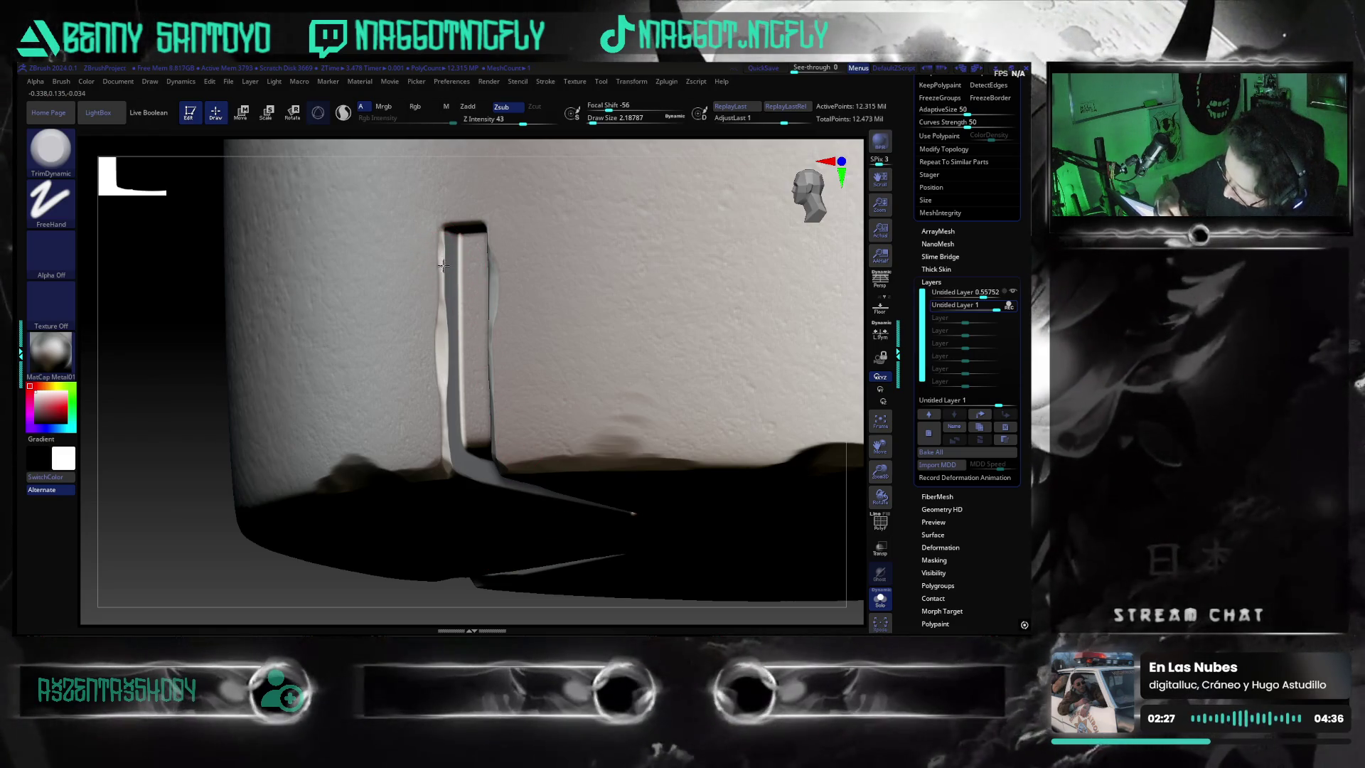
left_click_drag(856, 497, 647, 478)
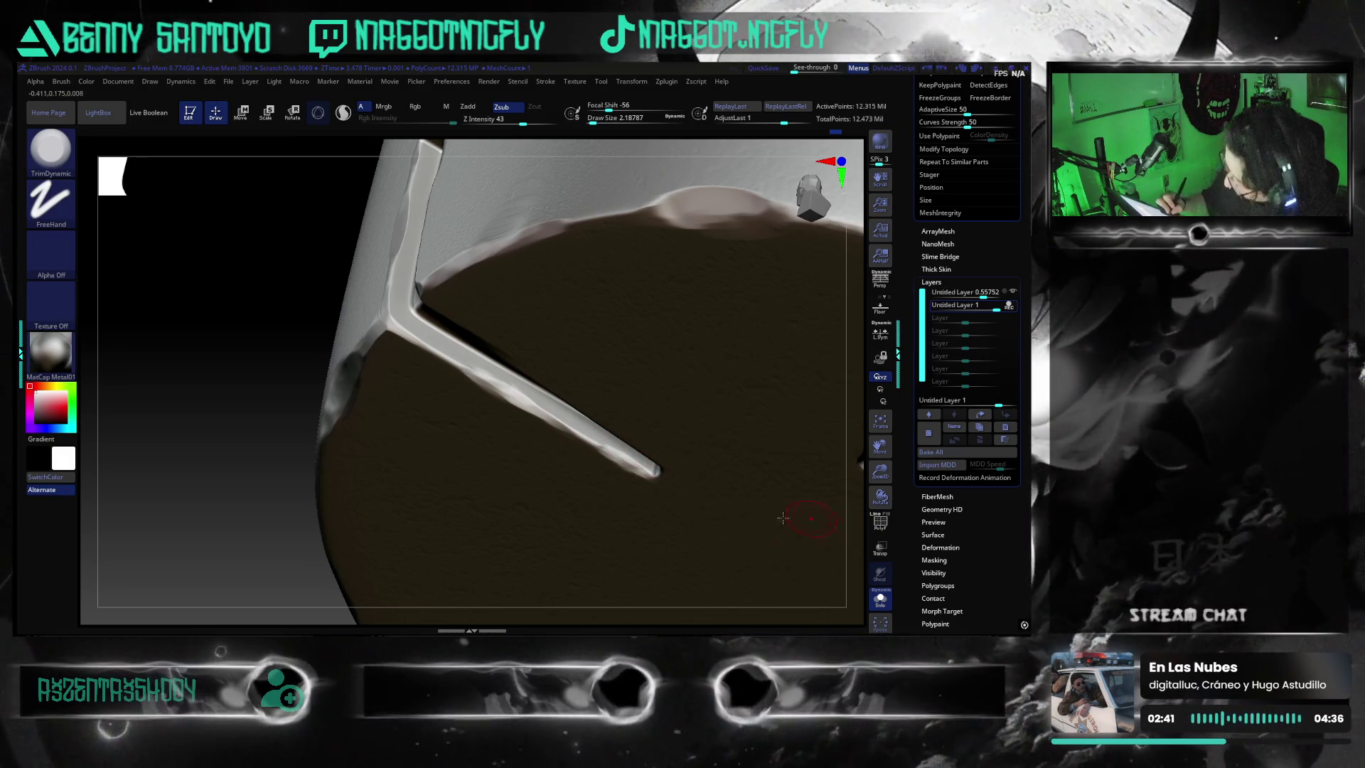
mouse_move(255, 555)
left_mouse_down()
mouse_move(265, 529)
mouse_move(213, 561)
left_mouse_up()
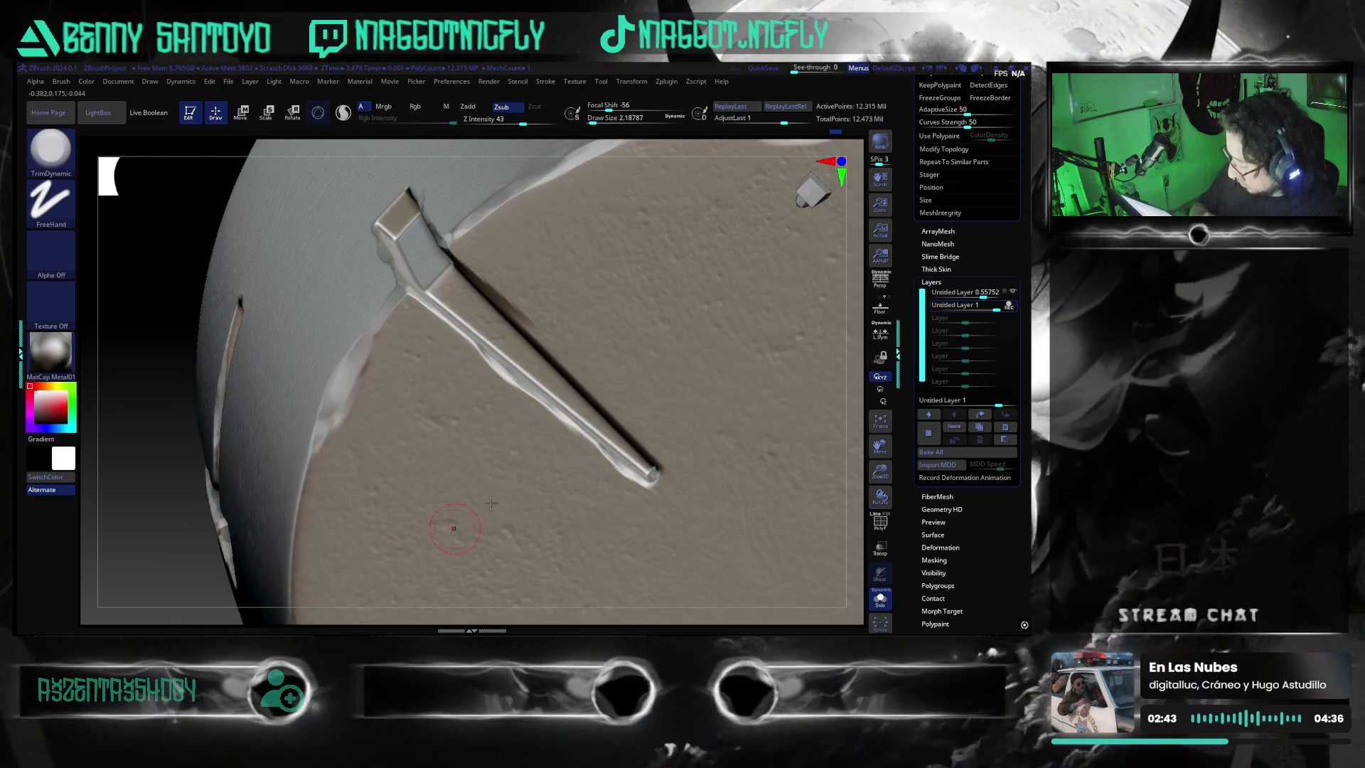
left_click_drag(866, 476, 857, 465)
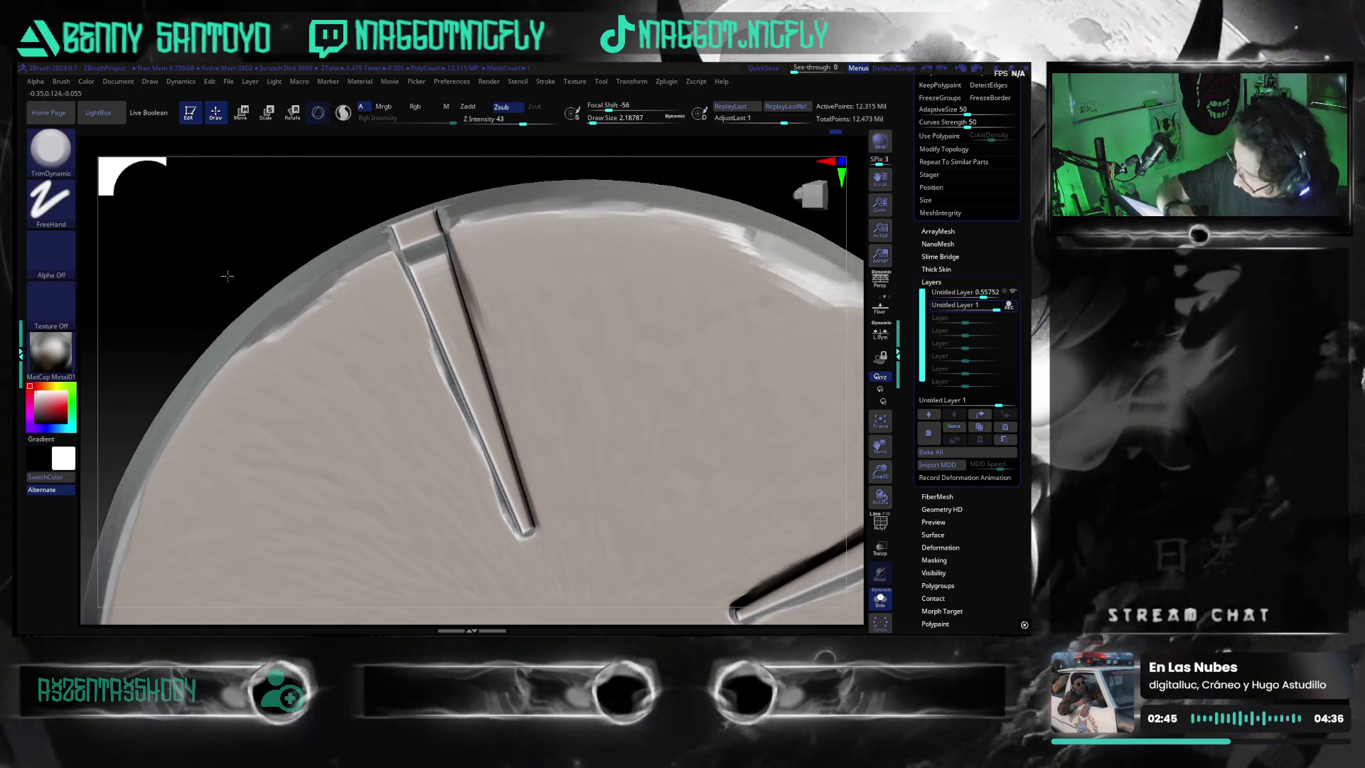
right_click_drag(430, 311, 432, 375)
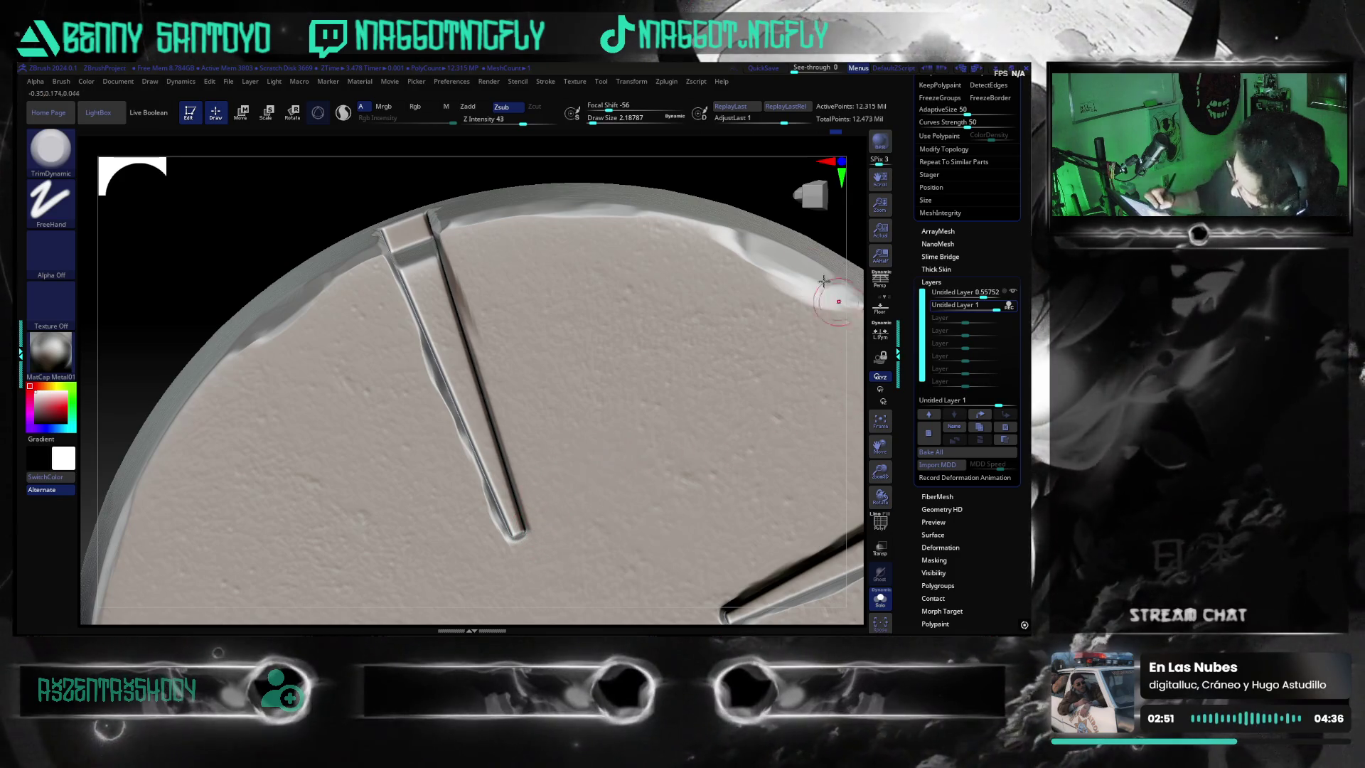
right_click_drag(578, 473, 734, 168)
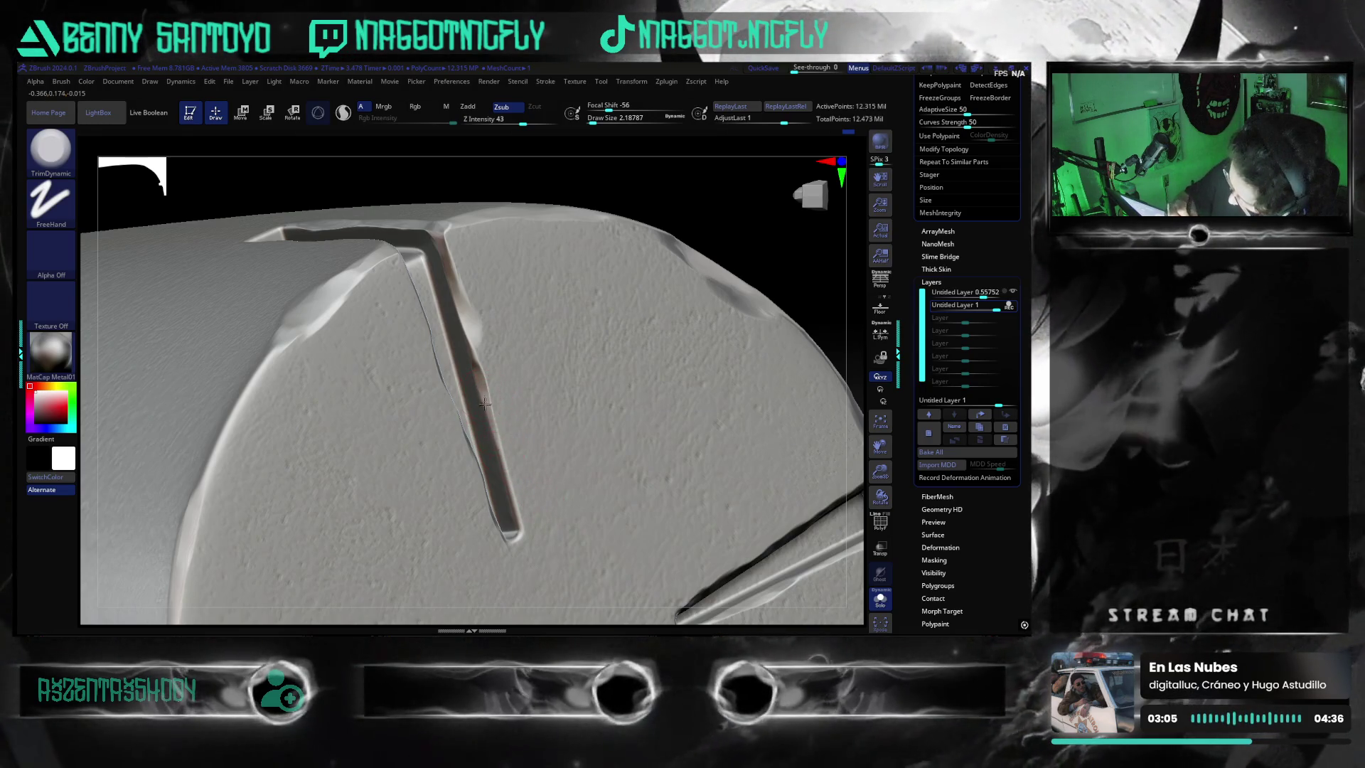
mouse_move(609, 579)
right_mouse_down()
mouse_move(768, 257)
mouse_move(736, 216)
right_mouse_up()
key("f")
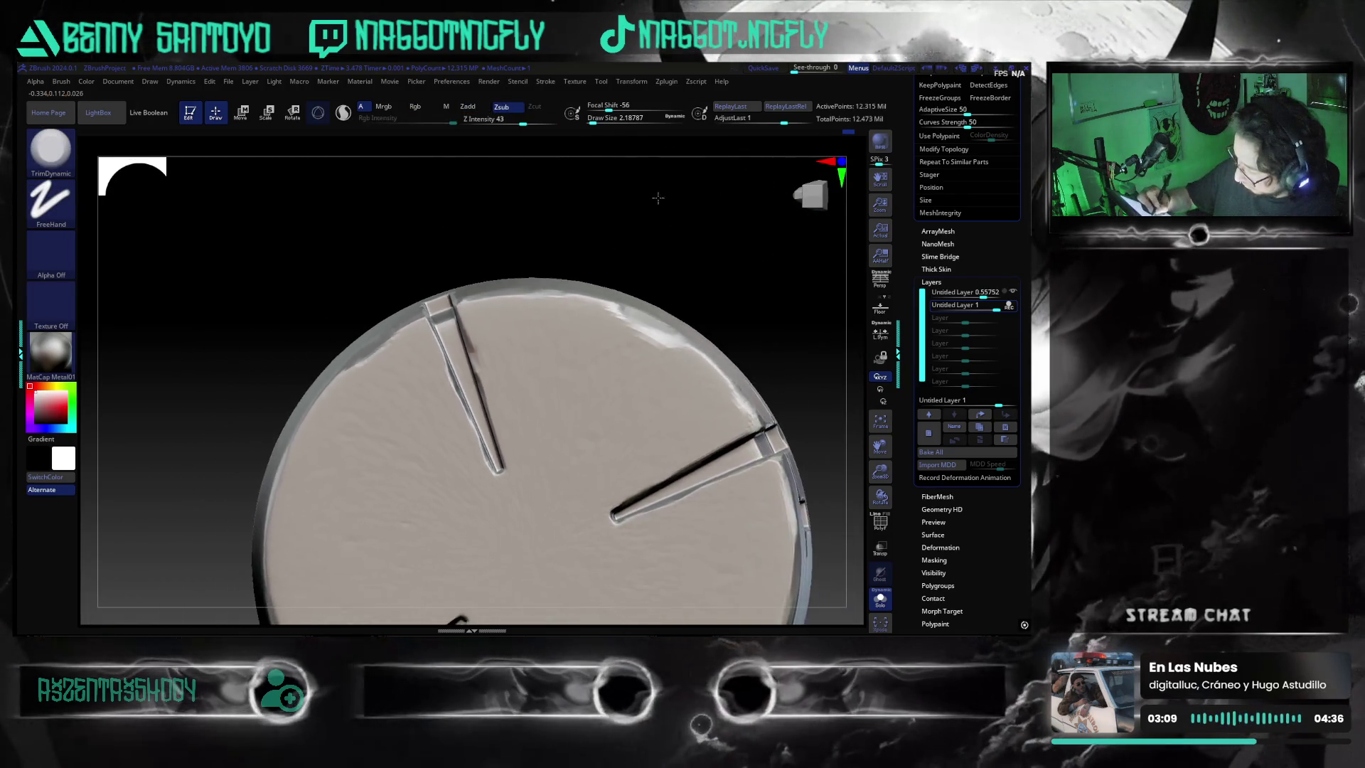
mouse_move(813, 471)
right_mouse_down()
mouse_move(770, 533)
mouse_move(755, 499)
right_mouse_up()
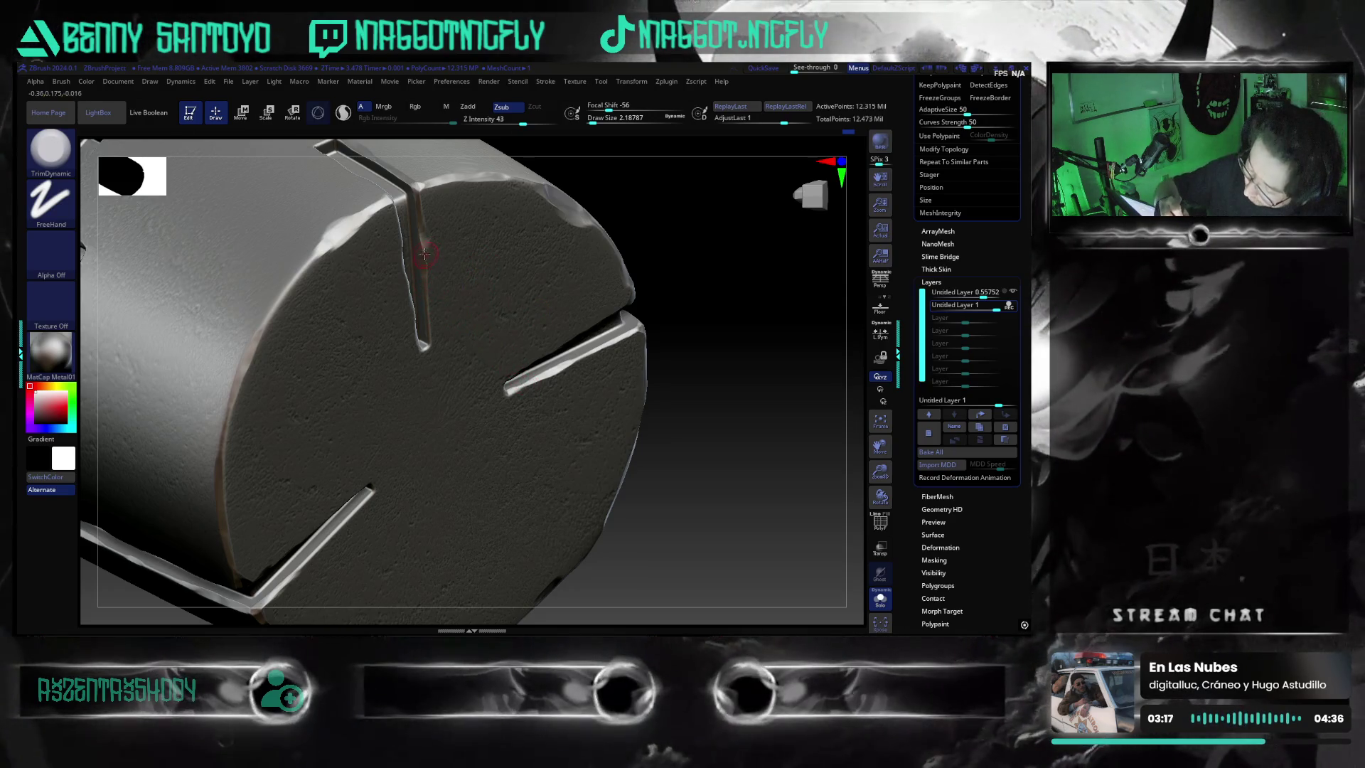
mouse_move(563, 515)
right_mouse_down()
mouse_move(631, 430)
mouse_move(579, 543)
mouse_move(705, 400)
mouse_move(499, 387)
right_mouse_up()
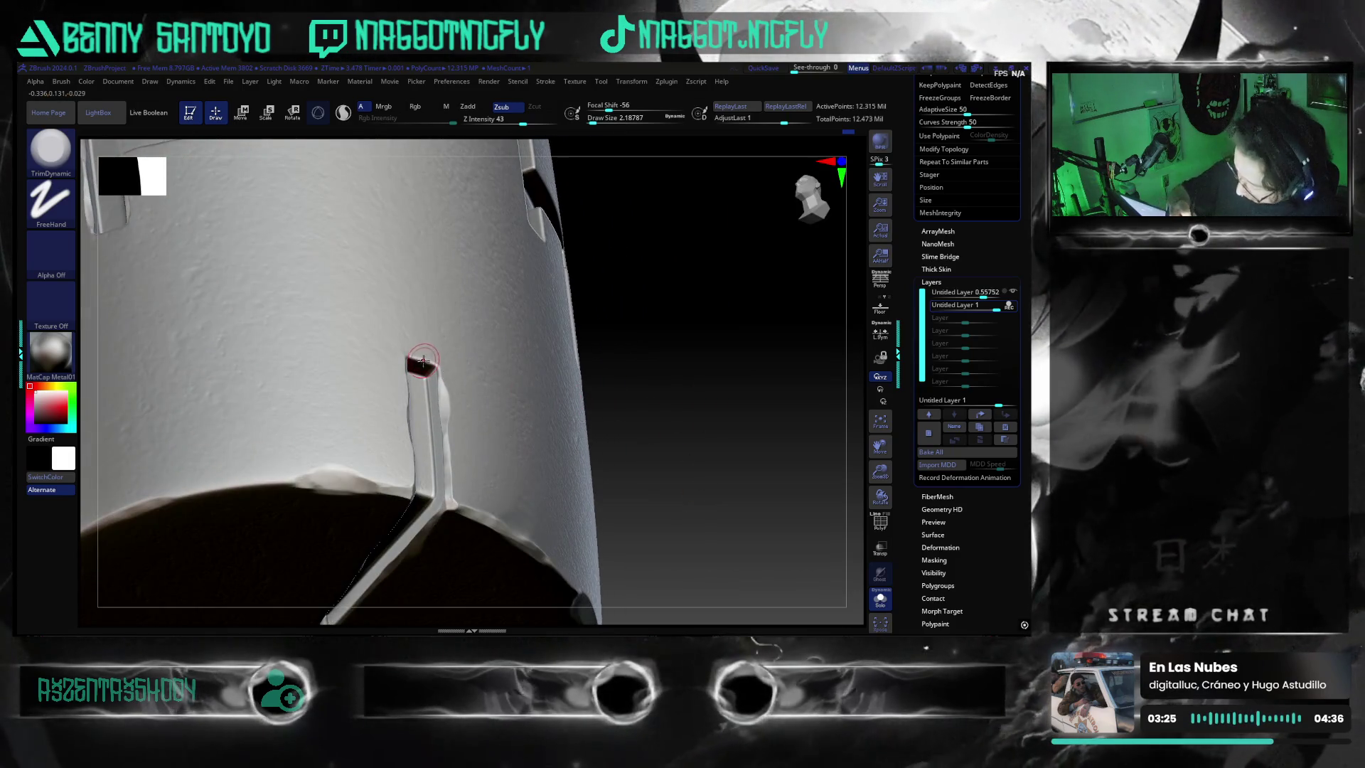
mouse_move(738, 511)
right_mouse_down()
mouse_move(729, 524)
mouse_move(722, 503)
mouse_move(739, 550)
mouse_move(710, 488)
mouse_move(720, 524)
mouse_move(676, 530)
mouse_move(676, 512)
mouse_move(737, 521)
mouse_move(726, 527)
mouse_move(731, 505)
mouse_move(701, 488)
mouse_move(710, 526)
mouse_move(719, 540)
mouse_move(727, 483)
mouse_move(710, 481)
mouse_move(733, 513)
right_mouse_up()
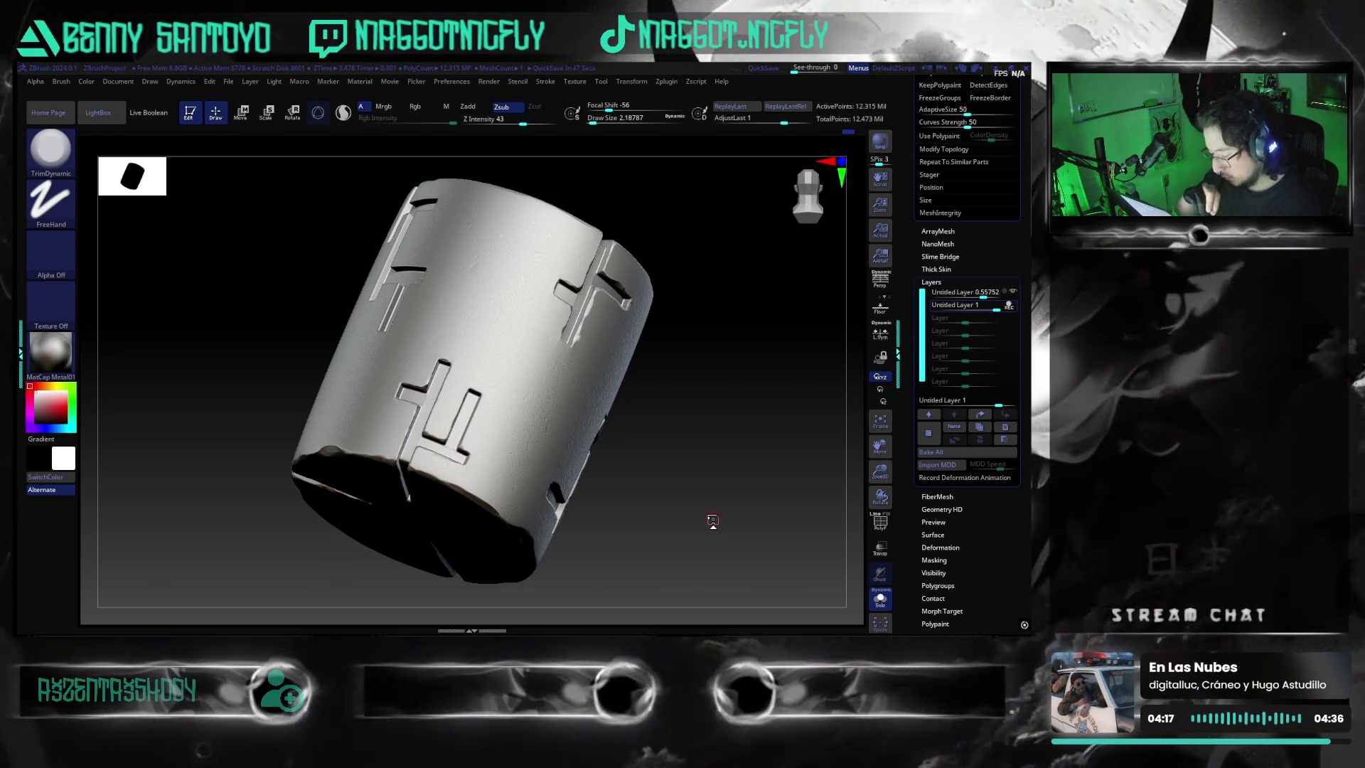
left_click_drag(640, 510, 653, 525)
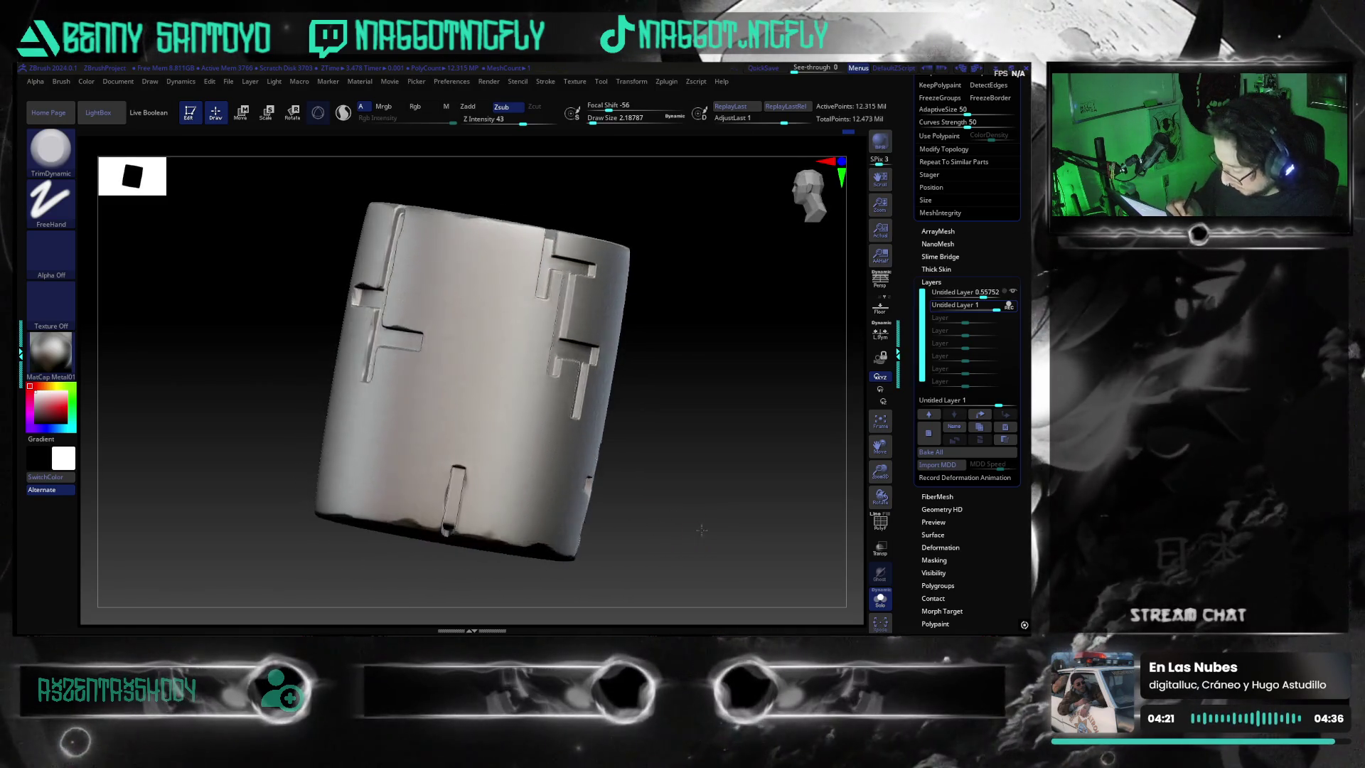
mouse_move(654, 525)
left_mouse_down("shift")
mouse_move(707, 531)
mouse_move(713, 492)
mouse_move(707, 526)
mouse_move(686, 528)
mouse_move(770, 514)
left_mouse_up("shift")
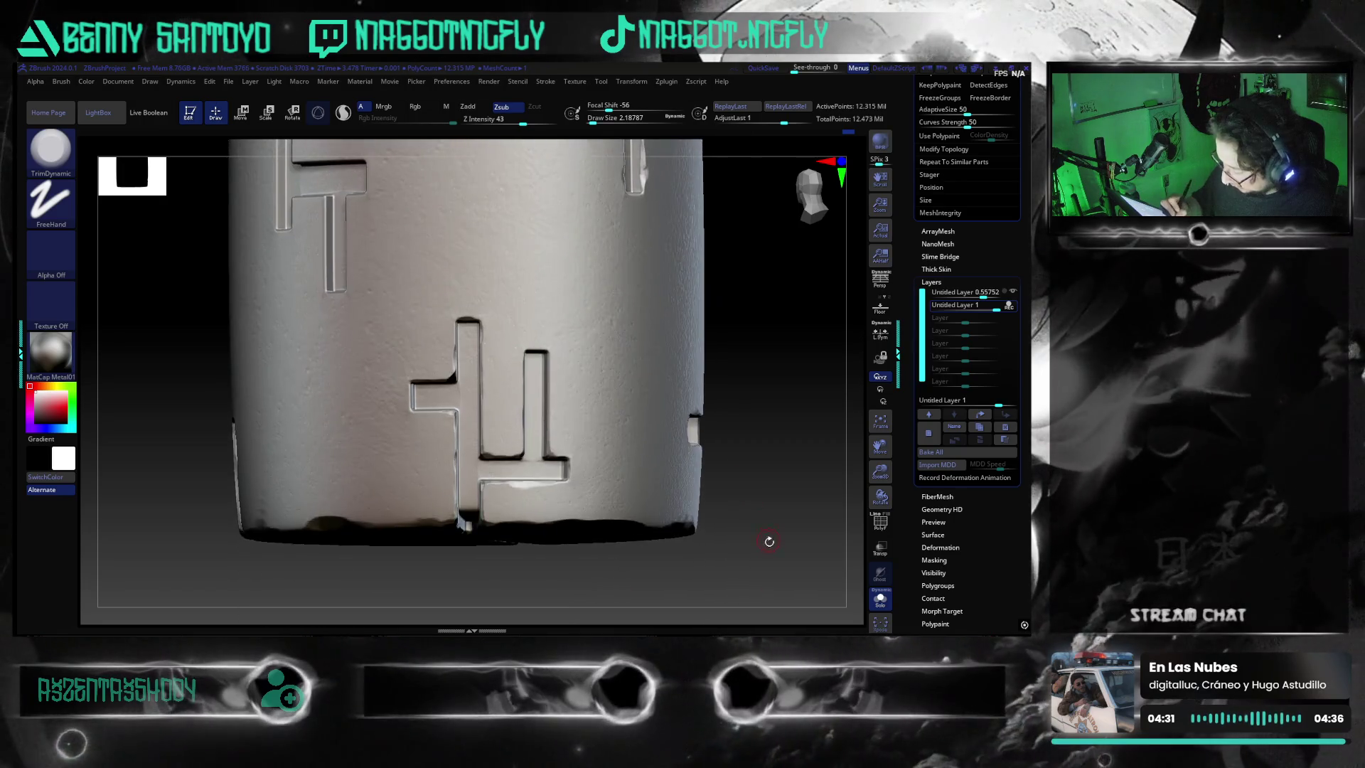
mouse_move(770, 514)
left_mouse_down("alt")
mouse_move(752, 462)
mouse_move(753, 523)
mouse_move(807, 513)
mouse_move(740, 492)
left_mouse_up("alt")
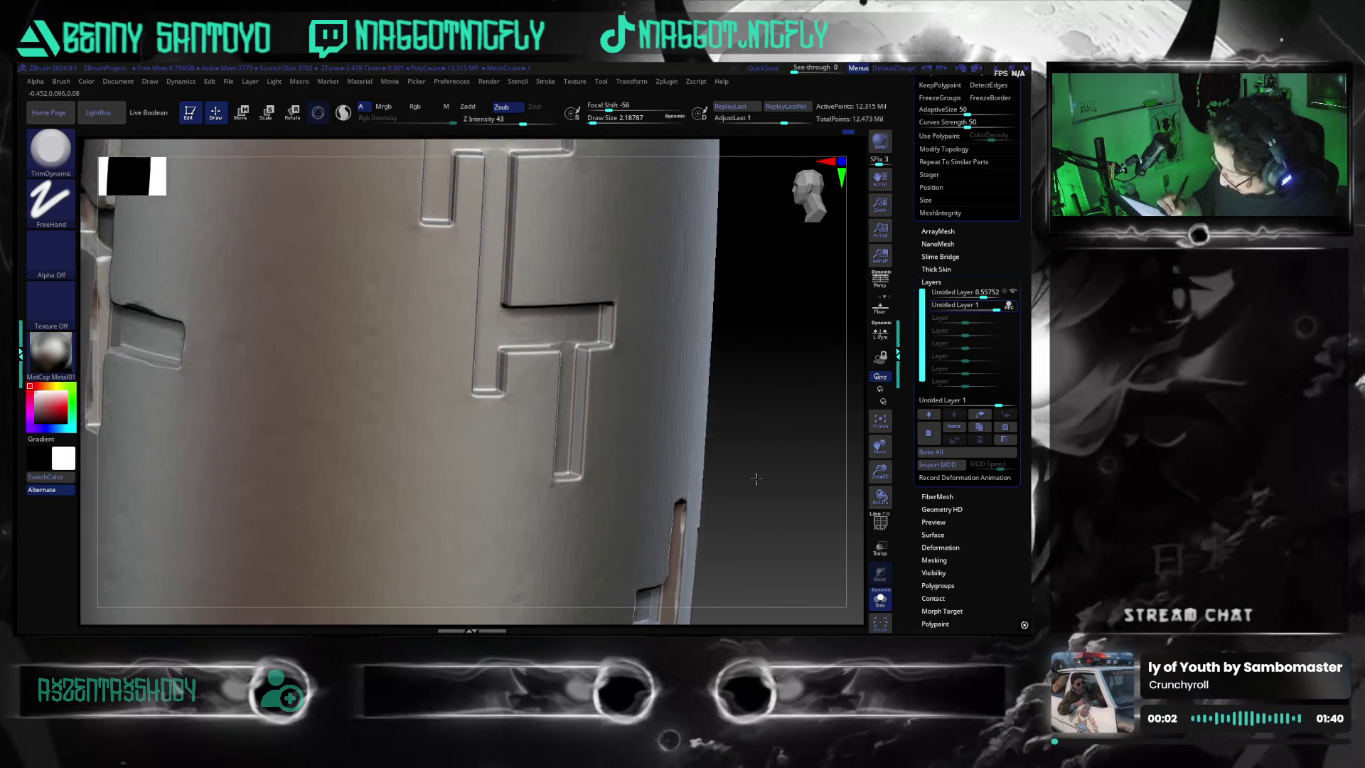
- Shift-smooth the stems and tops of the raised T-shaped ridges, checking each edge at an angle
mouse_move(740, 492)
left_mouse_down()
mouse_move(755, 502)
mouse_move(735, 498)
left_mouse_up()
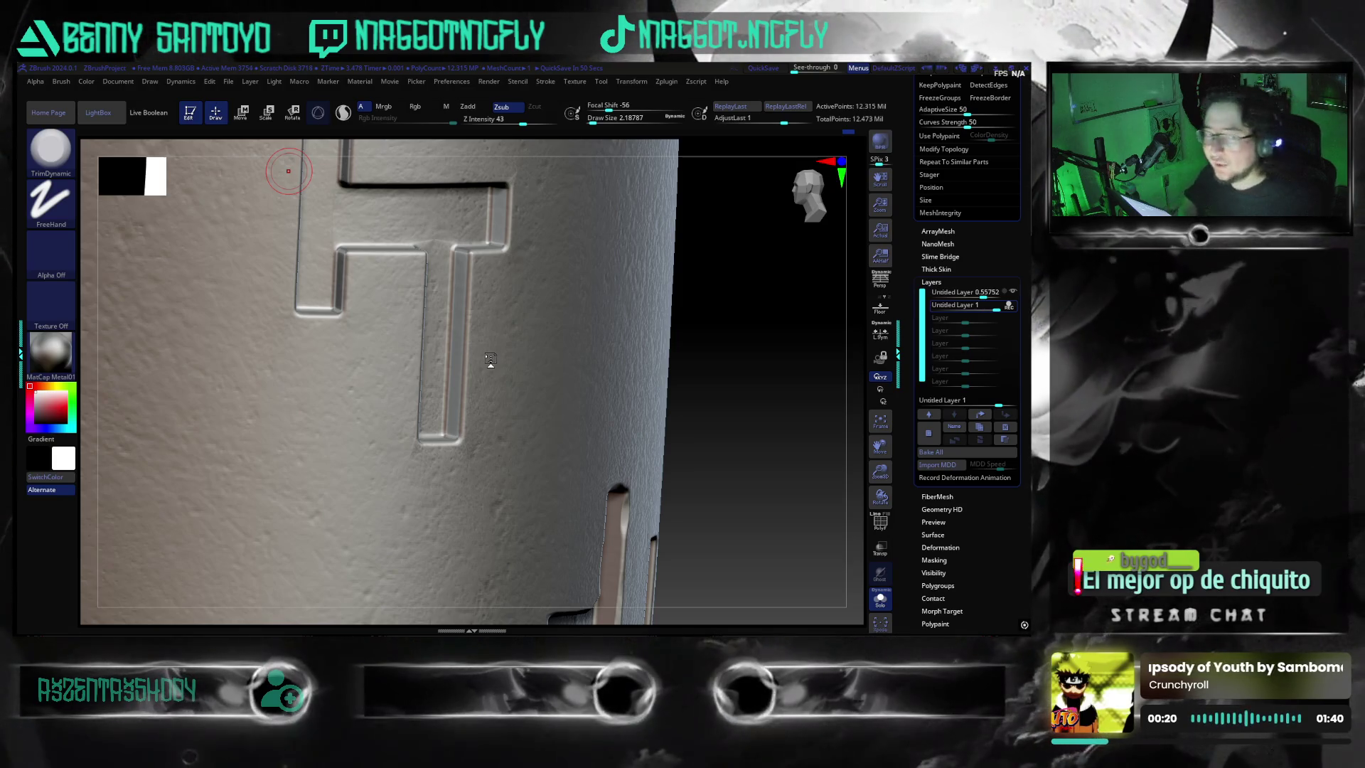
left_click_drag(708, 520, 613, 410)
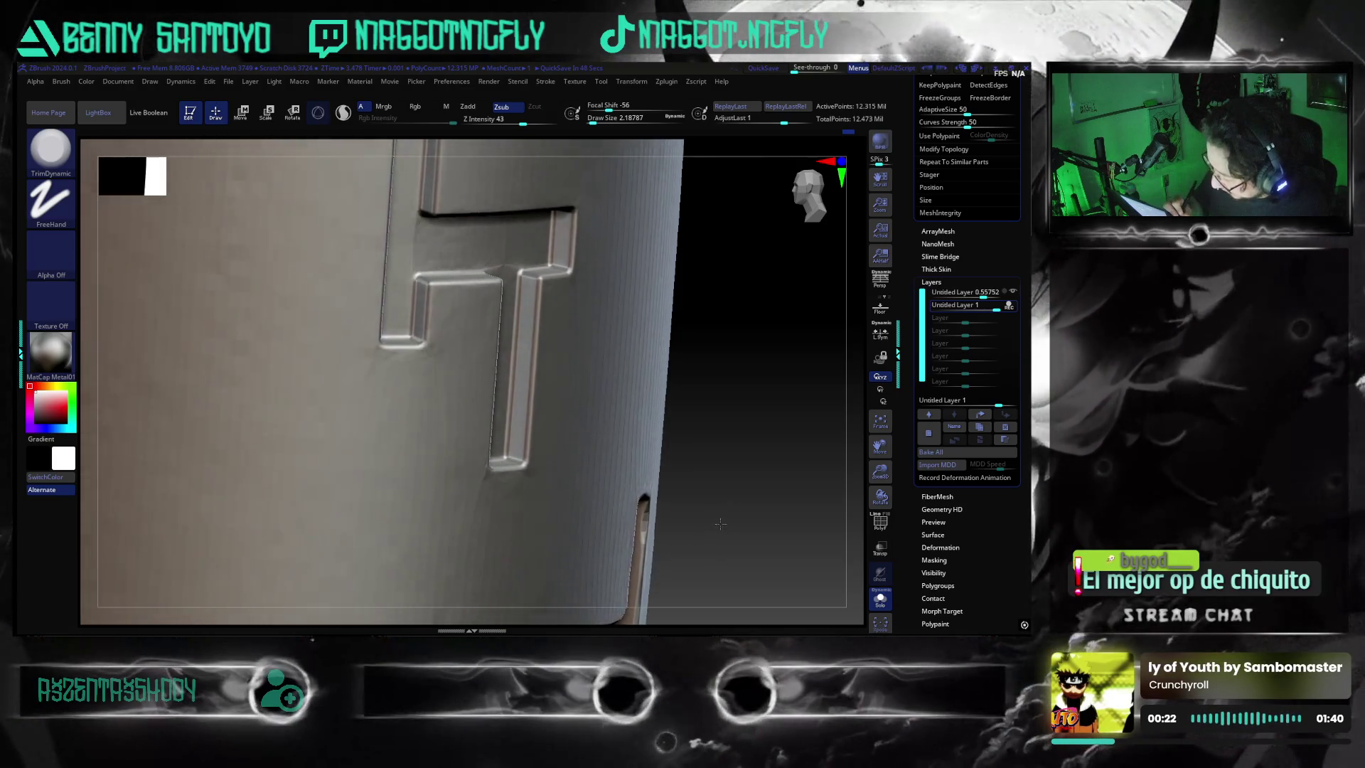
left_click_drag(529, 278, 524, 334)
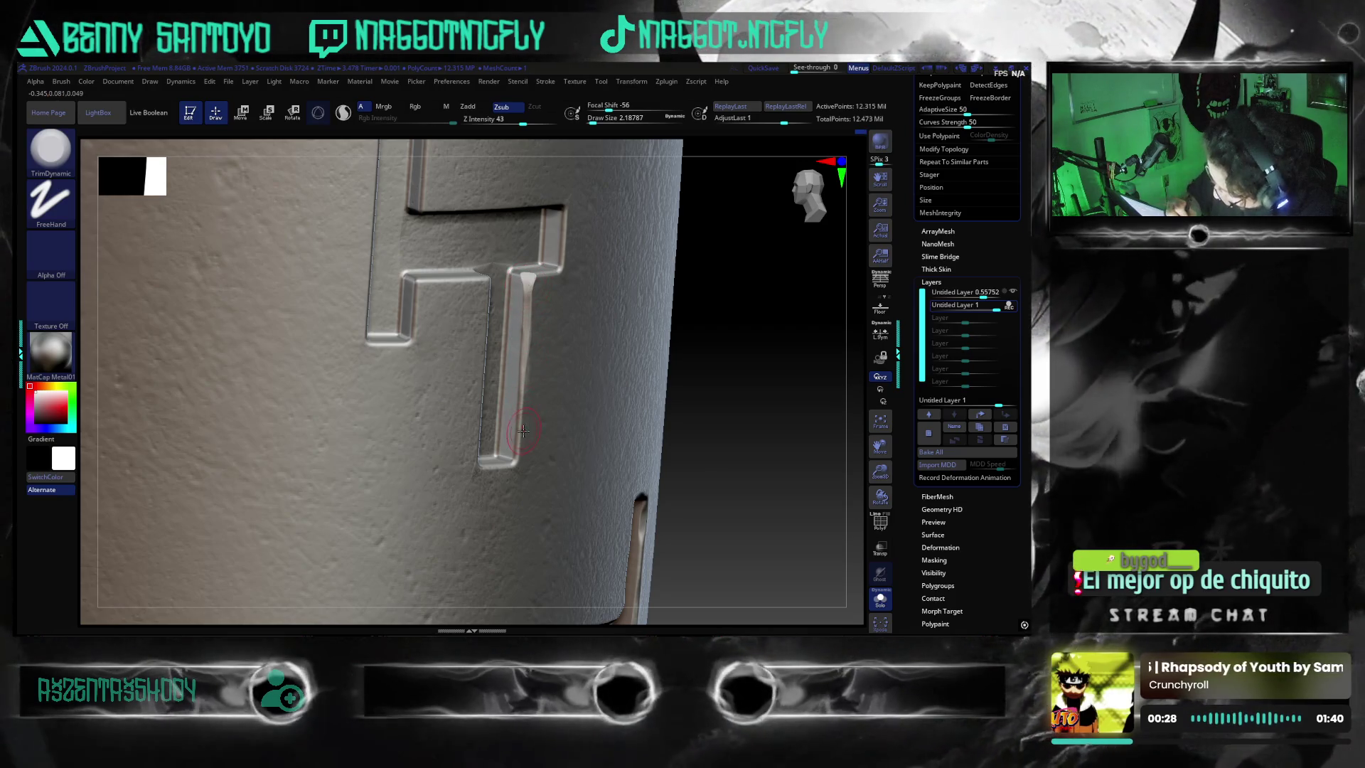
left_click_drag(678, 367, 538, 291)
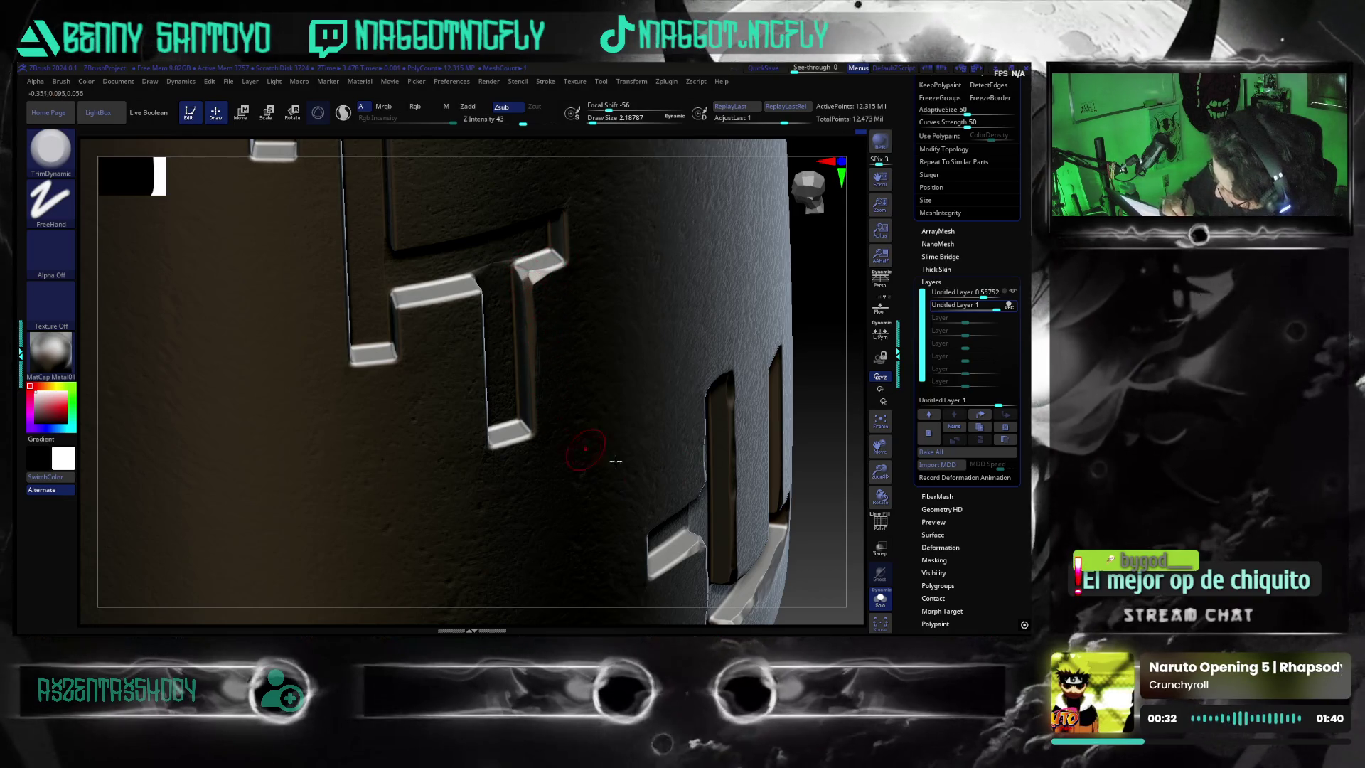
left_click_drag(829, 480, 481, 291)
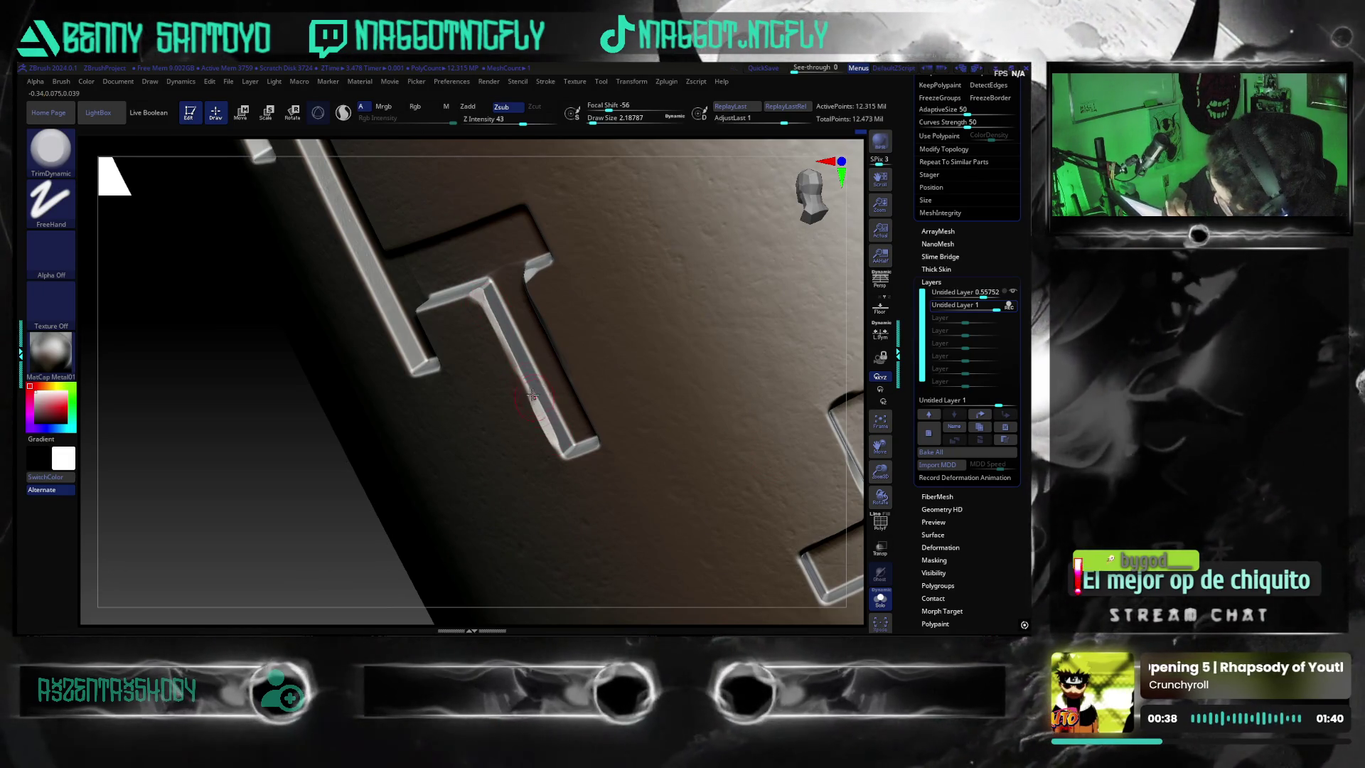
mouse_move(459, 464)
right_mouse_down()
mouse_move(309, 563)
mouse_move(525, 342)
right_mouse_up()
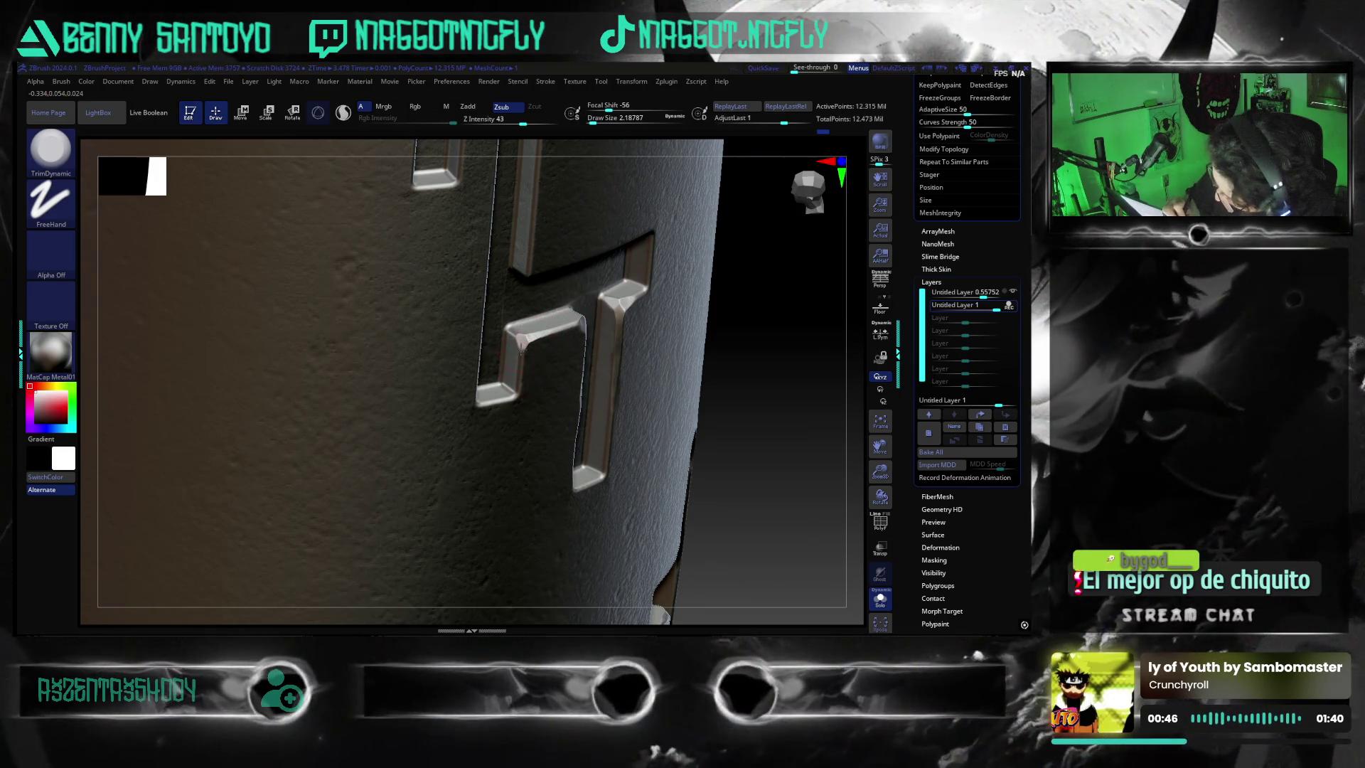
mouse_move(761, 463)
right_mouse_down()
mouse_move(752, 474)
mouse_move(556, 331)
right_mouse_up()
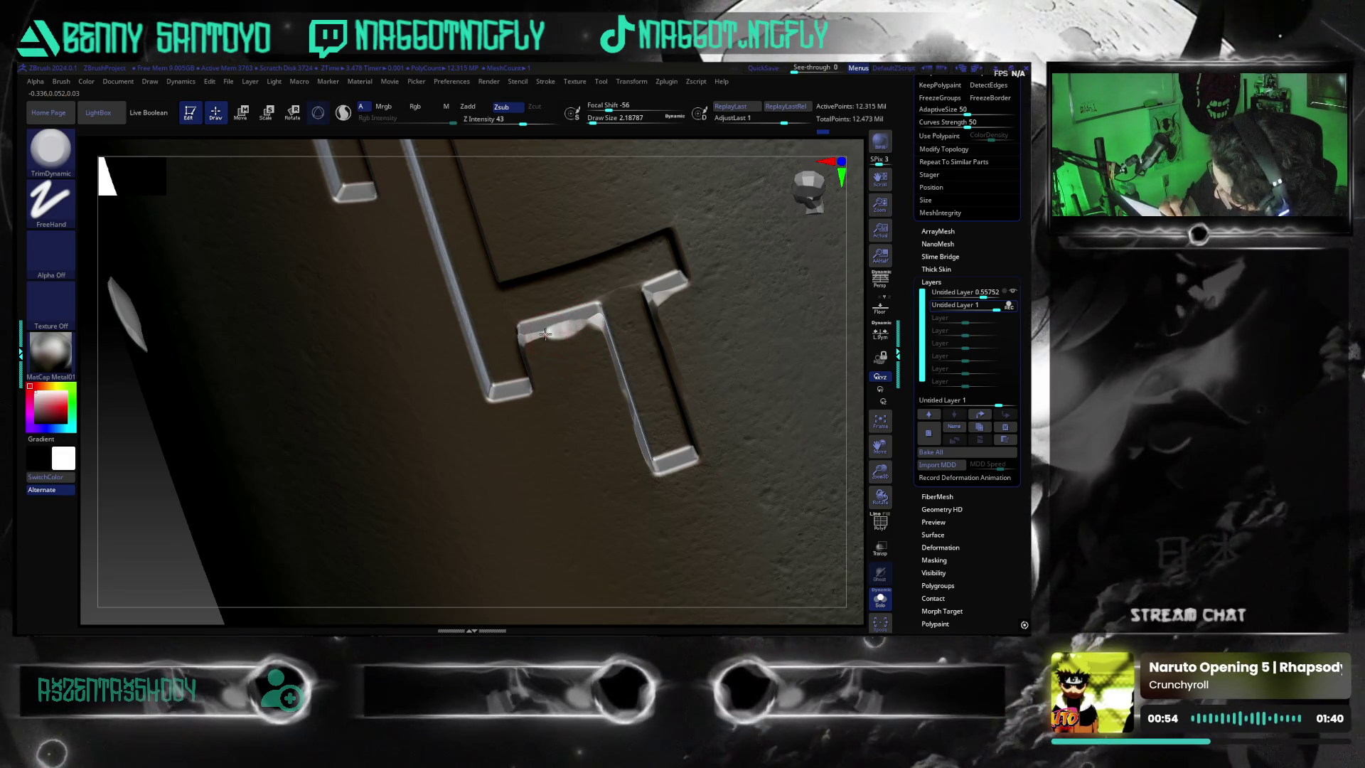
mouse_move(544, 332)
right_mouse_down()
mouse_move(859, 376)
mouse_move(786, 406)
right_mouse_up()
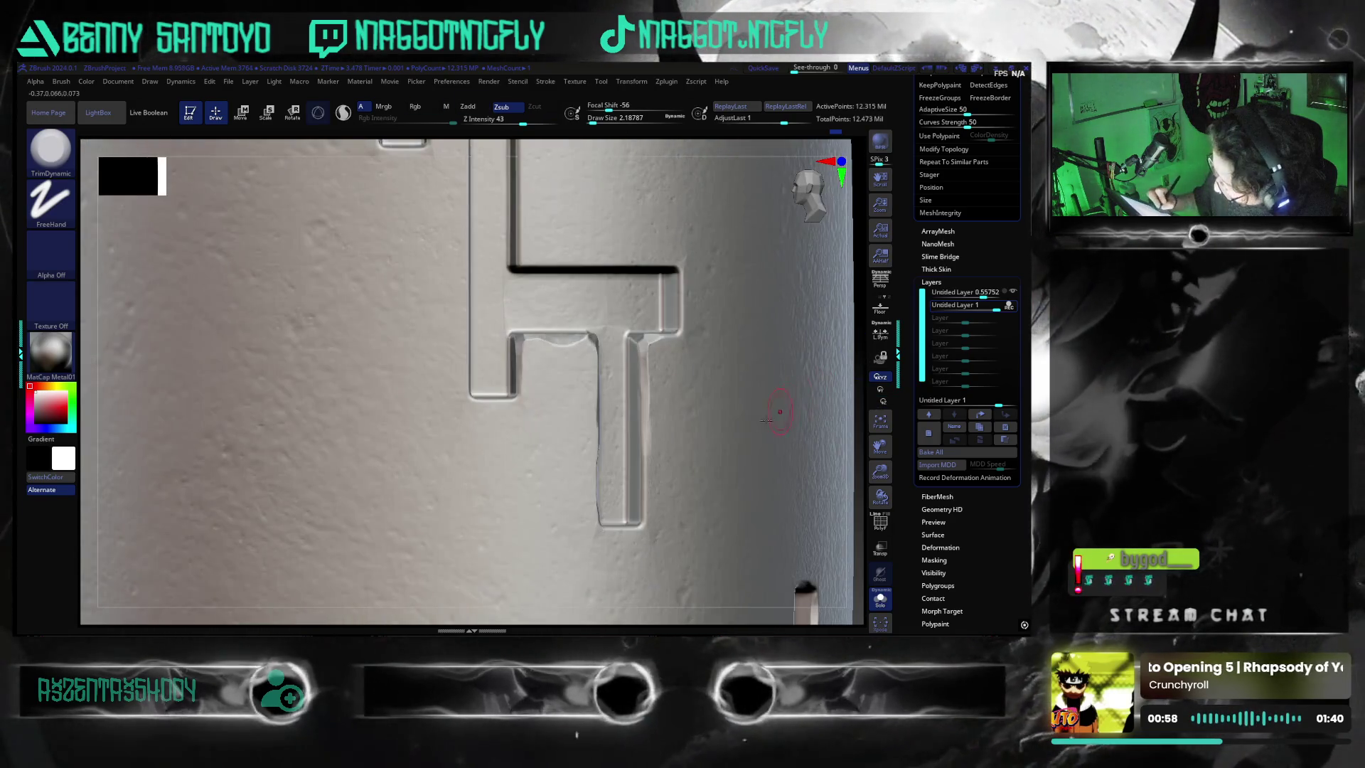
right_click_drag(837, 430, 663, 503)
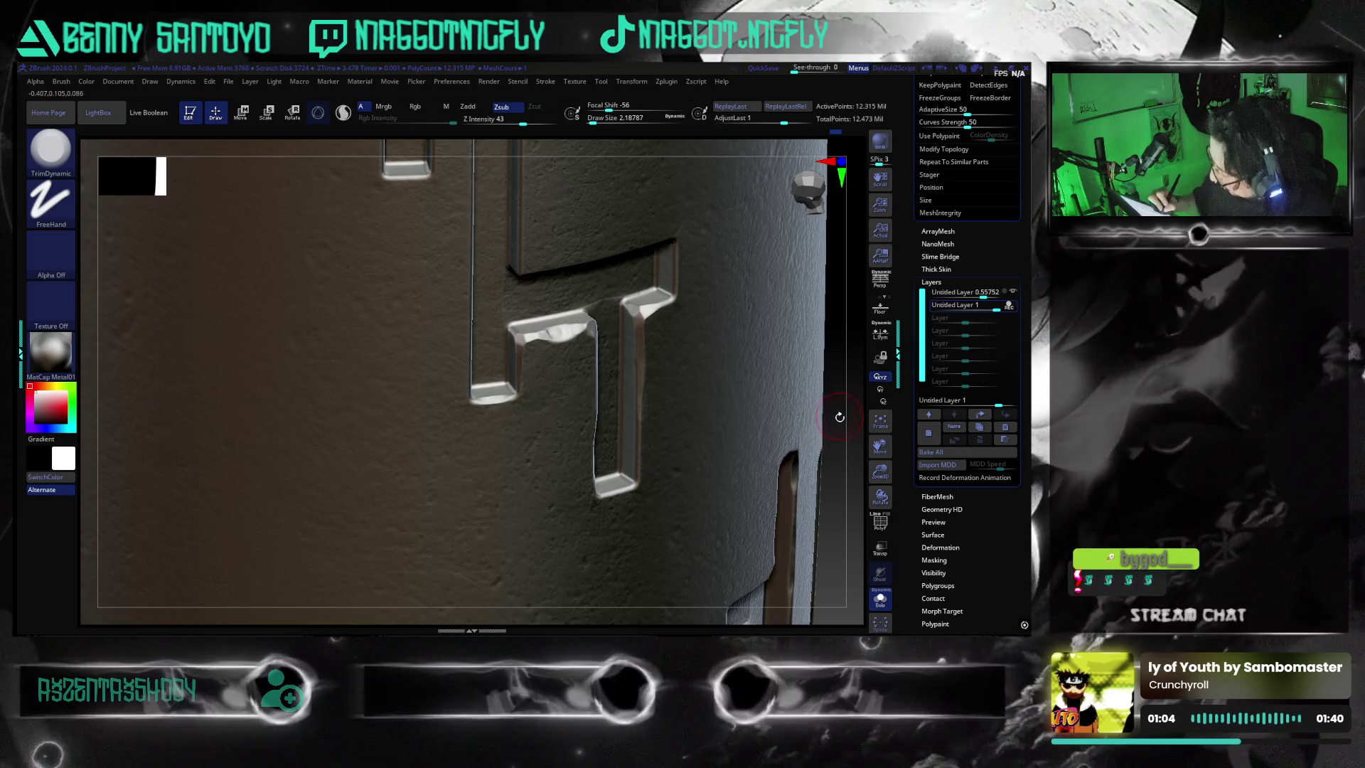
right_click_drag(800, 416, 812, 411)
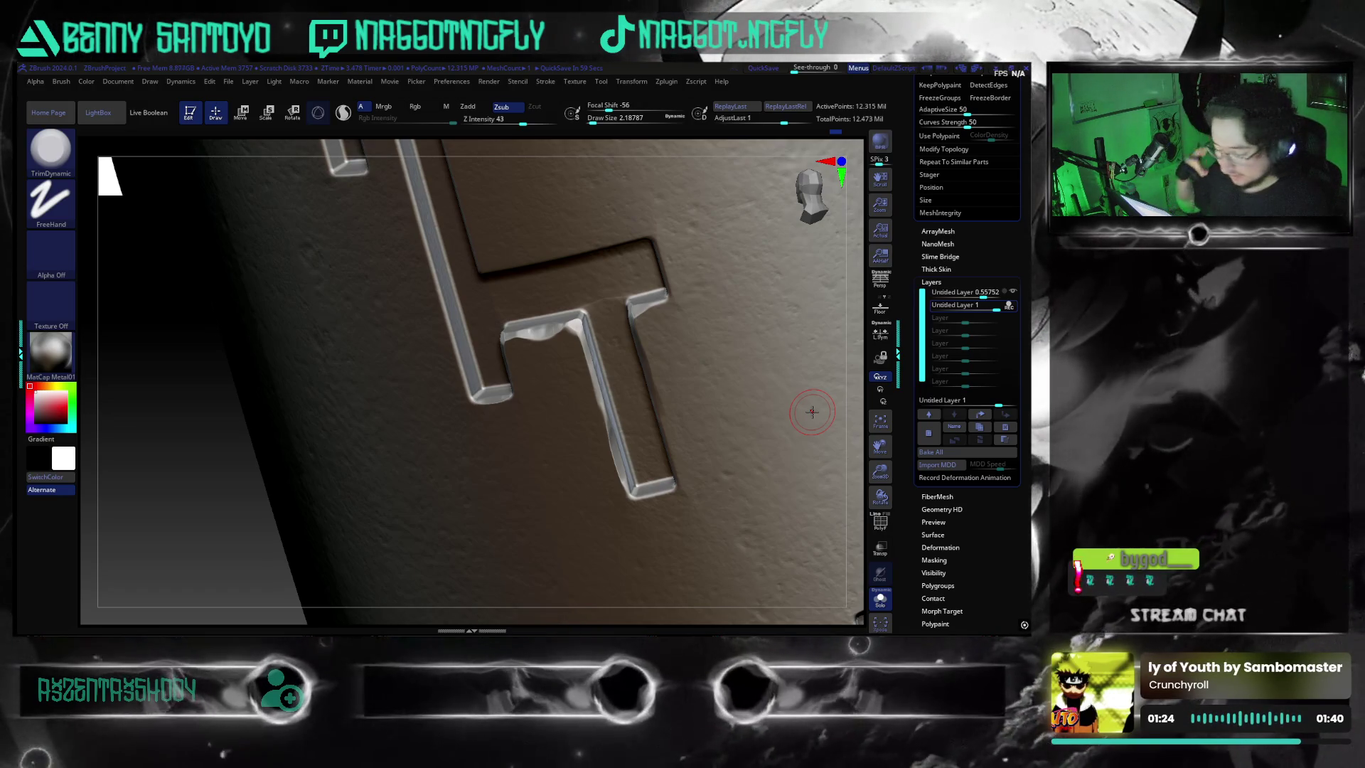
- Inspect the ridges' shading and the cylinder's top rim from all sides, ending on a straight front view
mouse_move(811, 412)
left_mouse_down()
mouse_move(856, 461)
mouse_move(539, 409)
left_mouse_up()
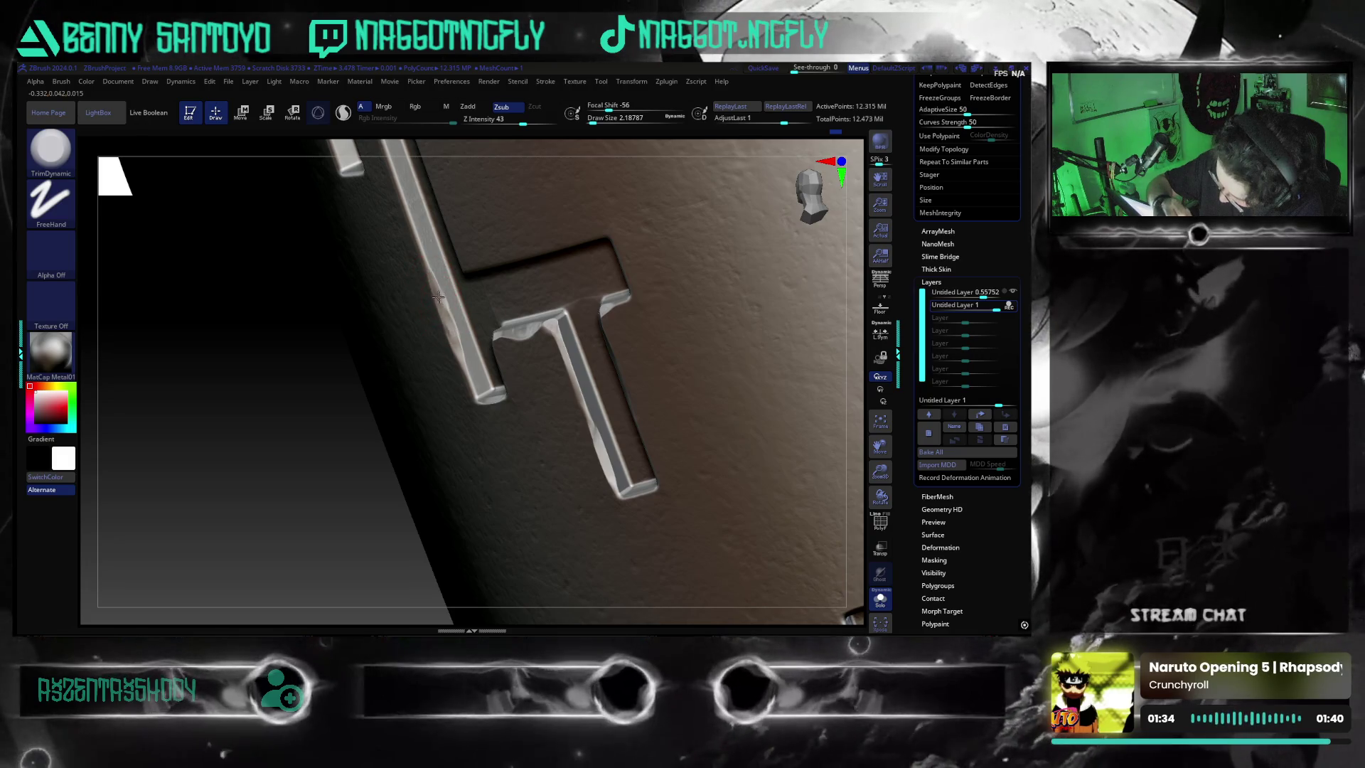
left_click_drag(480, 573, 356, 556)
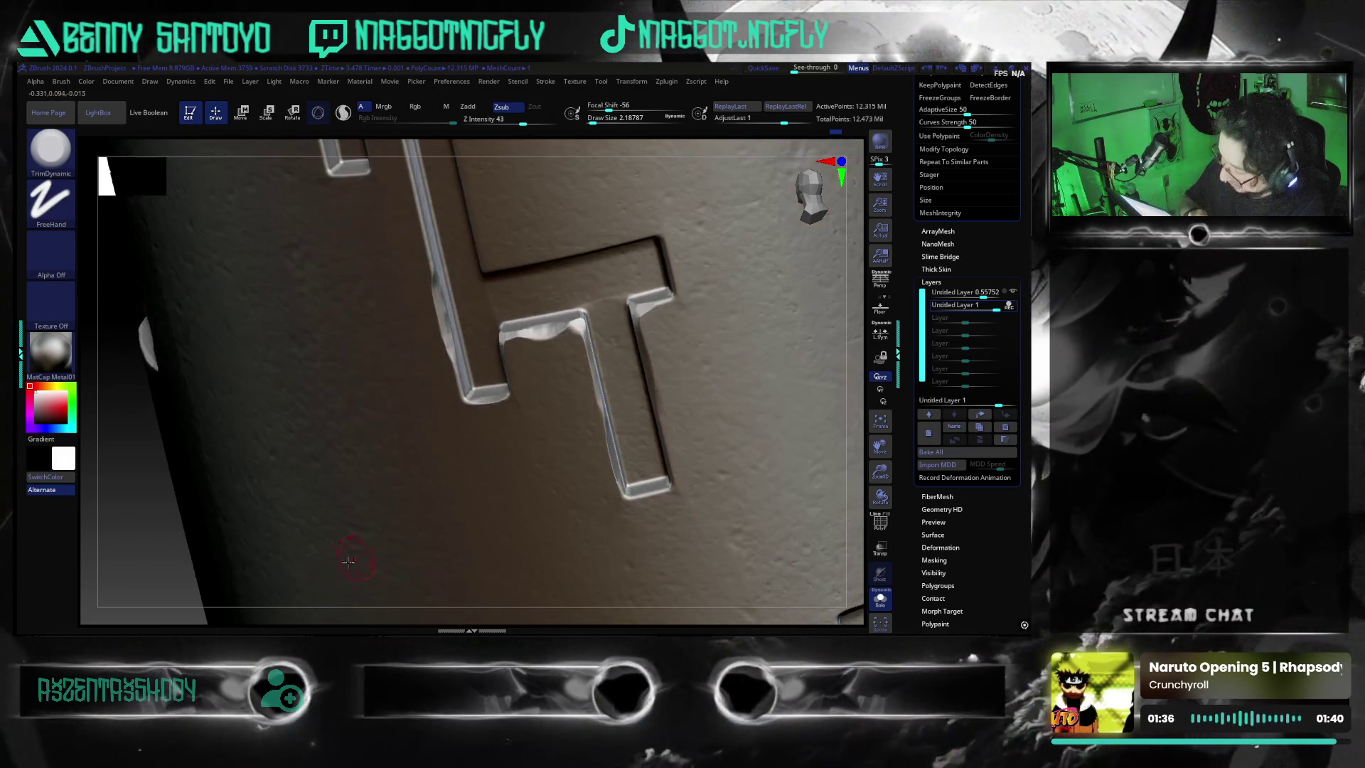
mouse_move(815, 448)
left_mouse_down()
mouse_move(824, 471)
mouse_move(804, 448)
left_mouse_up()
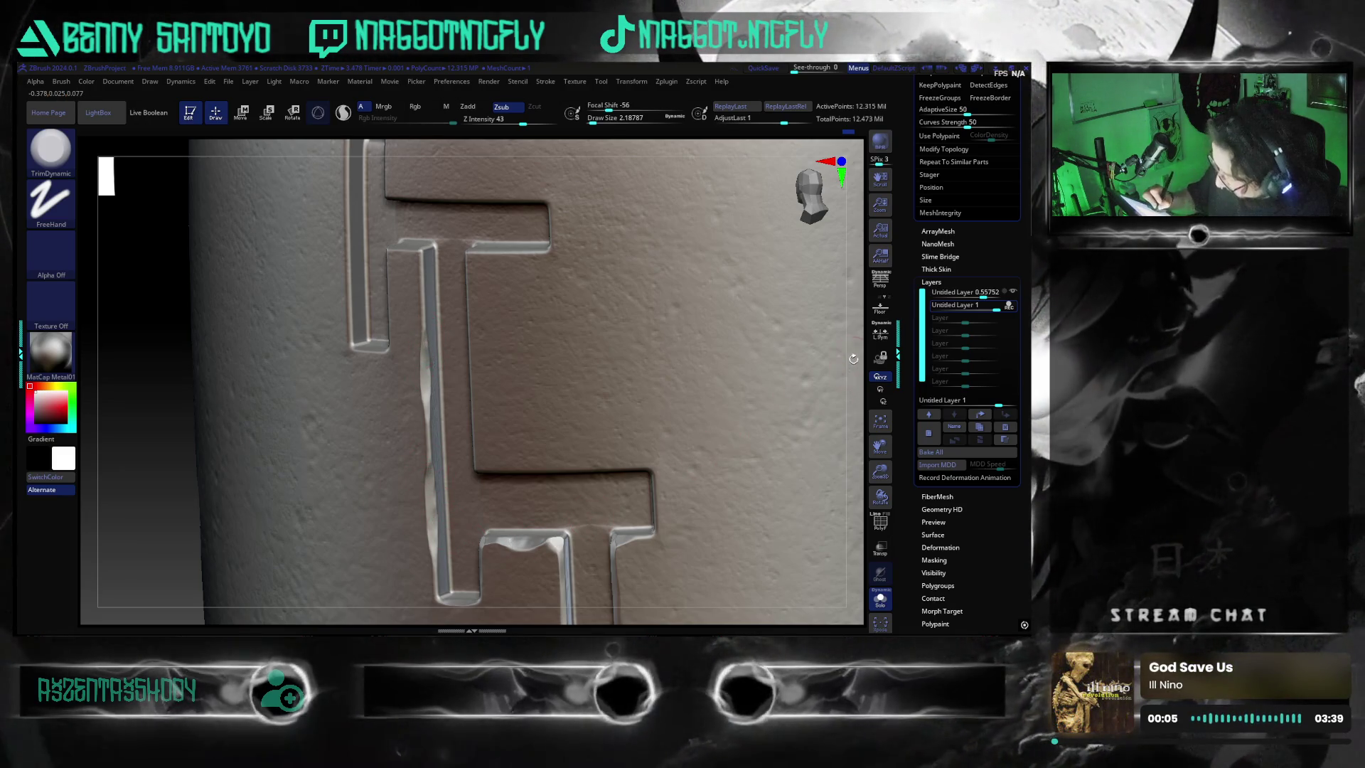
left_click_drag(684, 460, 400, 344)
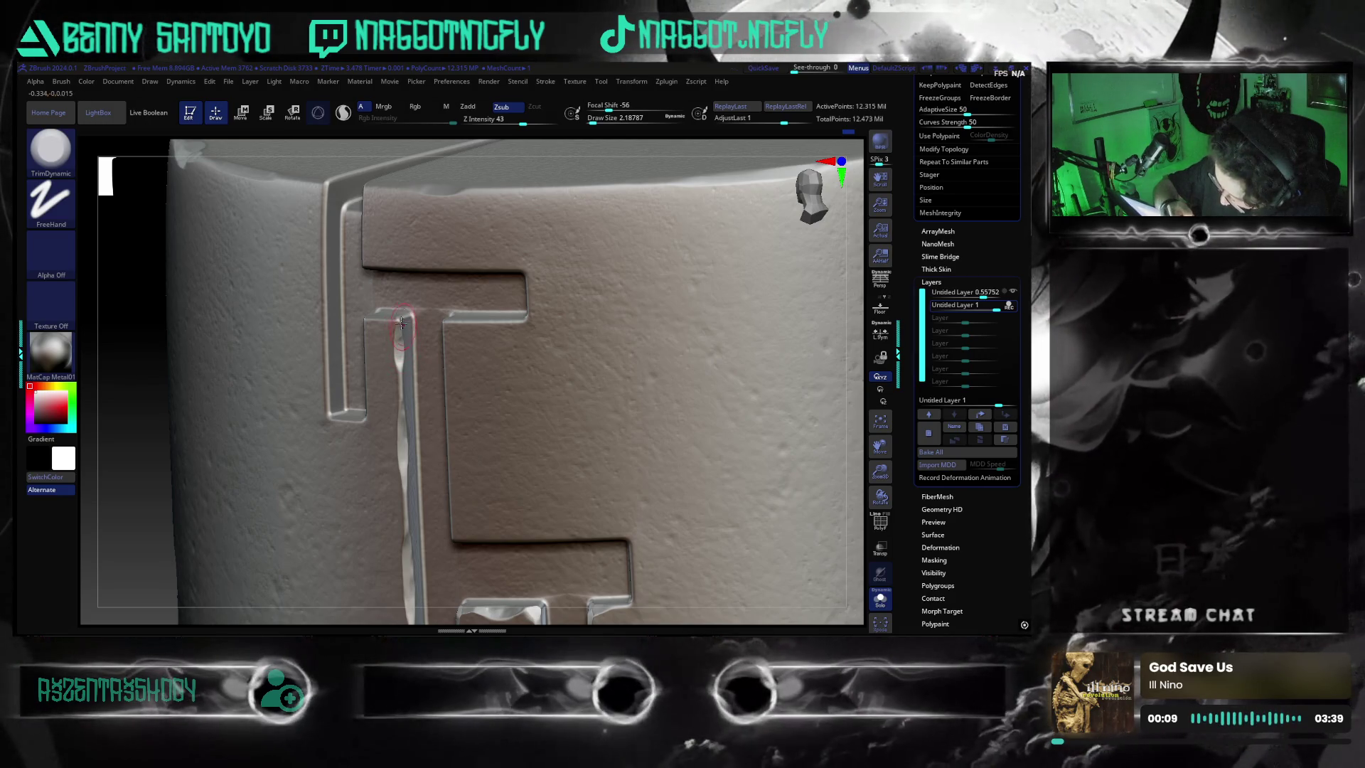
mouse_move(661, 370)
left_mouse_down()
mouse_move(821, 360)
mouse_move(543, 178)
mouse_move(395, 316)
left_mouse_up()
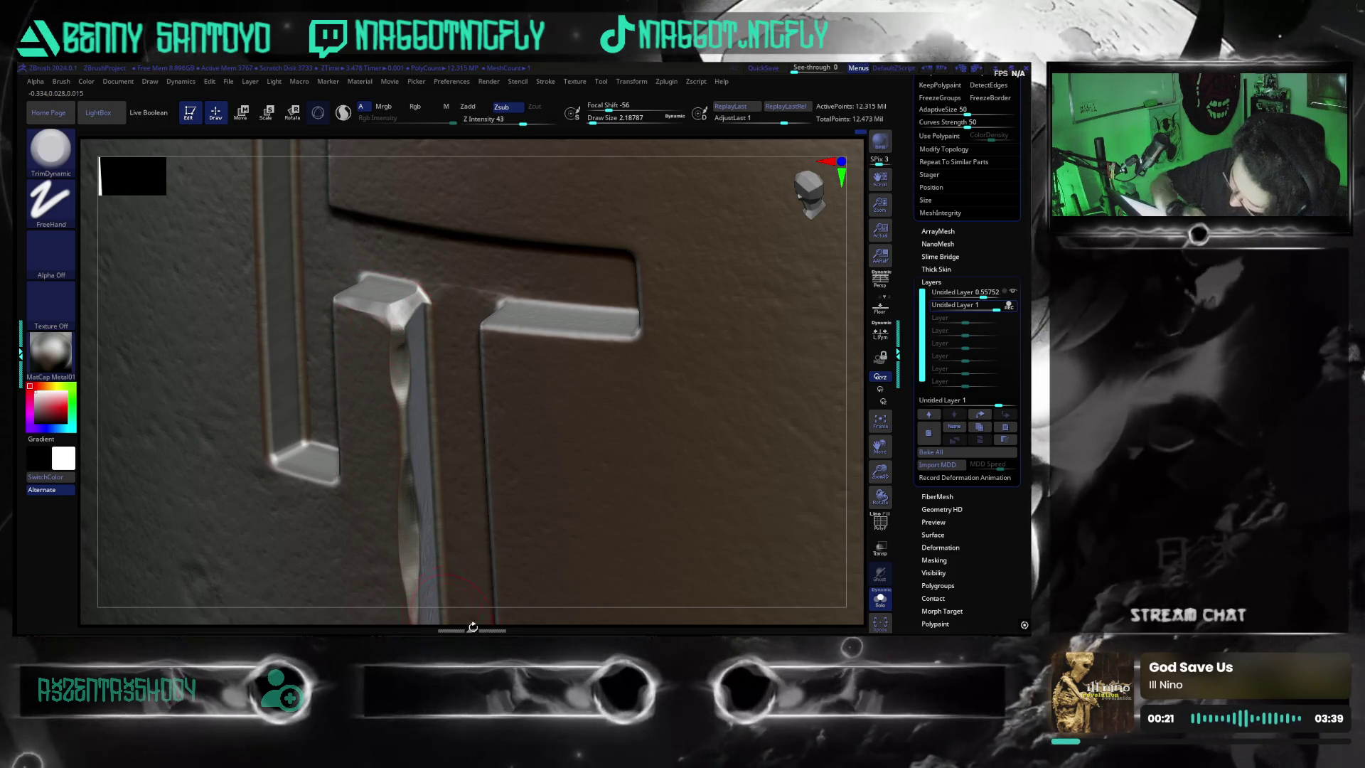
mouse_move(395, 321)
right_mouse_down()
mouse_move(319, 406)
mouse_move(415, 375)
right_mouse_up()
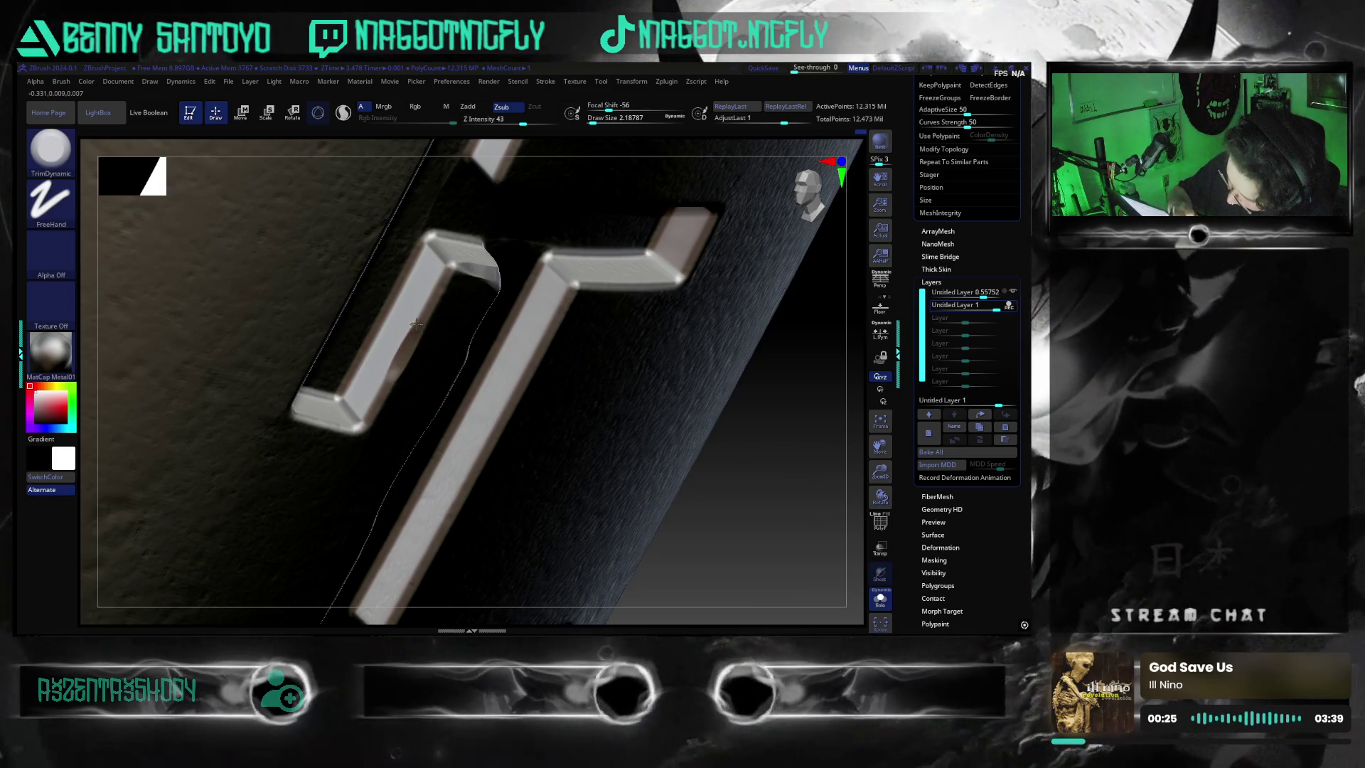
mouse_move(782, 543)
right_mouse_down()
mouse_move(815, 537)
mouse_move(756, 448)
mouse_move(777, 517)
right_mouse_up()
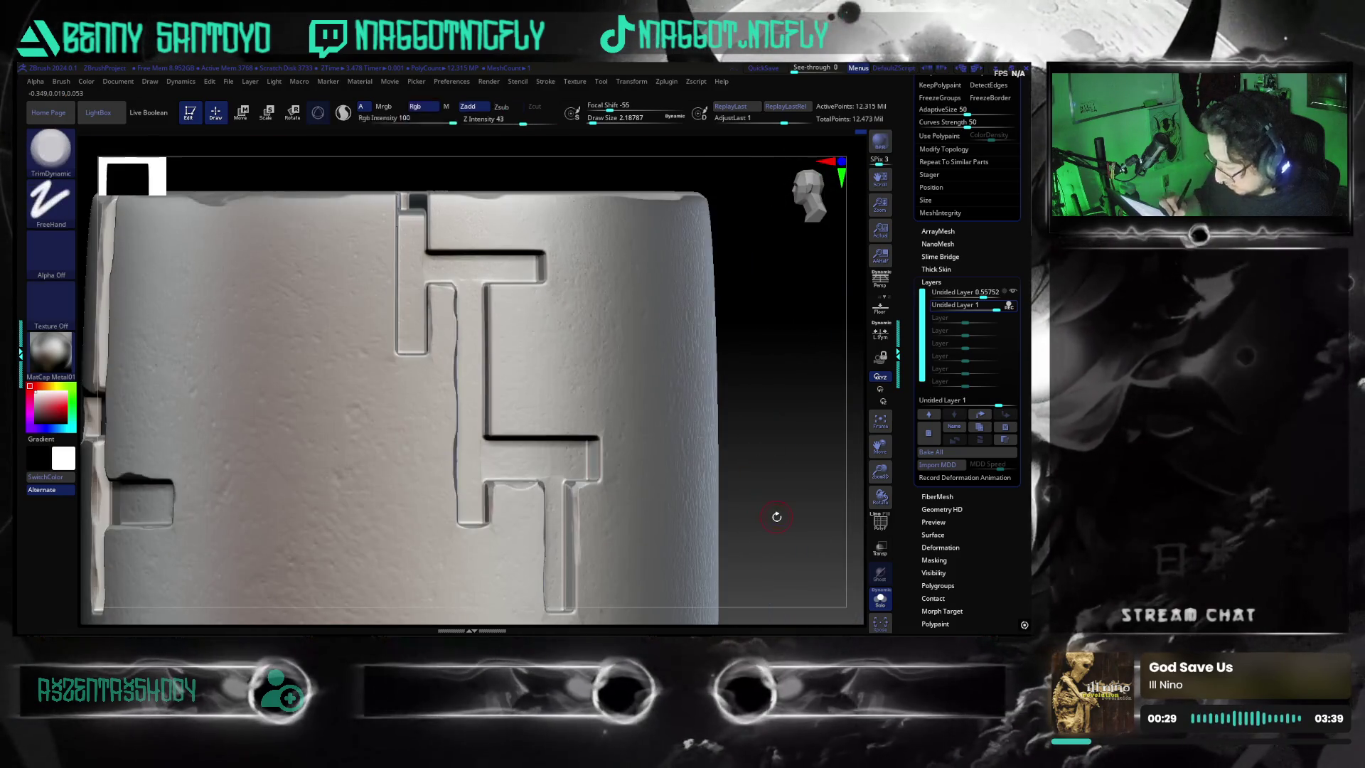
mouse_move(770, 415)
right_mouse_down()
mouse_move(519, 177)
mouse_move(405, 387)
right_mouse_up()
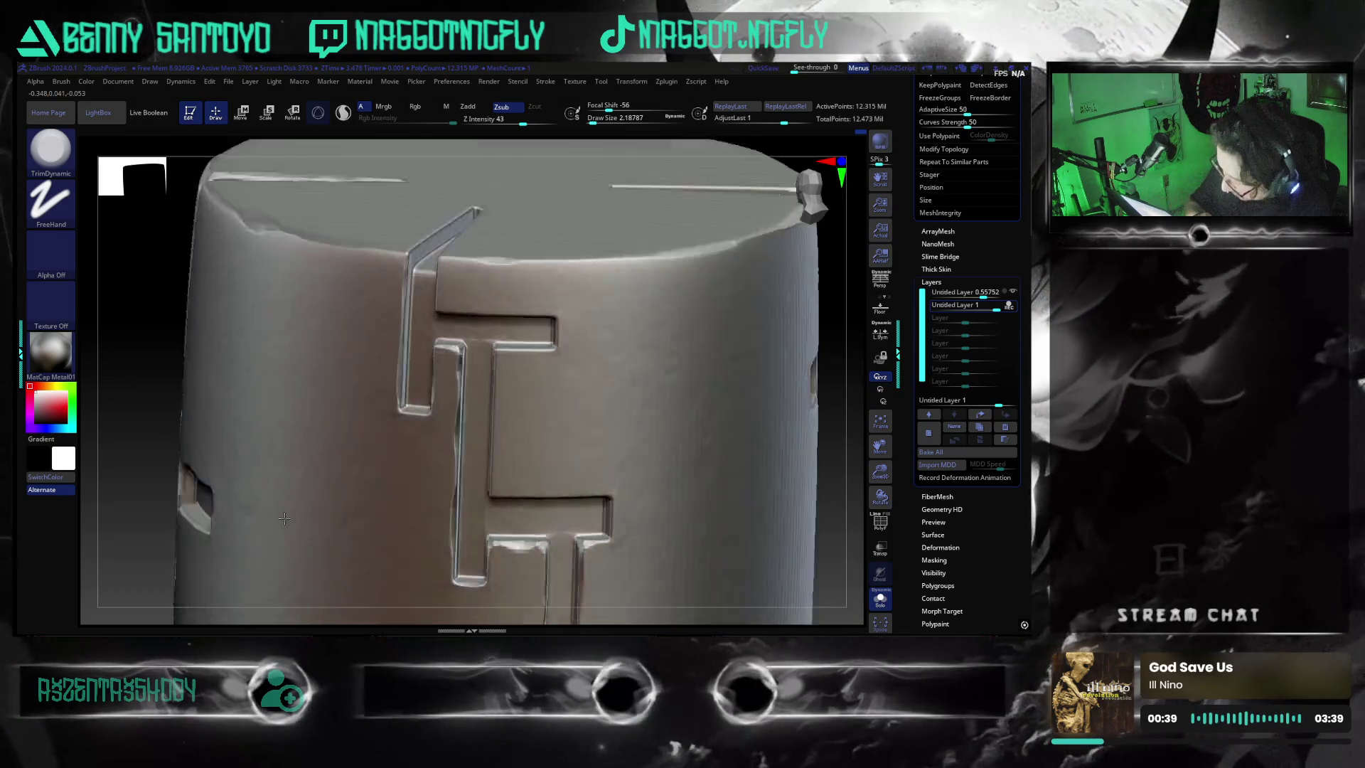
mouse_move(419, 505)
right_mouse_down()
mouse_move(732, 458)
mouse_move(785, 394)
mouse_move(784, 456)
mouse_move(743, 224)
mouse_move(480, 309)
right_mouse_up()
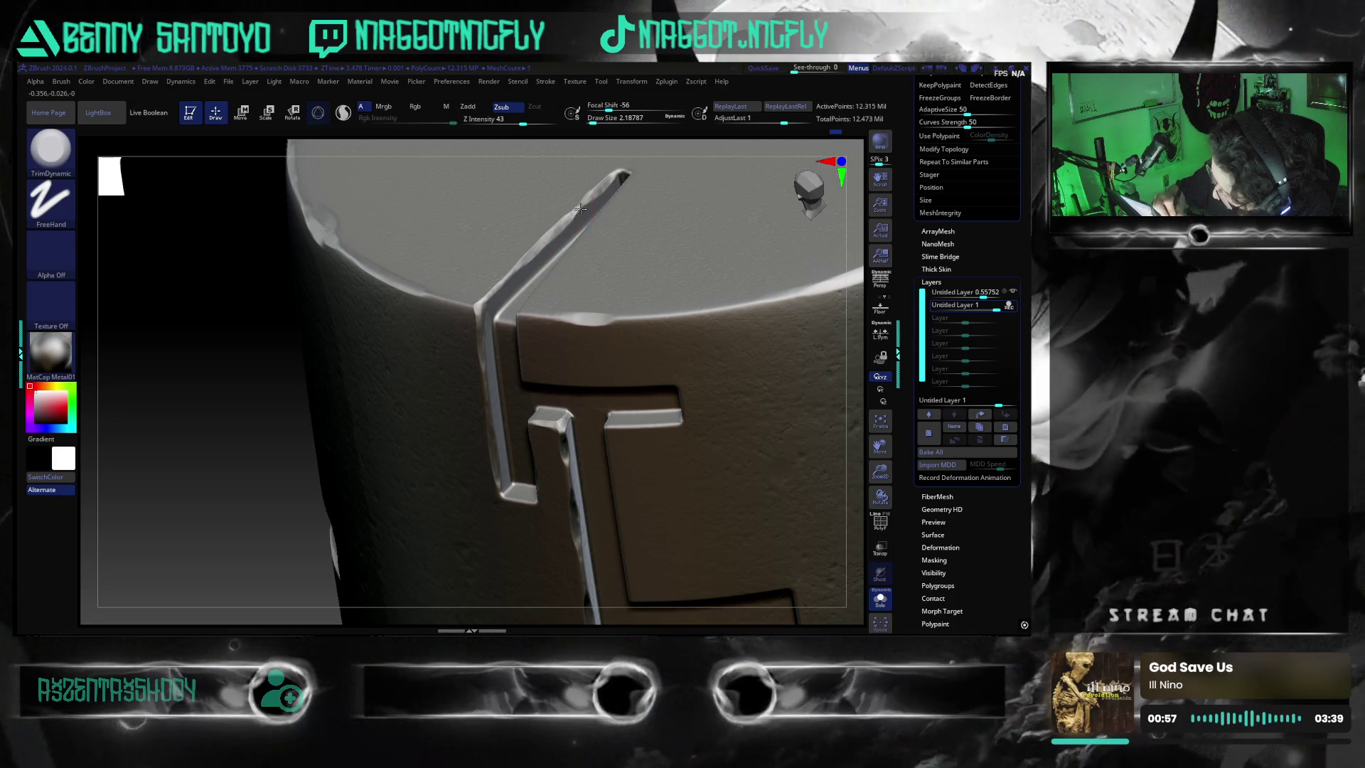
mouse_move(862, 470)
left_mouse_down()
mouse_move(840, 431)
mouse_move(831, 524)
left_mouse_up()
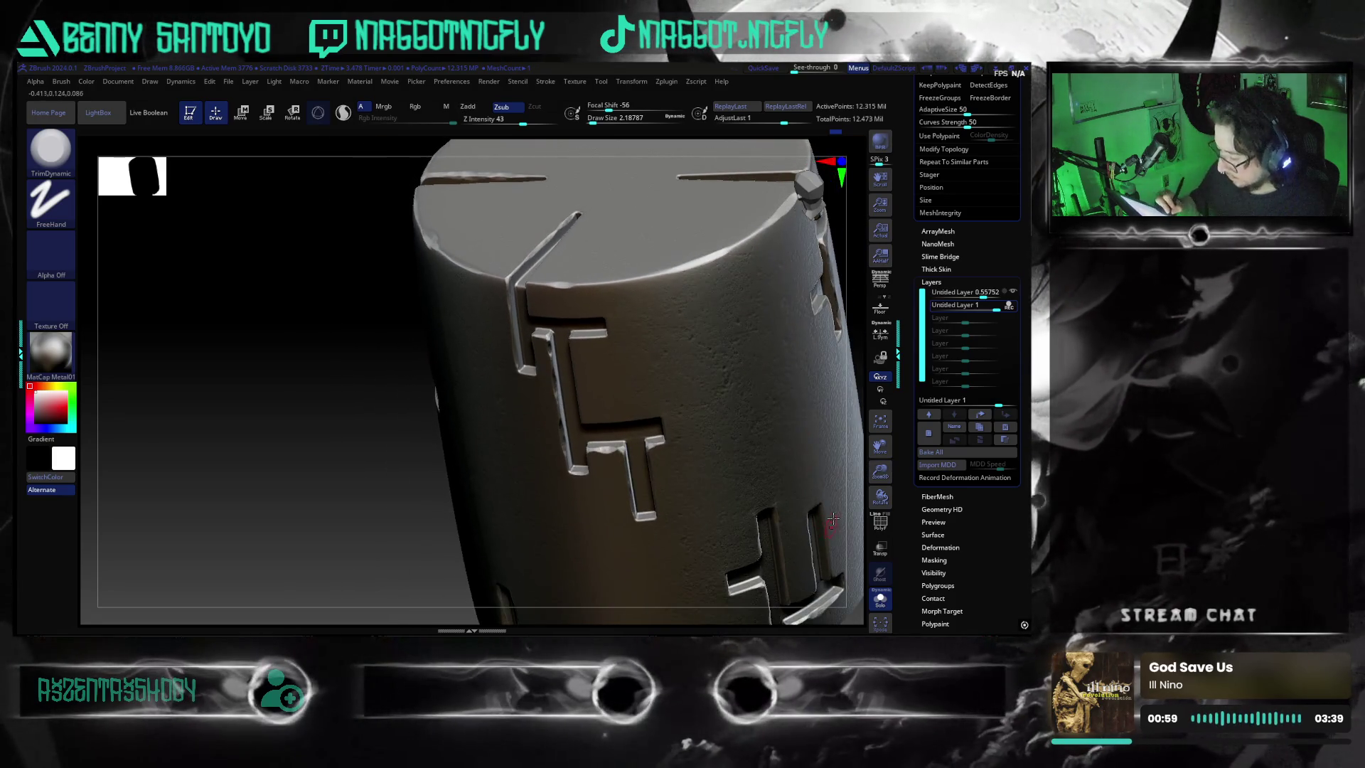
mouse_move(851, 404)
left_mouse_down()
mouse_move(761, 473)
mouse_move(733, 516)
mouse_move(756, 416)
left_mouse_up()
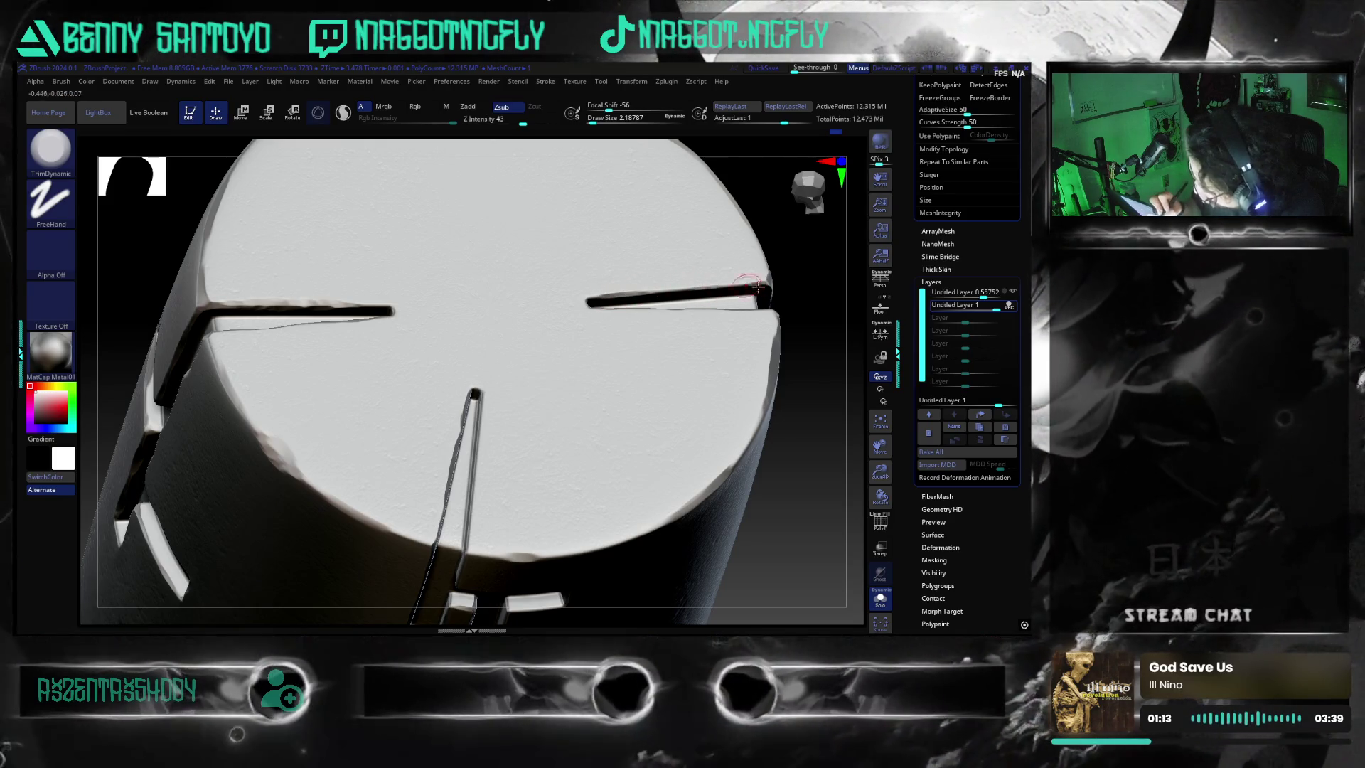
left_click_drag(796, 502, 585, 334)
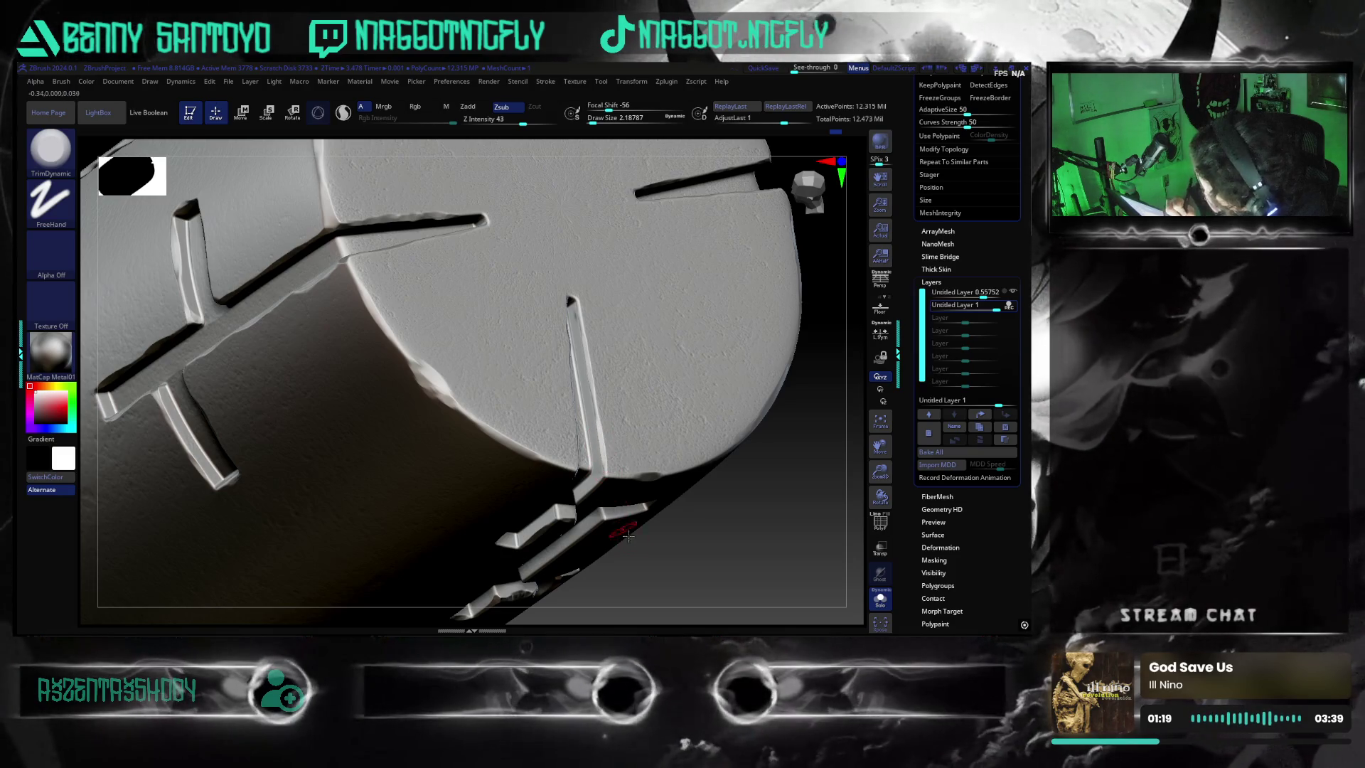
left_click_drag(707, 556, 608, 498)
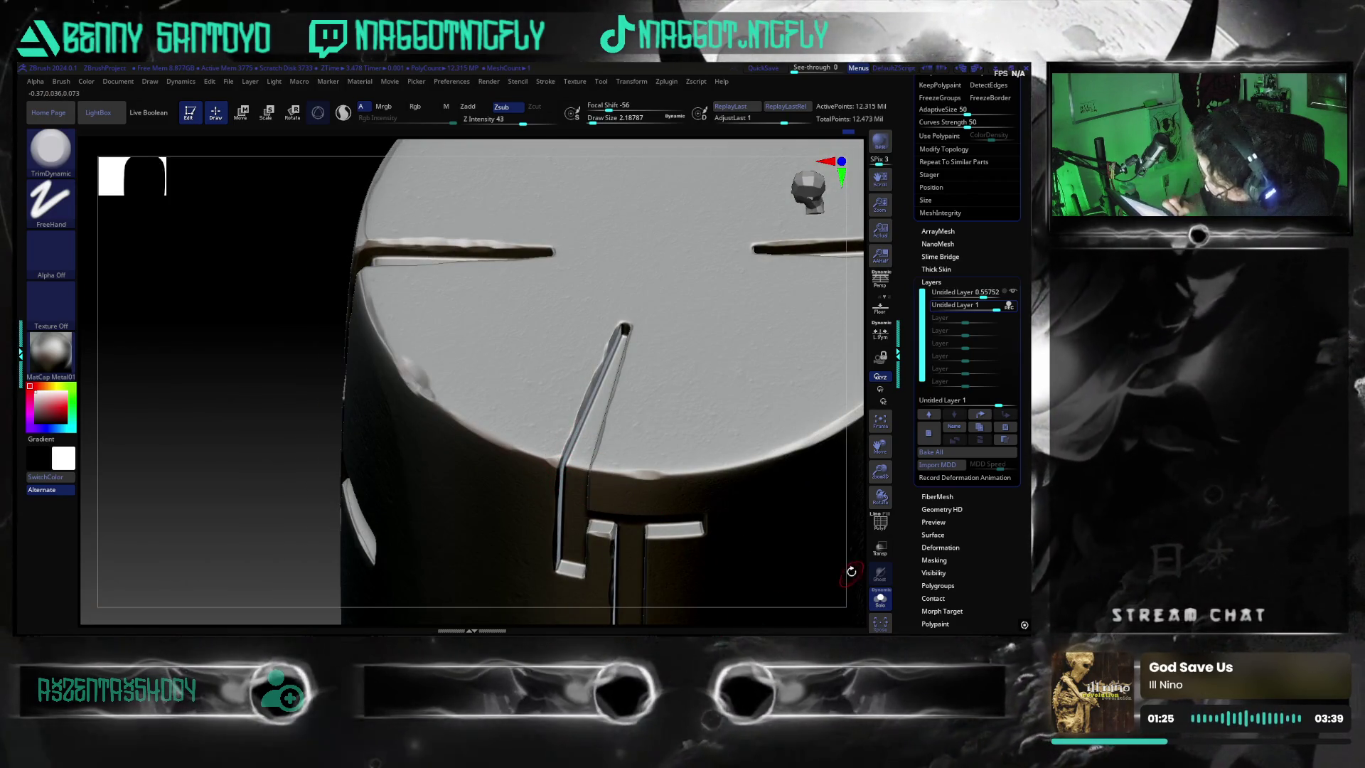
key("f")
left_click_drag(810, 501, 770, 508)
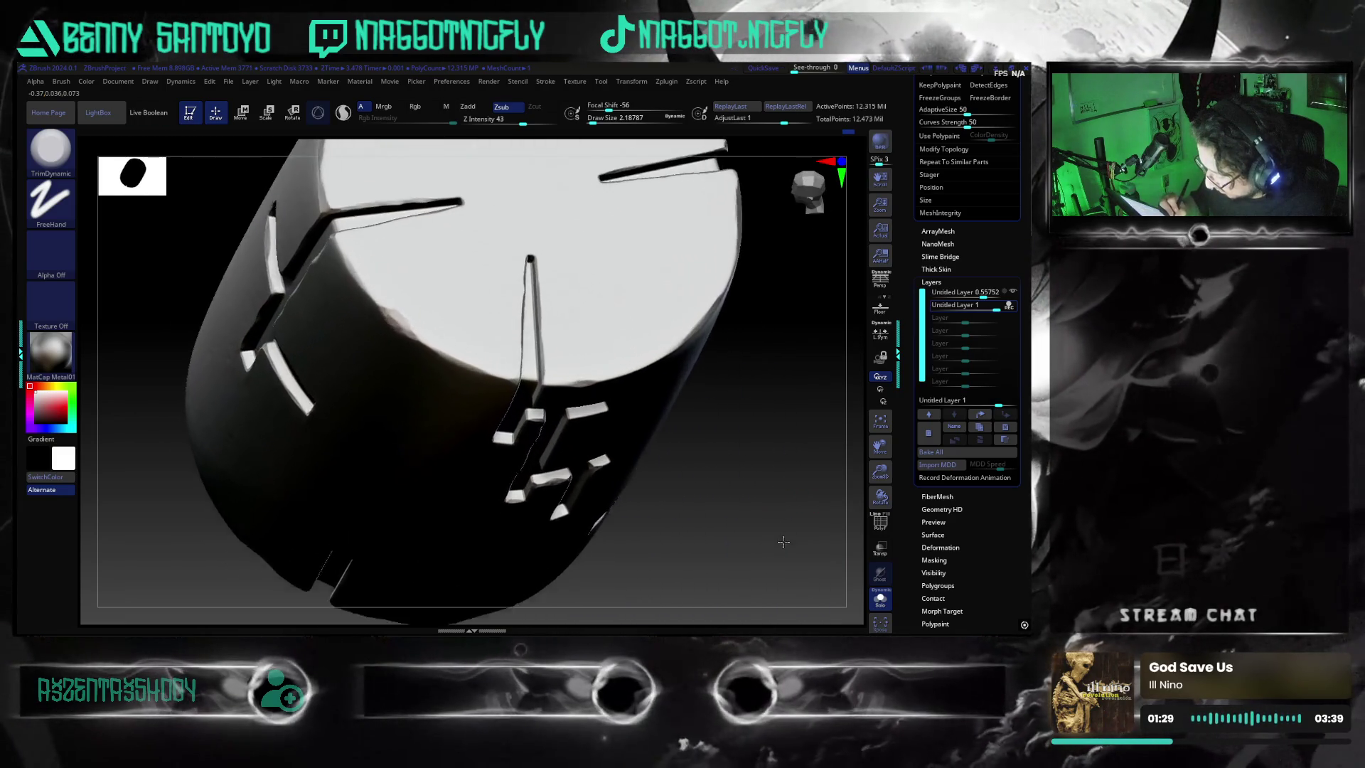
mouse_move(771, 509)
left_mouse_down()
mouse_move(786, 462)
mouse_move(773, 474)
left_mouse_up()
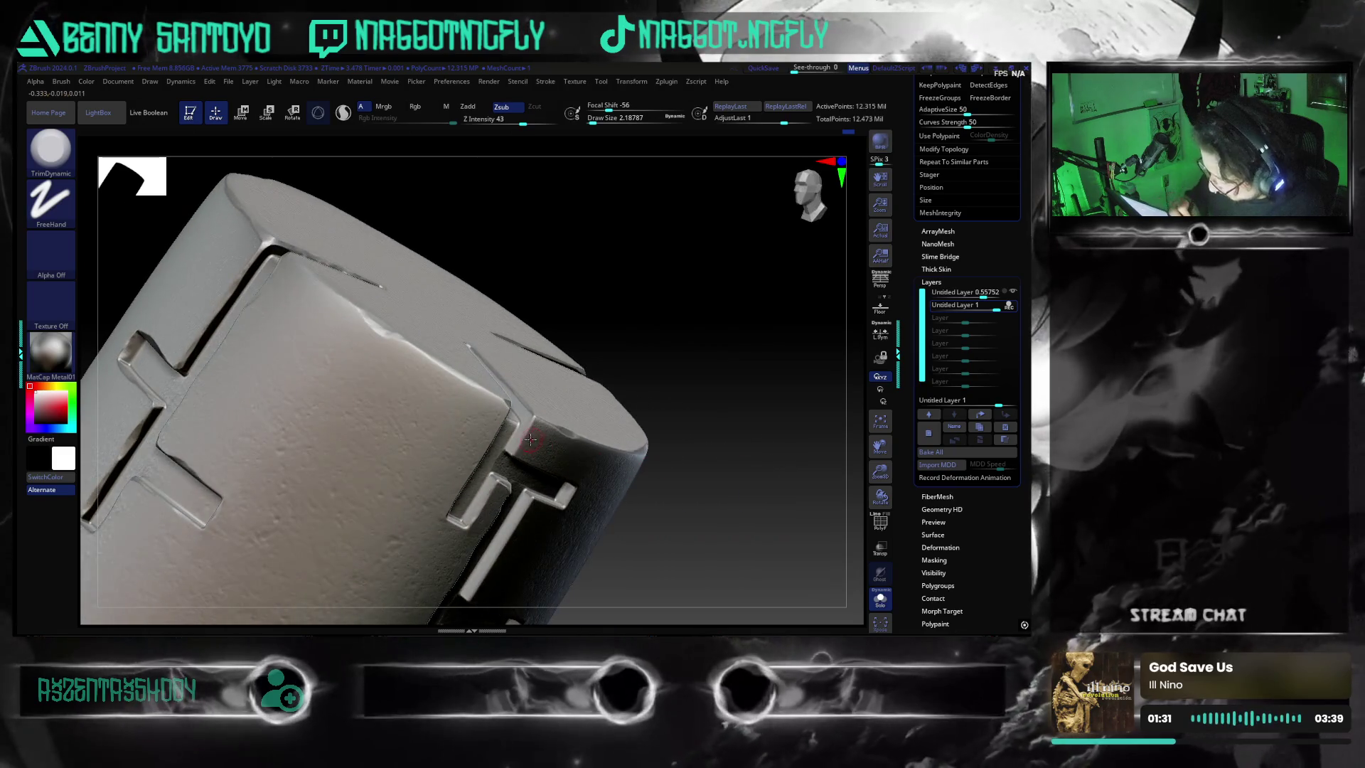
mouse_move(625, 522)
left_mouse_down("shift")
mouse_move(804, 490)
mouse_move(793, 508)
mouse_move(831, 450)
mouse_move(808, 475)
mouse_move(664, 496)
left_mouse_up("shift")
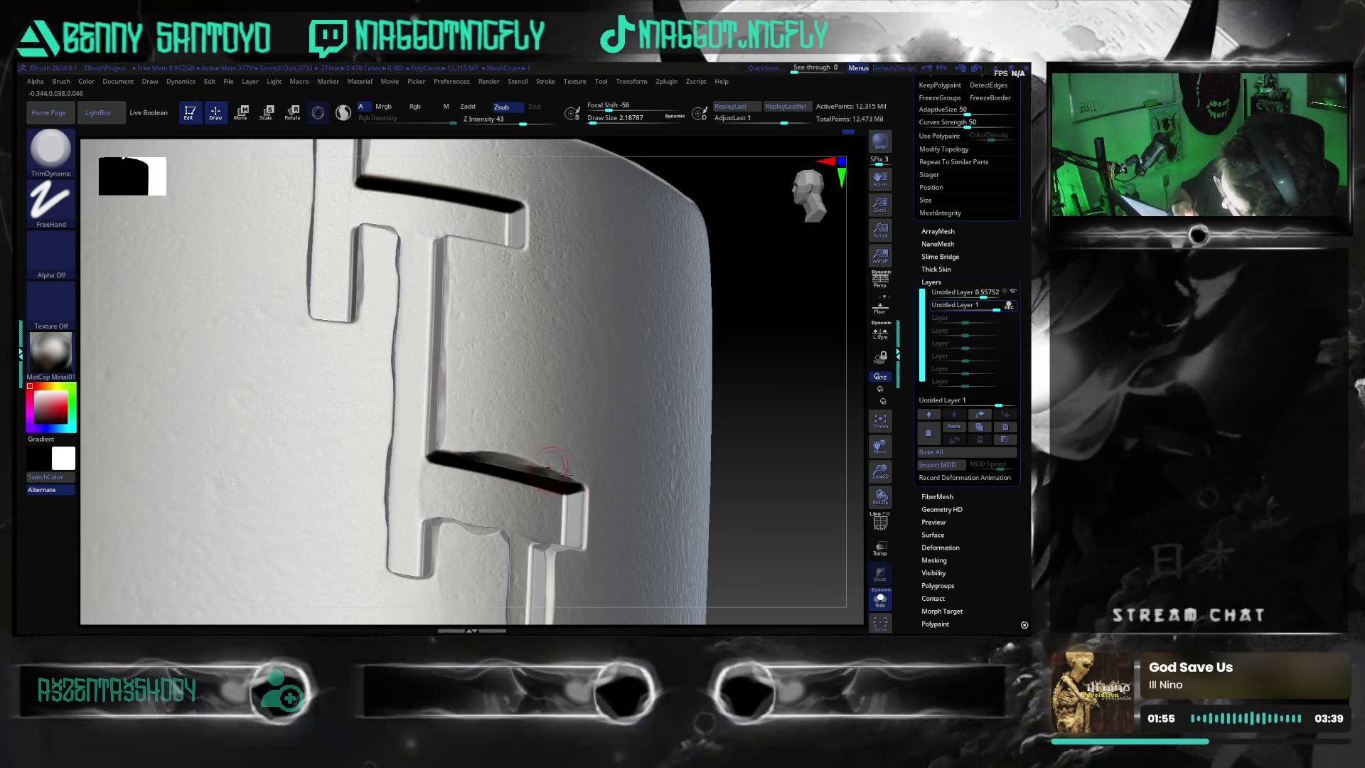
left_click_drag(767, 541, 732, 491)
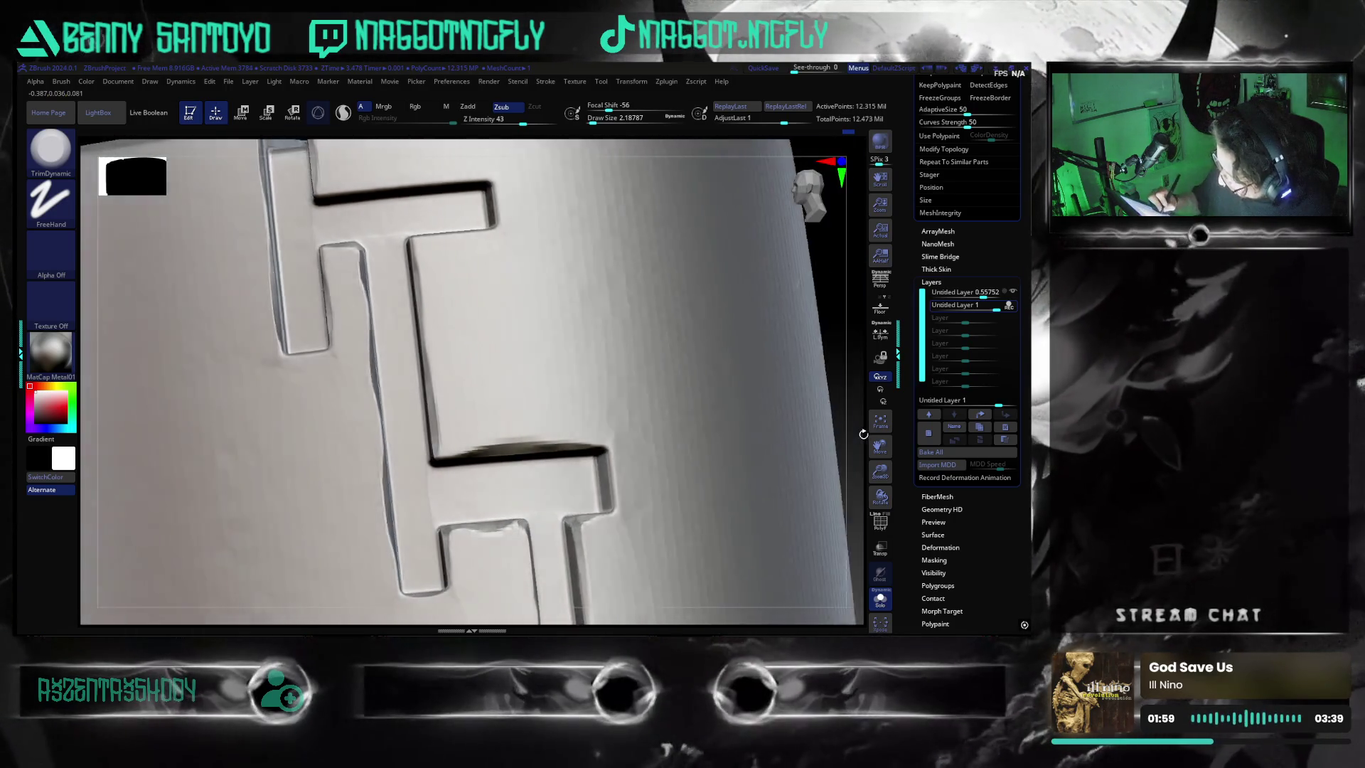
left_click_drag(846, 427, 626, 480)
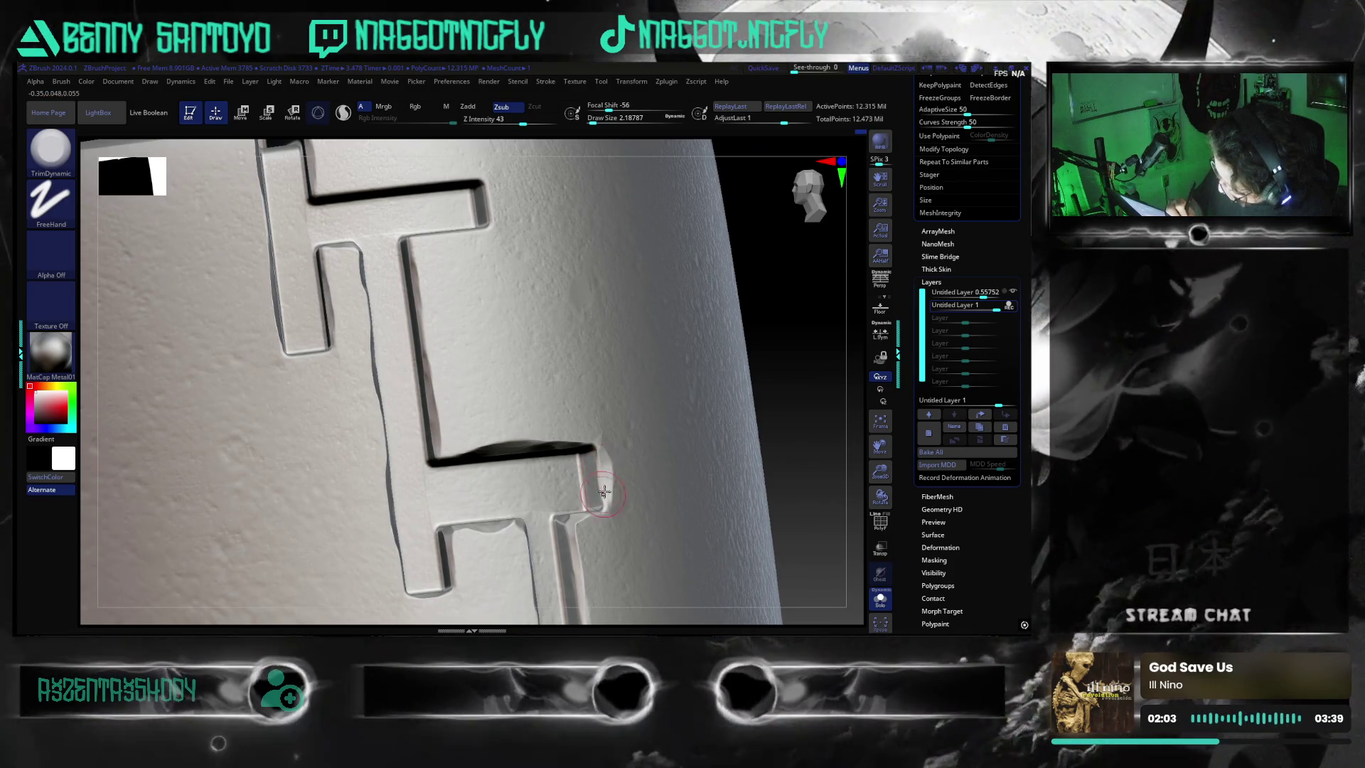
mouse_move(784, 493)
left_mouse_down()
mouse_move(769, 499)
mouse_move(786, 494)
mouse_move(530, 345)
left_mouse_up()
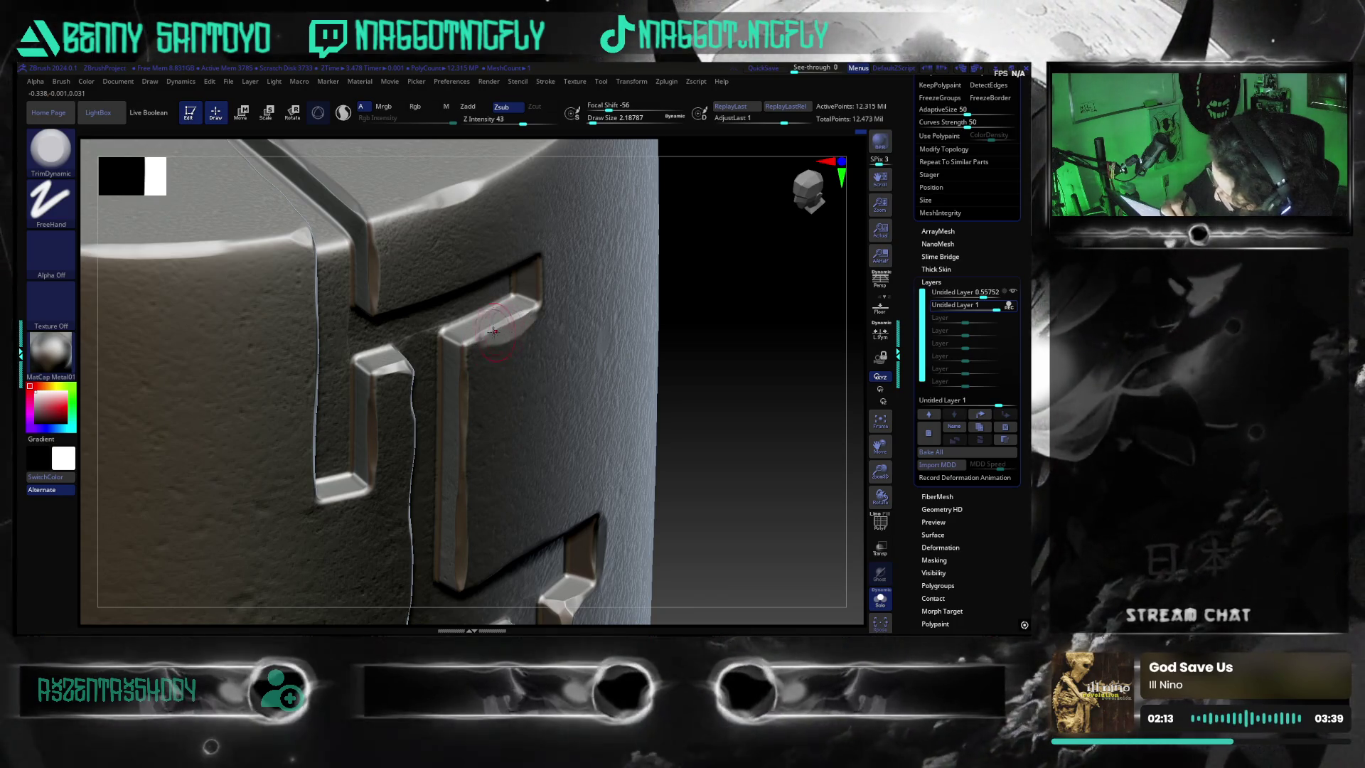
mouse_move(778, 492)
left_mouse_down()
mouse_move(833, 426)
mouse_move(856, 346)
mouse_move(722, 422)
left_mouse_up()
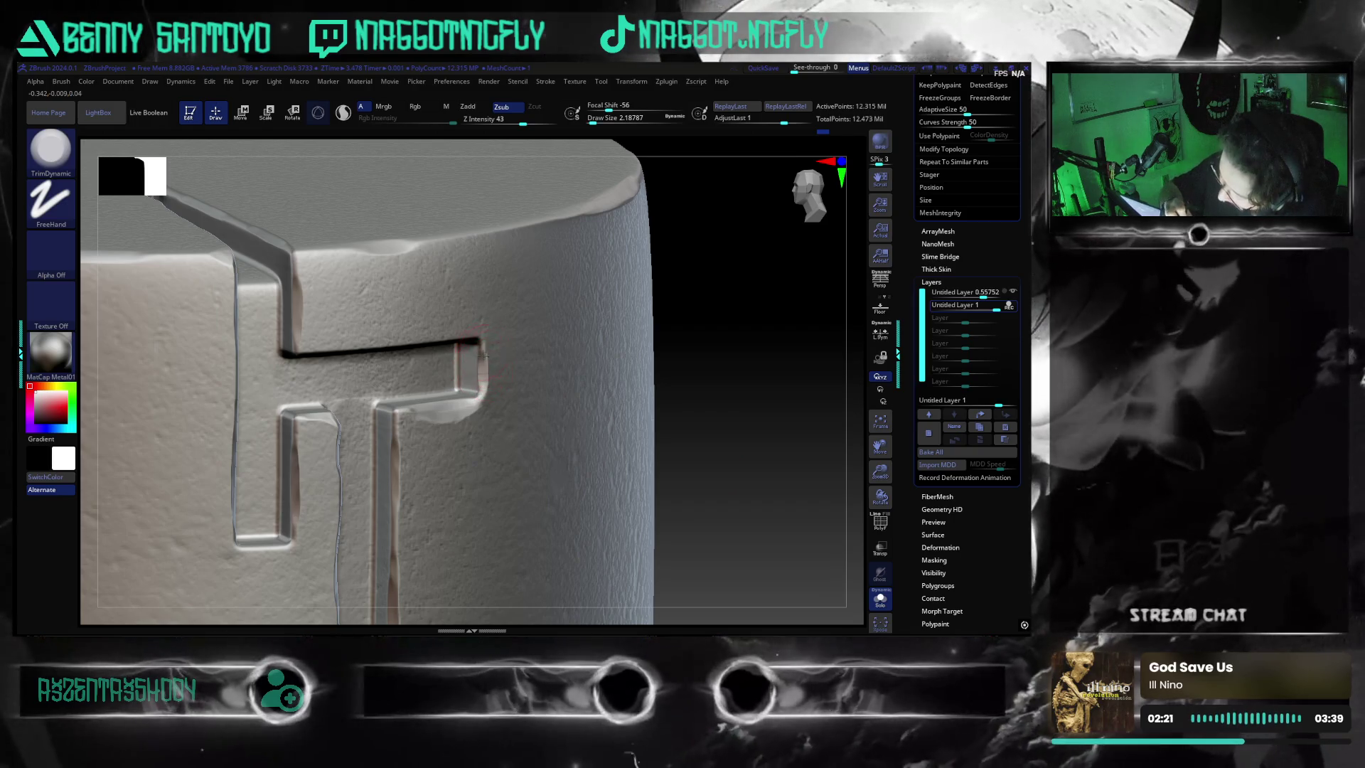
mouse_move(726, 481)
left_mouse_down()
mouse_move(728, 456)
mouse_move(563, 377)
left_mouse_up()
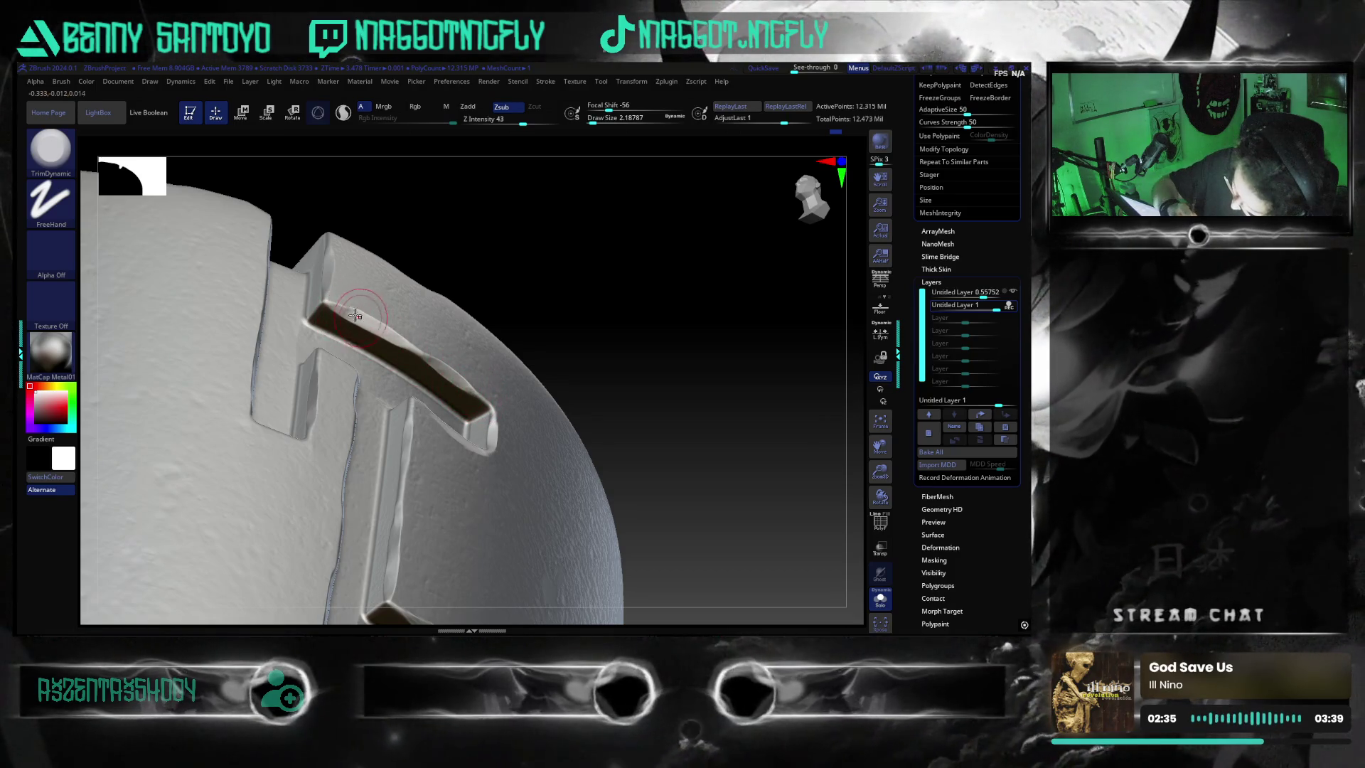
left_click_drag(740, 494, 771, 473)
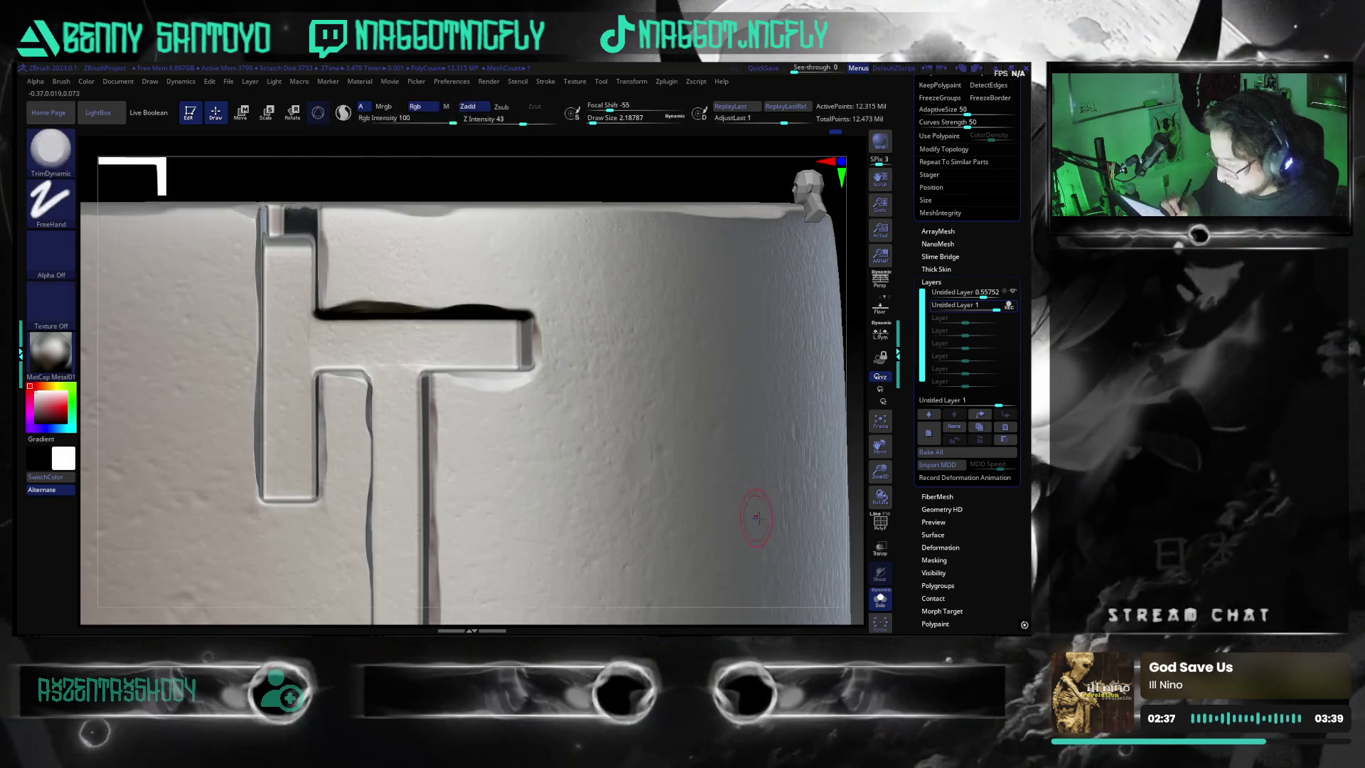
left_click_drag(851, 442, 777, 474, "alt")
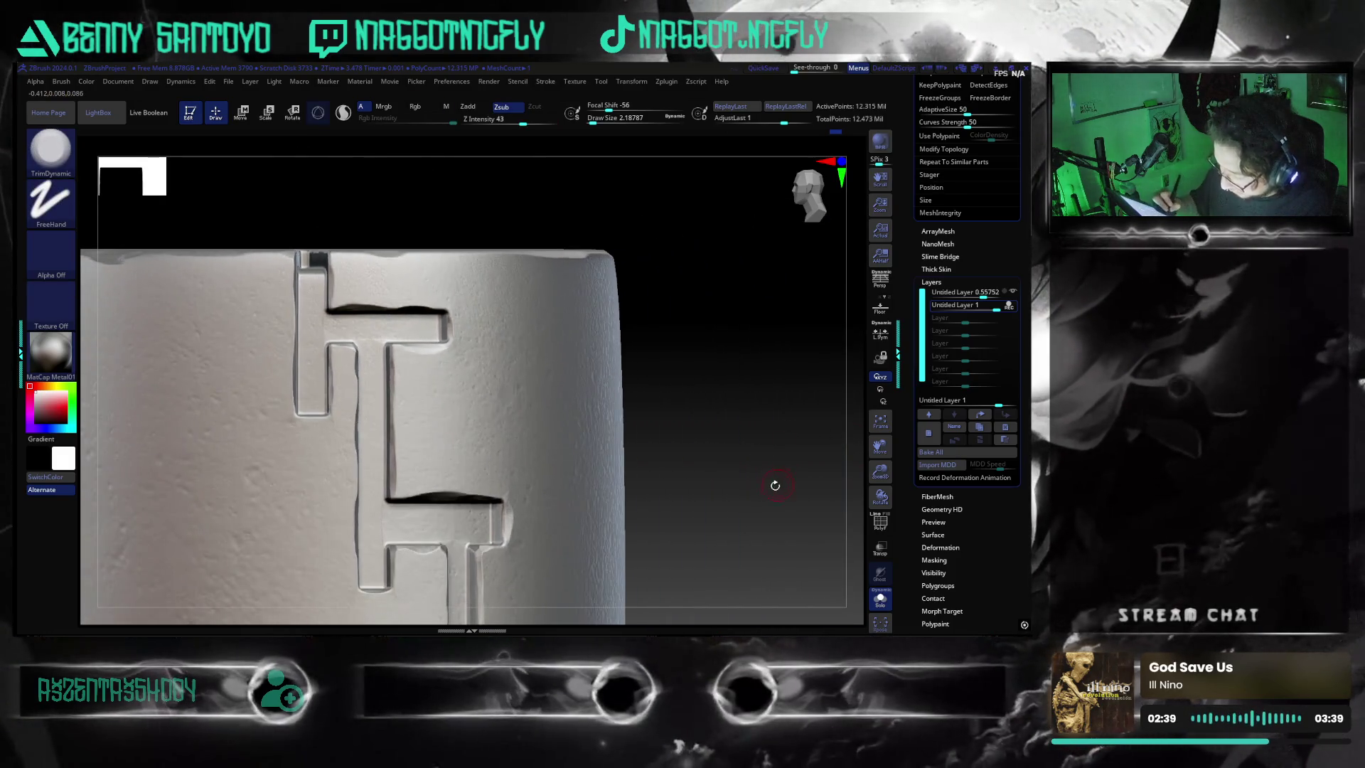
mouse_move(775, 525)
left_mouse_down()
mouse_move(756, 498)
mouse_move(720, 509)
mouse_move(675, 562)
mouse_move(703, 568)
left_mouse_up()
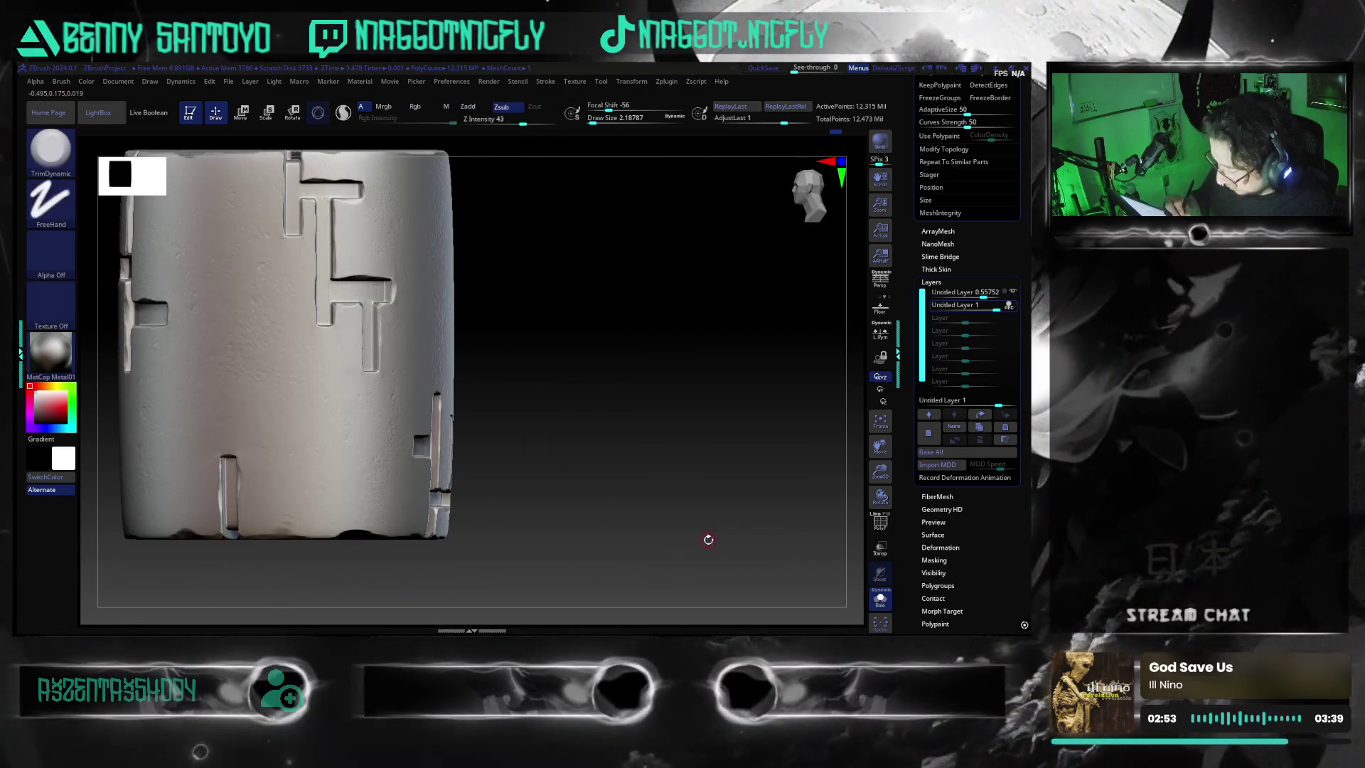
mouse_move(702, 569)
left_mouse_down()
mouse_move(700, 539)
mouse_move(730, 519)
mouse_move(737, 564)
left_mouse_up()
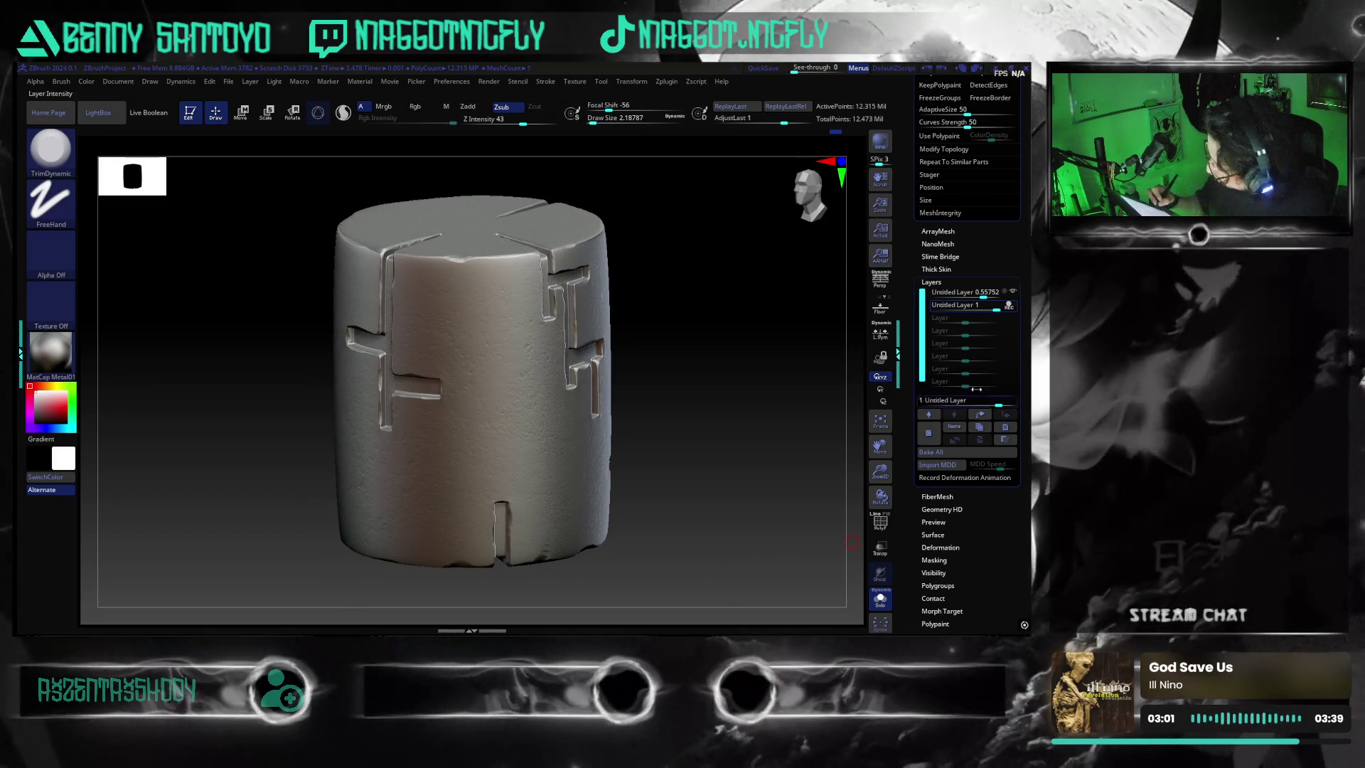
mouse_move(960, 305)
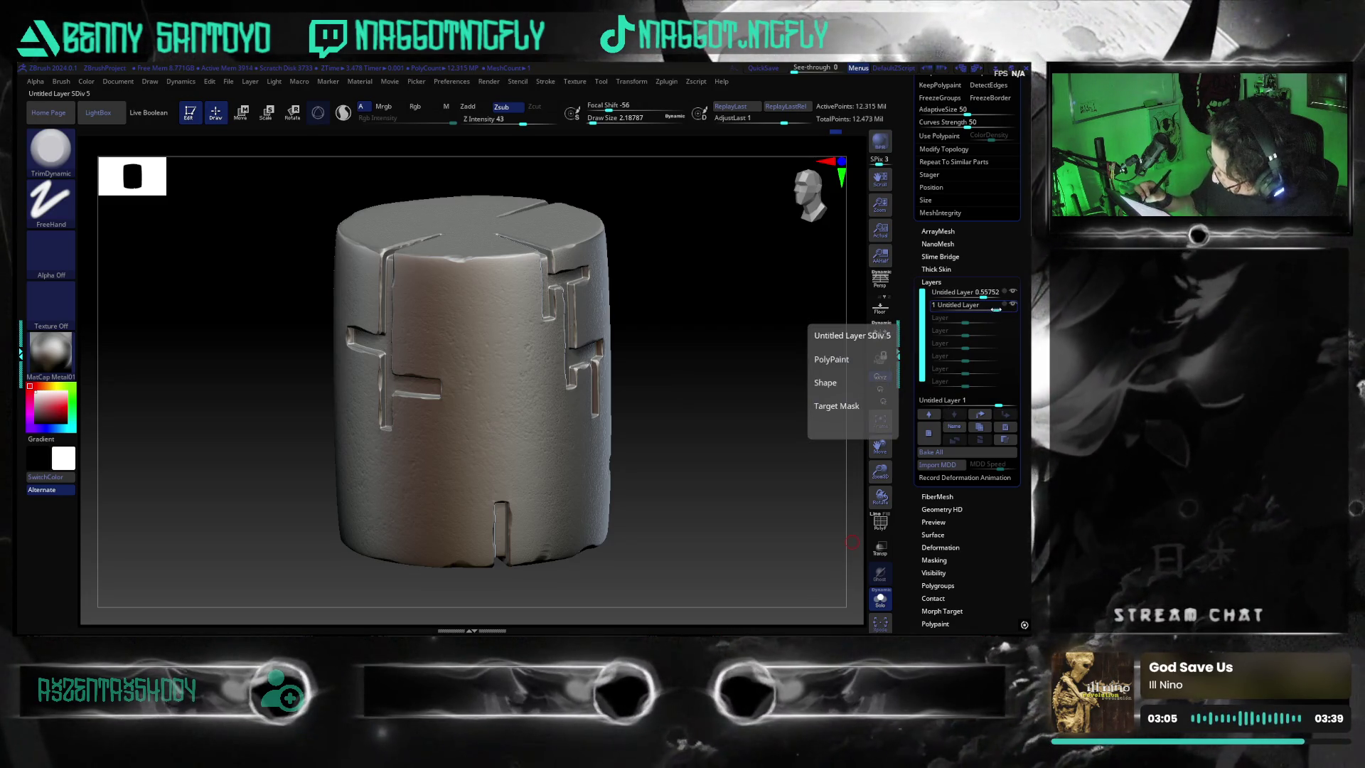
- Test the Untitled Layer's intensity at 0 and partial values, then restore it to 1 and face the front
left_click_drag(987, 309, 979, 312)
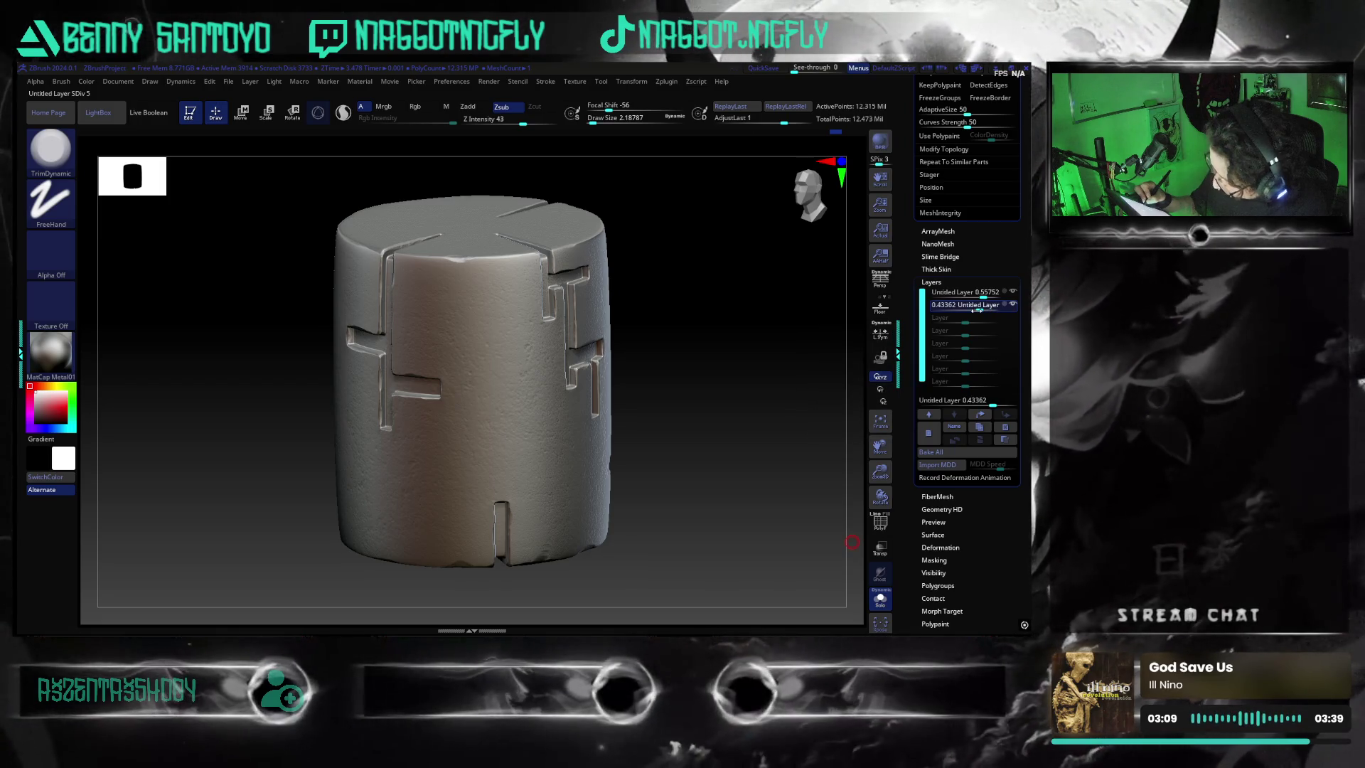
left_click_drag(979, 311, 974, 311)
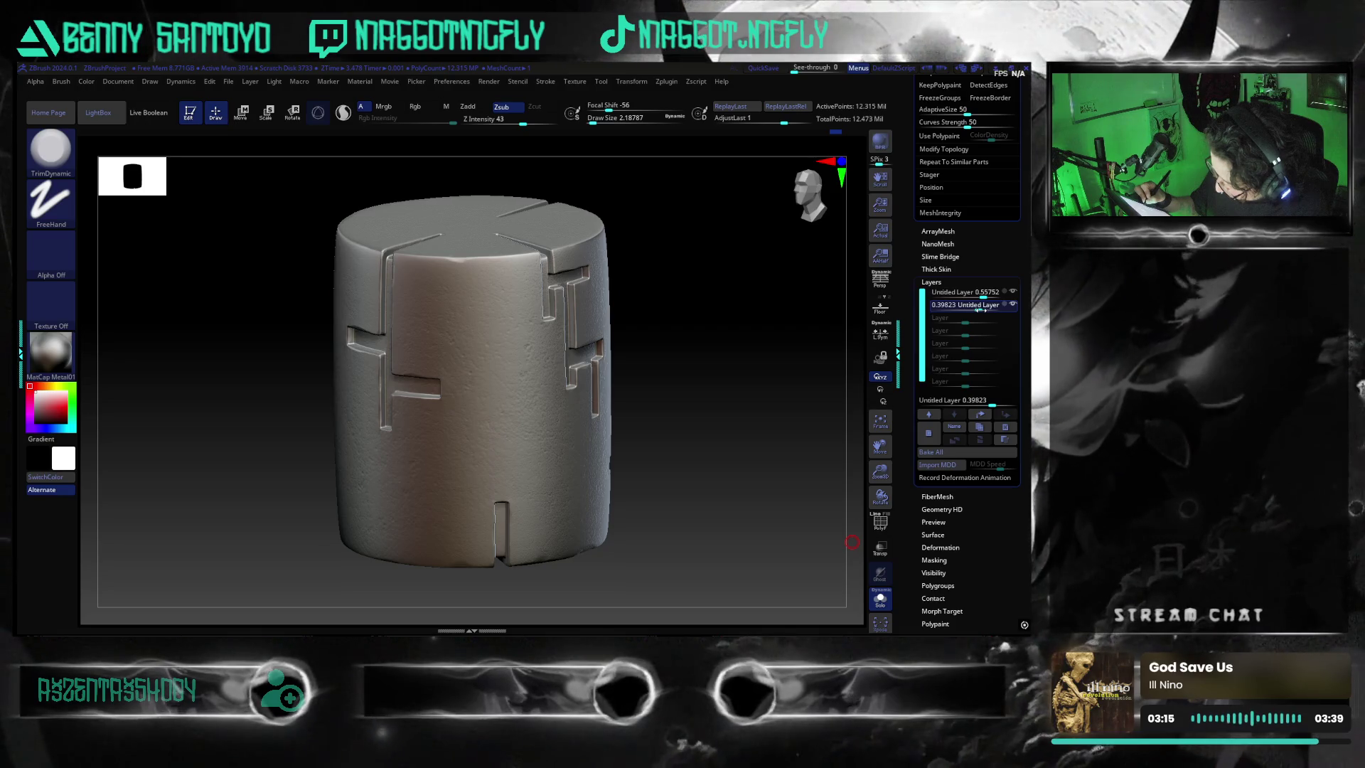
left_click_drag(980, 309, 983, 310)
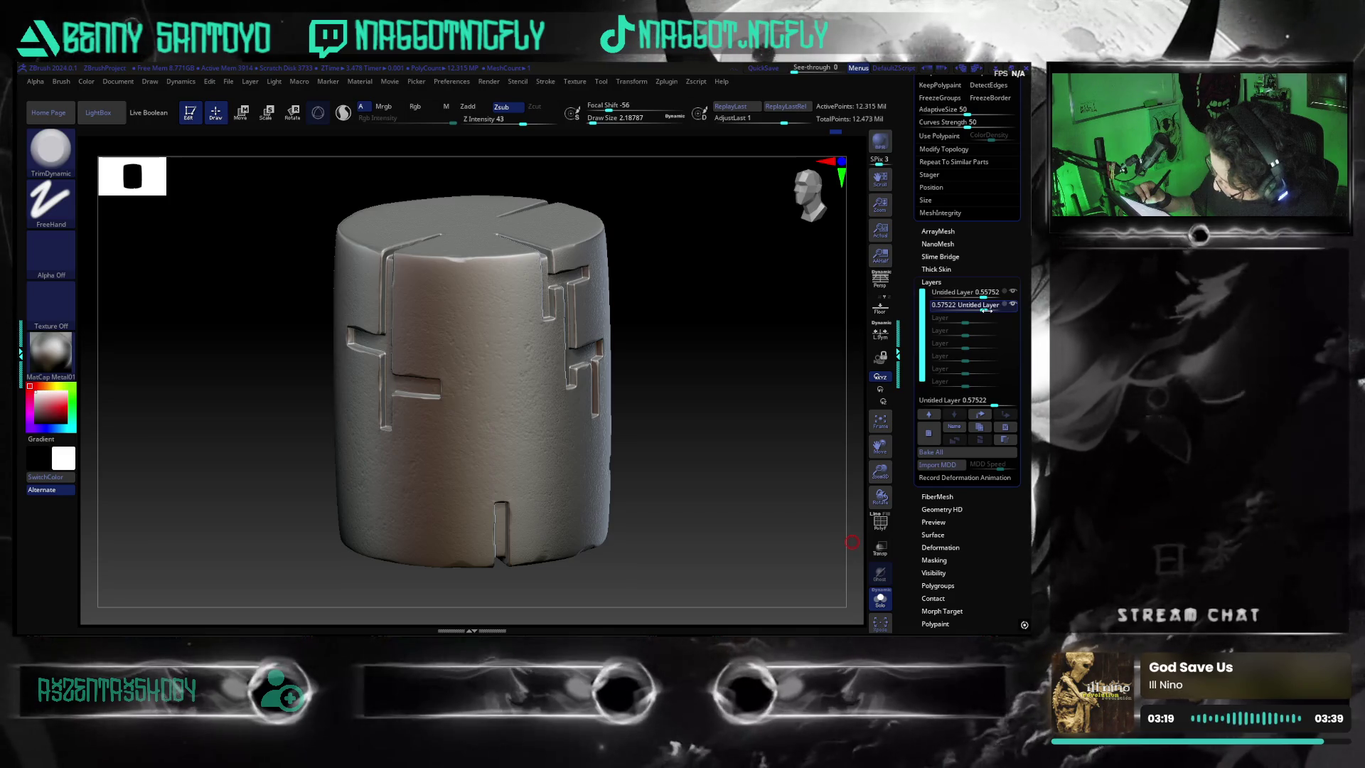
mouse_move(810, 480)
left_mouse_down()
mouse_move(725, 509)
mouse_move(744, 512)
left_mouse_up()
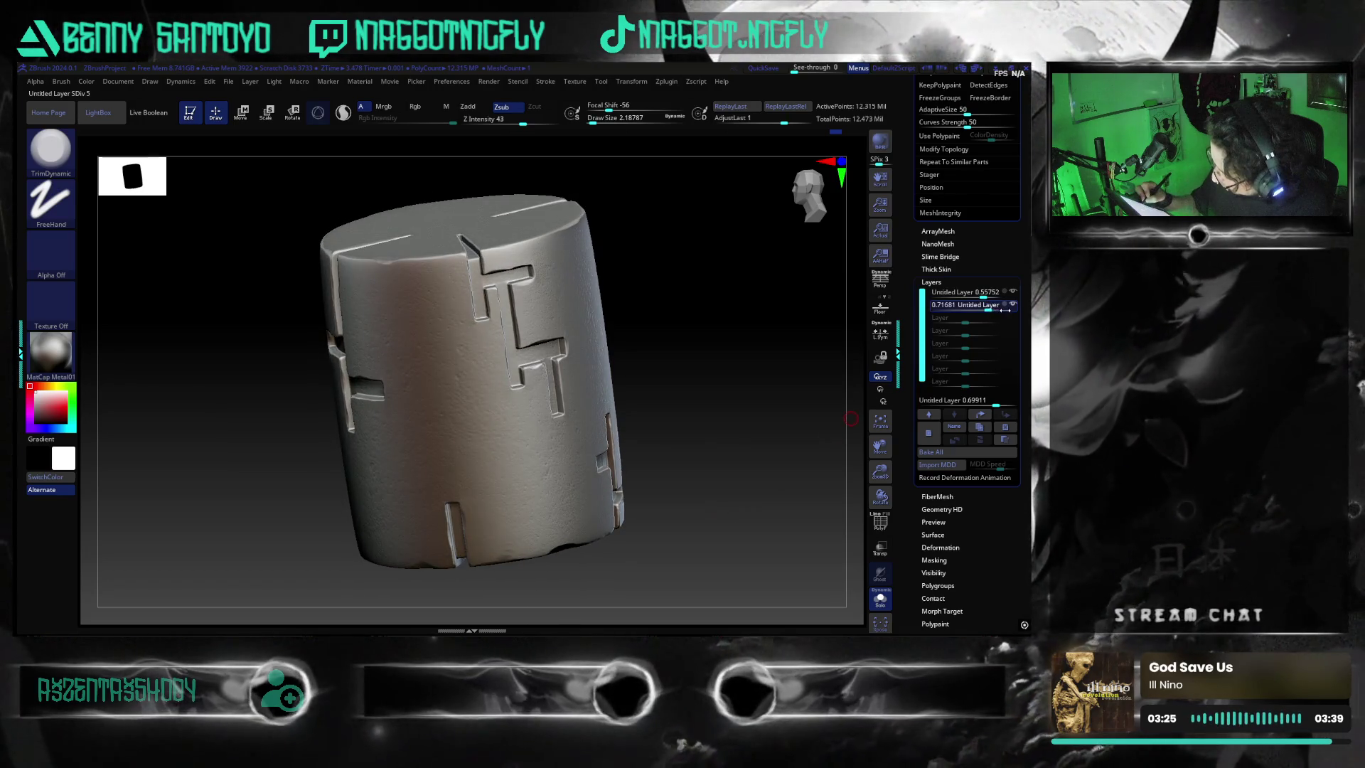
left_click_drag(1005, 306, 1018, 307)
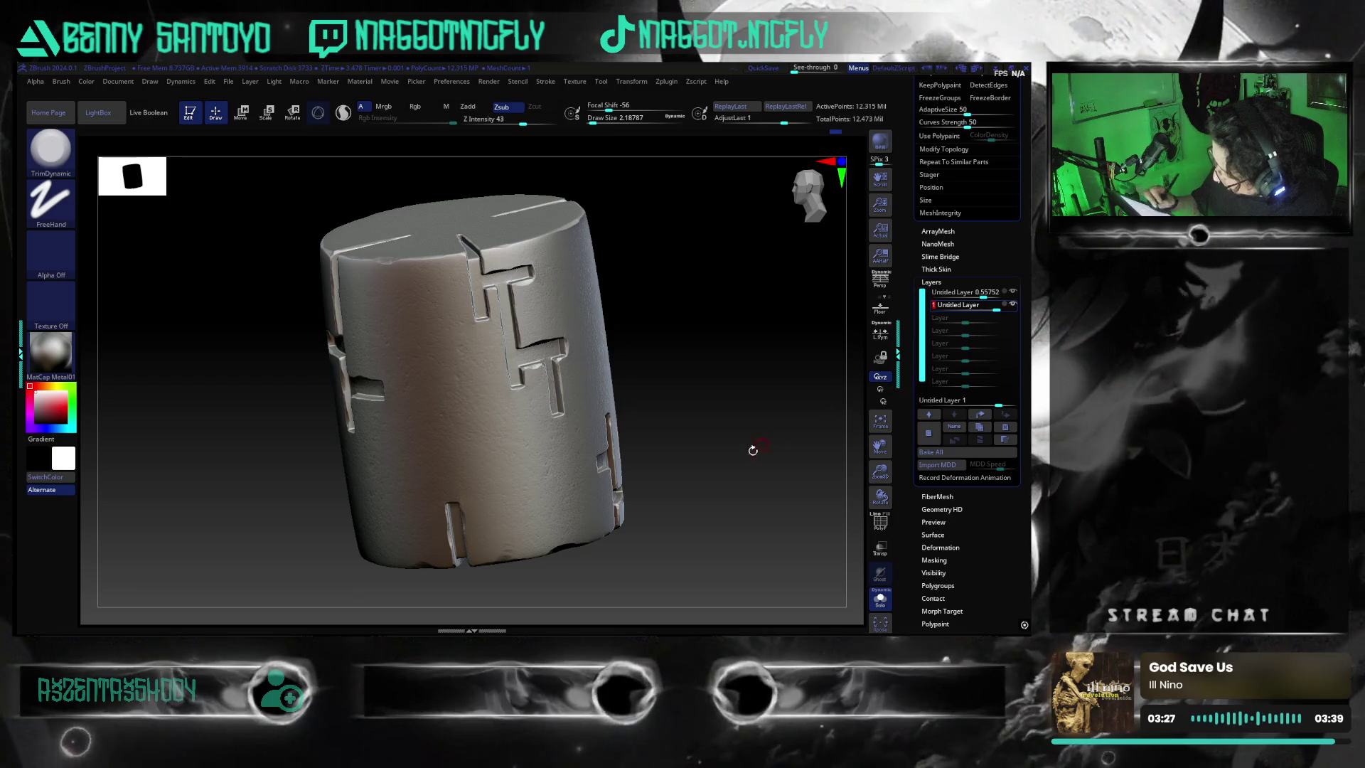
left_click_drag(724, 536, 693, 510, "shift")
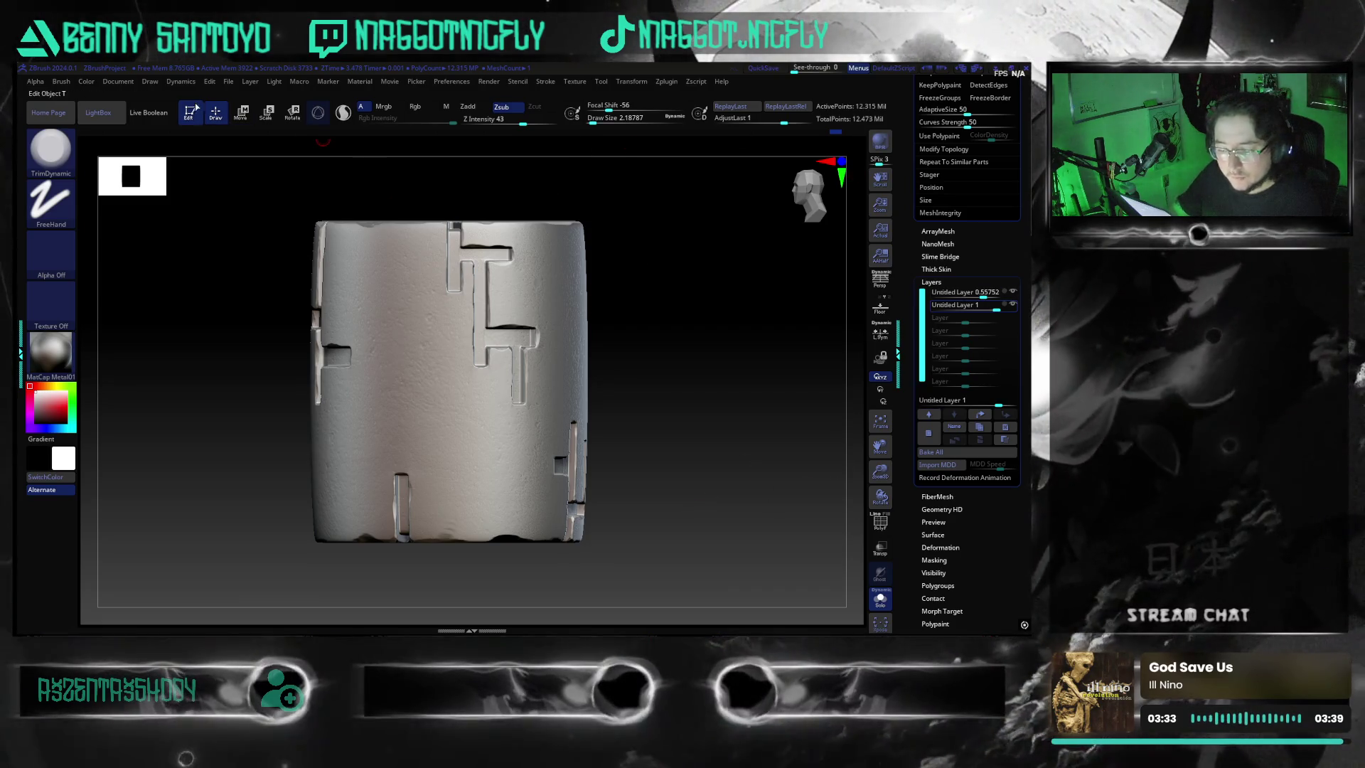
- Save the project via File > Save, then view the cylinder's top
left_click(231, 81)
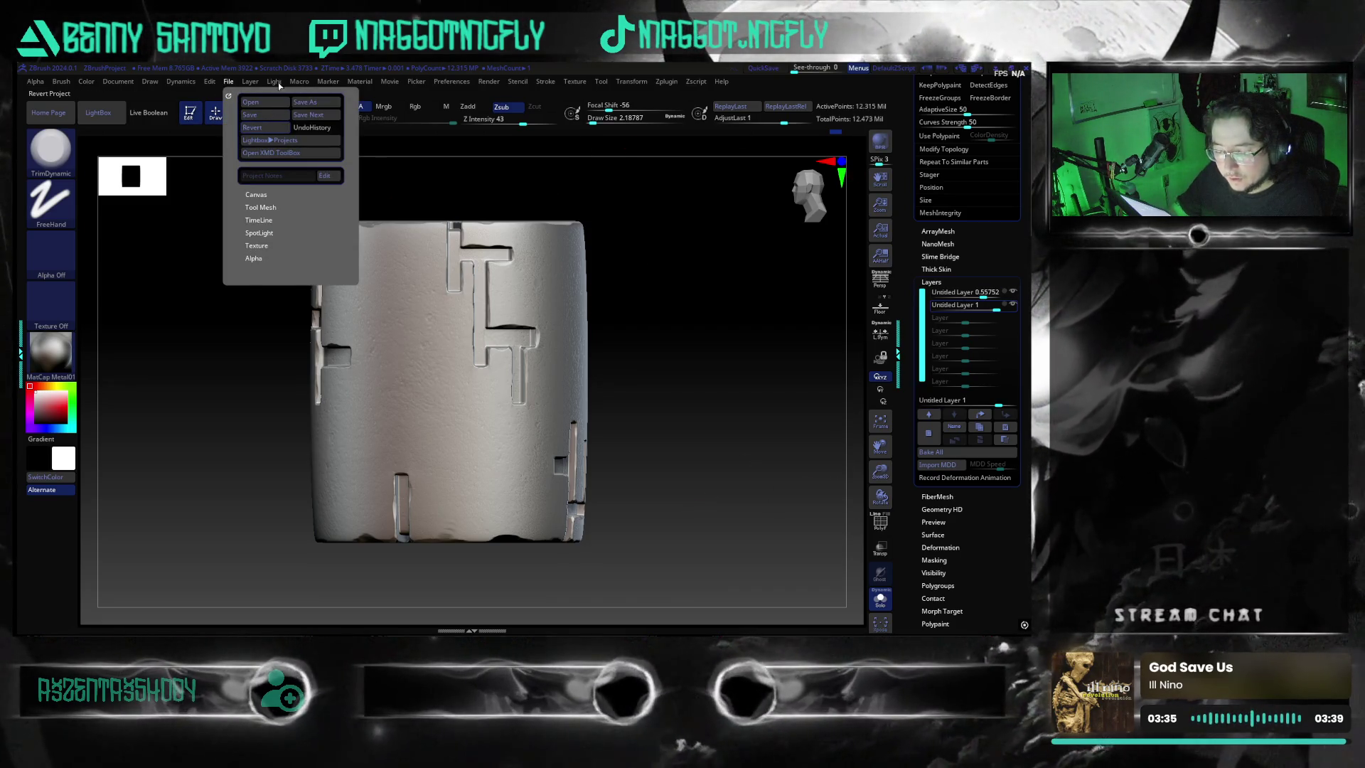
left_click(229, 83)
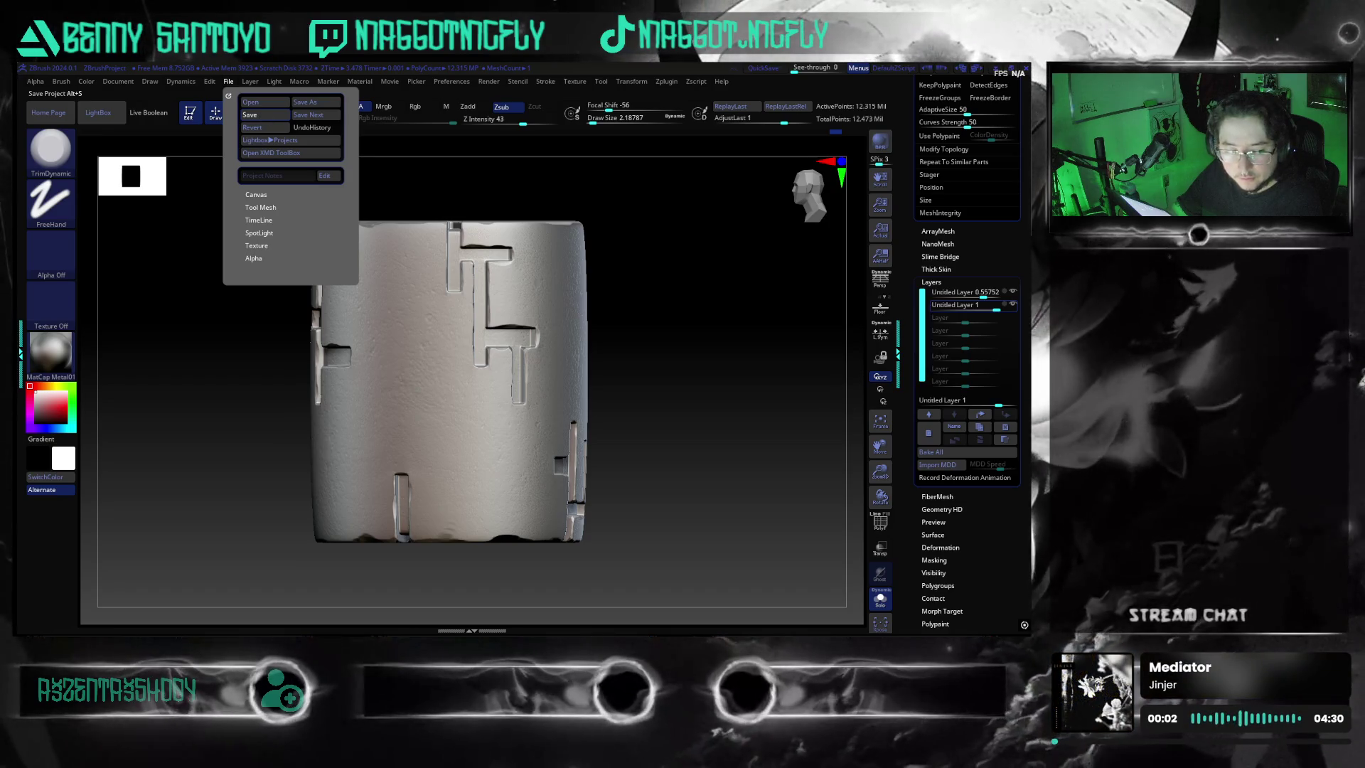
left_click(251, 114)
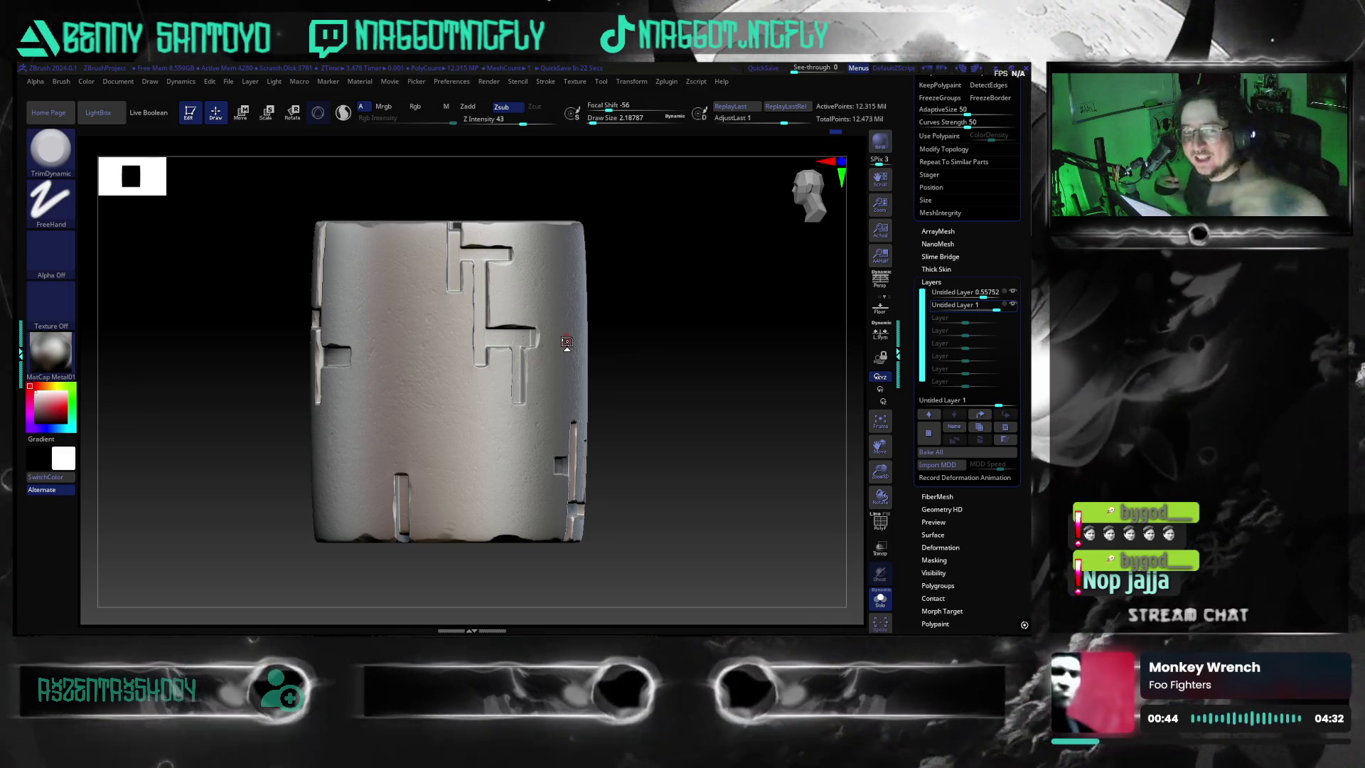
mouse_move(672, 502)
left_mouse_down()
mouse_move(710, 521)
mouse_move(683, 543)
mouse_move(789, 501)
left_mouse_up()
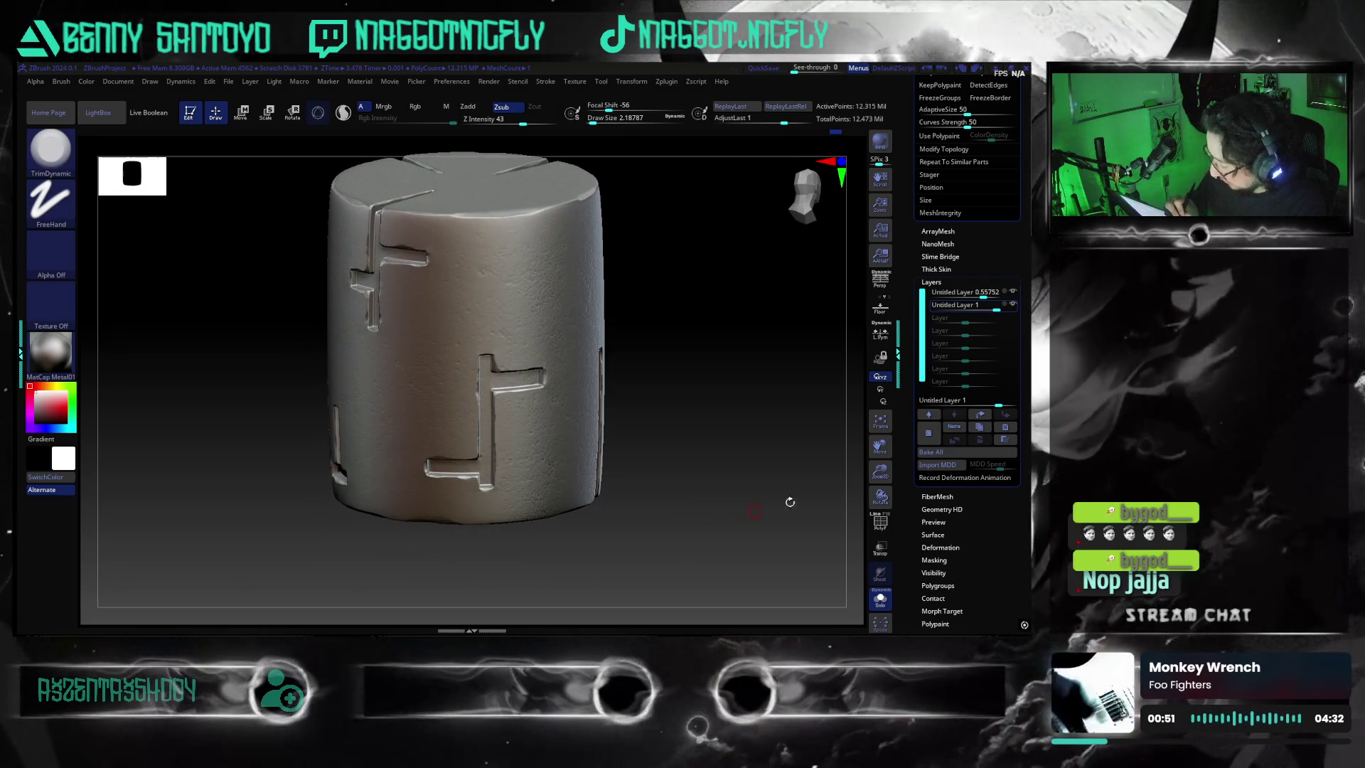
- Add a third sculpt layer and start loading a brush preset from the brush palette
left_click(928, 433)
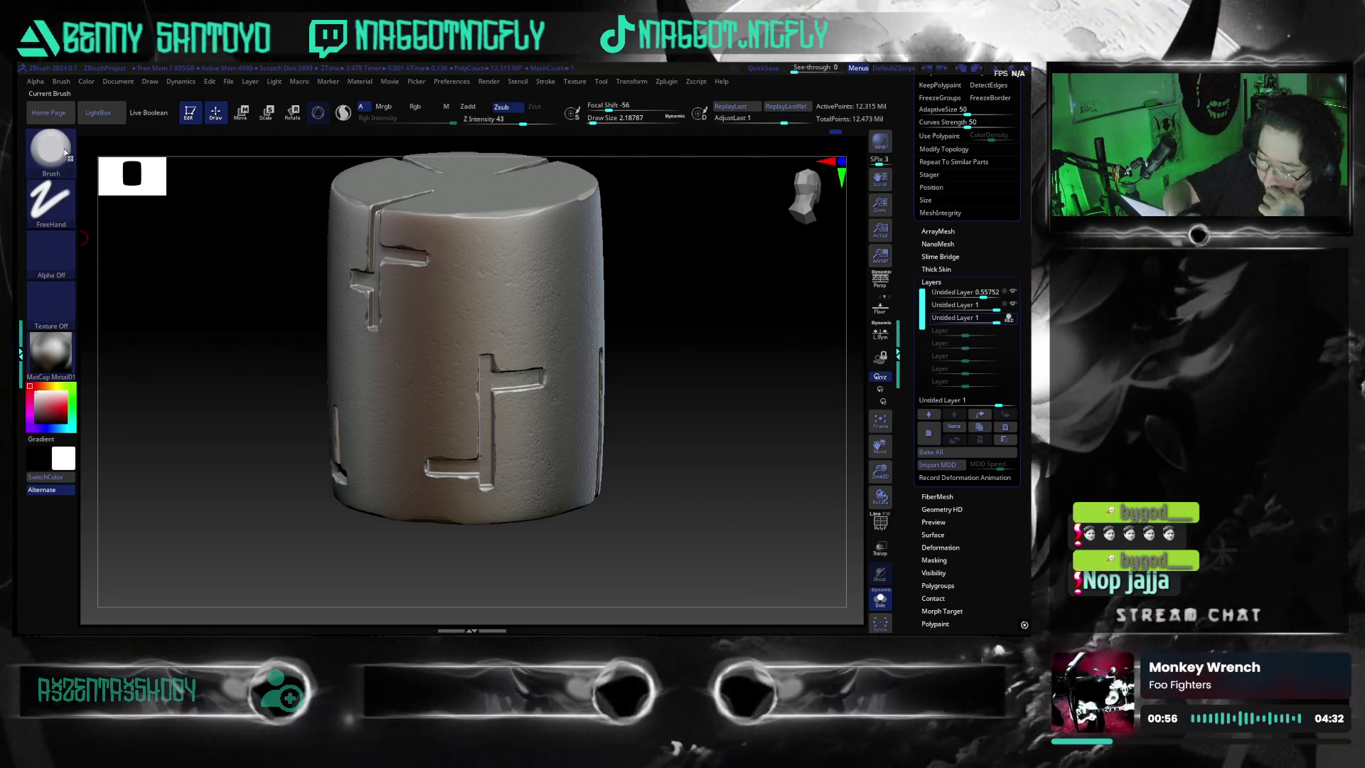
key("b")
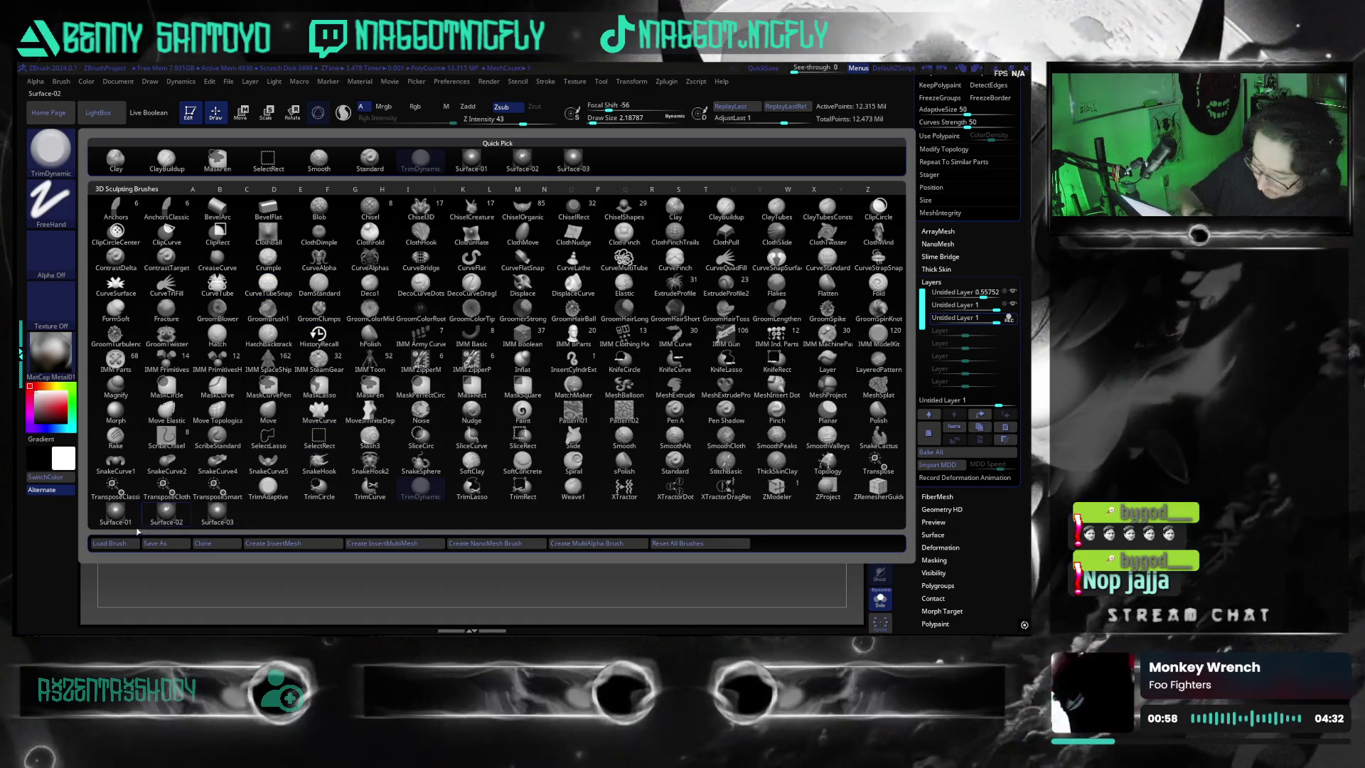
left_click(109, 543)
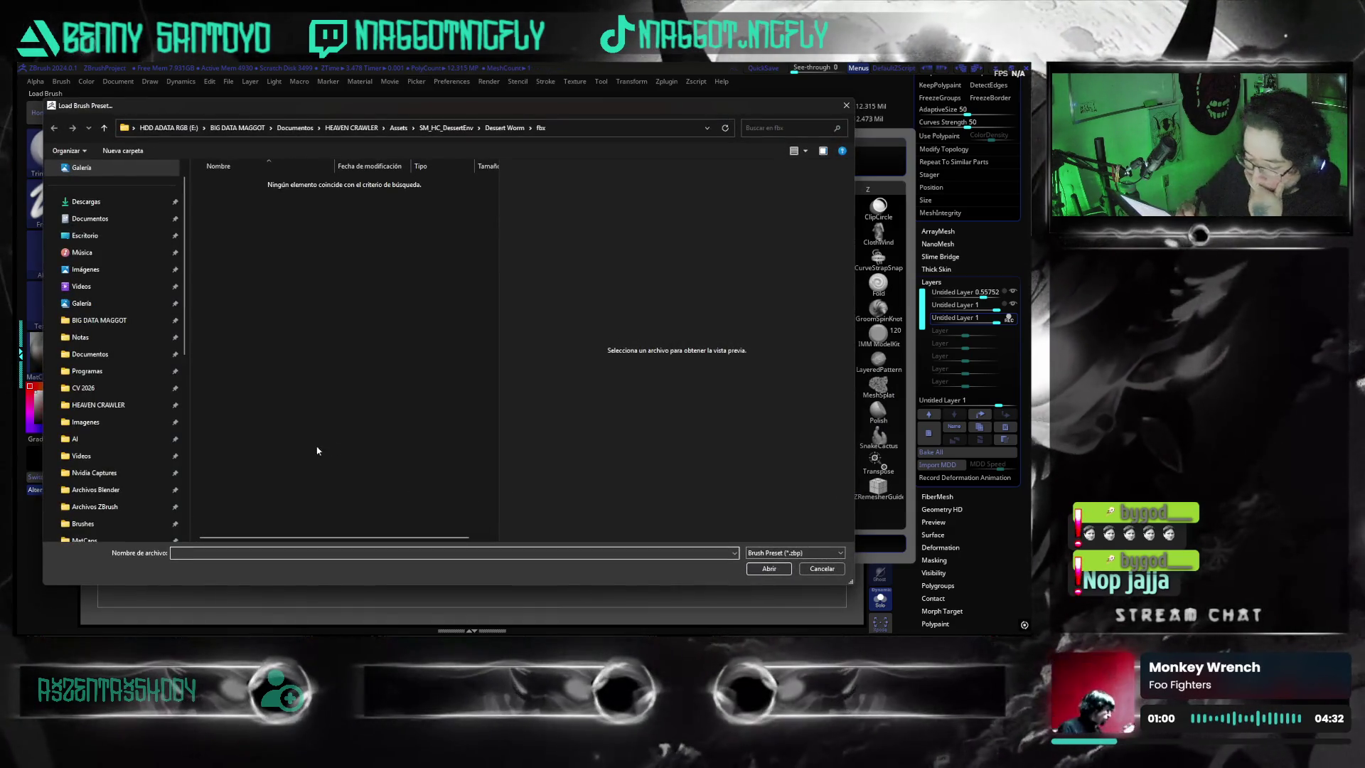
scroll(182, 321, "down", 2)
scroll(150, 293, "down", 2)
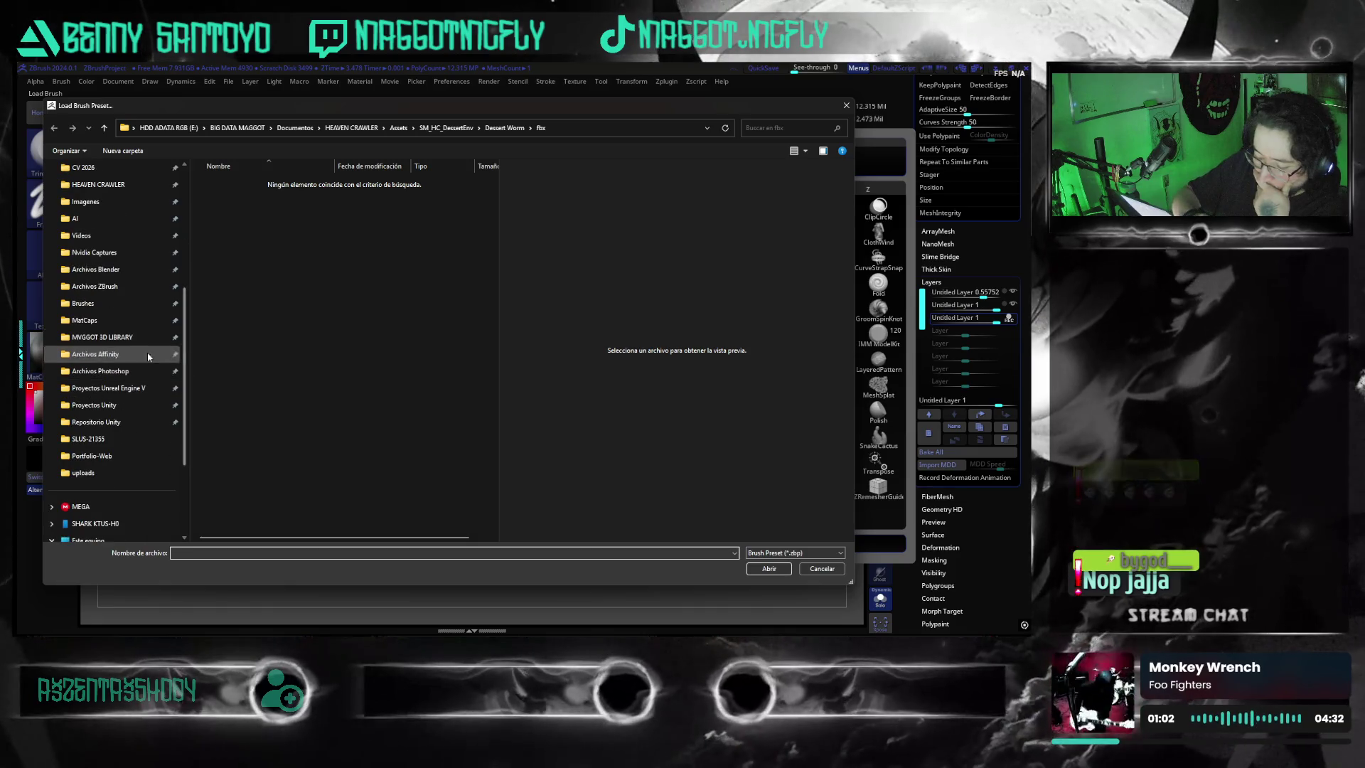
- Load the Kingslien_Clay brush from Archivos ZBrush > Brushes > Kingslien DigitalSculptingKit > Brushes
left_click(107, 286)
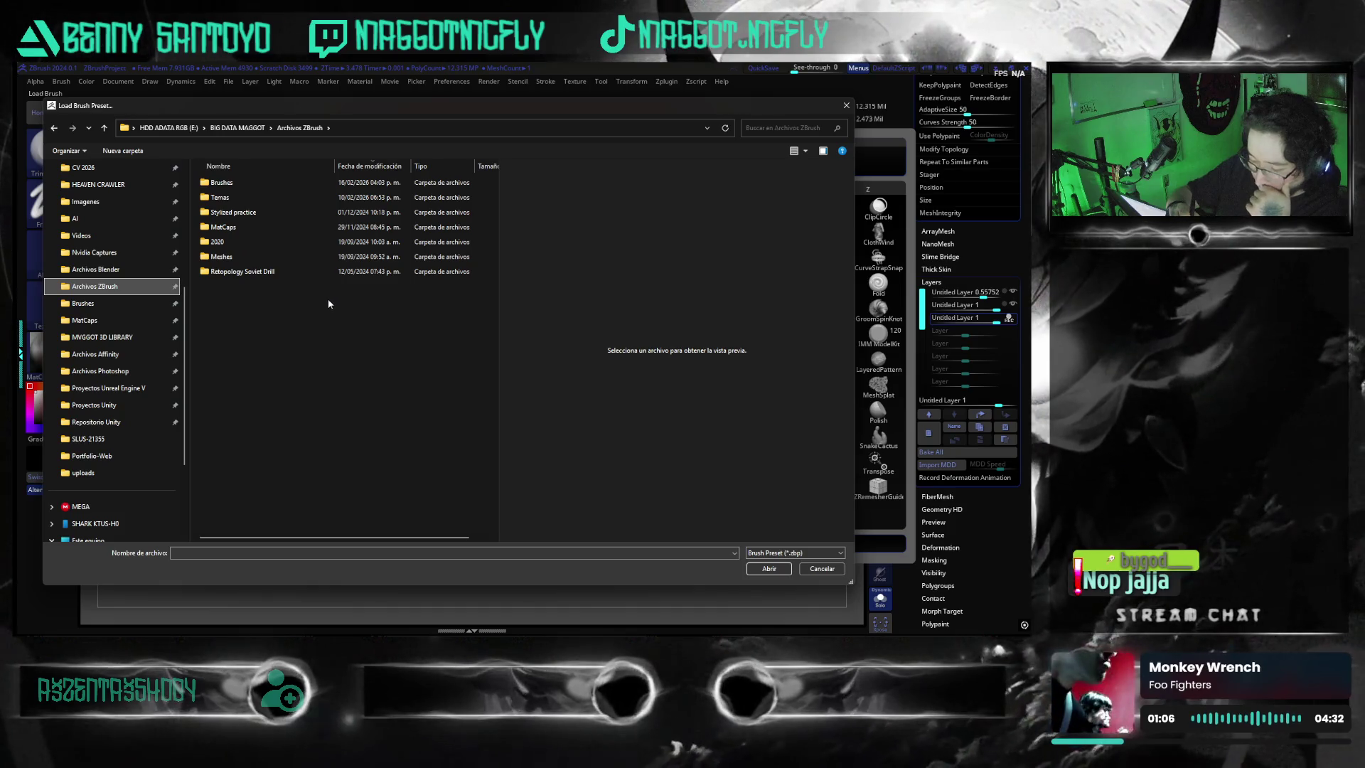
double_click(269, 182)
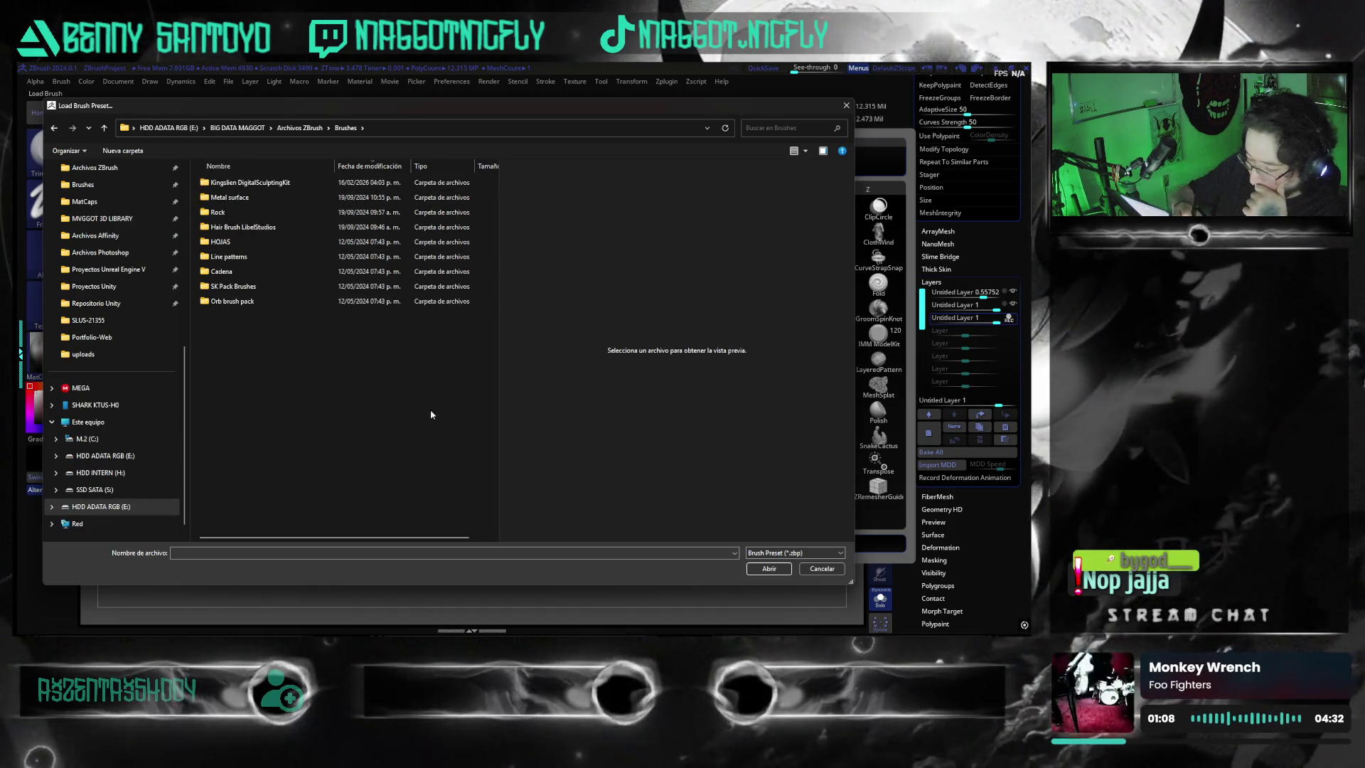
double_click(256, 182)
double_click(320, 182)
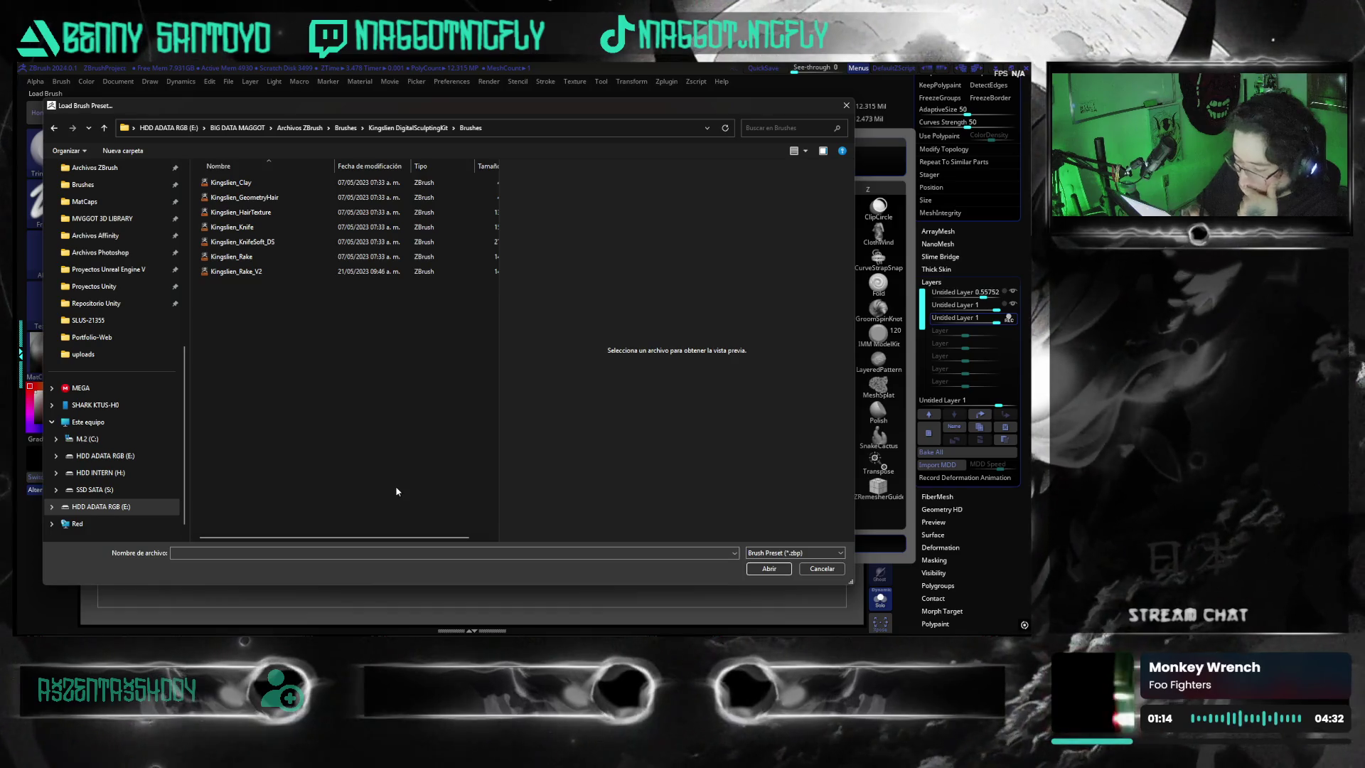
left_click(255, 184)
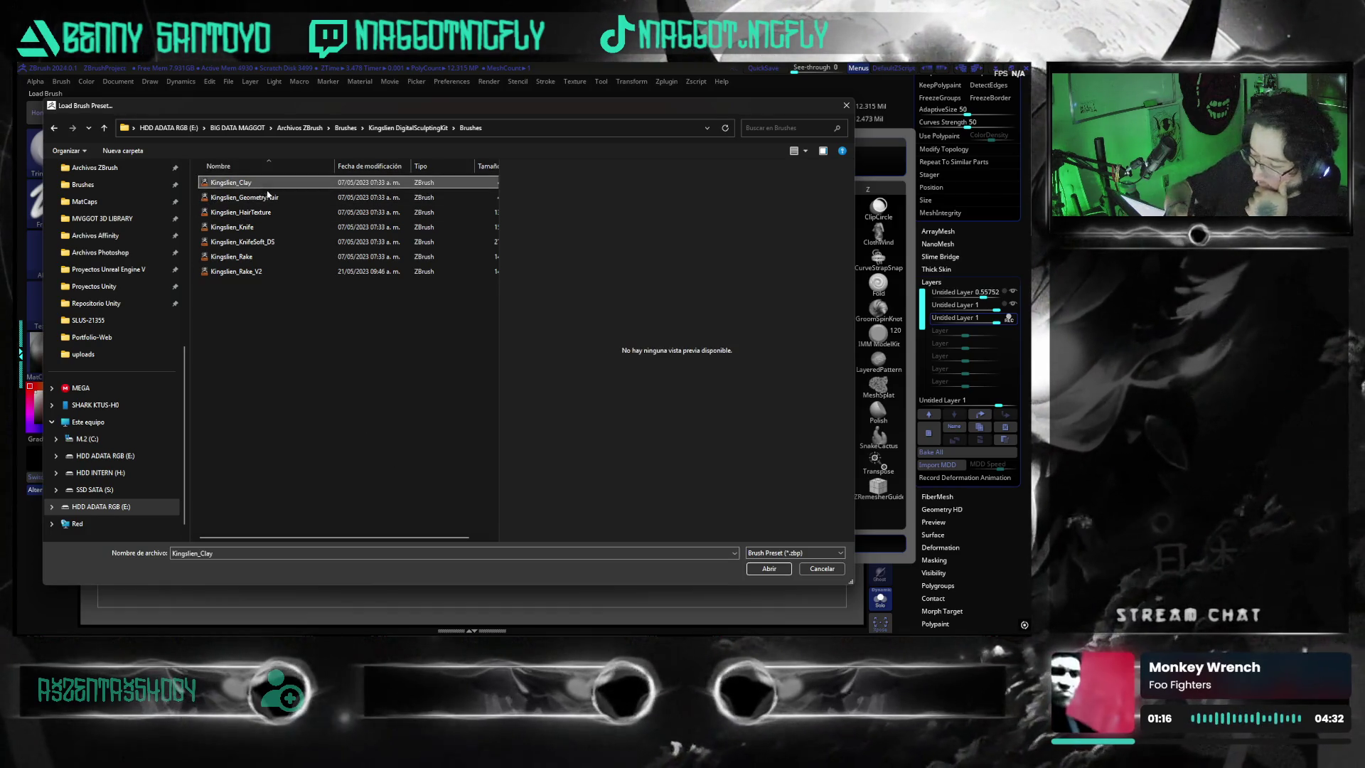
left_click(769, 567)
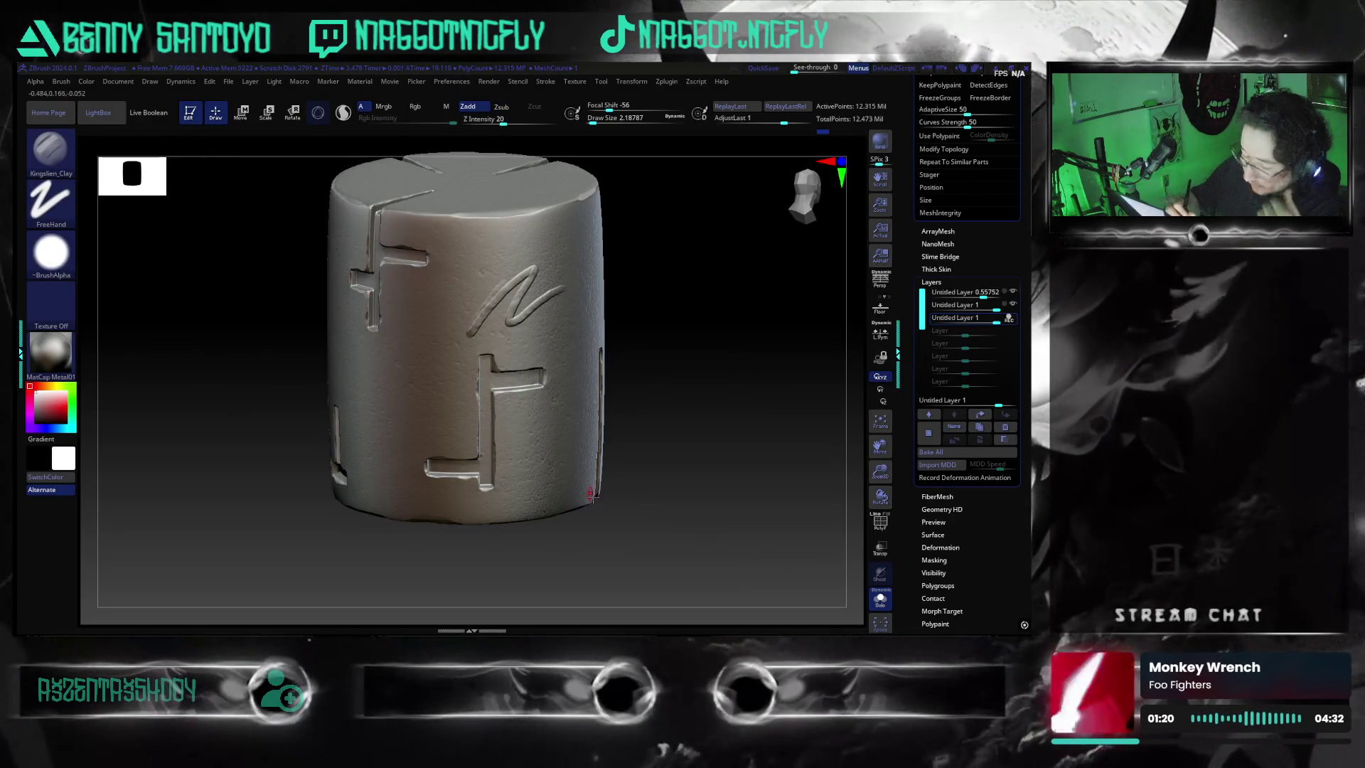
- Scribble test lettering on the cylinder with the clay brush, then undo every test stroke
key("ctrl+z")
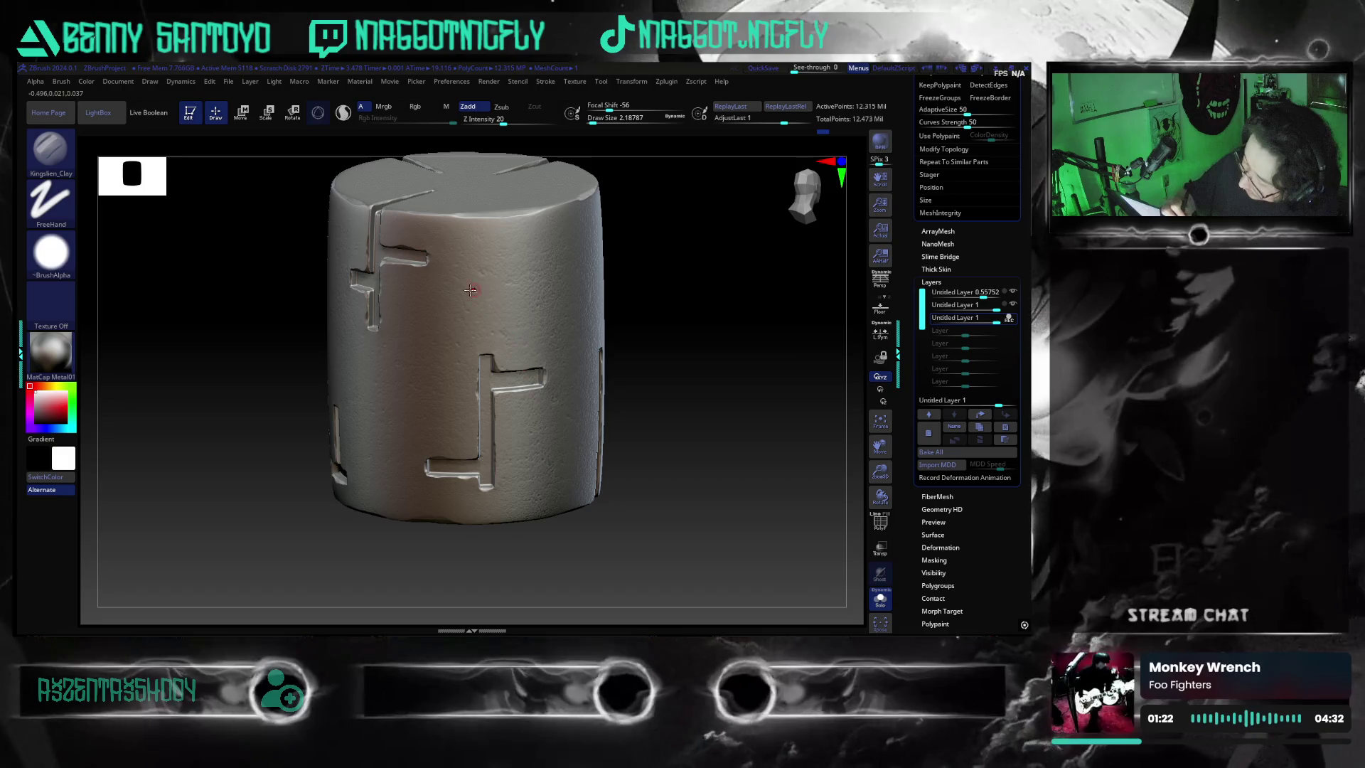
left_click_drag(489, 279, 493, 307)
mouse_move(514, 253)
left_mouse_down()
mouse_move(517, 304)
mouse_move(540, 263)
left_mouse_up()
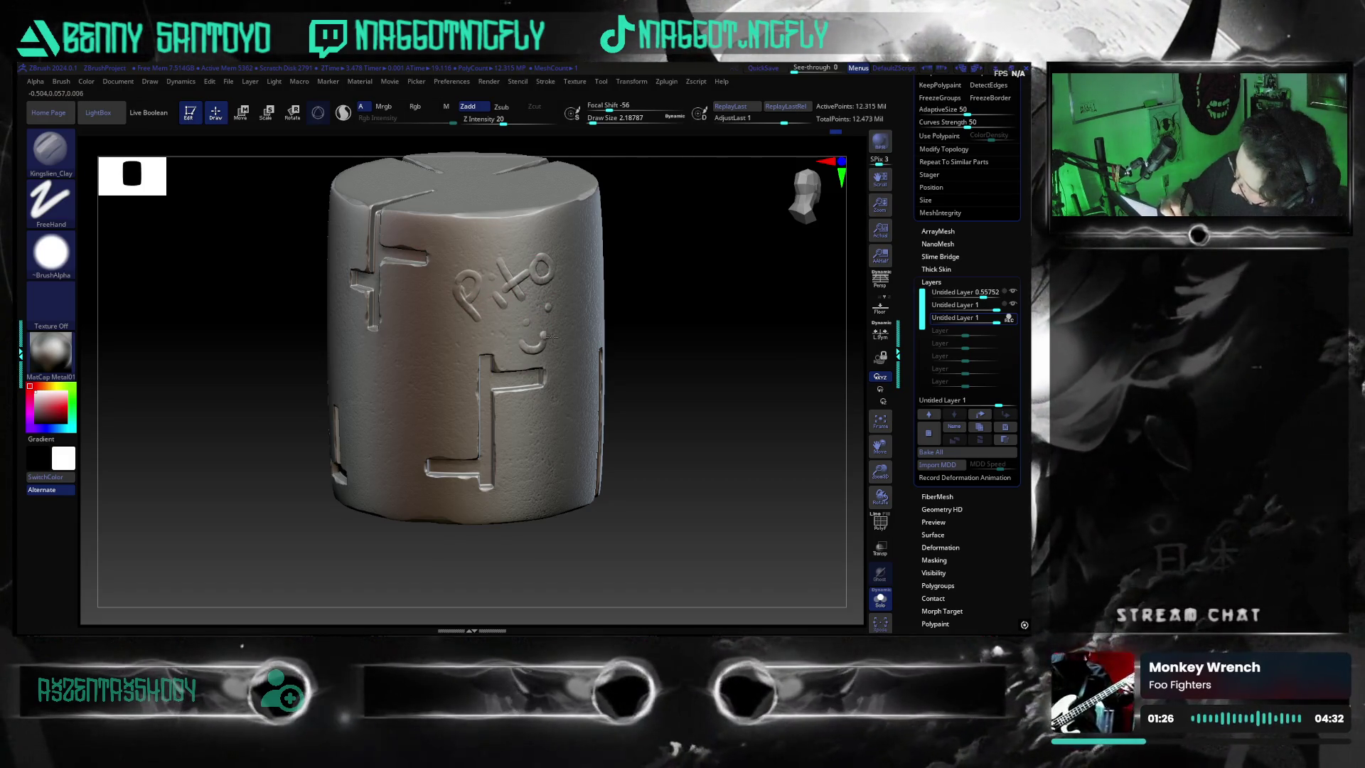
key("ctrl")
key("ctrl+z")
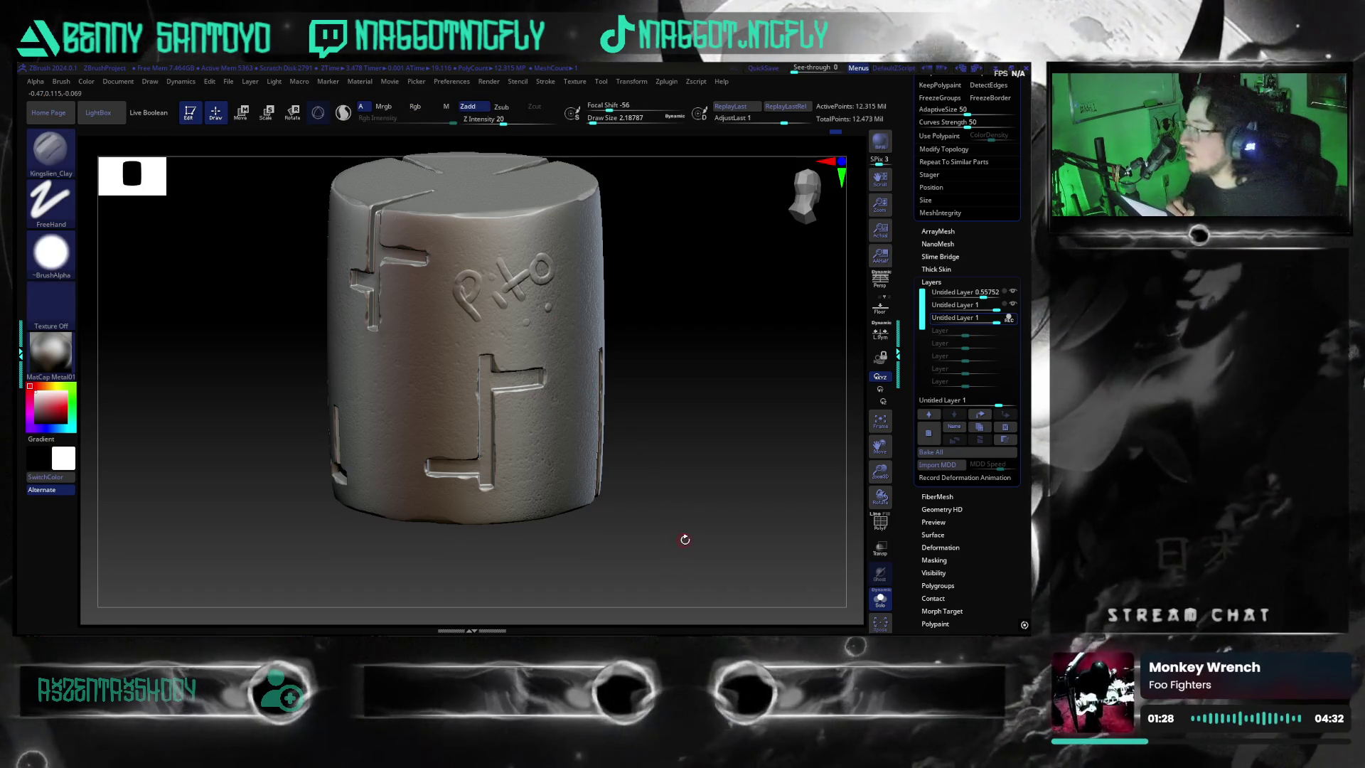
key("ctrl+z")
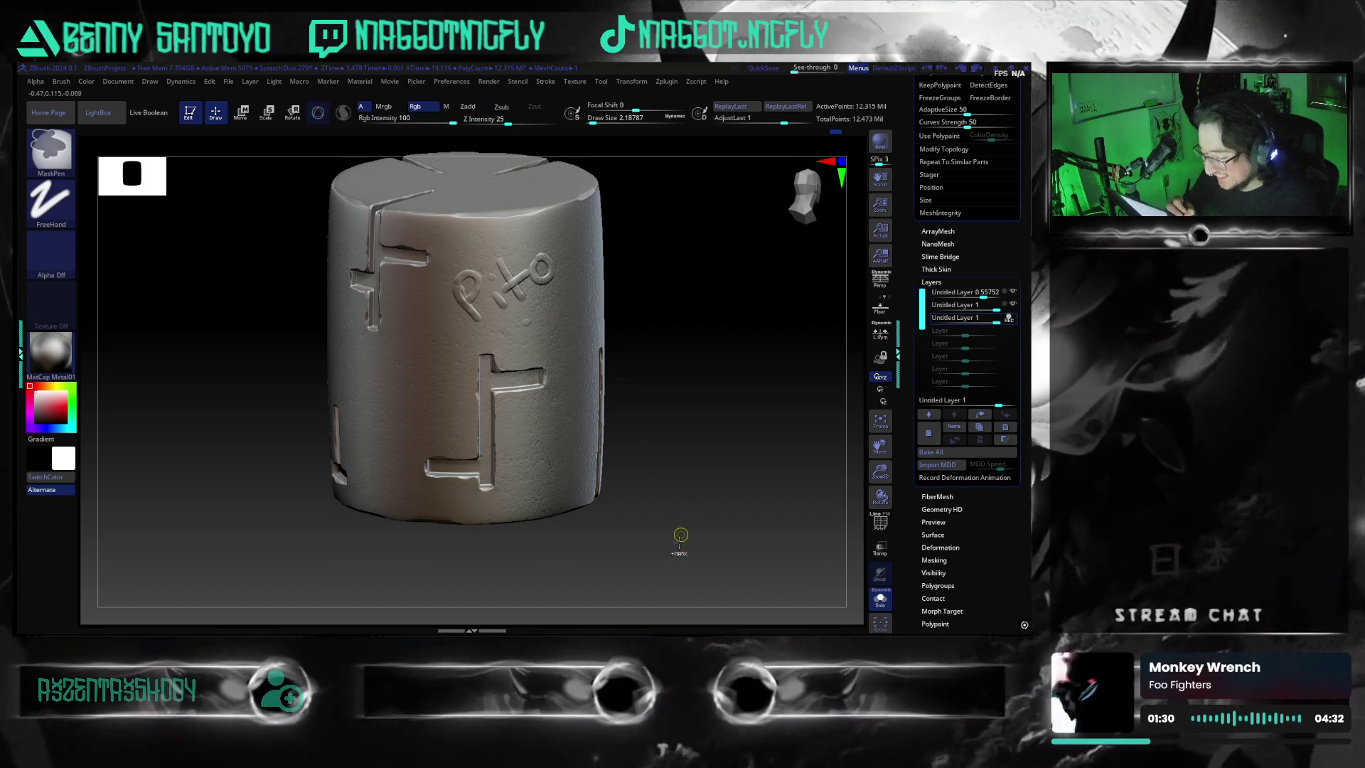
key("ctrl+z")
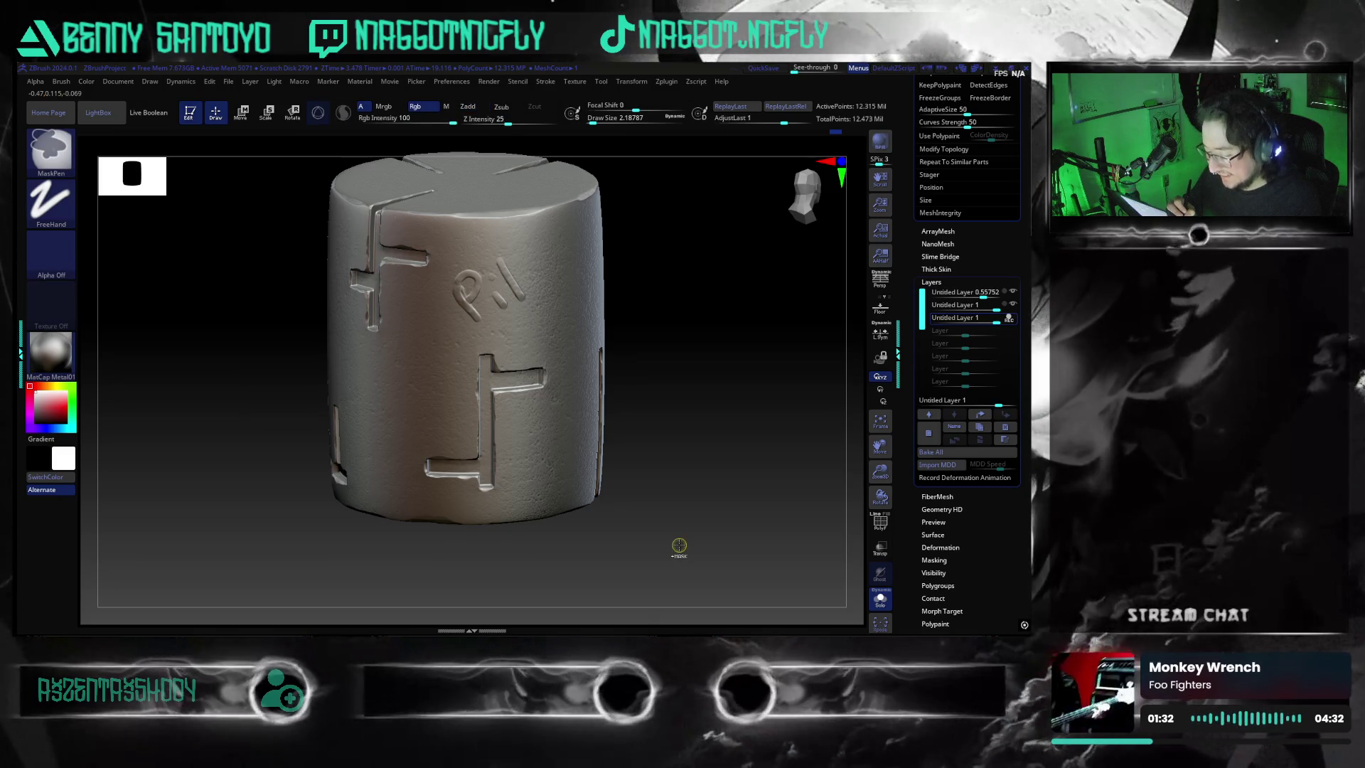
key("ctrl+z")
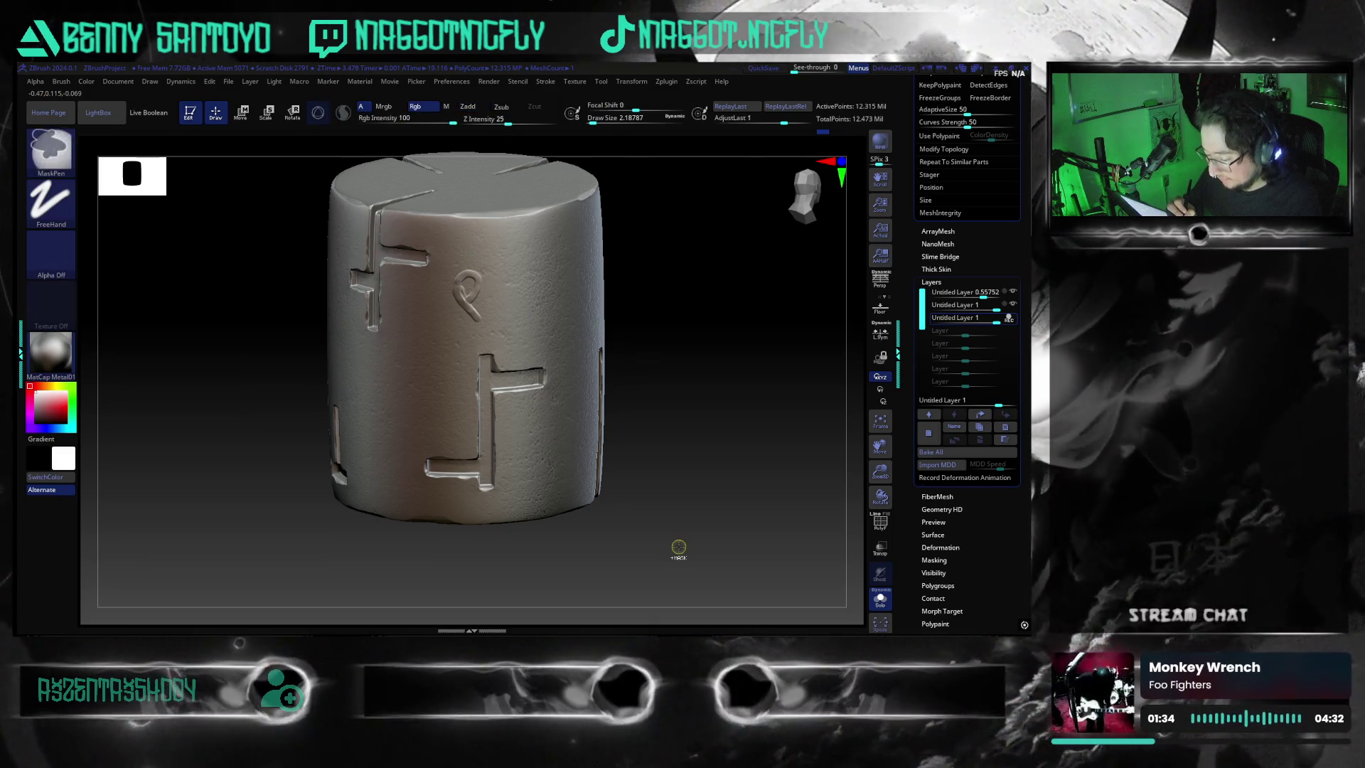
key("ctrl+z")
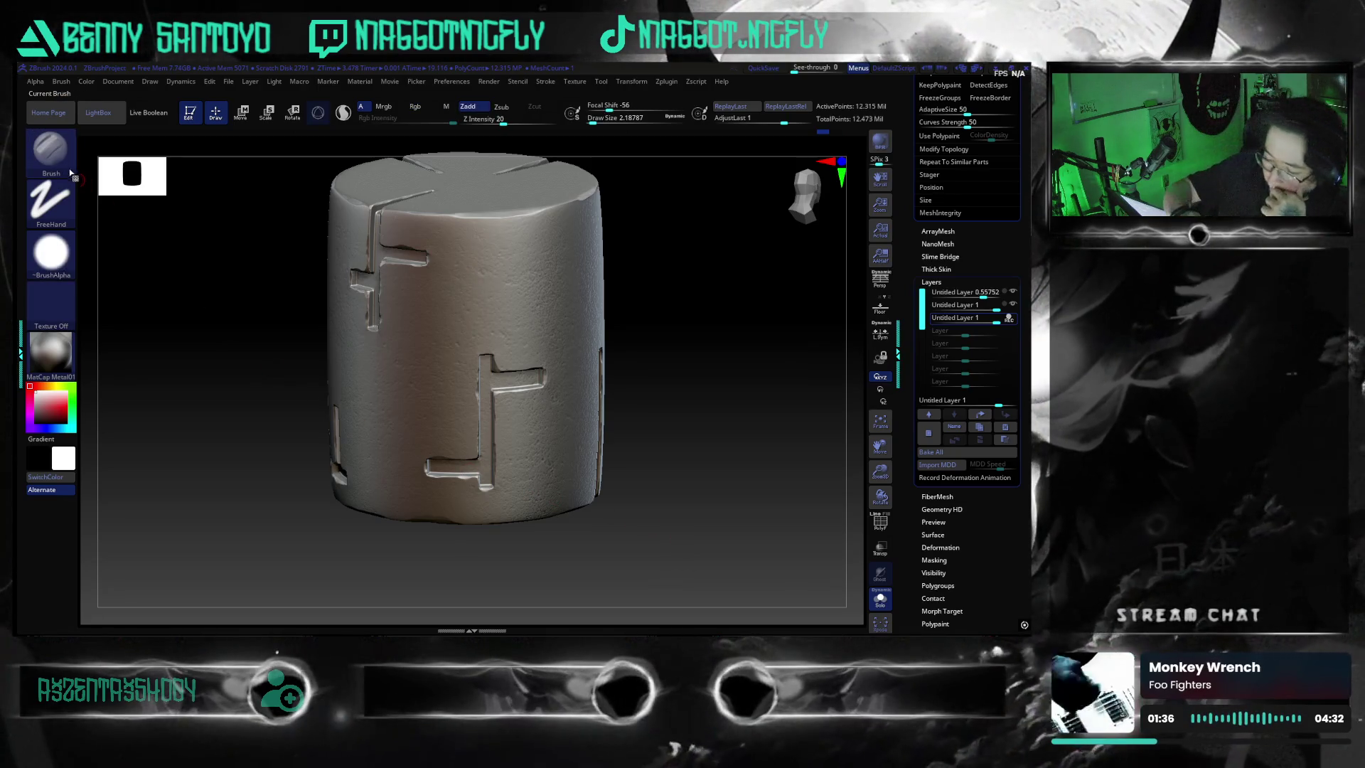
- Load the Dents brush preset from the Brushes > Metal surface folder
left_click(72, 173)
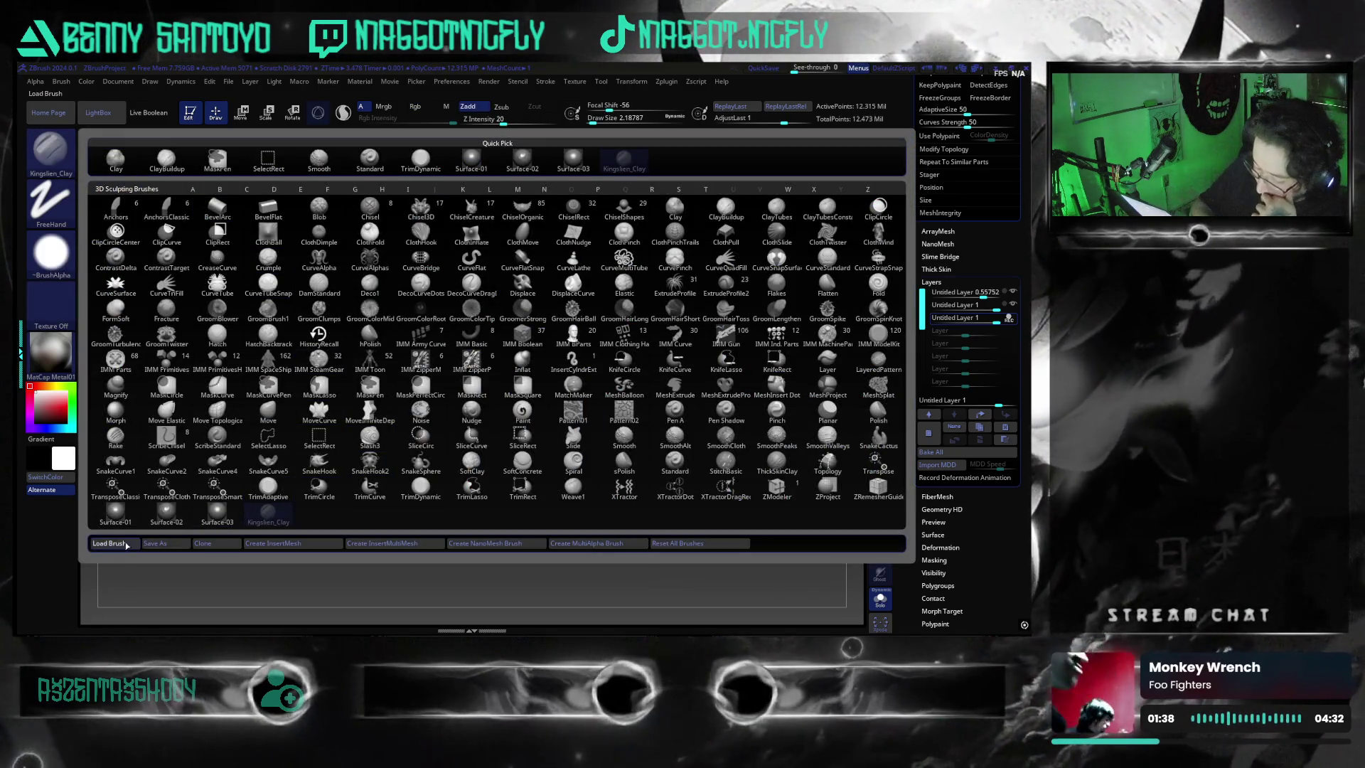
left_click(109, 542)
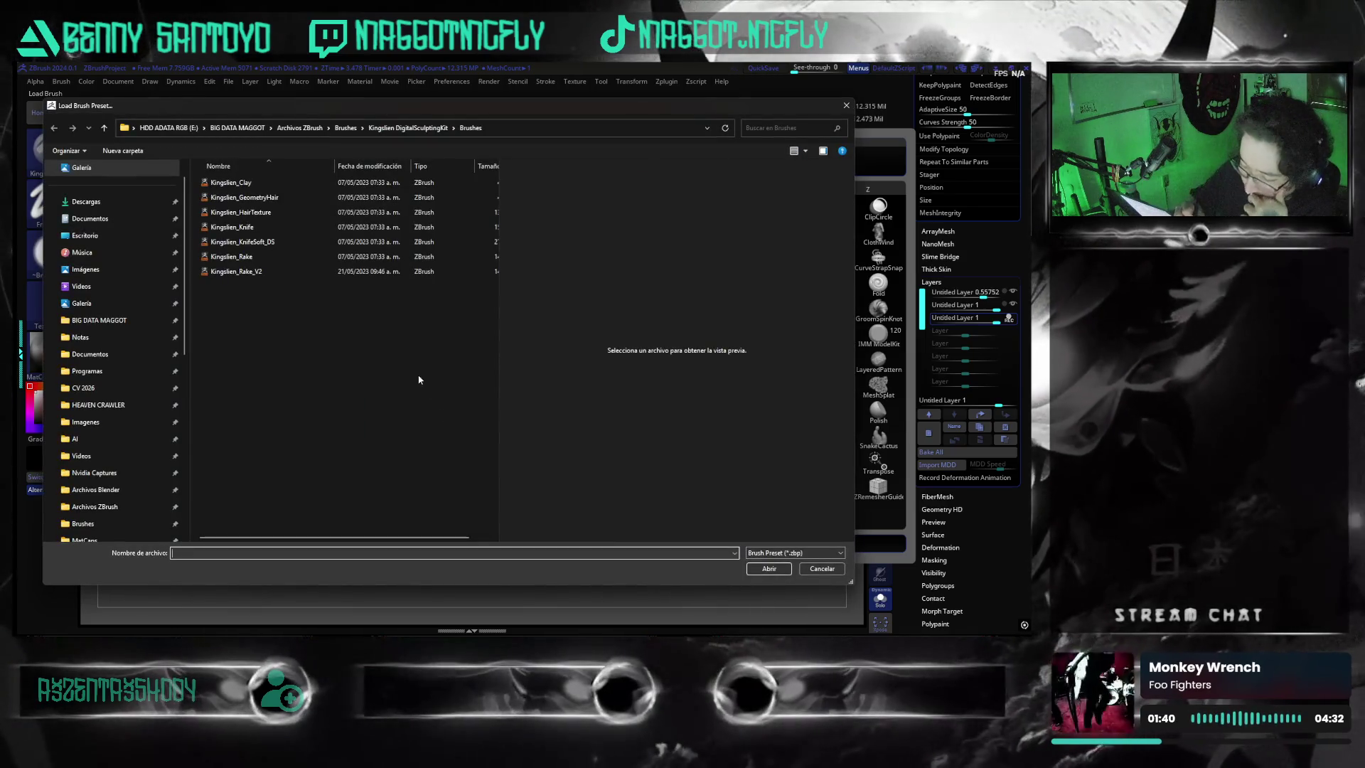
left_click(376, 129)
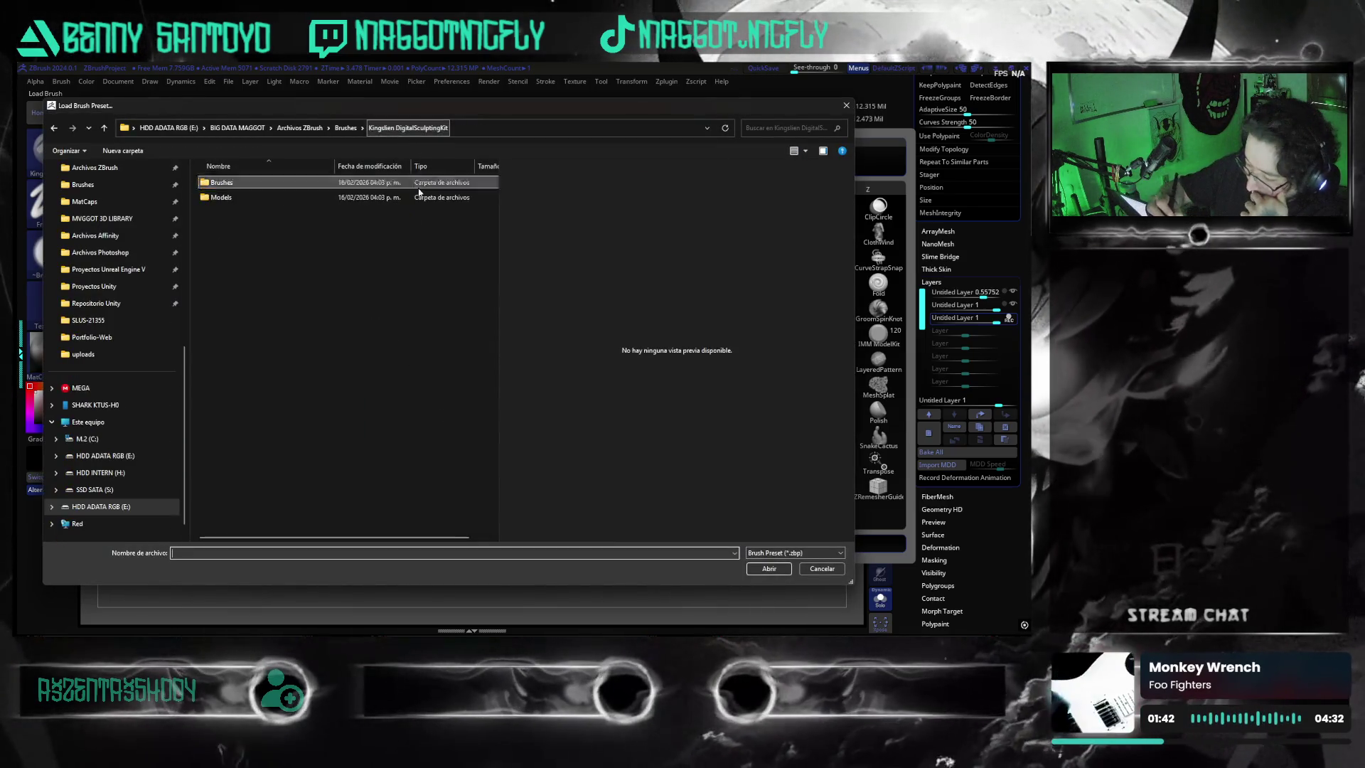
left_click(345, 127)
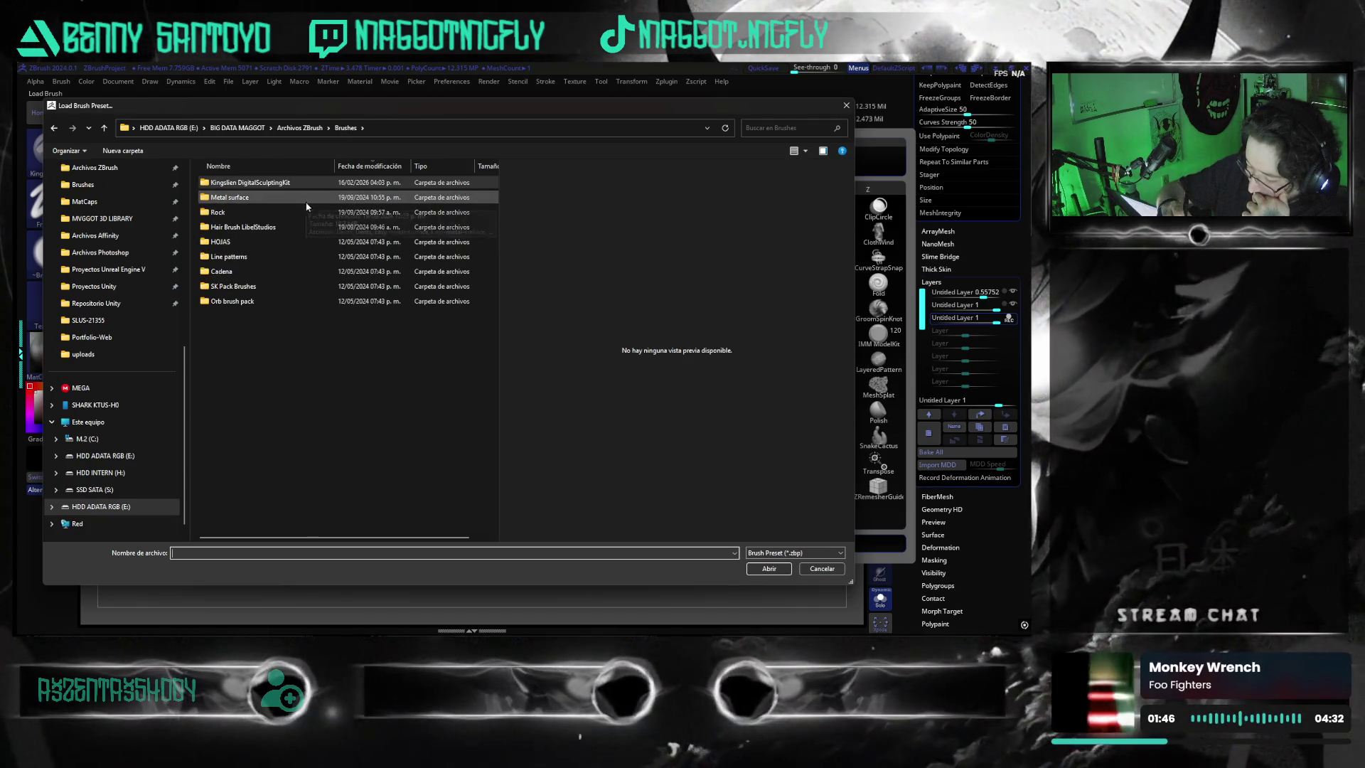
double_click(317, 286)
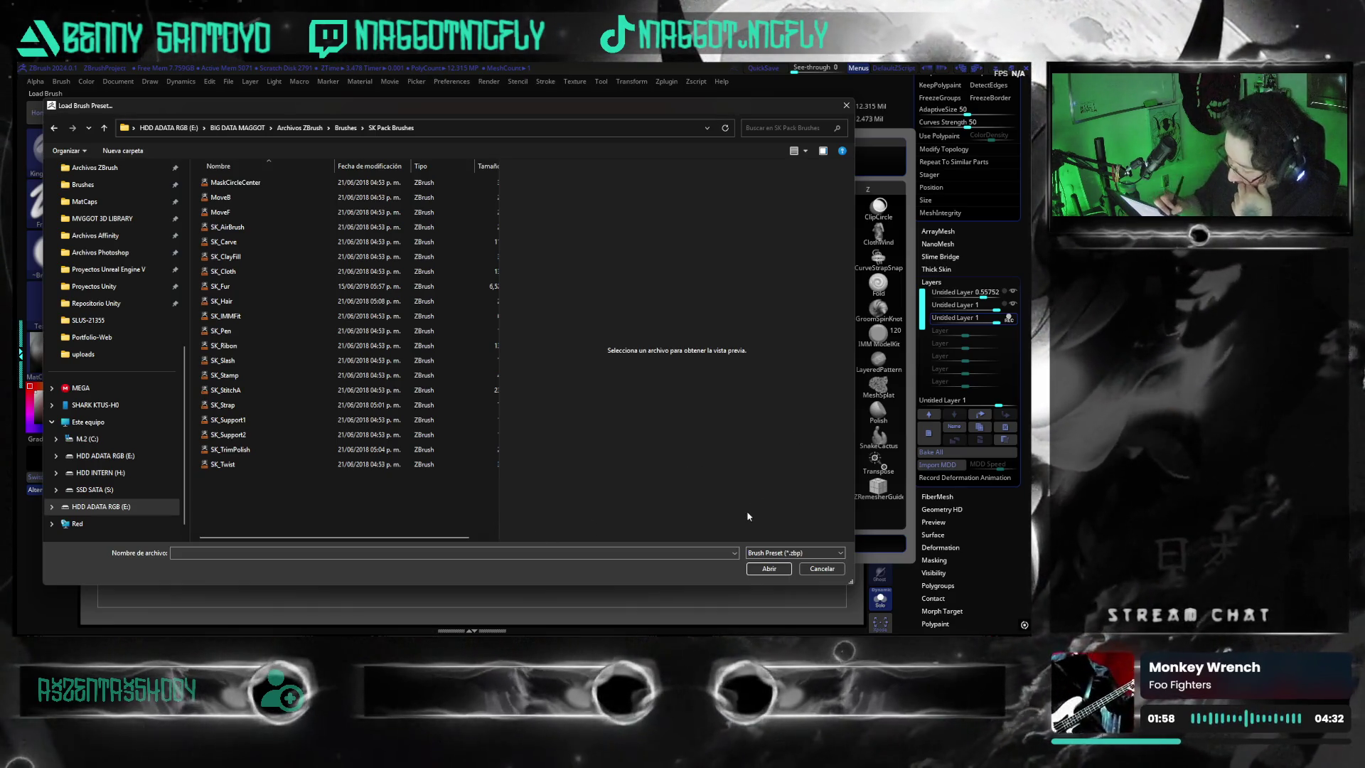
left_click(352, 130)
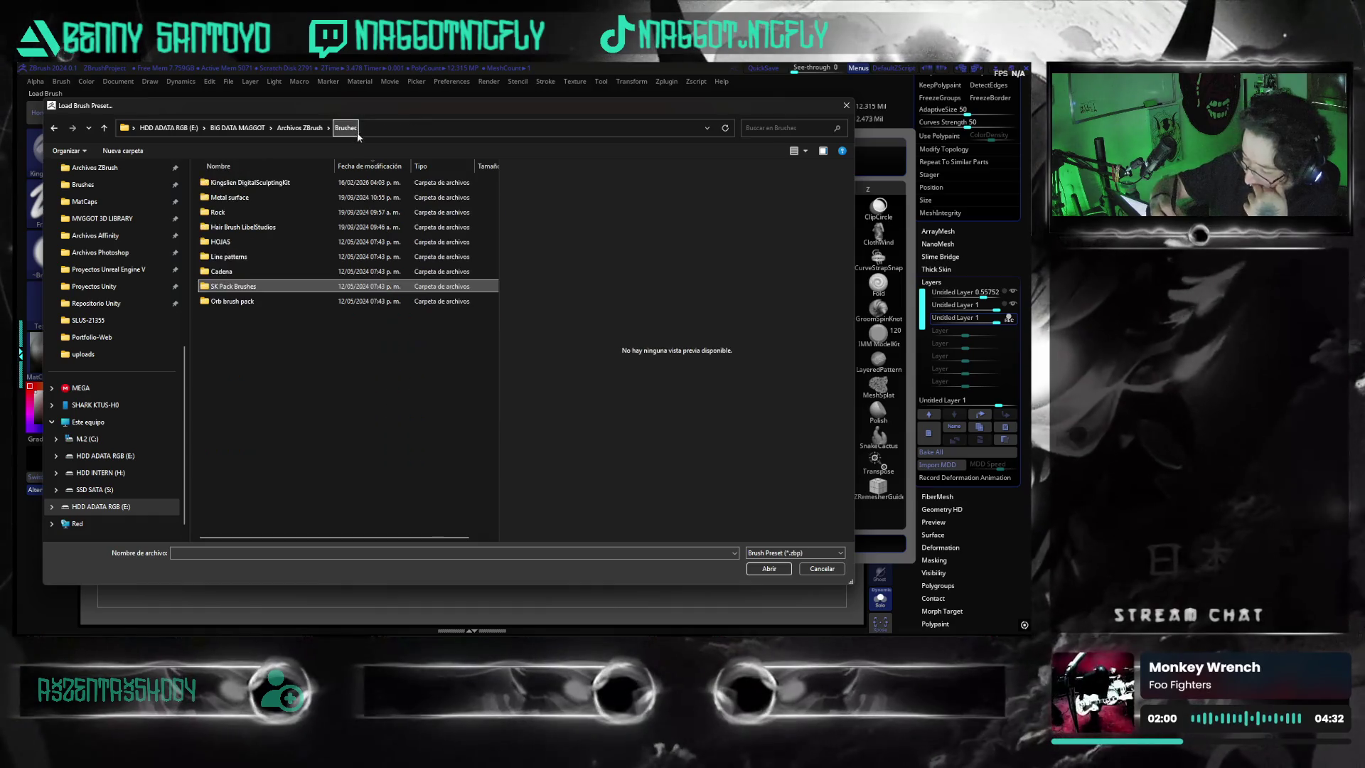
double_click(245, 198)
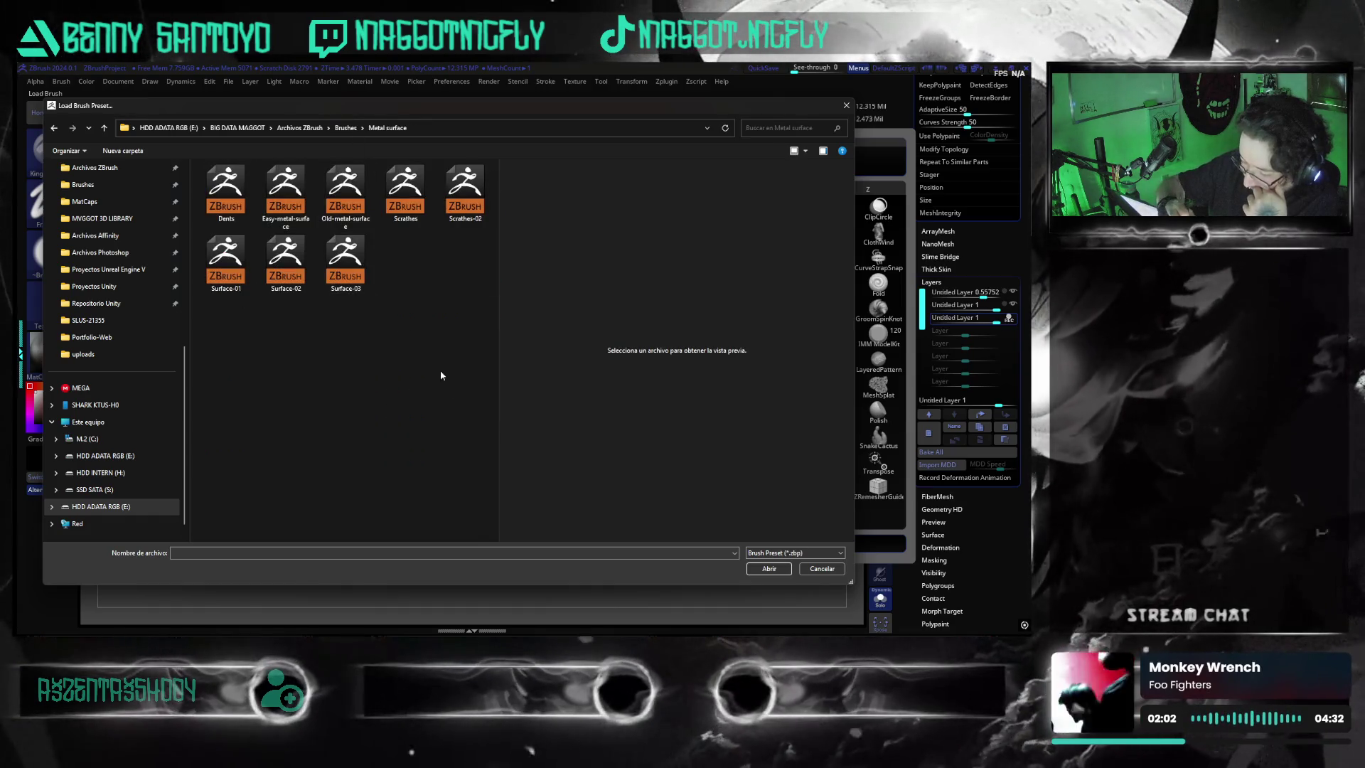
left_click(225, 192)
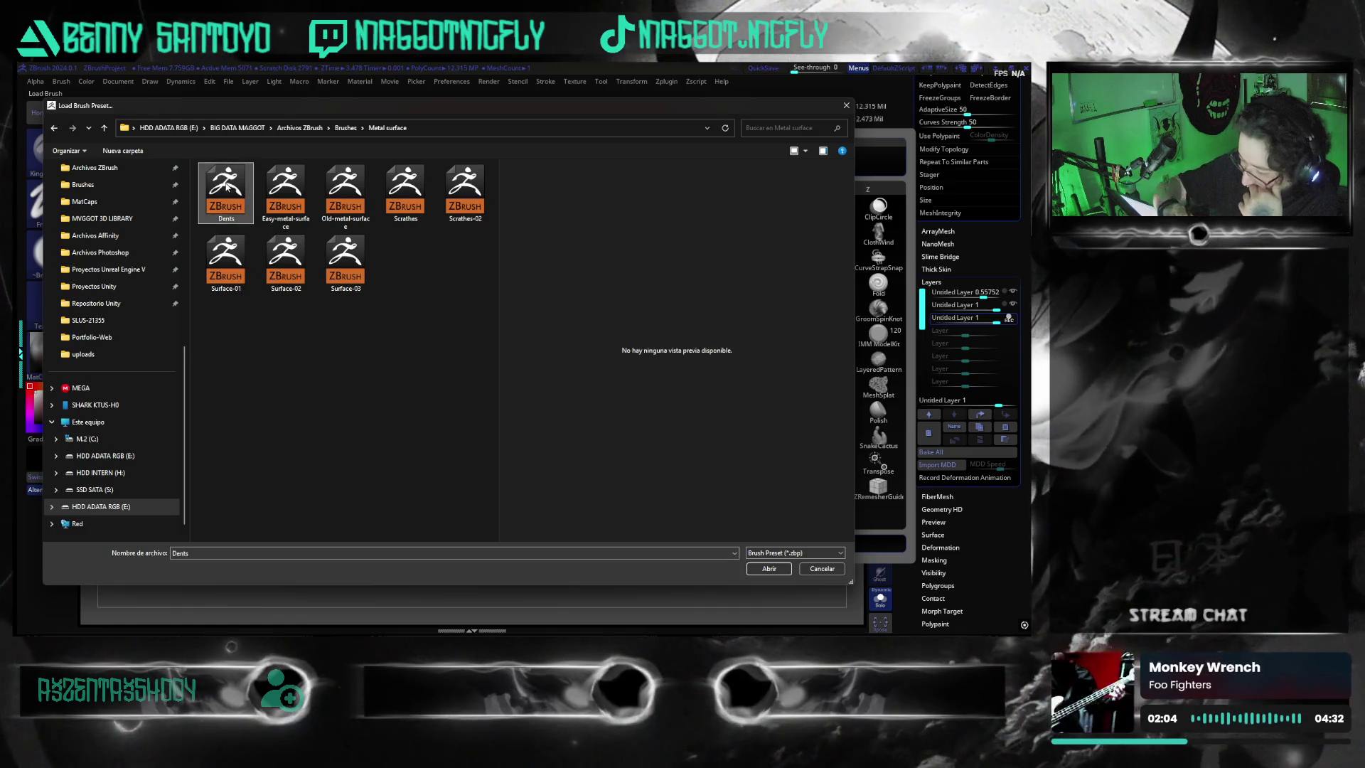
left_click(769, 569)
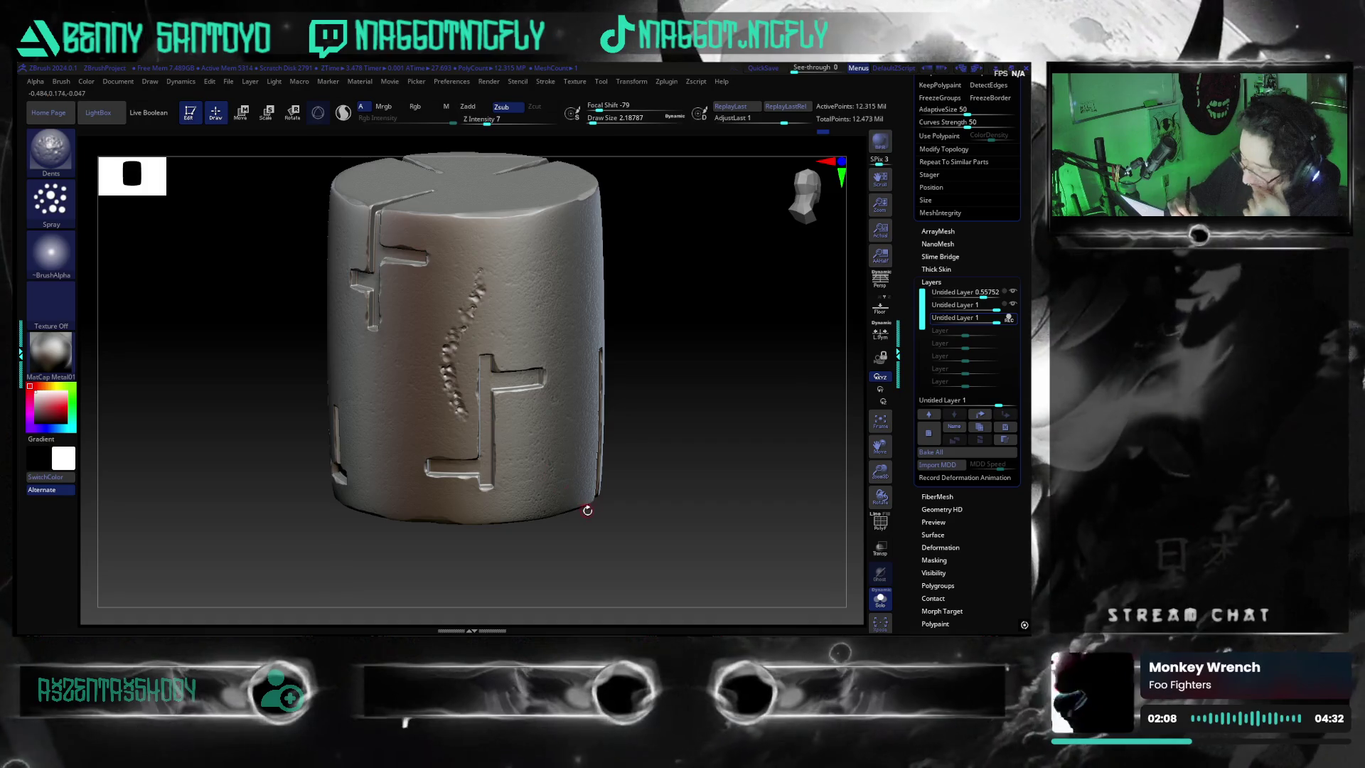
- Undo the dent stroke, try DragRect and Freehand strokes before settling on Dots, then start loading another brush
key("ctrl+z")
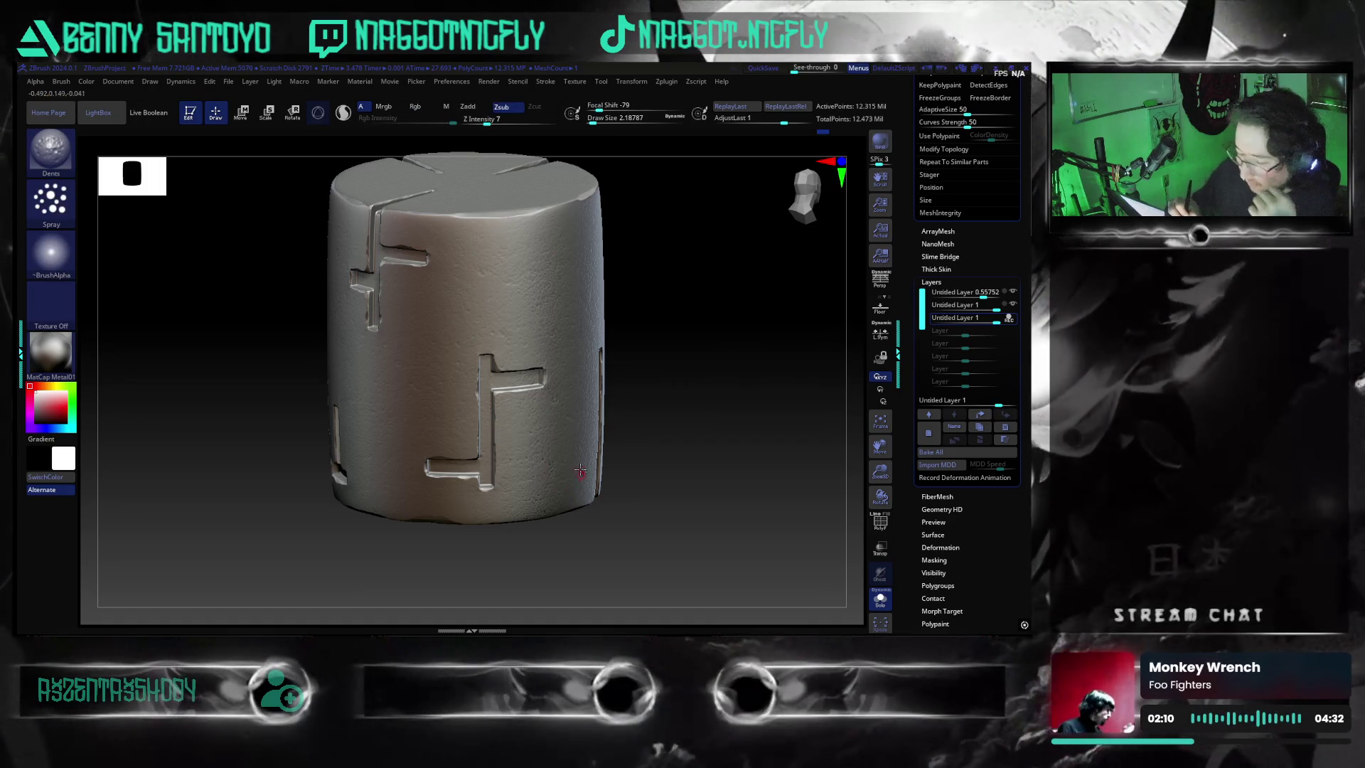
left_click(62, 212)
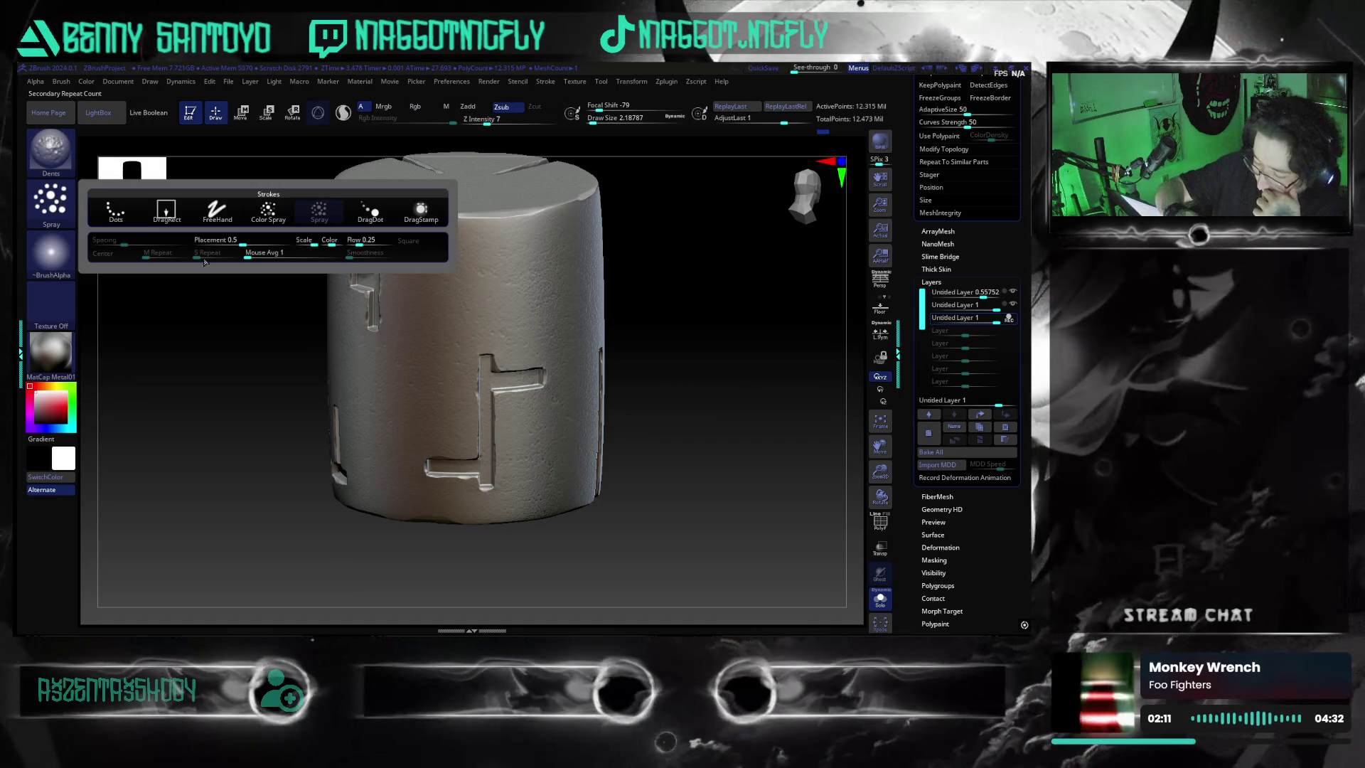
left_click(165, 212)
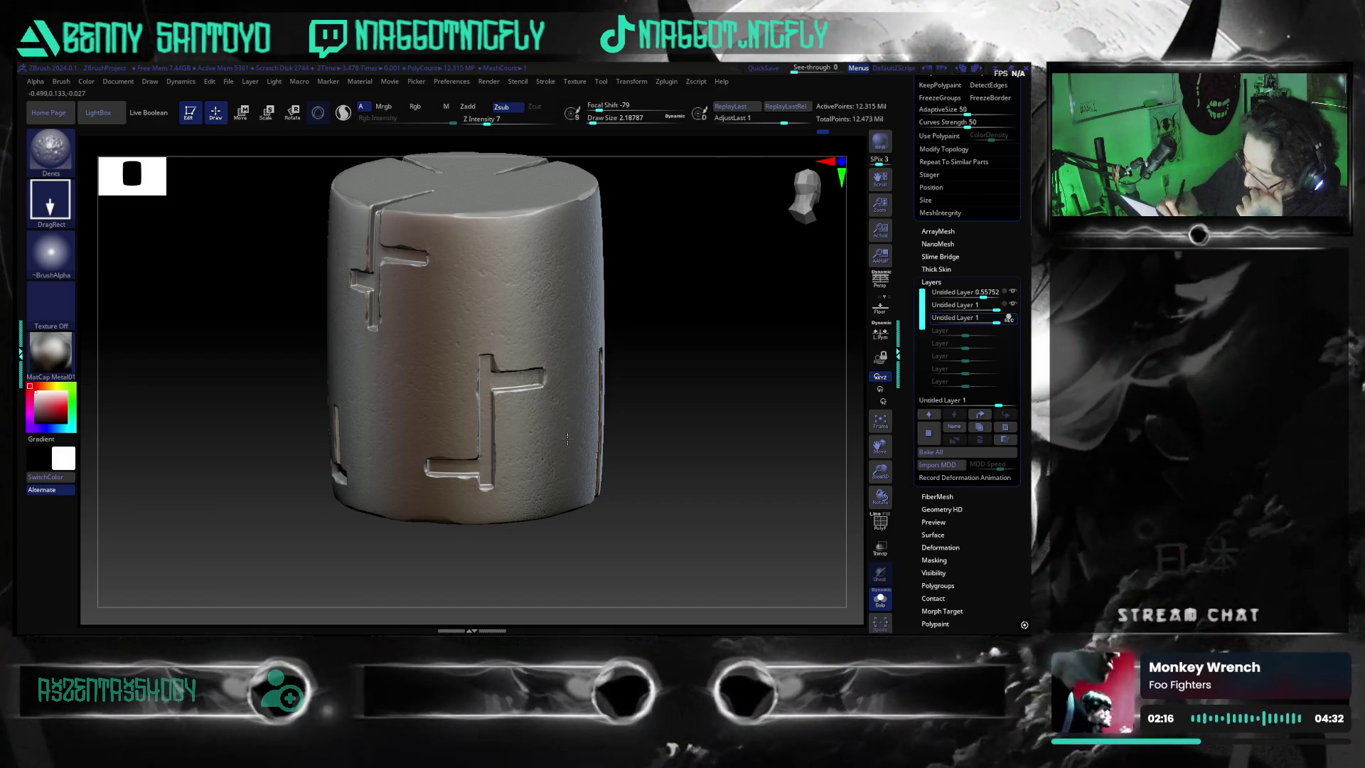
left_click(62, 209)
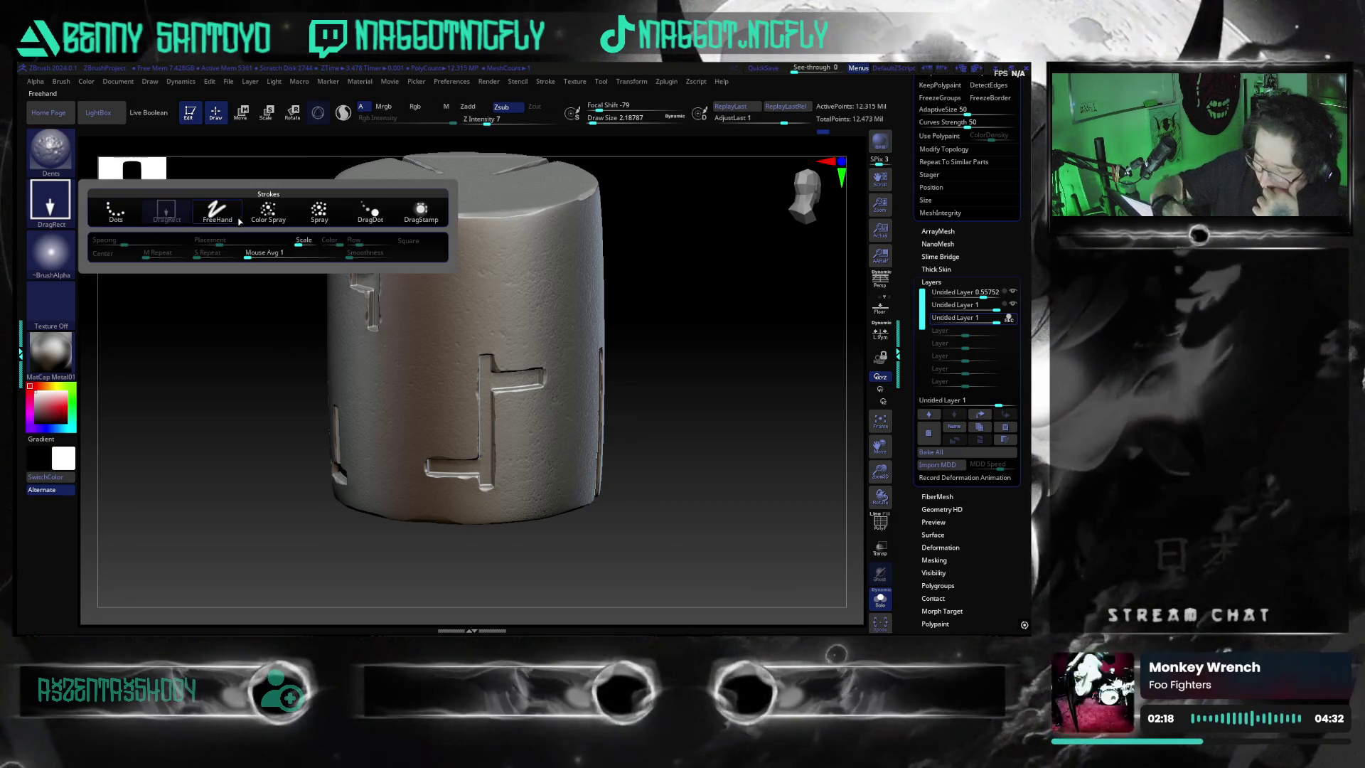
left_click(219, 210)
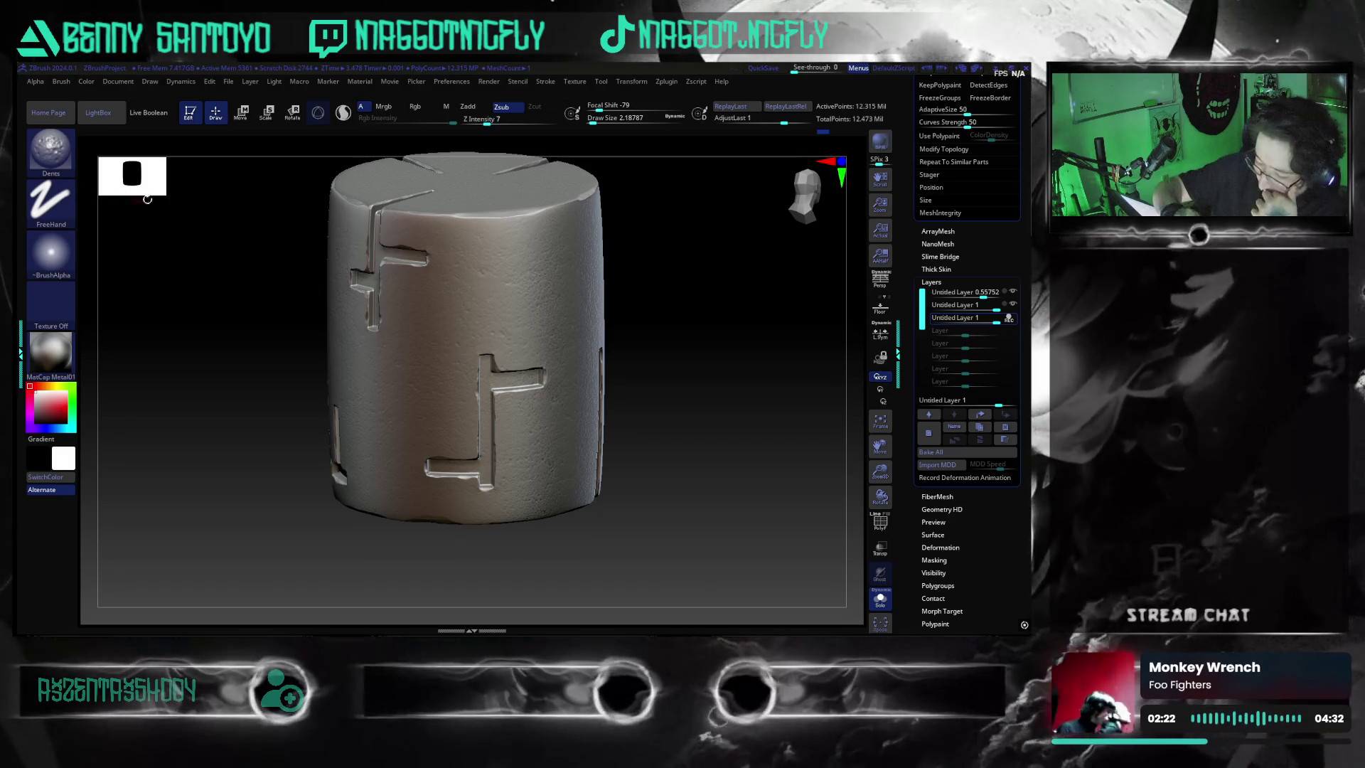
left_click(51, 199)
left_click(109, 208)
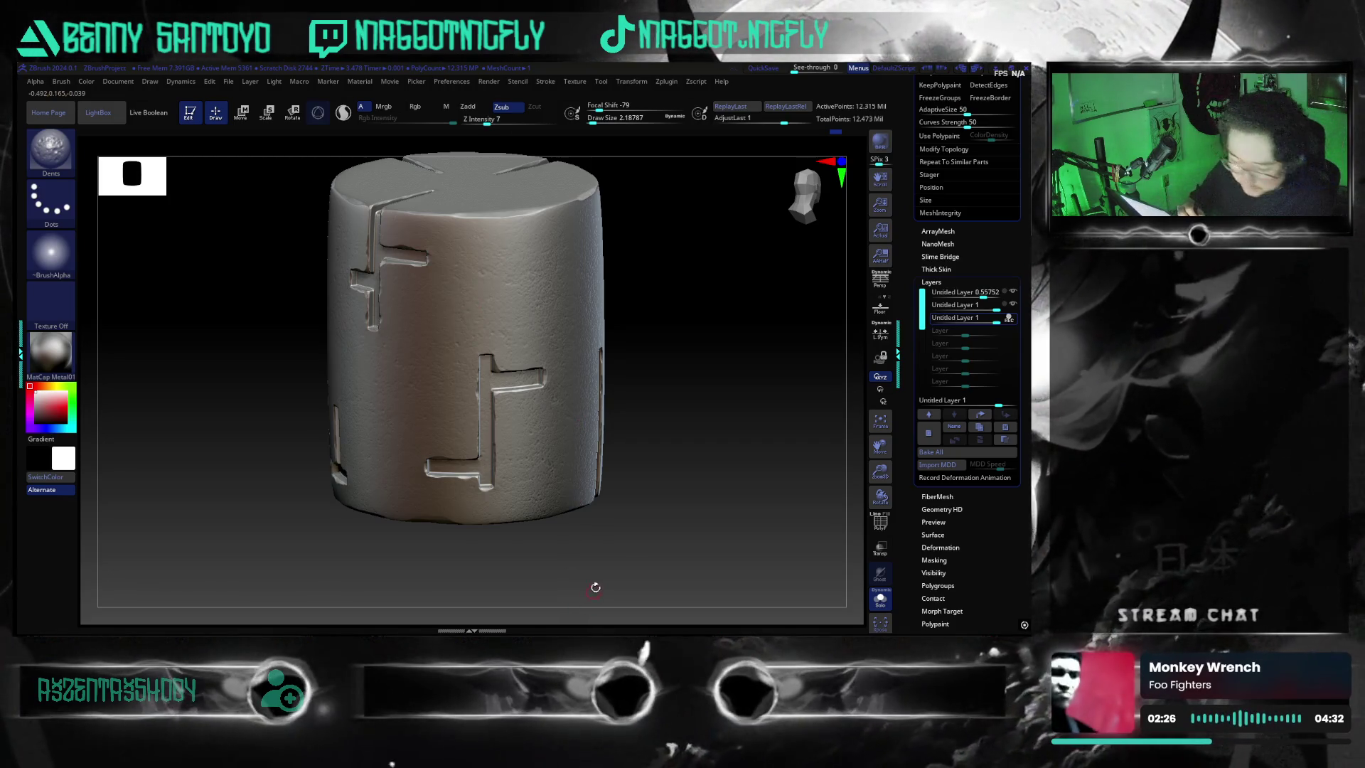
mouse_move(650, 490)
left_mouse_down()
mouse_move(709, 520)
mouse_move(734, 511)
mouse_move(682, 524)
mouse_move(713, 551)
mouse_move(640, 524)
mouse_move(722, 489)
mouse_move(711, 497)
mouse_move(746, 502)
mouse_move(691, 517)
mouse_move(735, 503)
mouse_move(639, 480)
left_mouse_up()
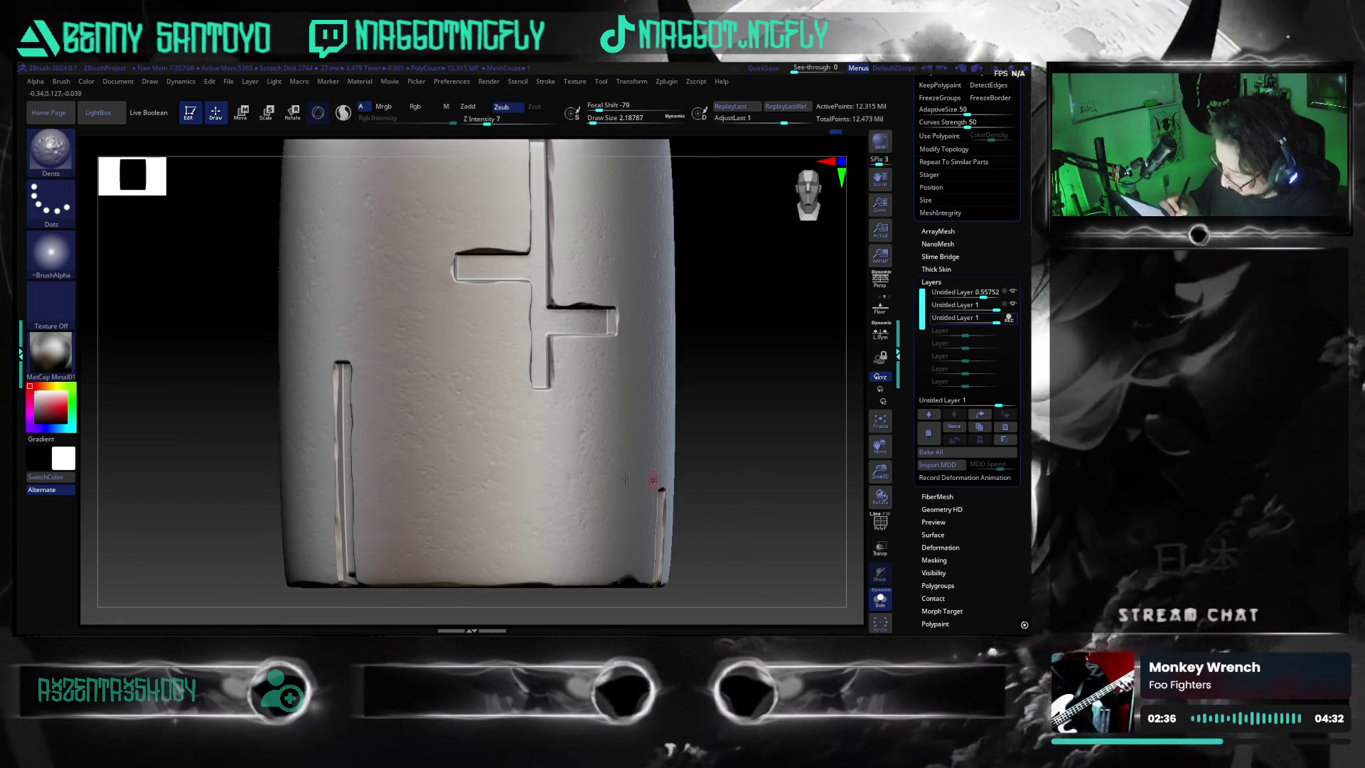
left_click(61, 171)
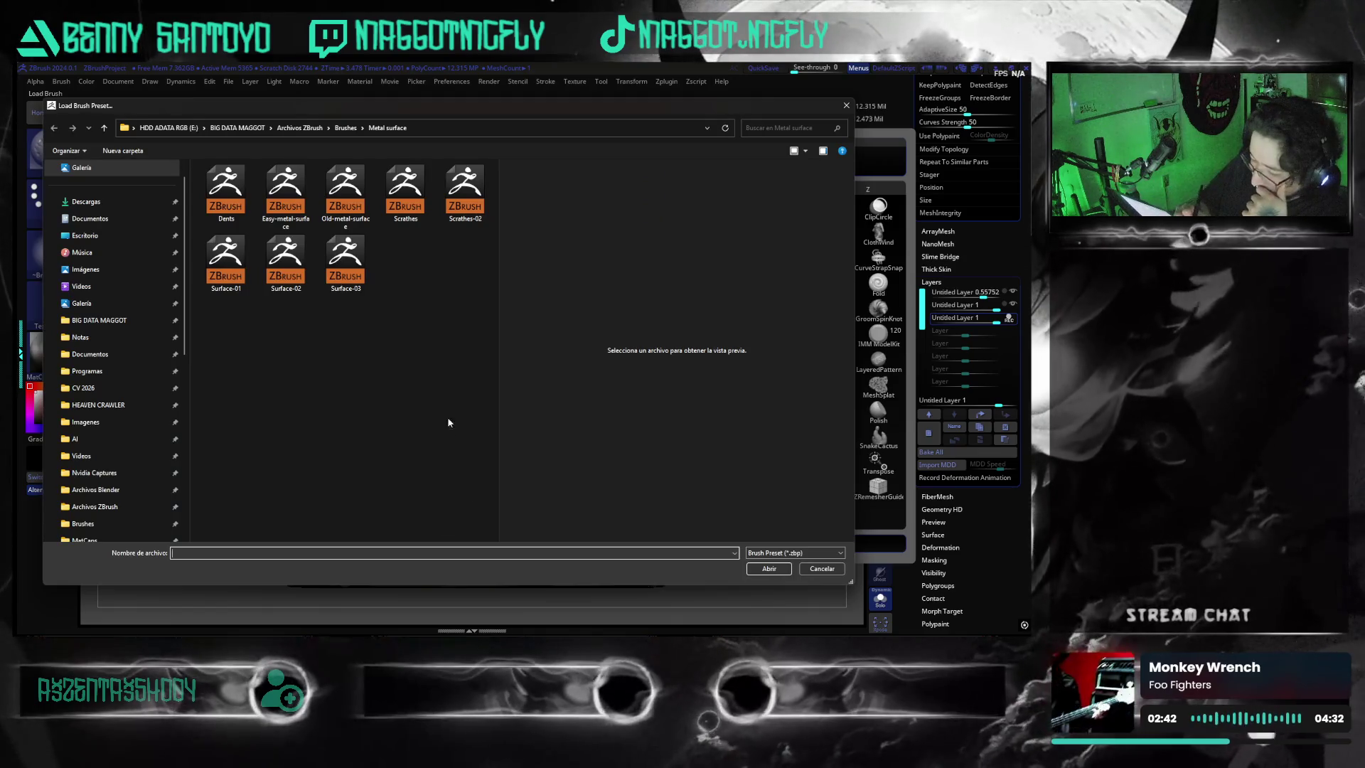
- Load the Old-metal-surface brush preset and undo a trial stamp of worn-metal dents
left_click(347, 197)
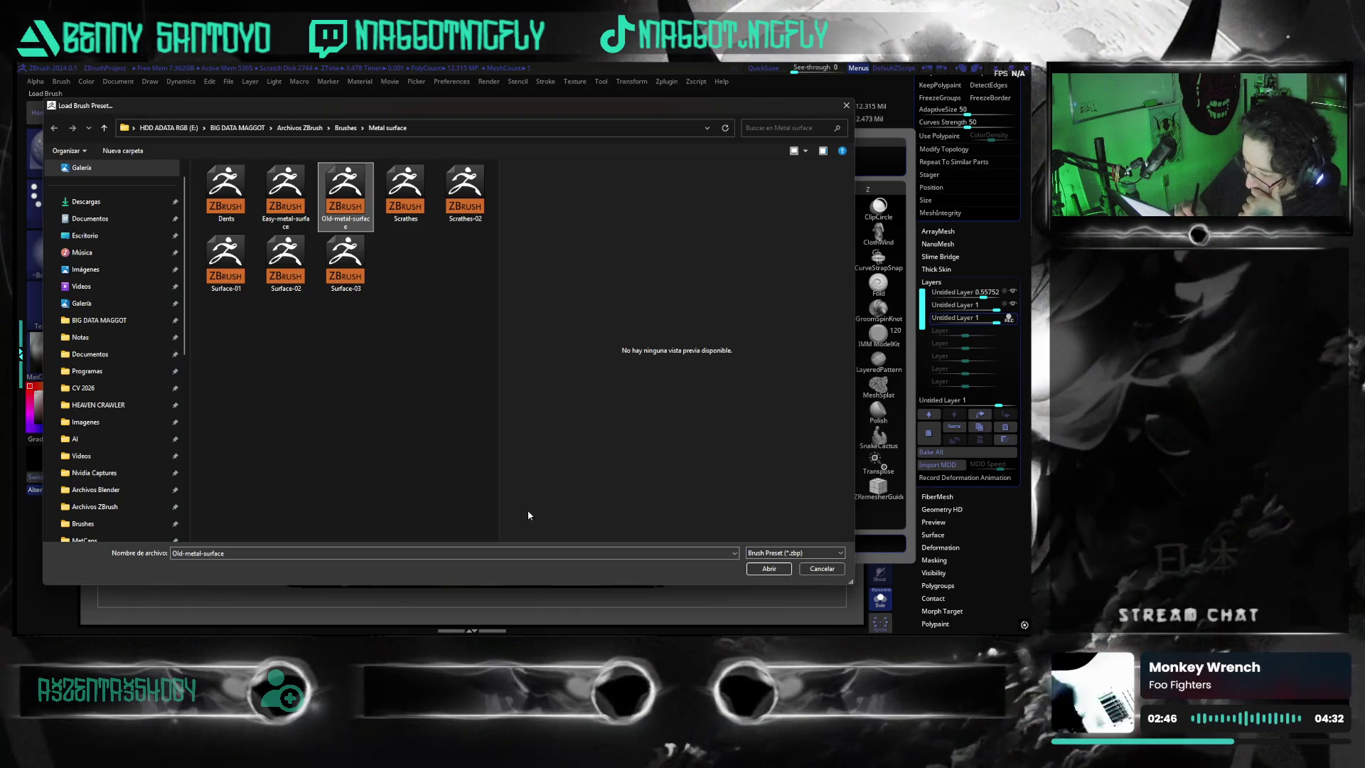
left_click(768, 567)
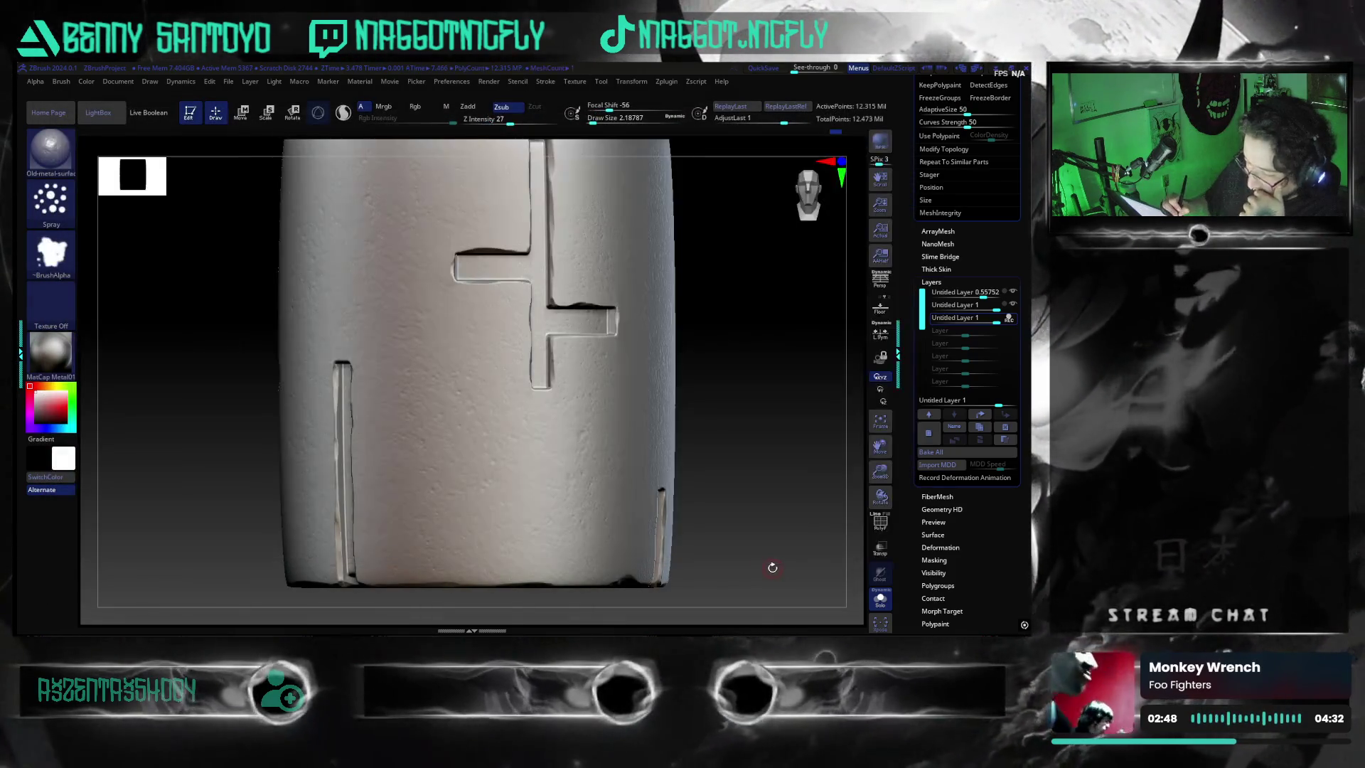
left_click_drag(464, 403, 560, 489)
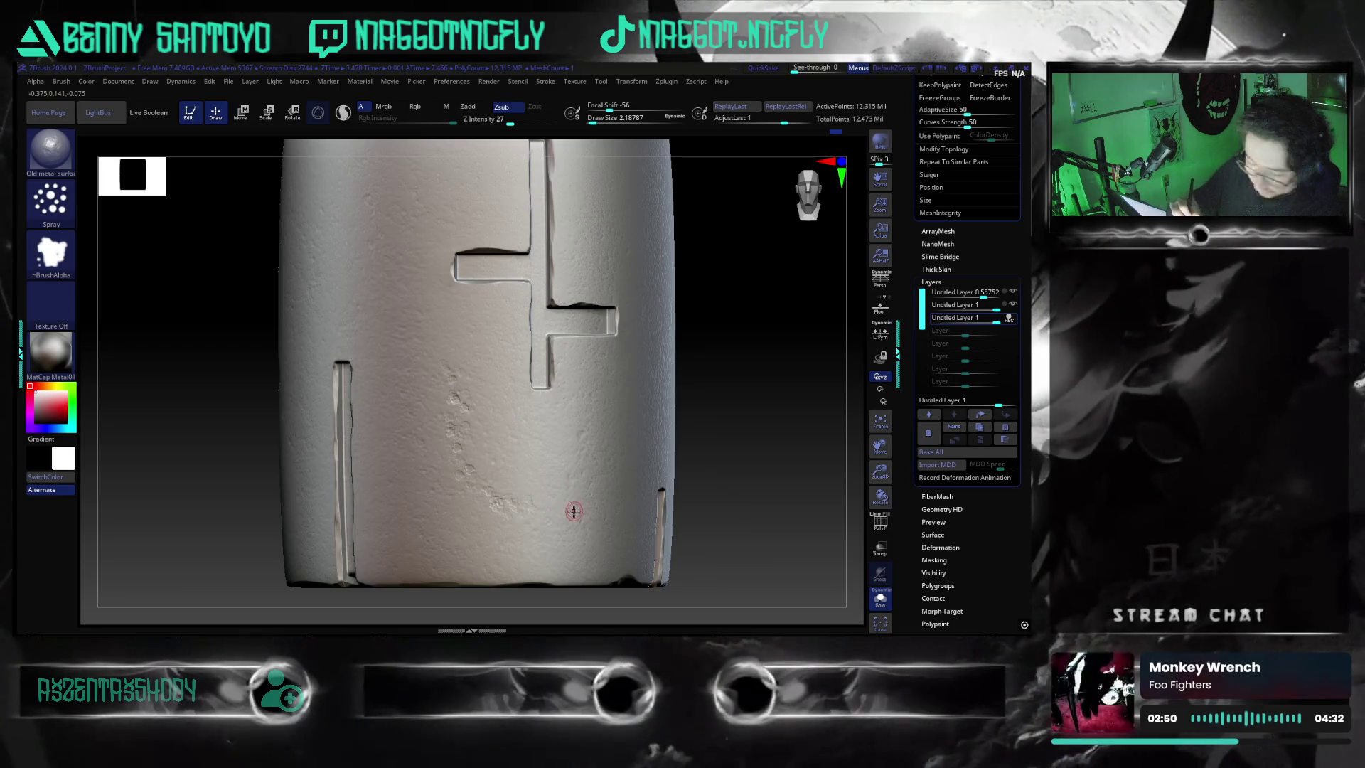
key("ctrl")
key("ctrl+z")
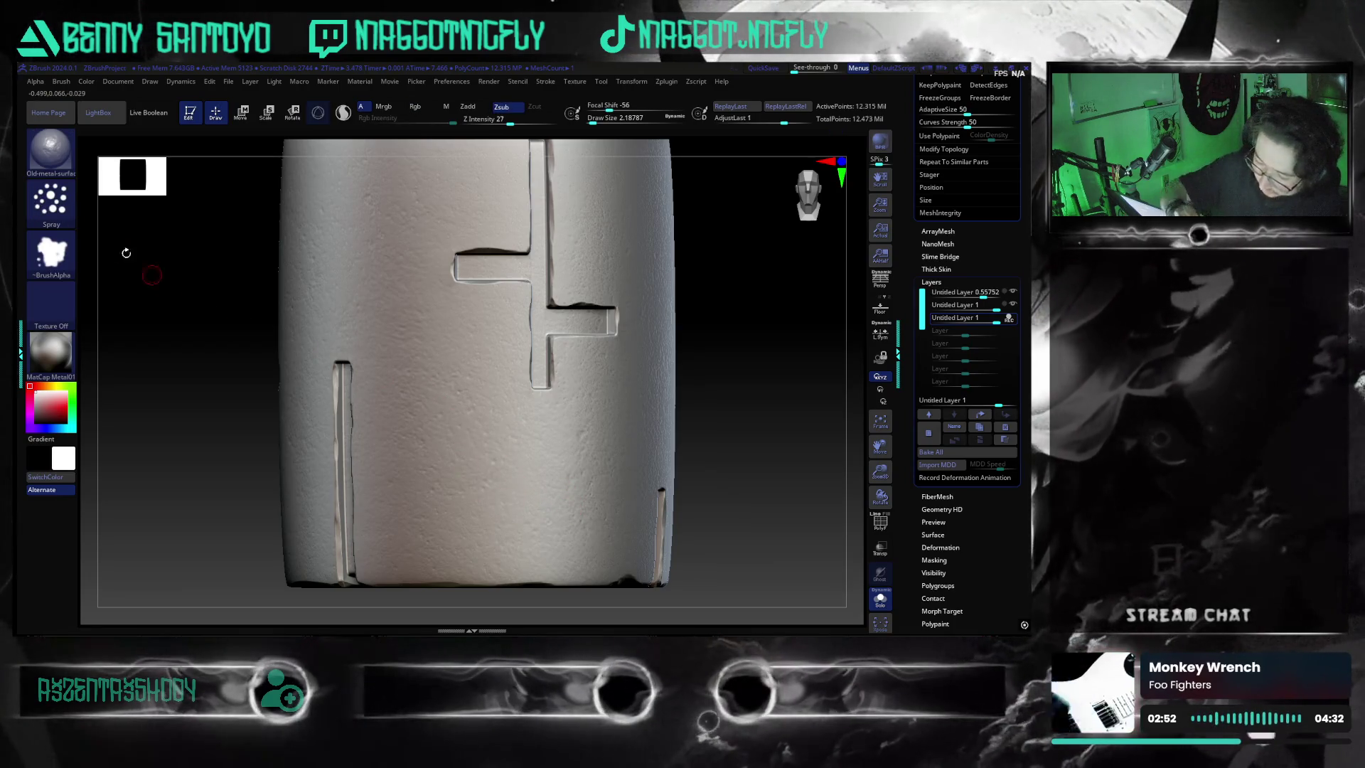
- Switch the stroke to DragRect and bring up the brush library
left_click(50, 199)
left_click(171, 214)
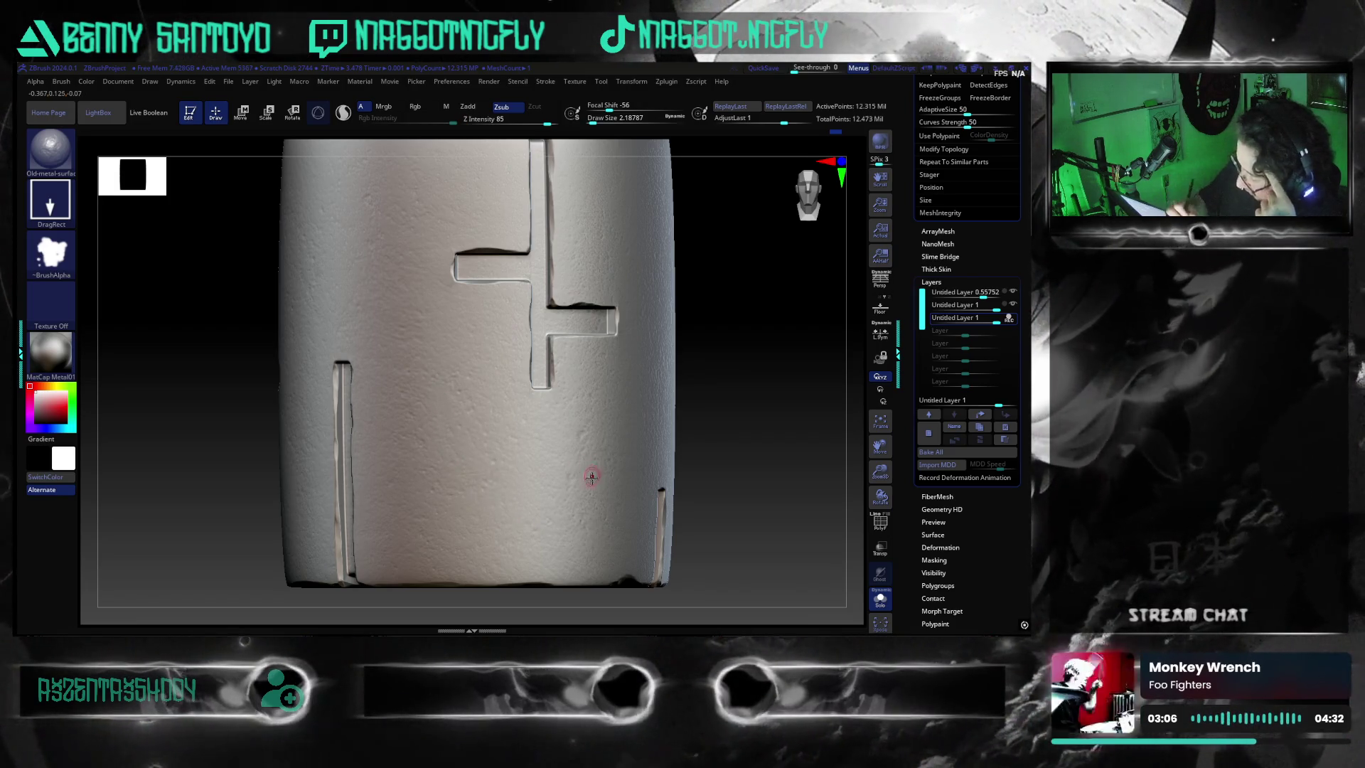
key("ctrl")
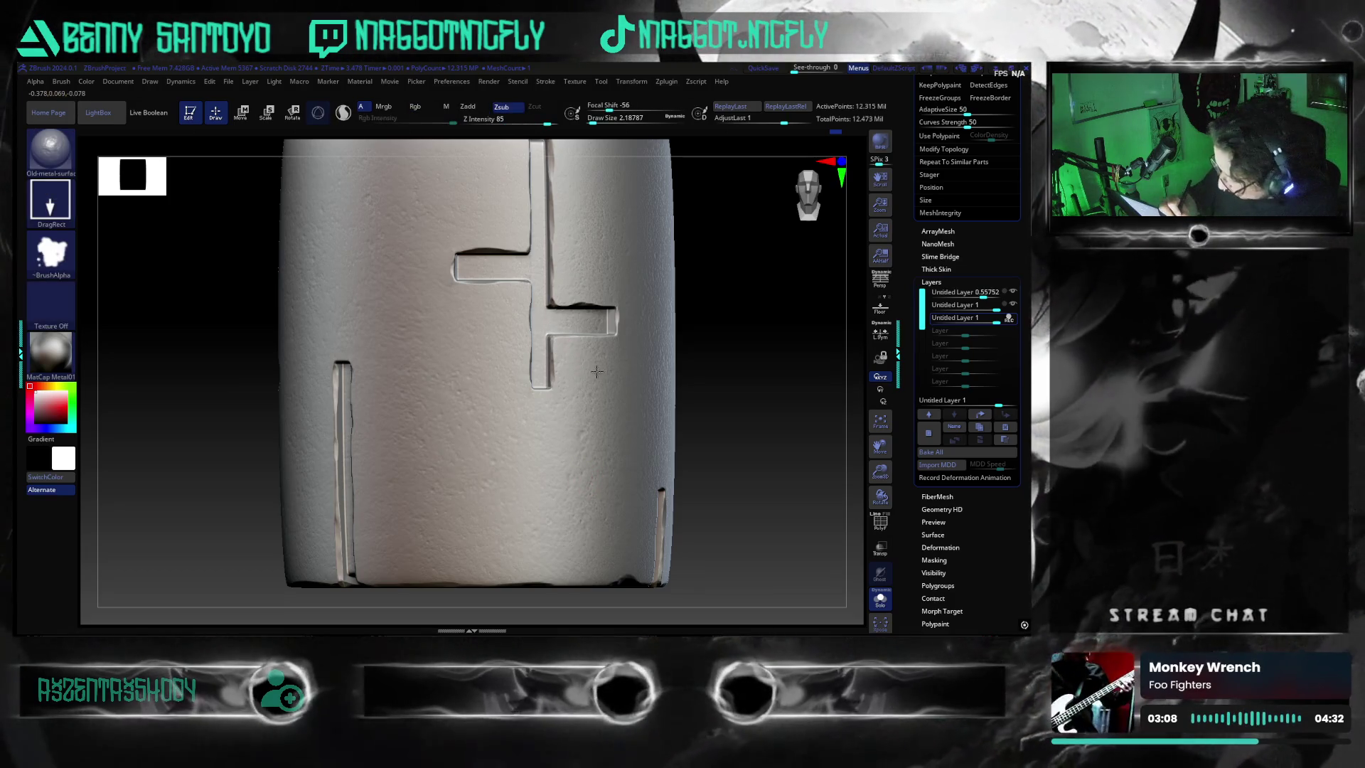
key("ctrl")
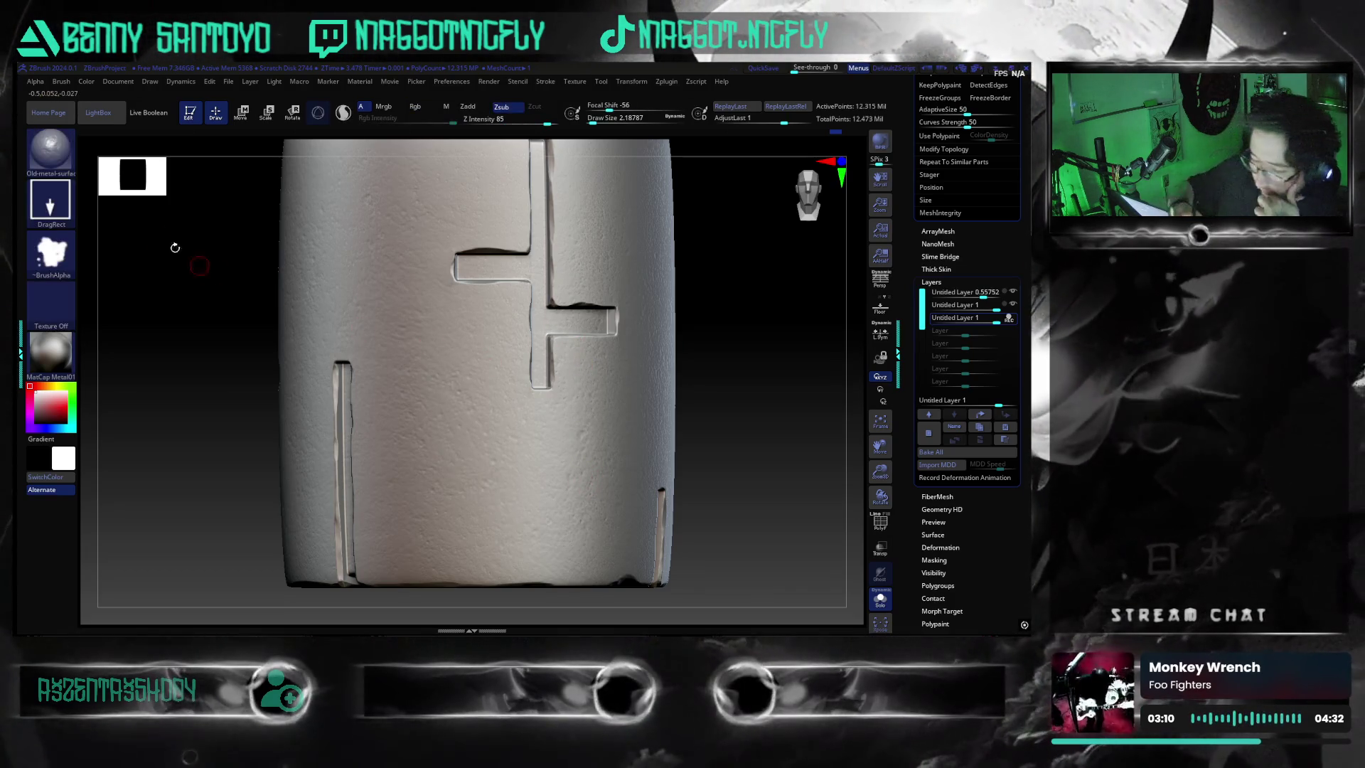
left_click(64, 167)
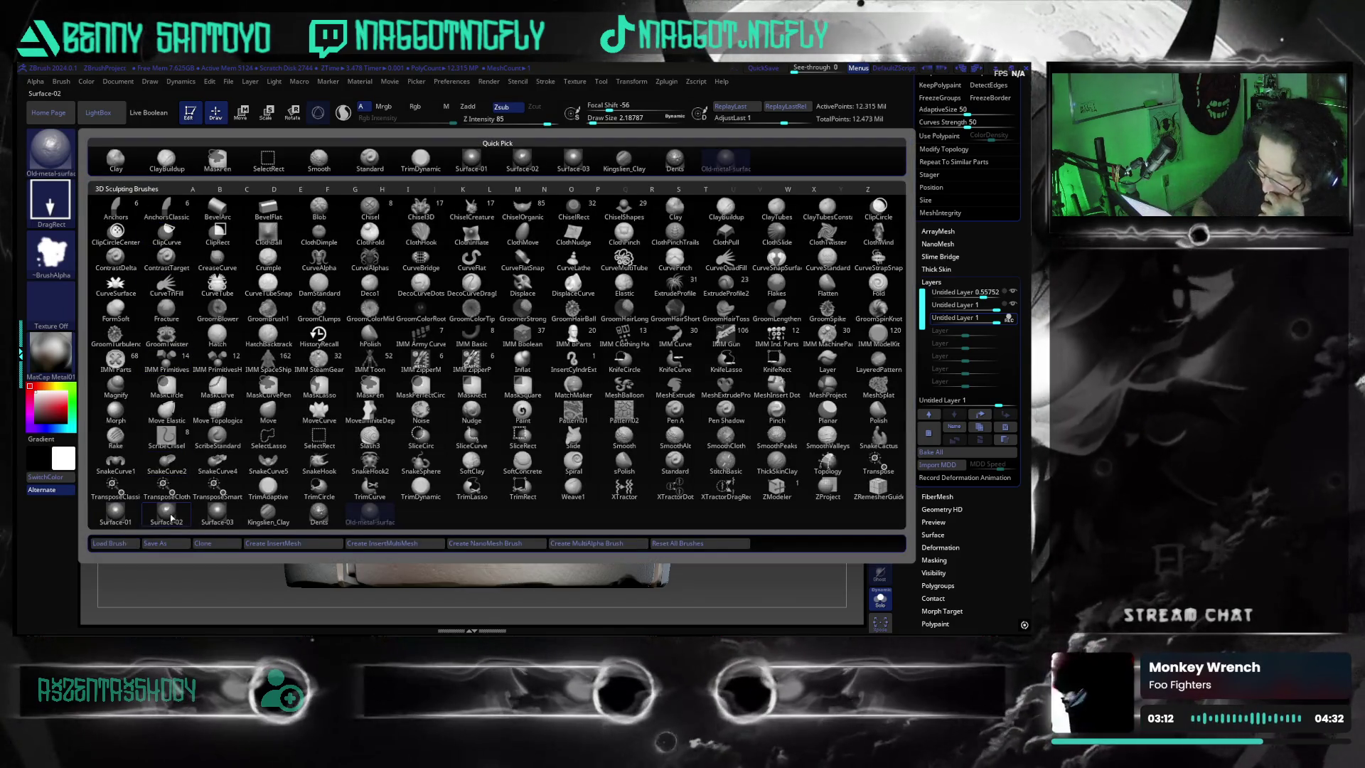
- Pick Surface-02, stamp a noise patch, then undo and redo it while checking from new angles
left_click(165, 520)
mouse_move(525, 508)
left_mouse_down()
mouse_move(458, 416)
mouse_move(631, 523)
left_mouse_up()
right_click_drag(639, 516, 701, 472, "ctrl")
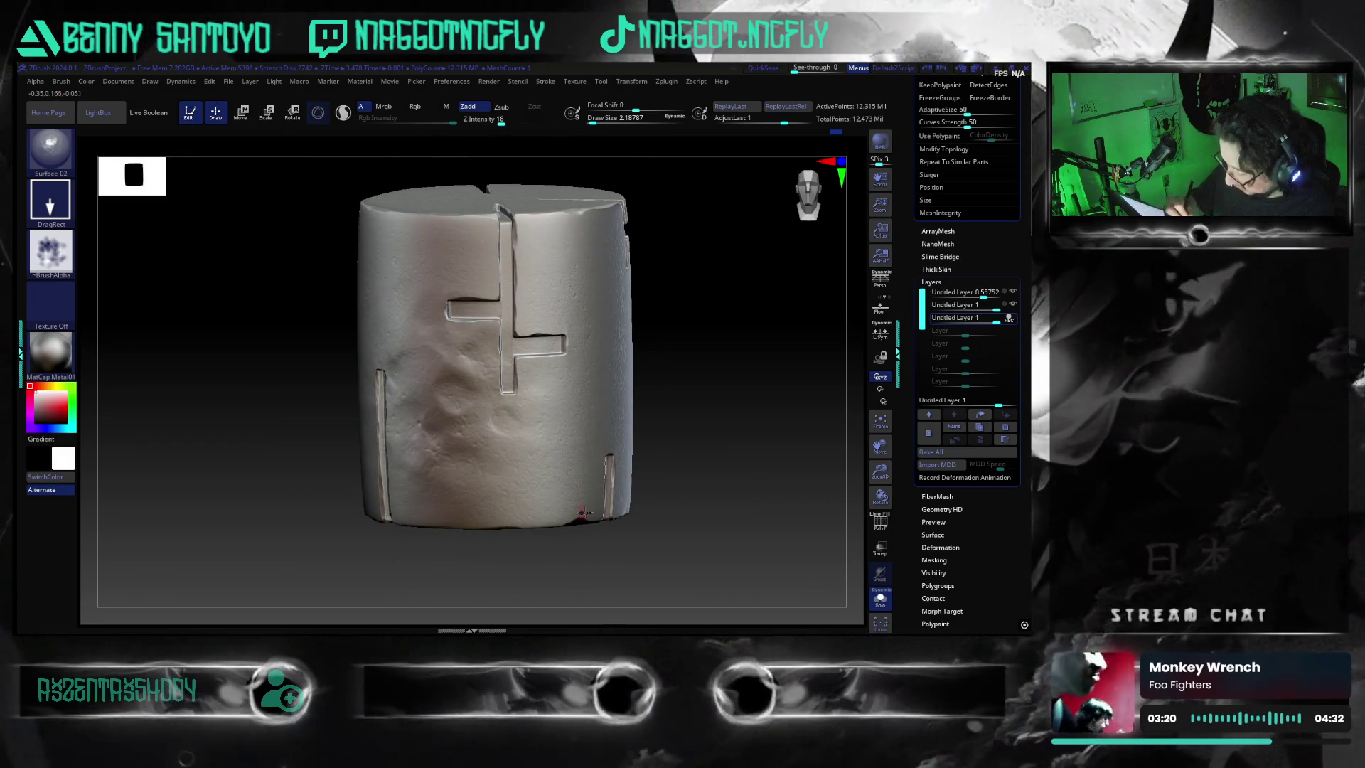
mouse_move(732, 481)
right_mouse_down()
mouse_move(726, 564)
mouse_move(732, 519)
right_mouse_up()
key("ctrl")
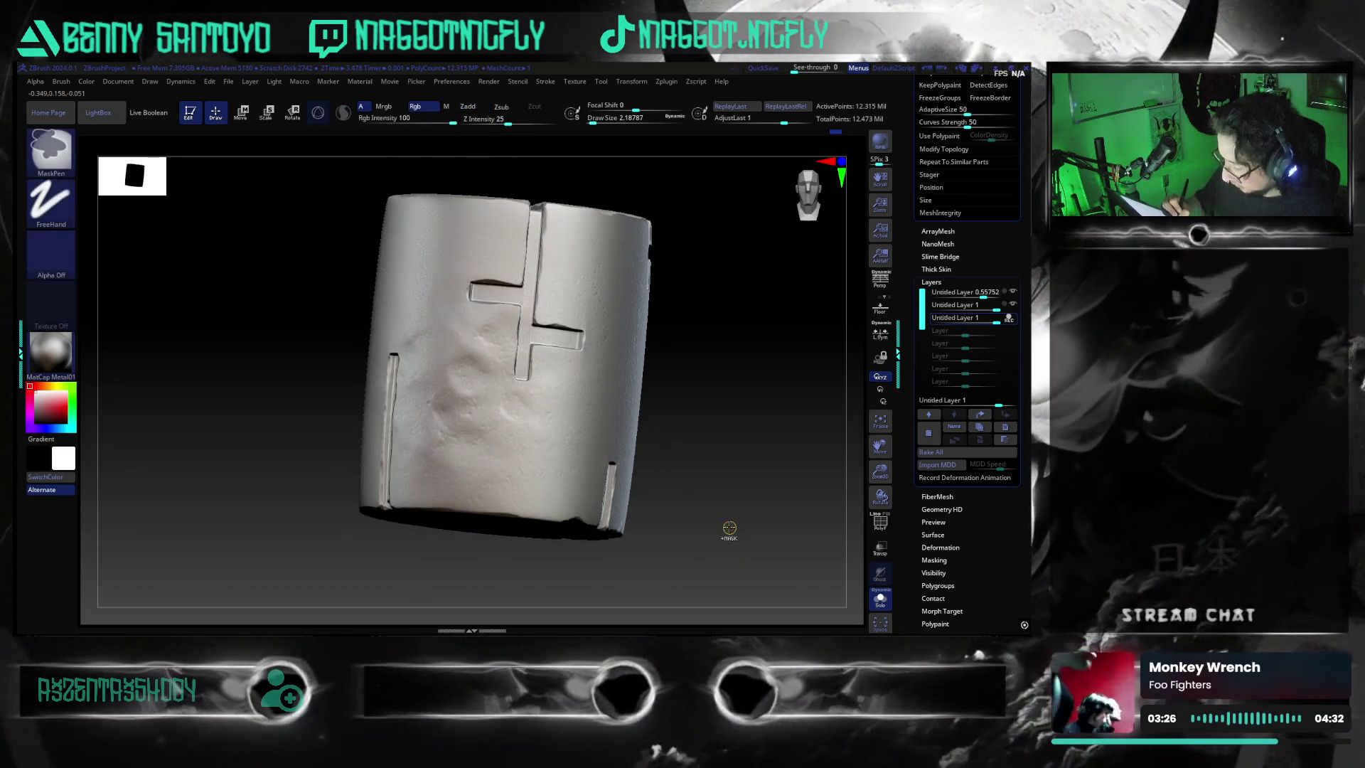
key("ctrl+z")
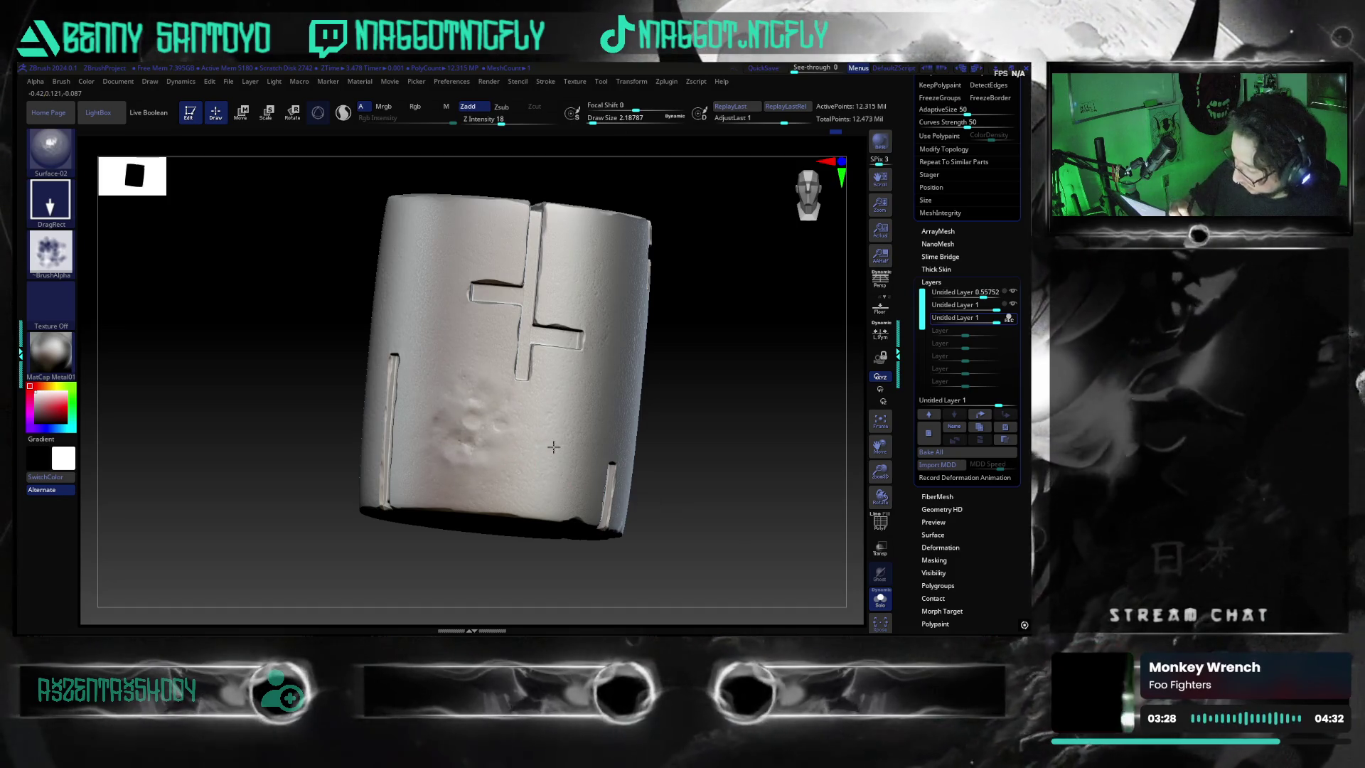
key("ctrl+shift+z")
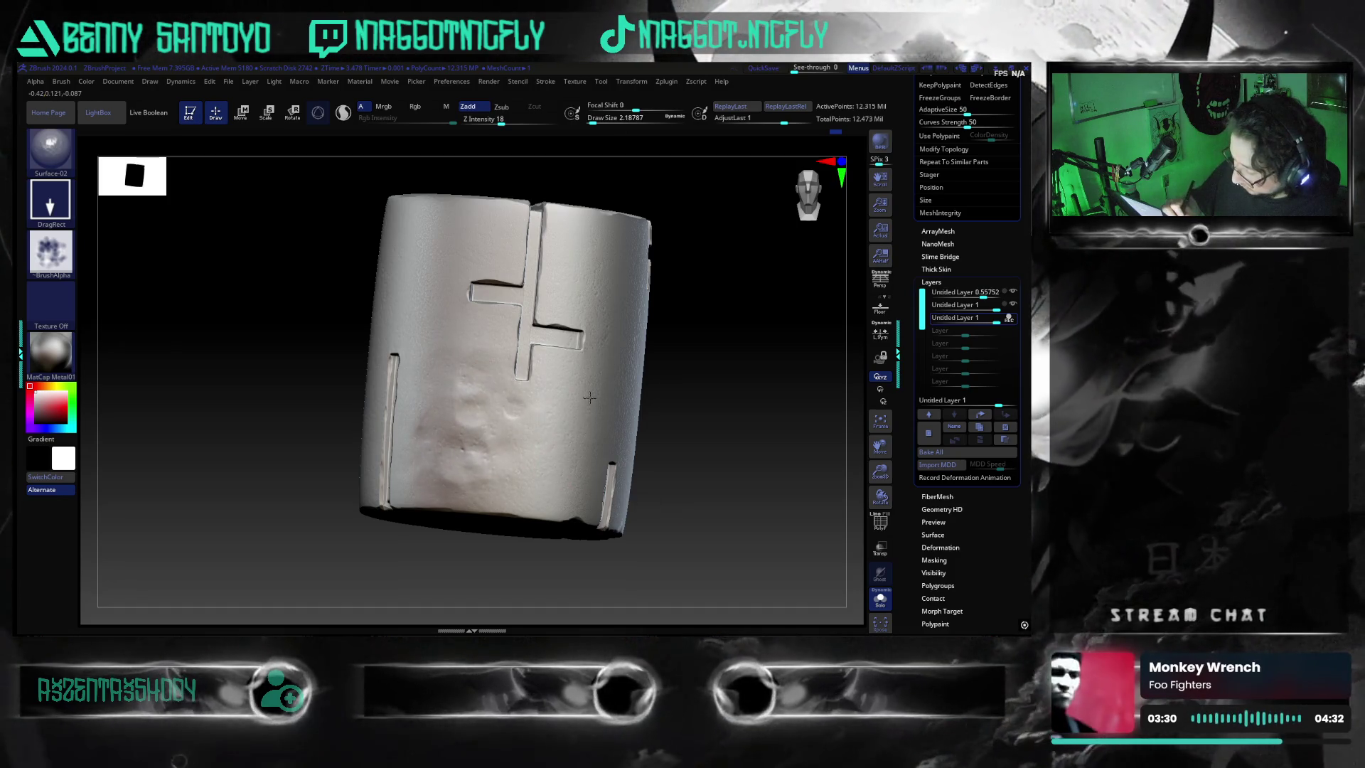
- Add more bumpy Surface-02 texture to the cylinder front, then make Surface-03 the current brush
mouse_move(594, 400)
right_mouse_down()
mouse_move(702, 533)
mouse_move(577, 474)
right_mouse_up()
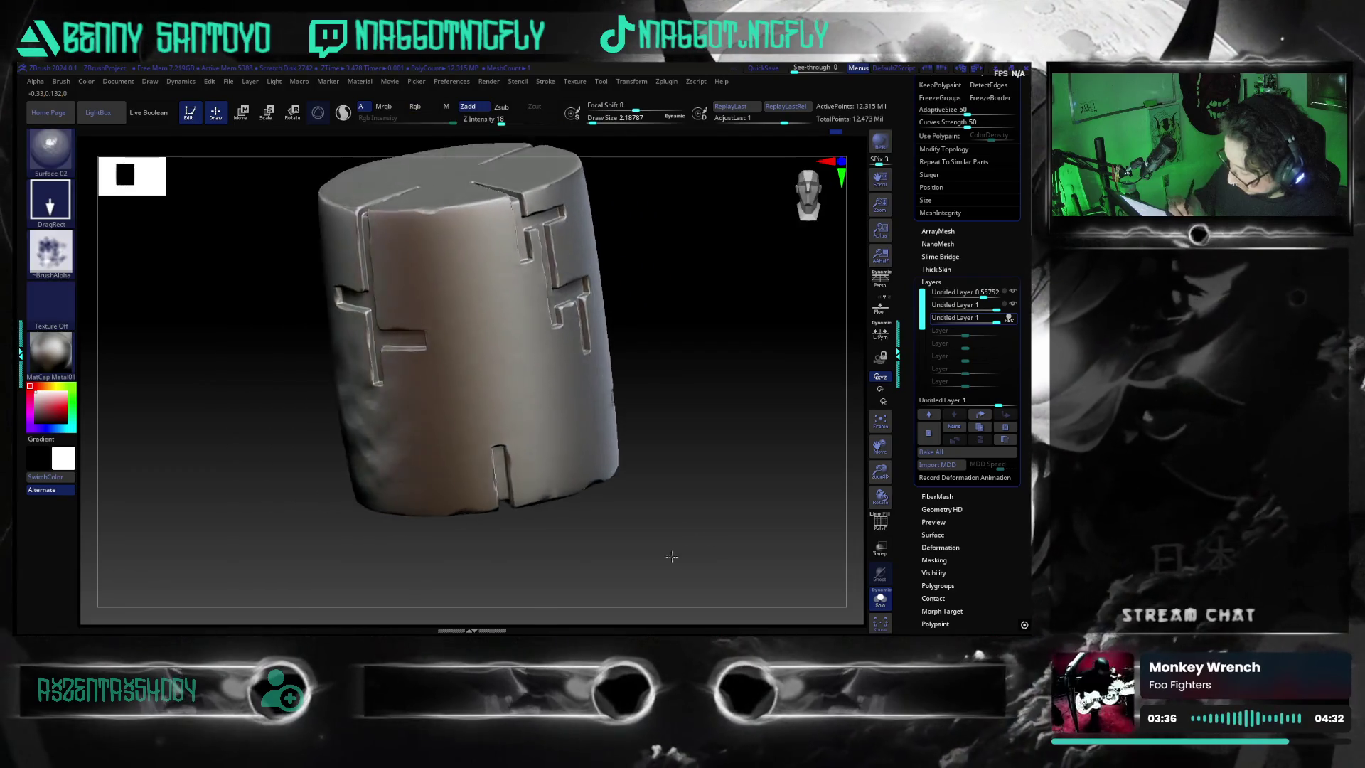
mouse_move(535, 400)
left_mouse_down()
mouse_move(512, 353)
mouse_move(554, 427)
left_mouse_up()
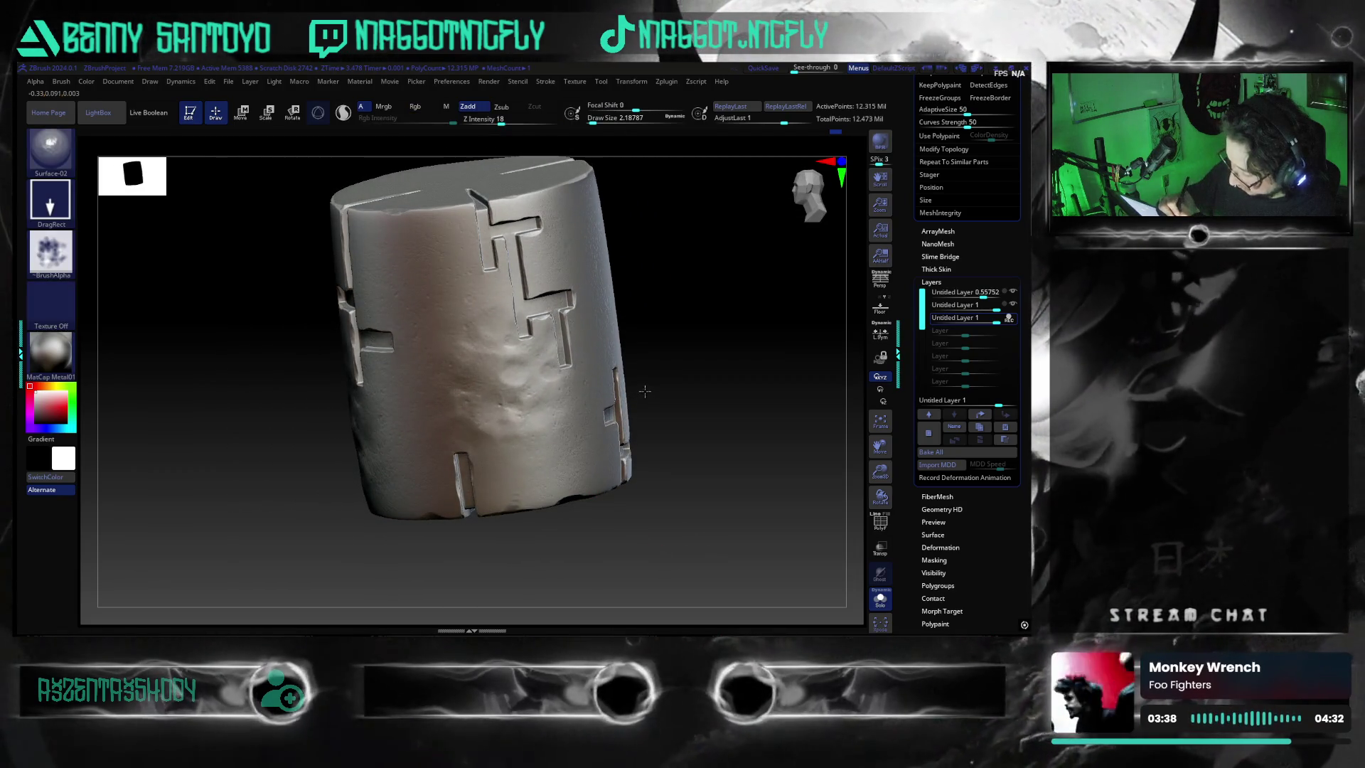
left_click_drag(501, 341, 565, 416)
mouse_move(606, 484)
right_mouse_down()
mouse_move(677, 564)
mouse_move(674, 551)
right_mouse_up()
key("ctrl")
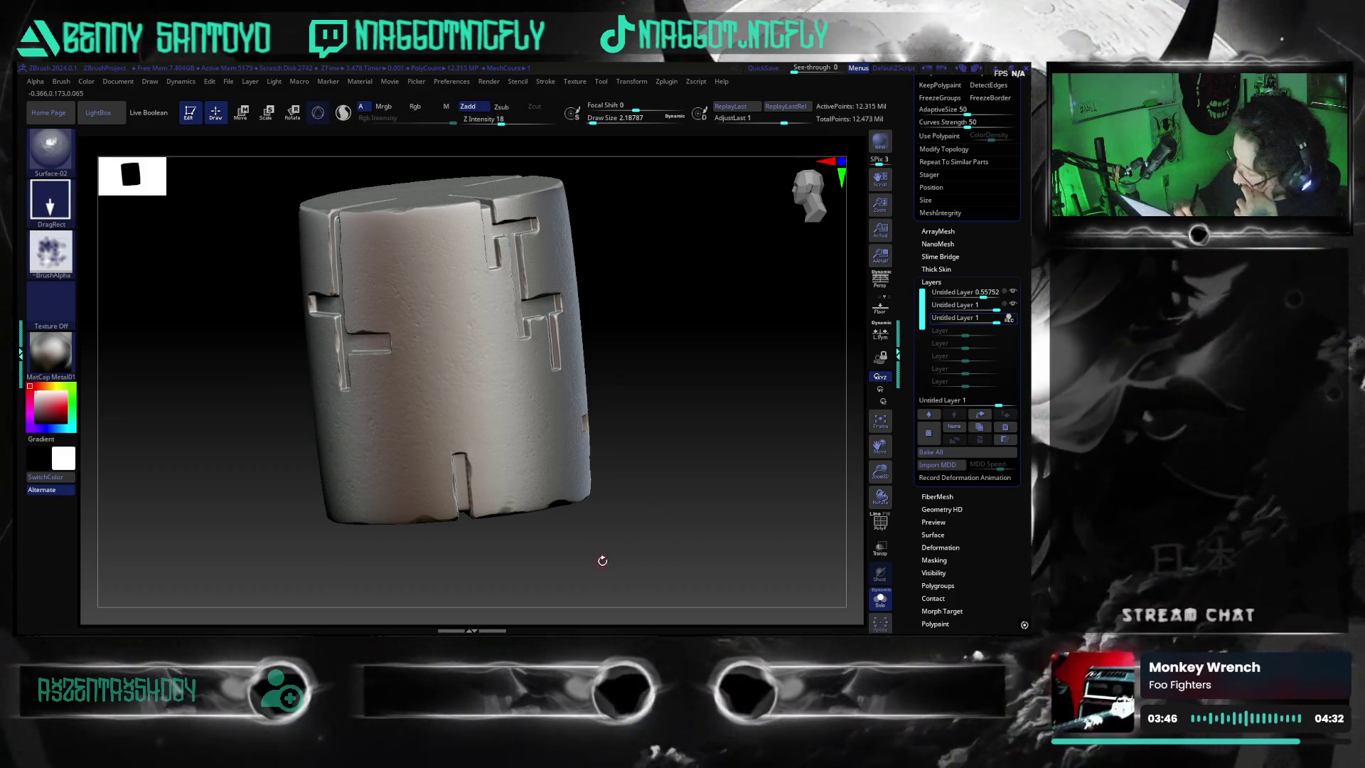
key("b")
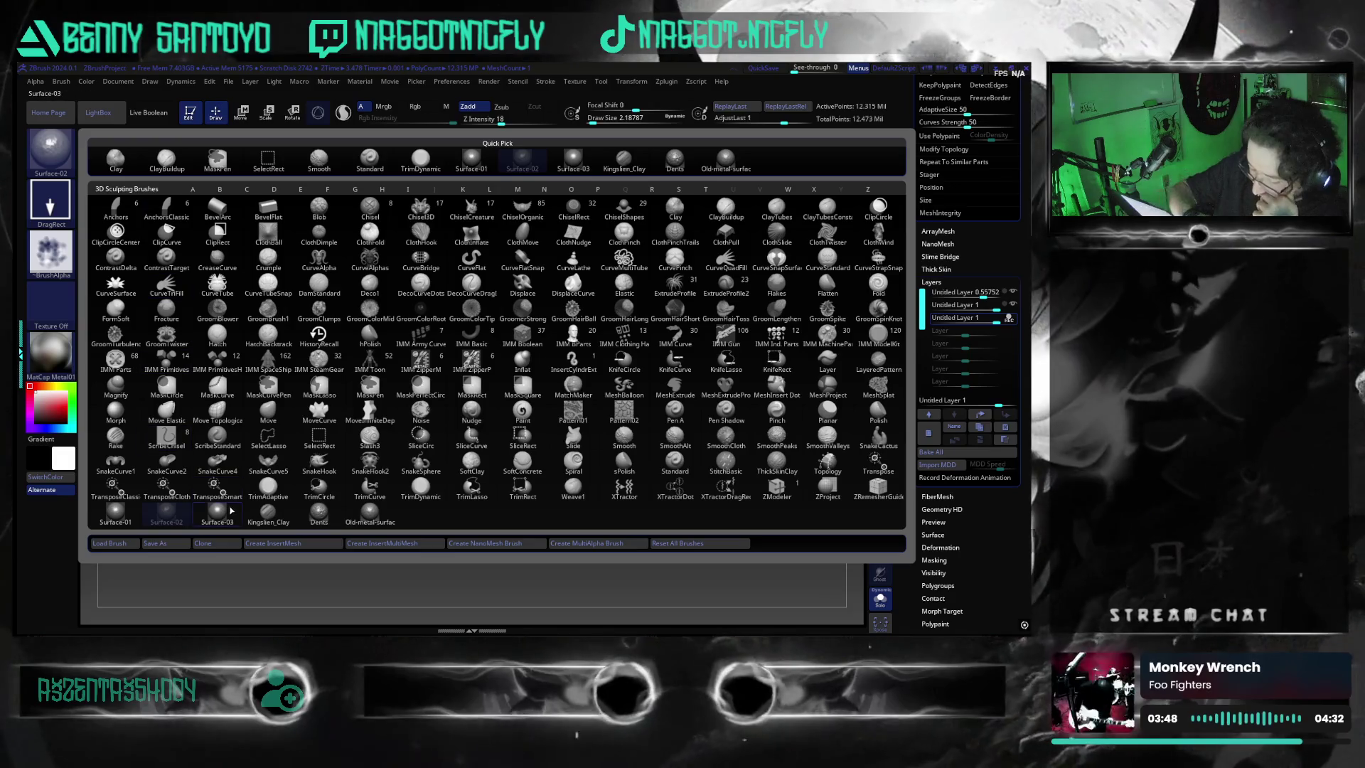
left_click(226, 514)
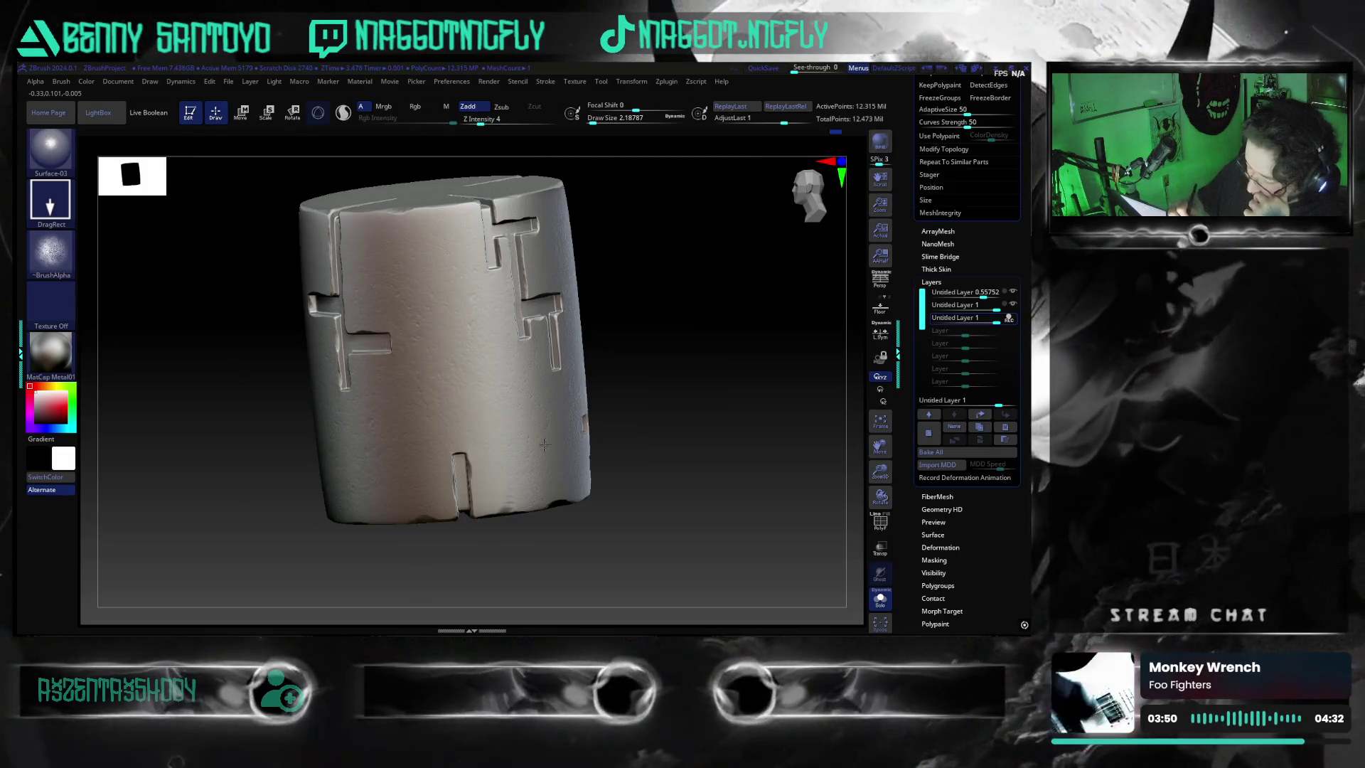
- Pick the Surface-01 brush and stamp fine noise grain across the cylinder front
key("ctrl")
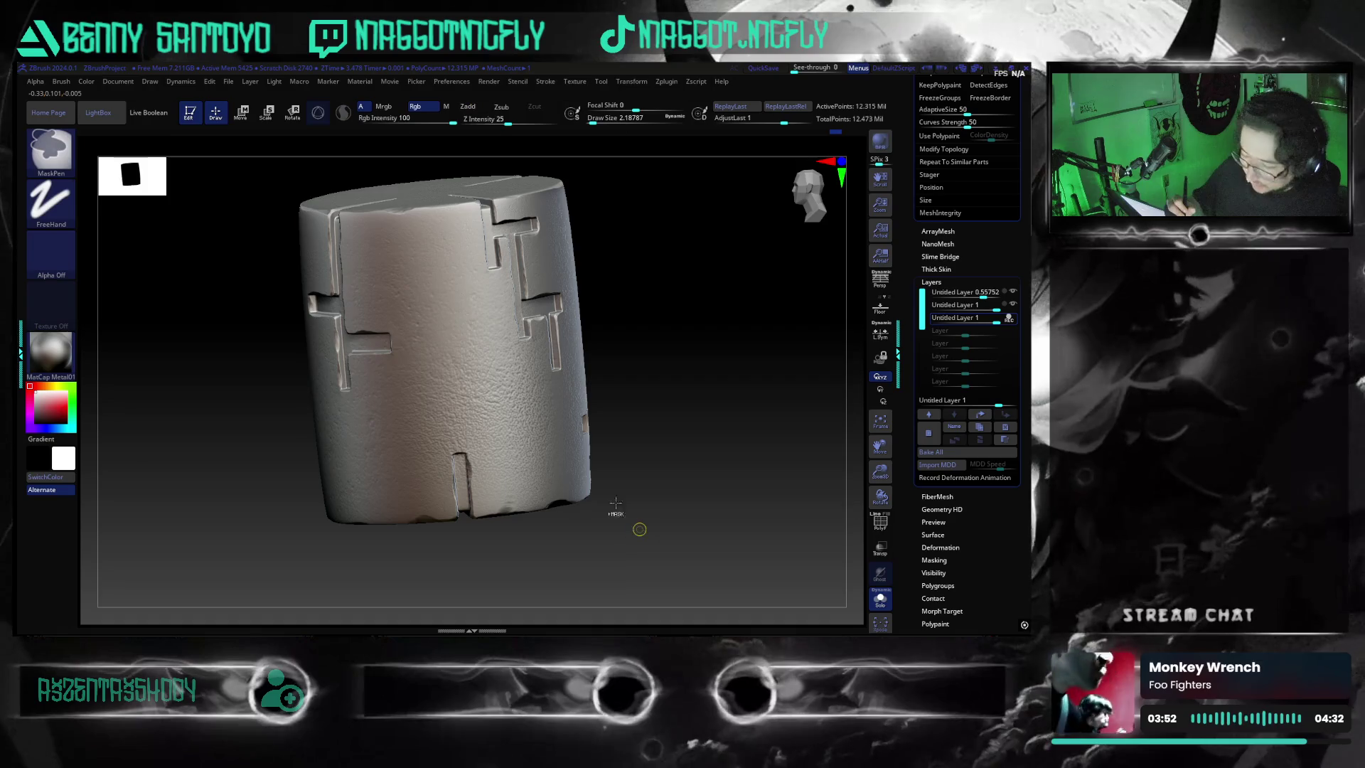
key("b")
left_click(157, 508)
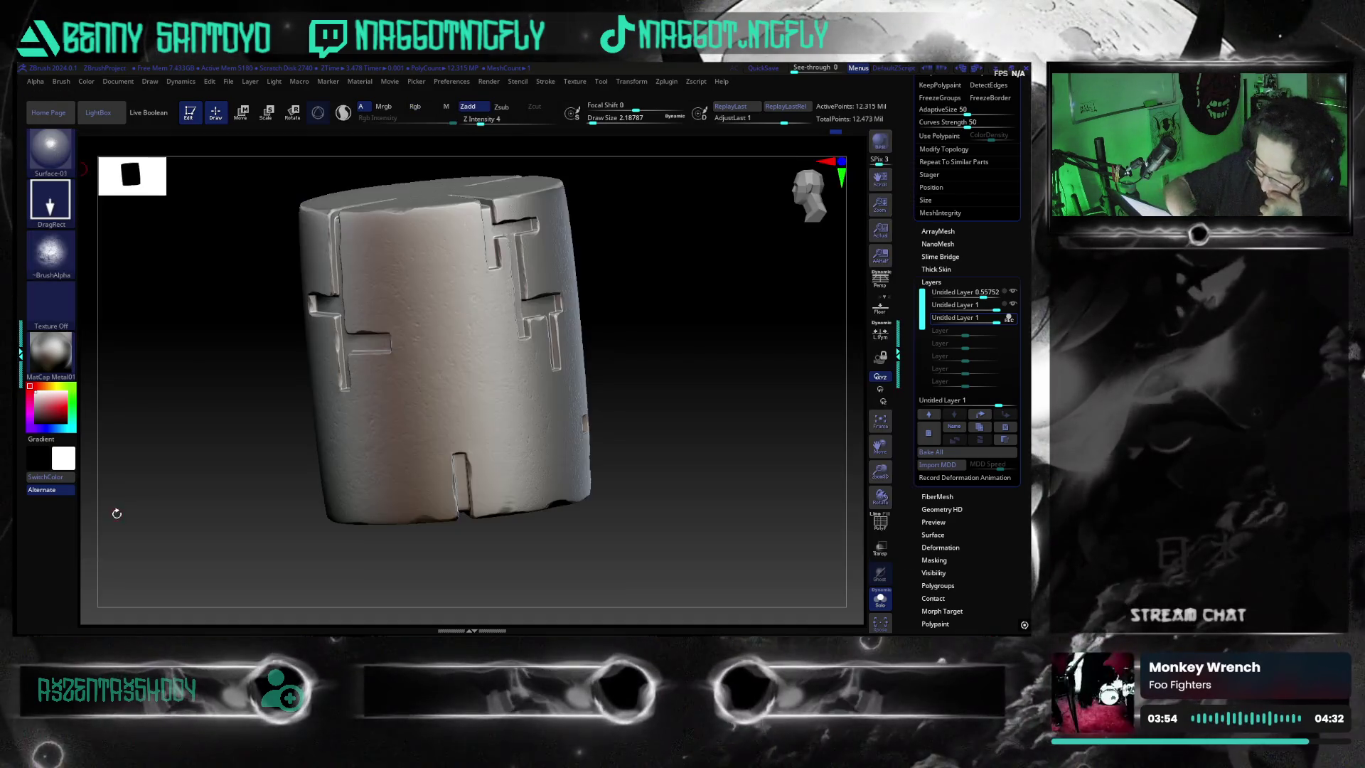
left_click_drag(448, 352, 640, 575)
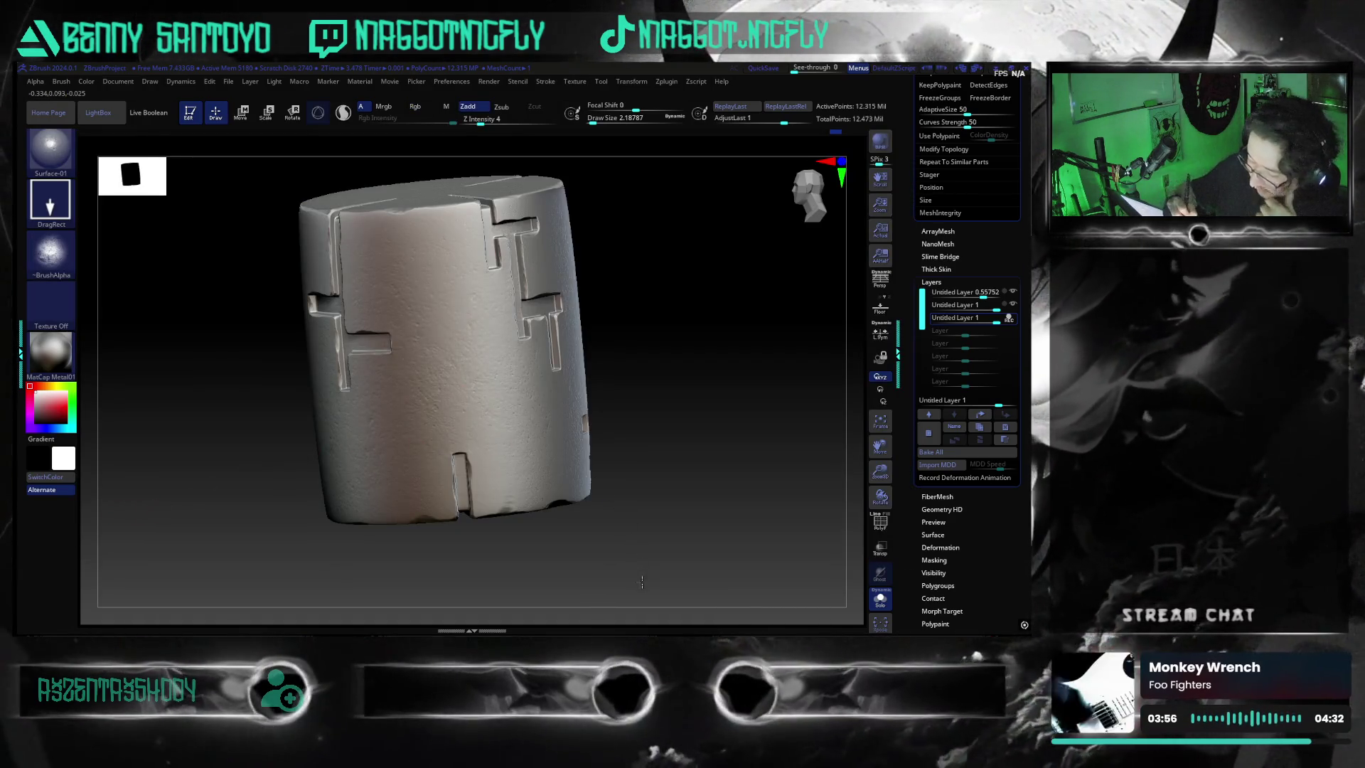
left_click(62, 165)
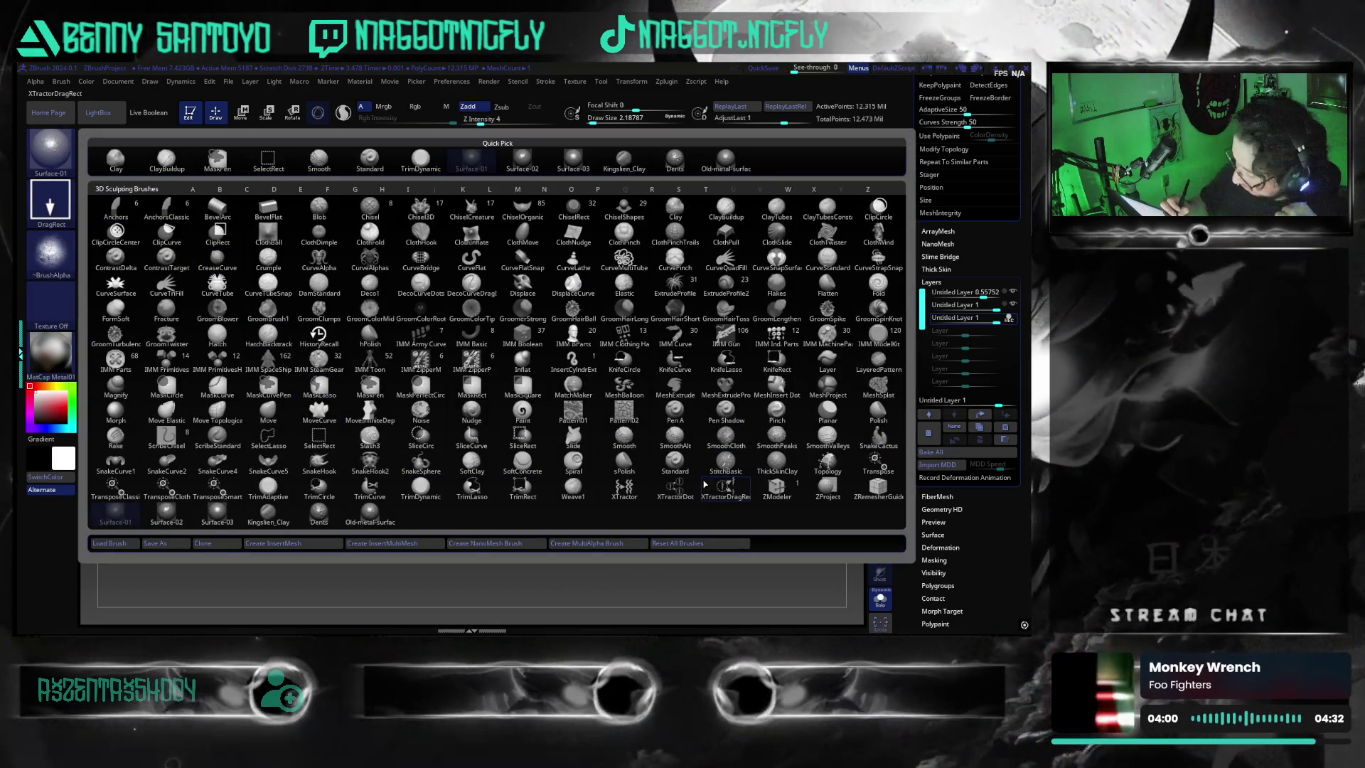
- Load the Easy-metal-surface brush preset from the Metal surface folder
left_click(110, 543)
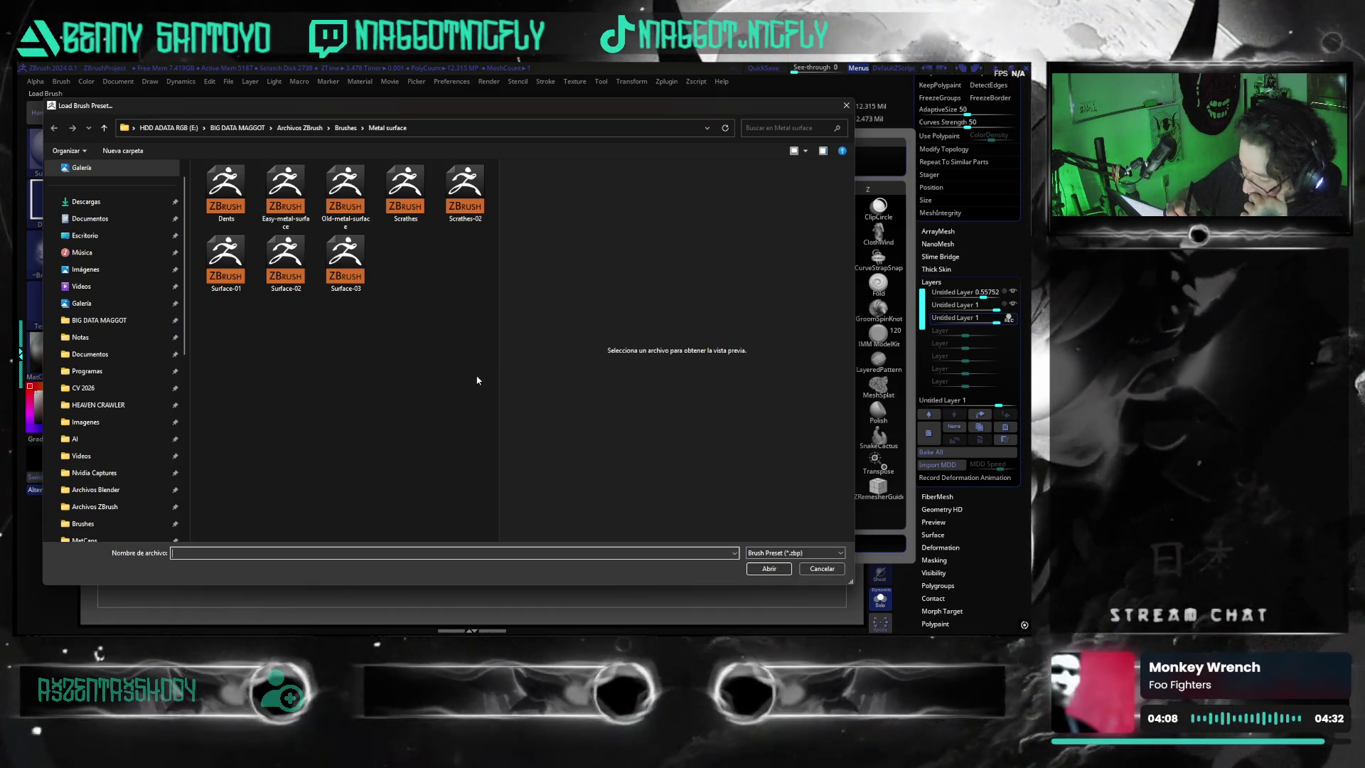
left_click(287, 195)
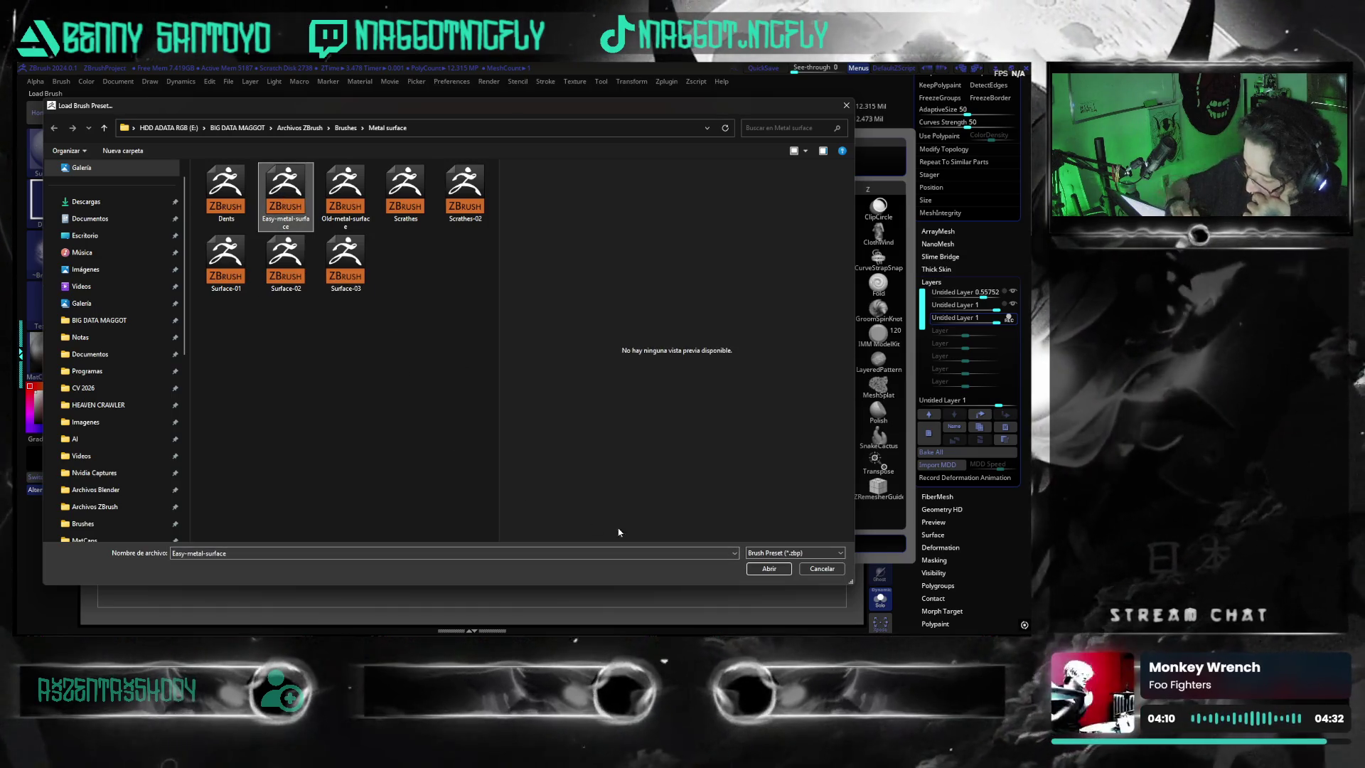
left_click(768, 569)
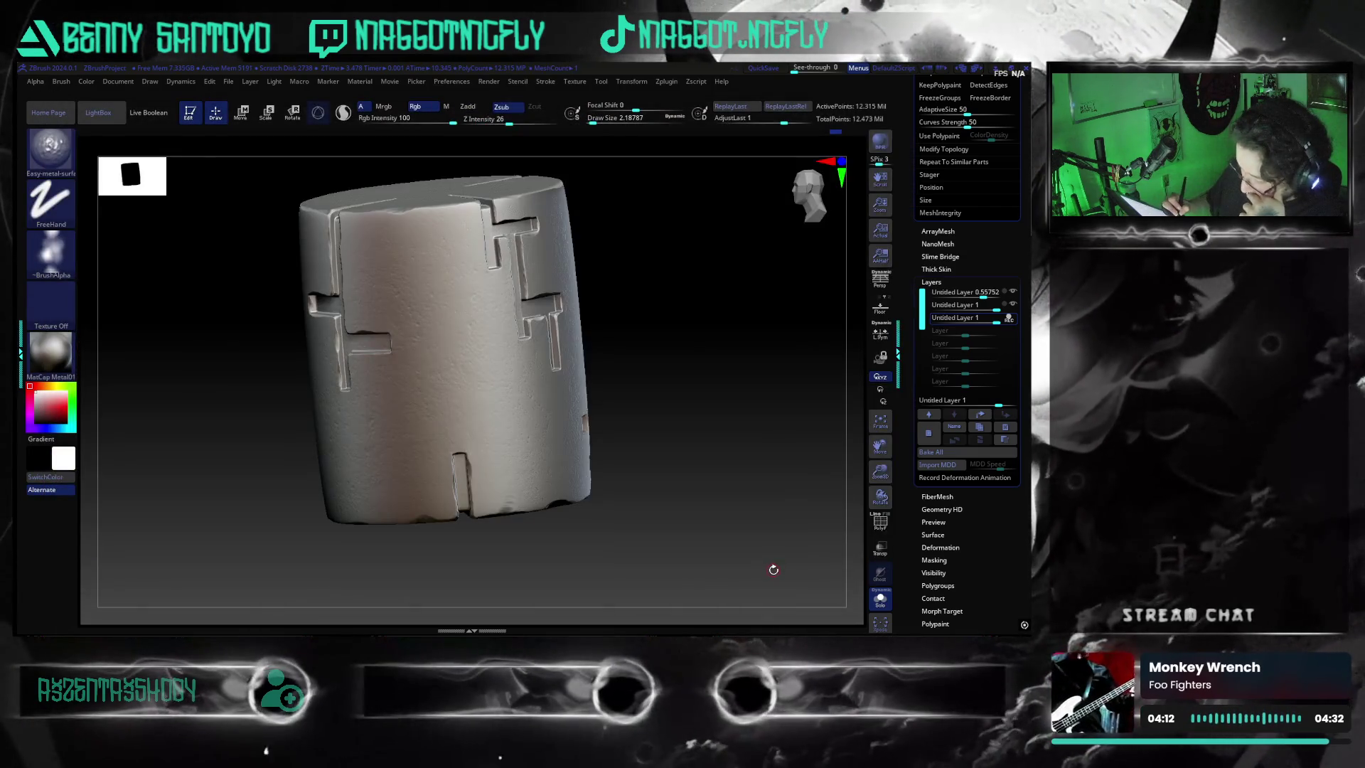
- Sculpt a trial S-shaped chain pattern on the cylinder and undo it
left_click_drag(461, 314, 522, 443)
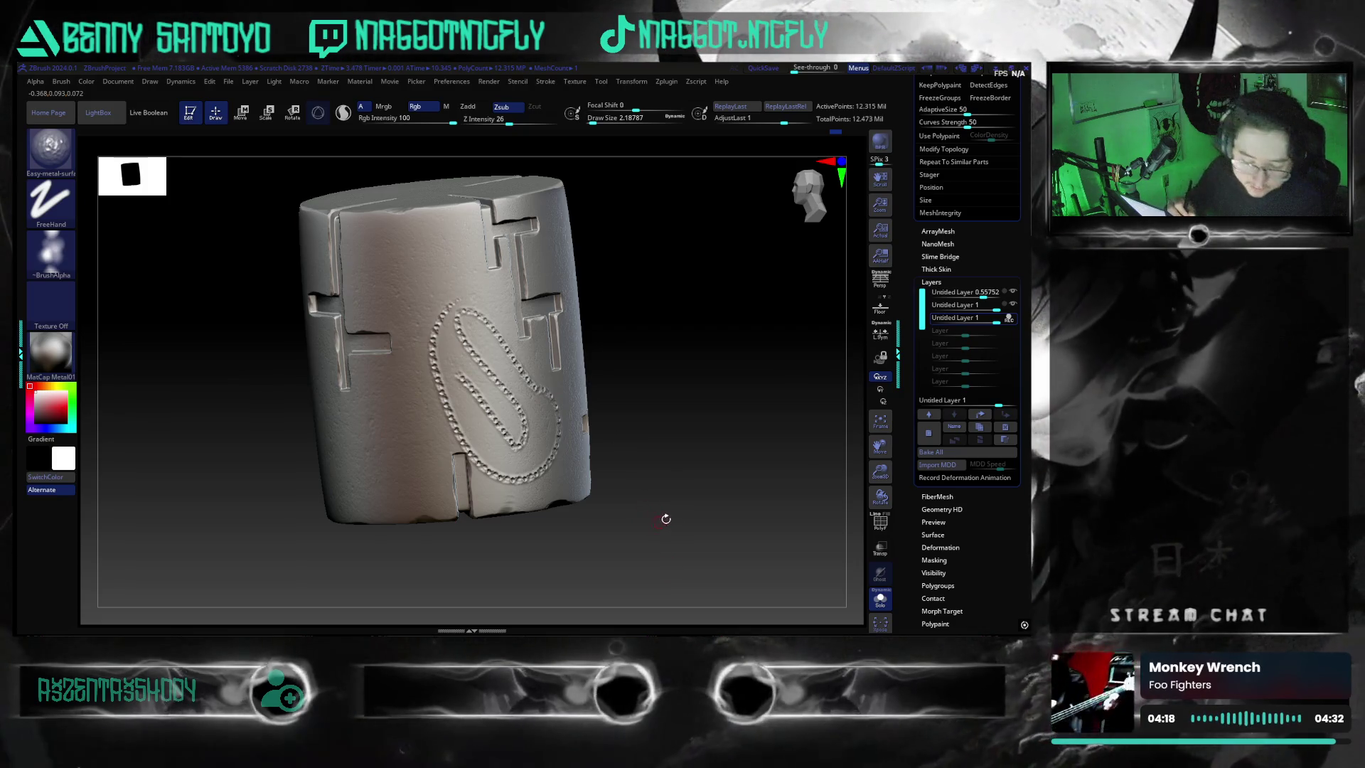
left_click_drag(727, 509, 542, 325)
key("ctrl+z")
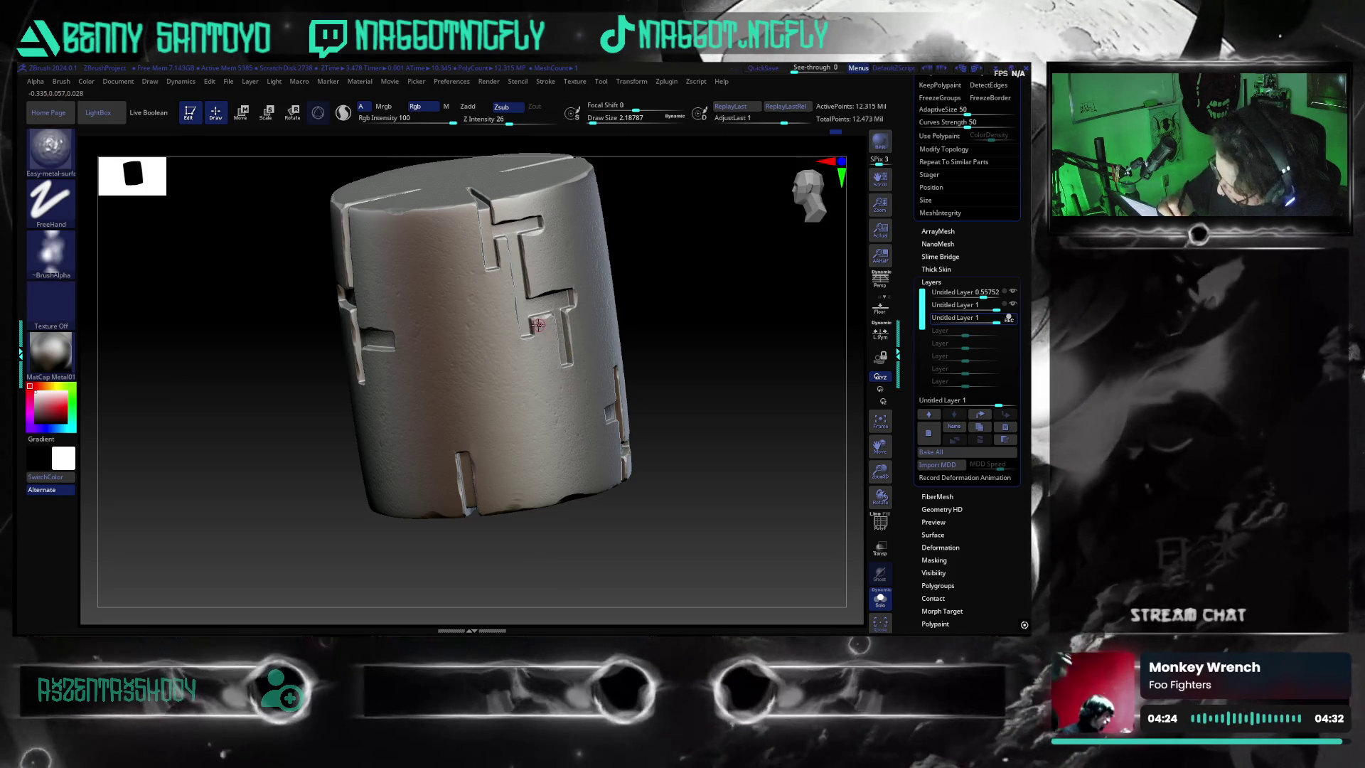
key("ctrl")
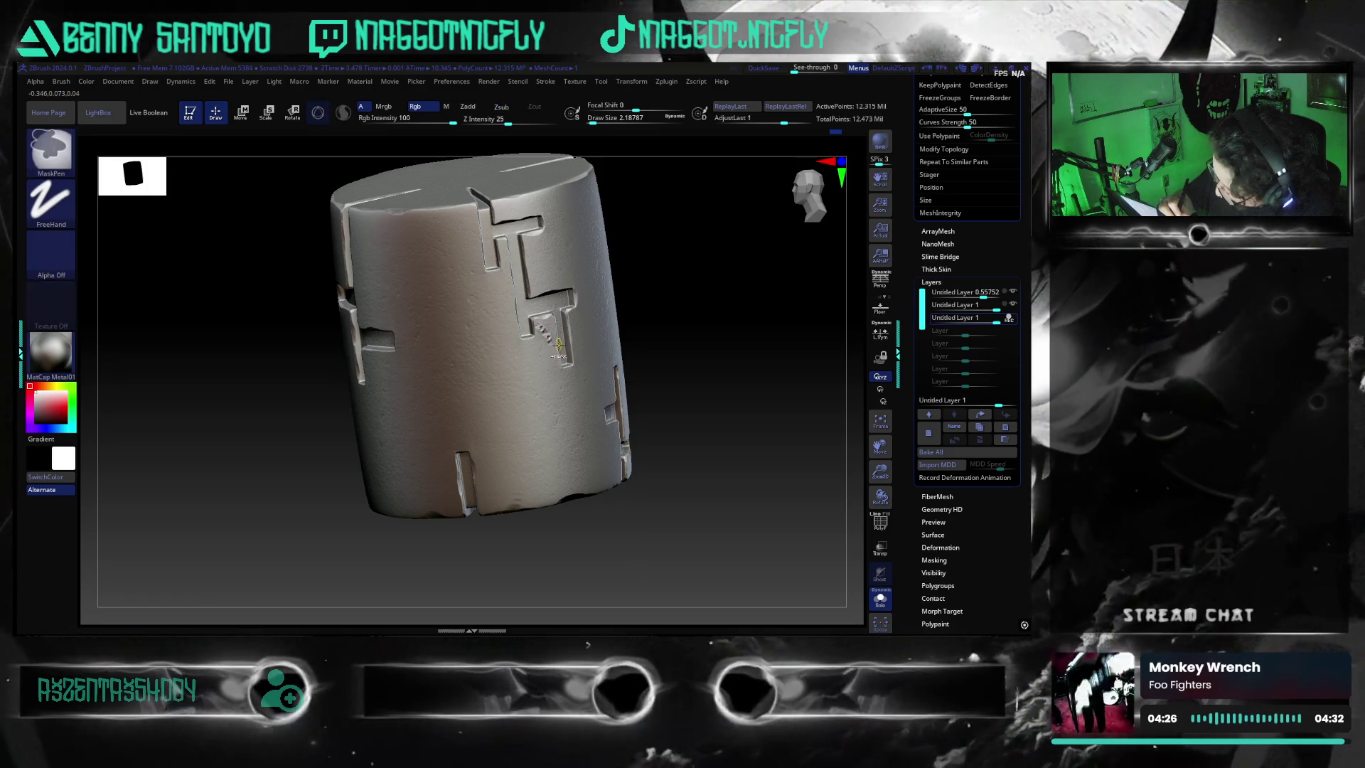
- With the brush carving inward, cut small dents and a dotted chain curve around the T cross
key("alt")
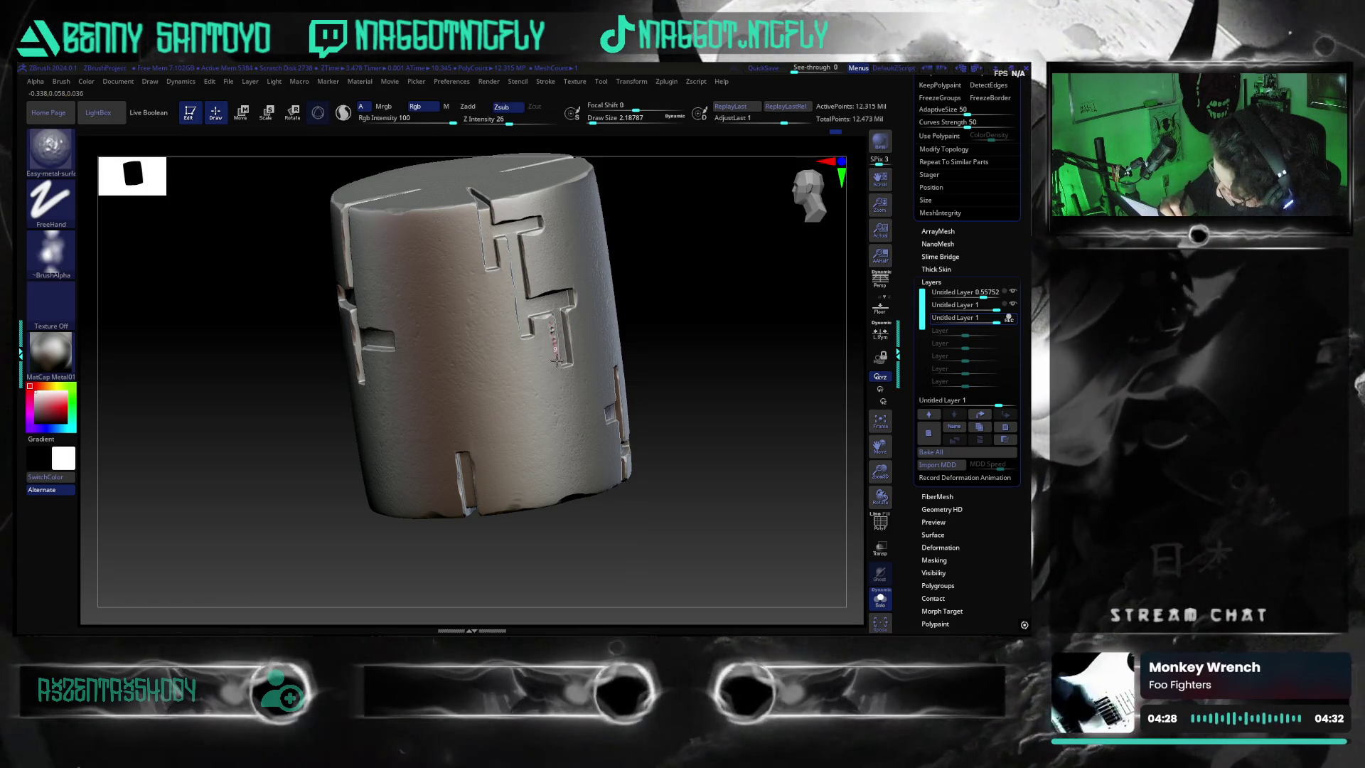
left_click_drag(559, 379, 582, 358)
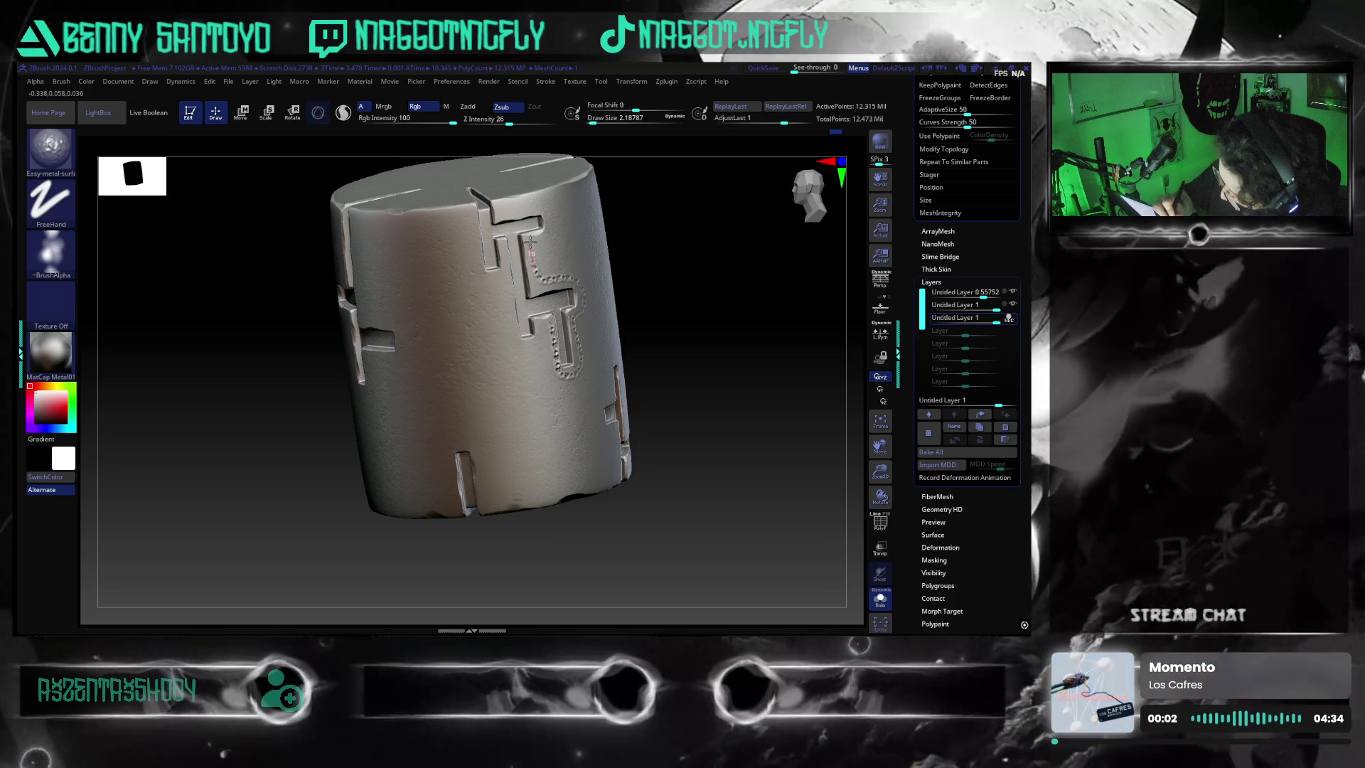
mouse_move(693, 512)
left_mouse_down()
mouse_move(731, 534)
mouse_move(802, 484)
left_mouse_up()
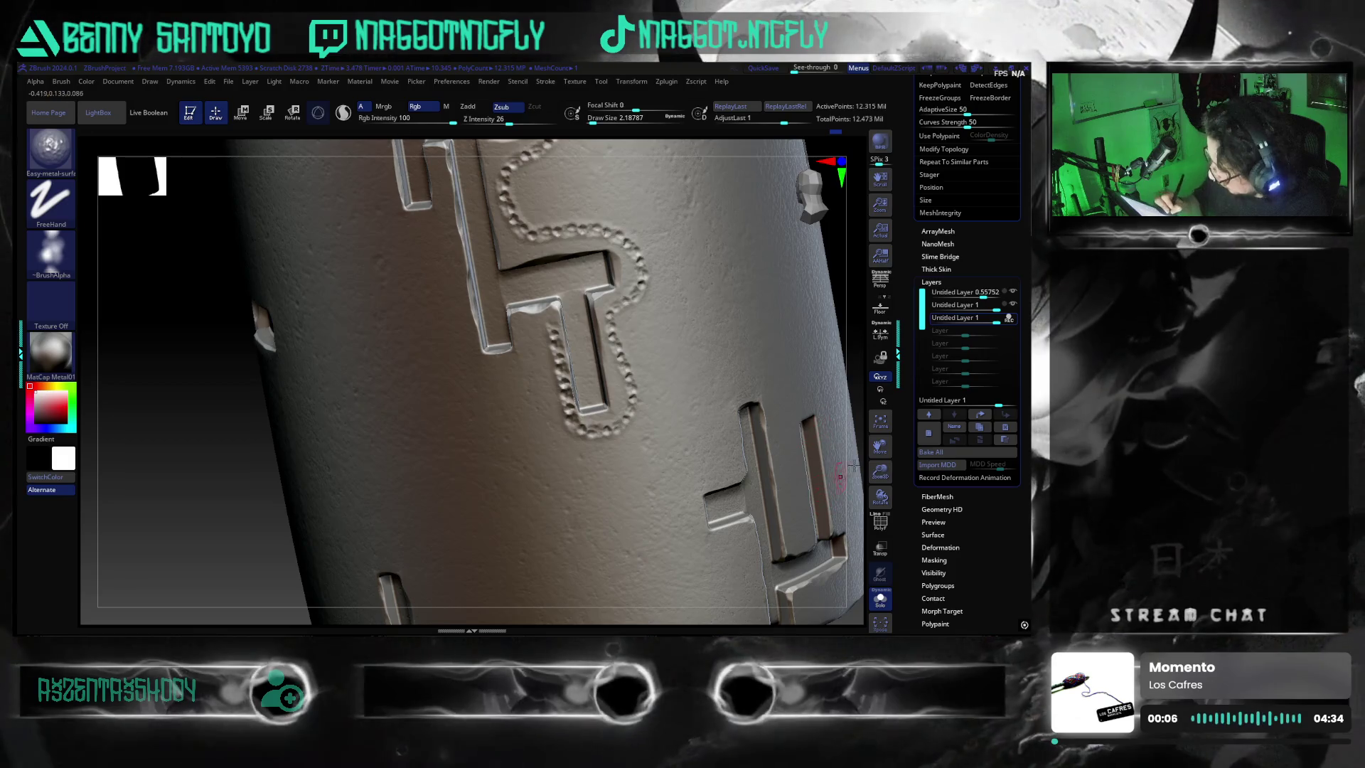
scroll(1030, 381, "up", 3)
scroll(1031, 381, "up", 3)
scroll(1030, 381, "up", 3)
scroll(1030, 381, "down", 2)
left_click_drag(838, 285, 704, 466)
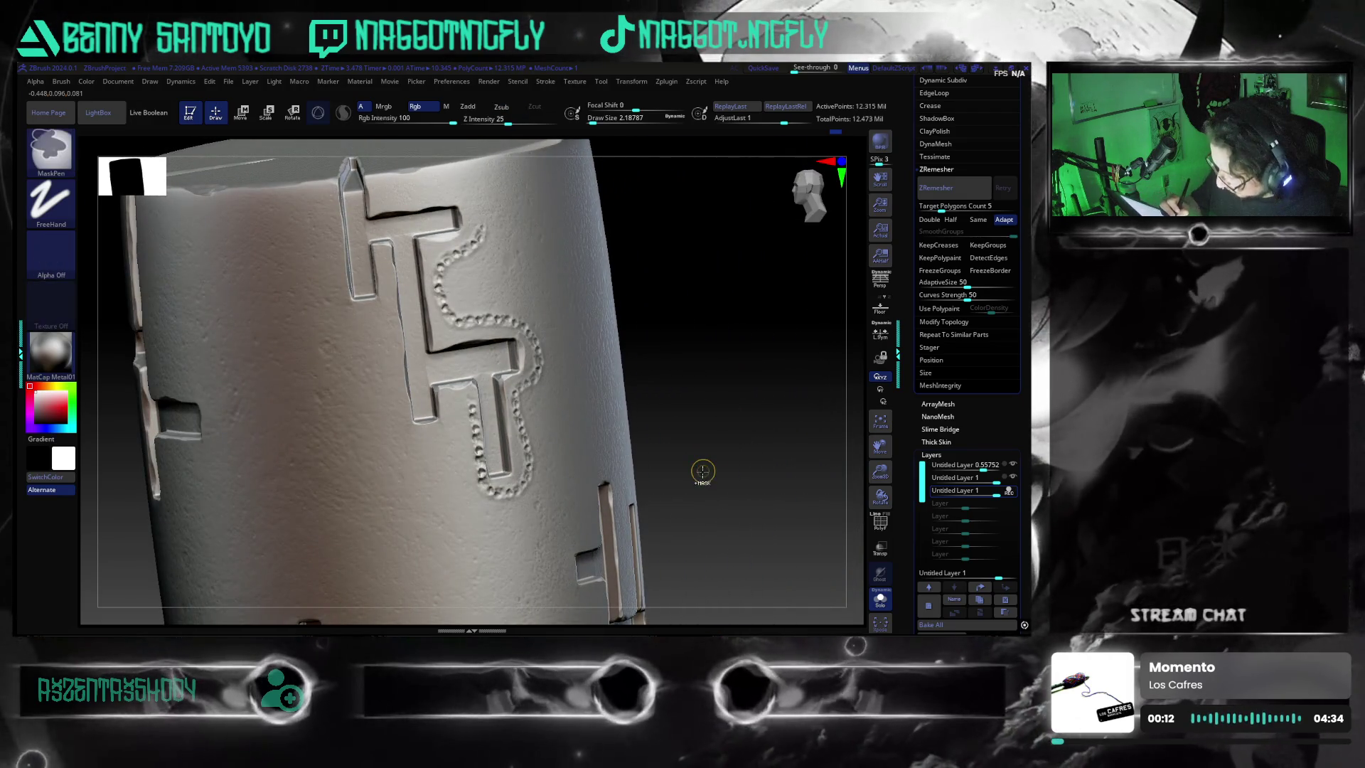
- Undo the dotted chain line and bring up the brush picker
key("ctrl+z")
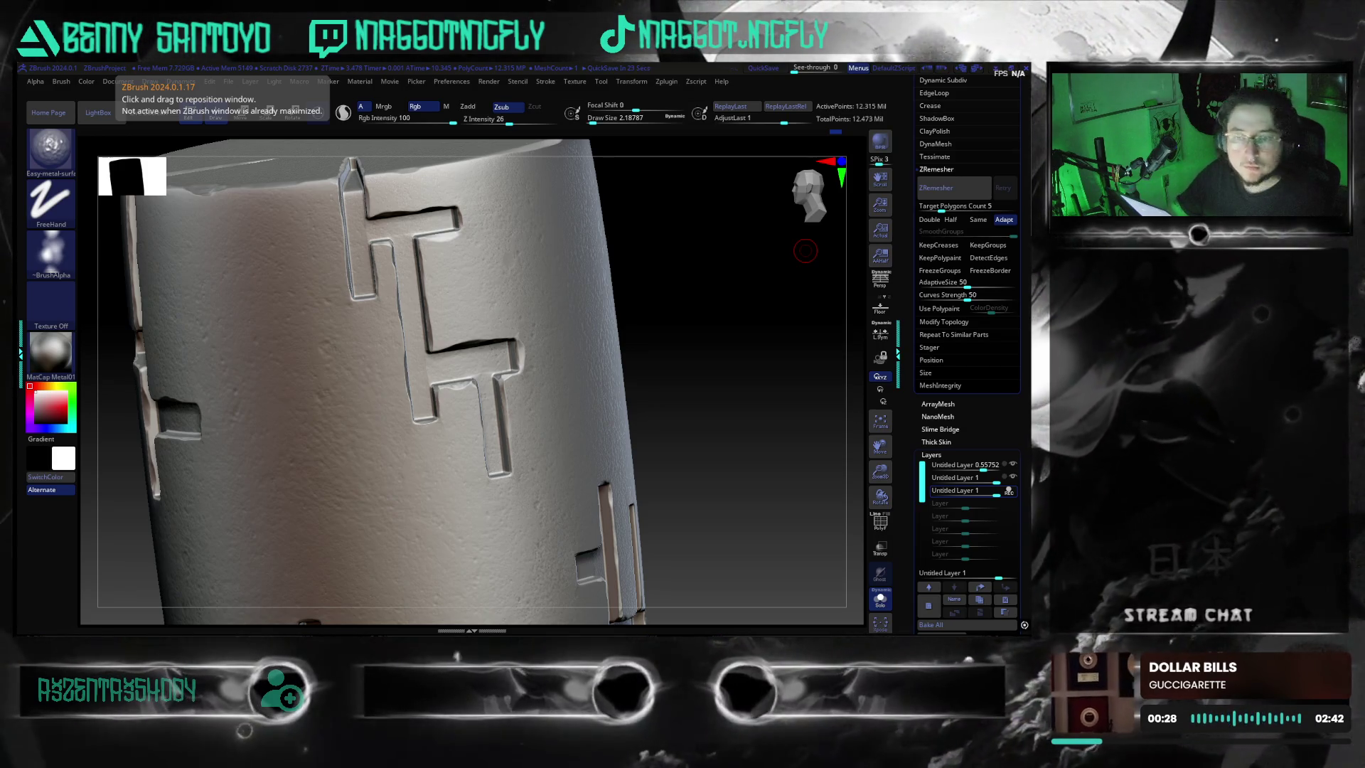
key("b")
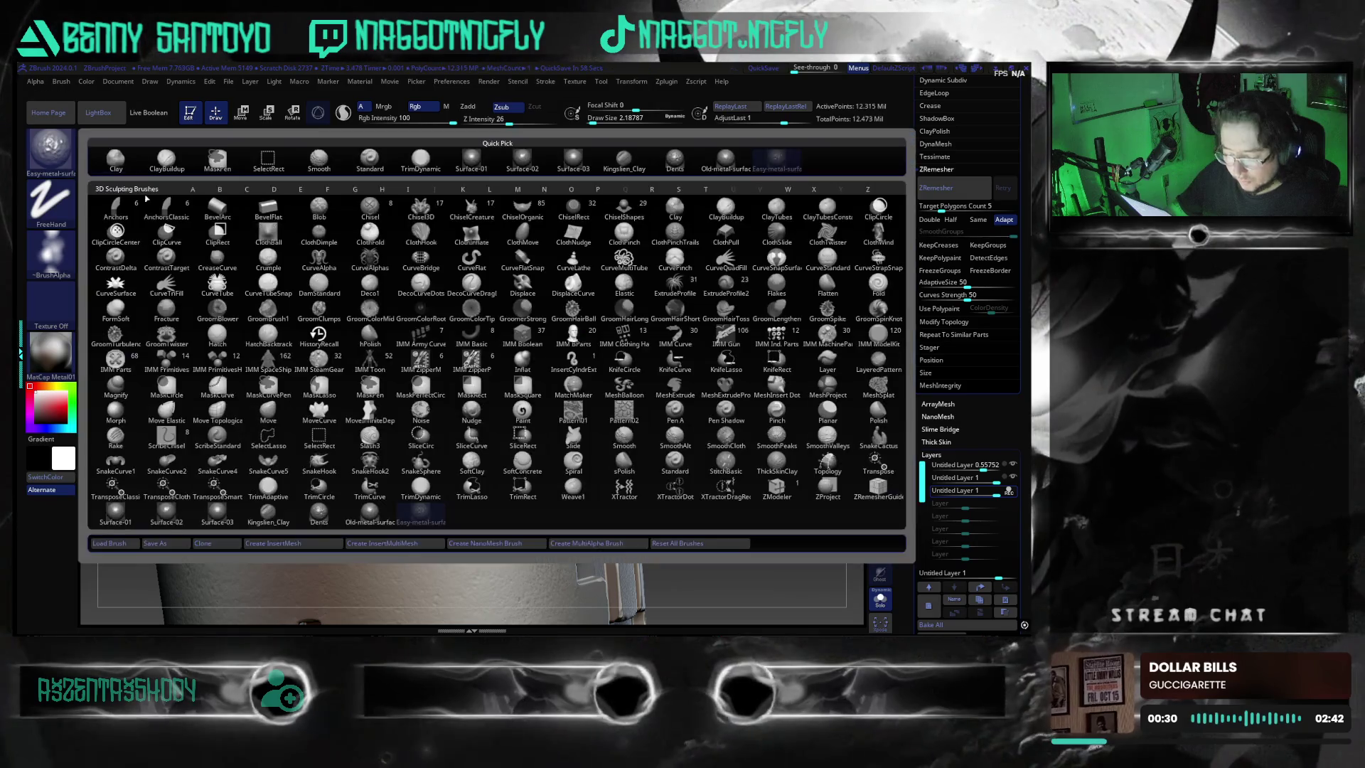
- Select the Standard brush and start an alpha import, browsing into the 1200 Alphas Bundle folder
key("s")
key("t")
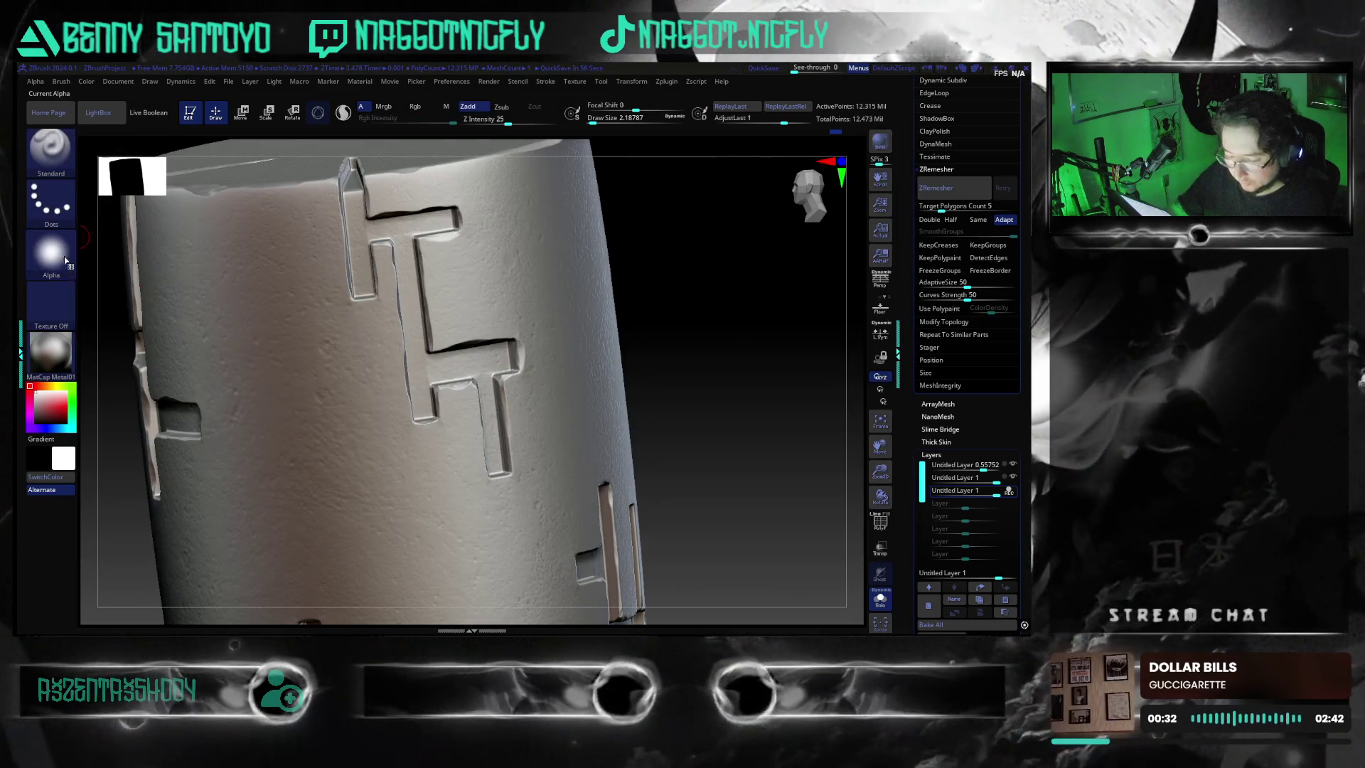
left_click(50, 253)
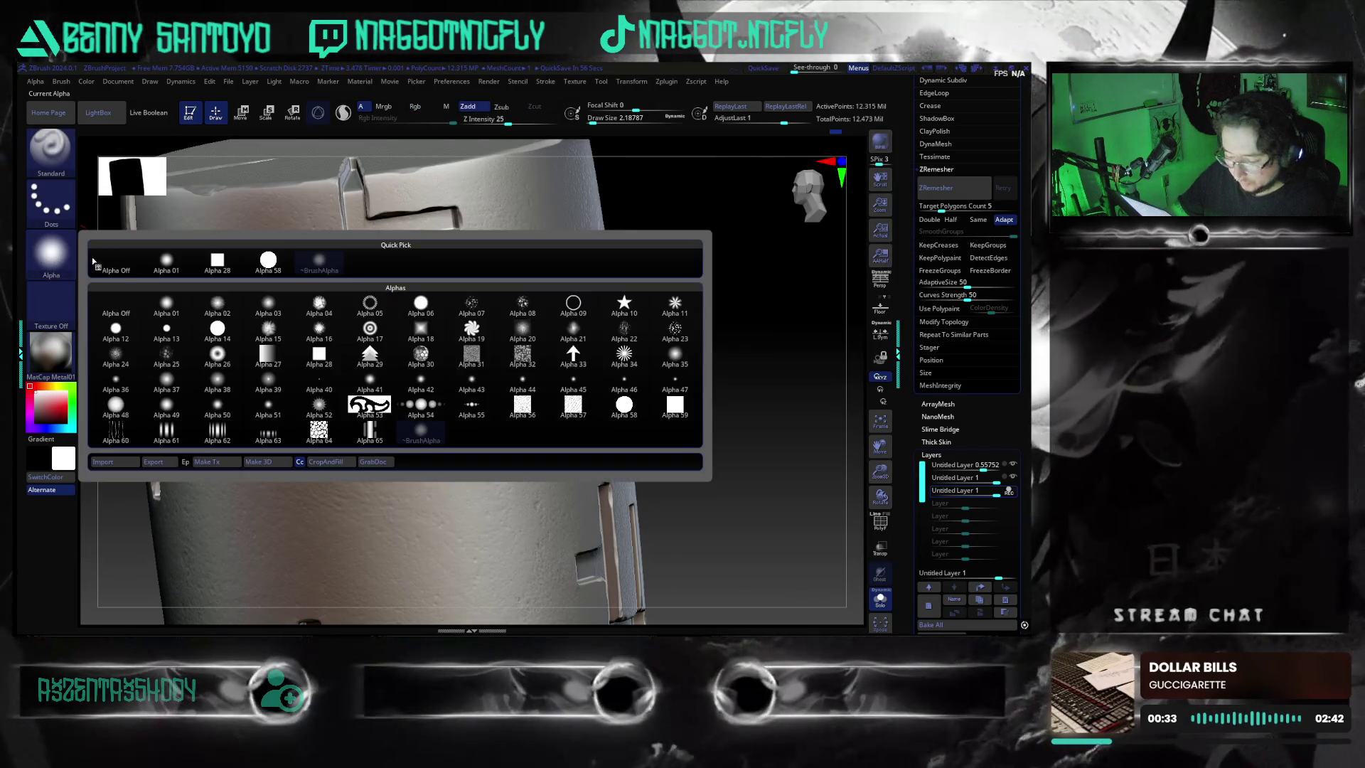
left_click(104, 461)
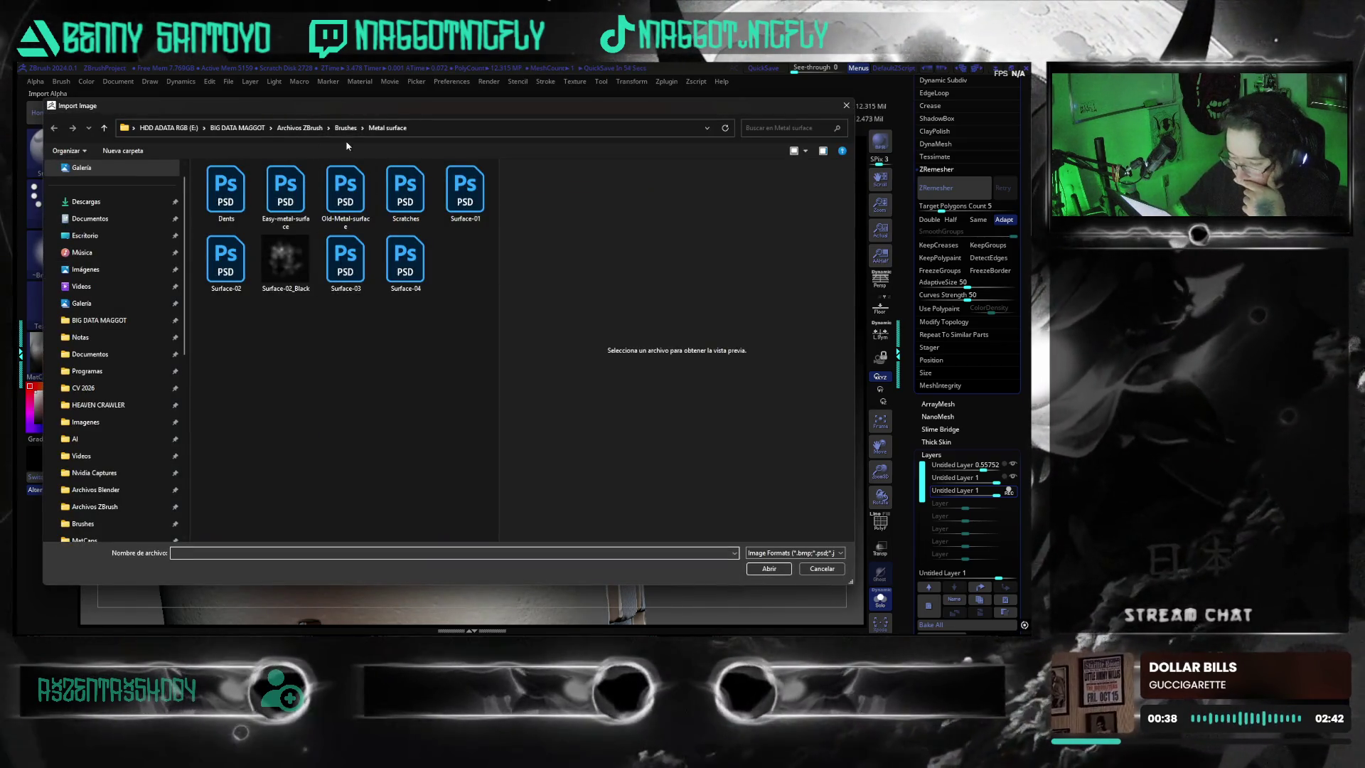
scroll(118, 405, "down", 4)
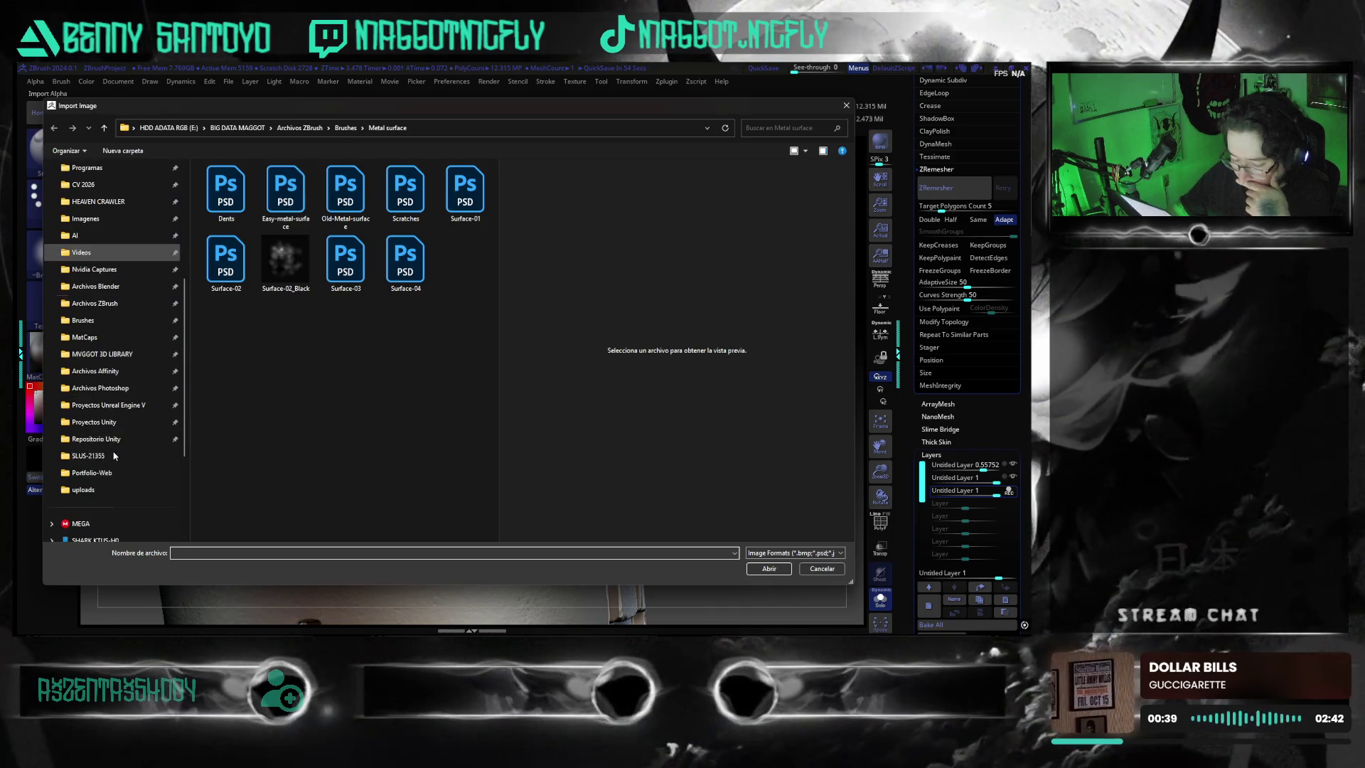
left_click(134, 354)
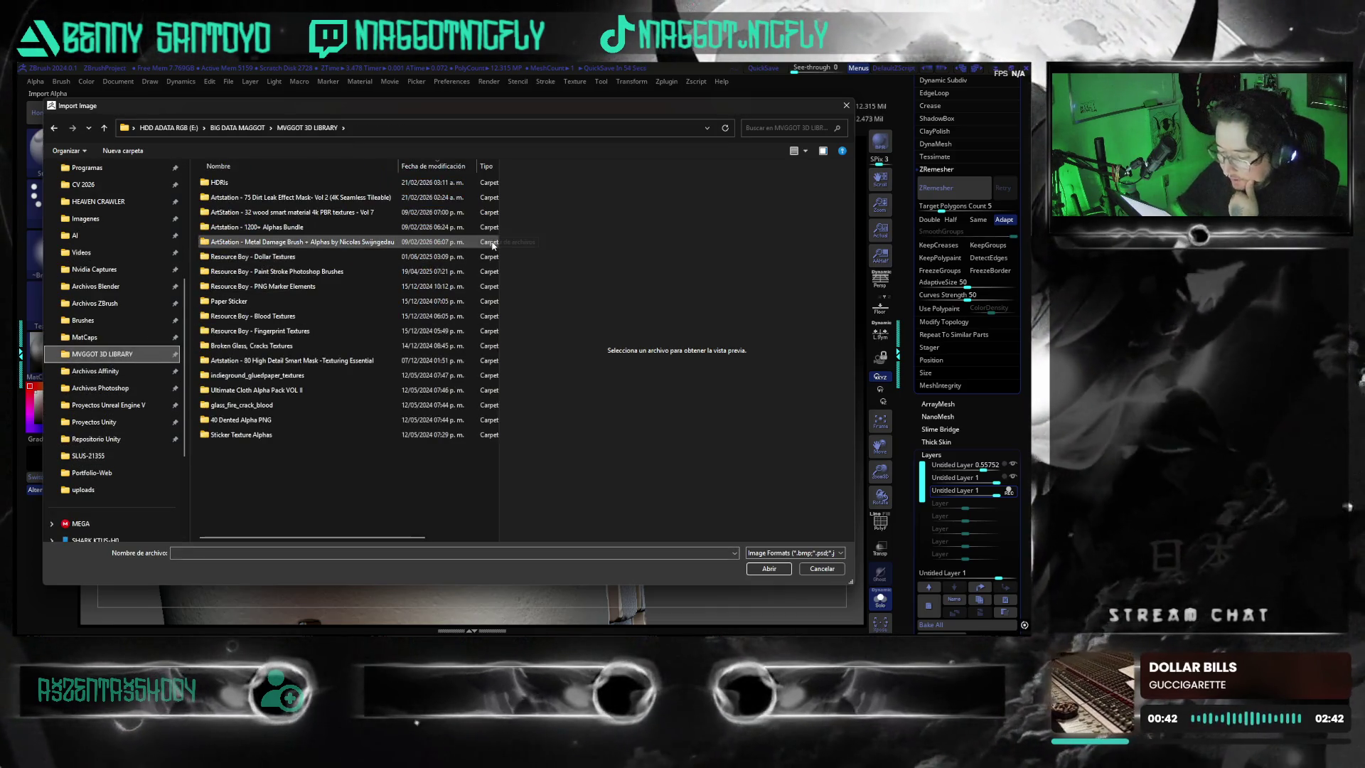
double_click(332, 227)
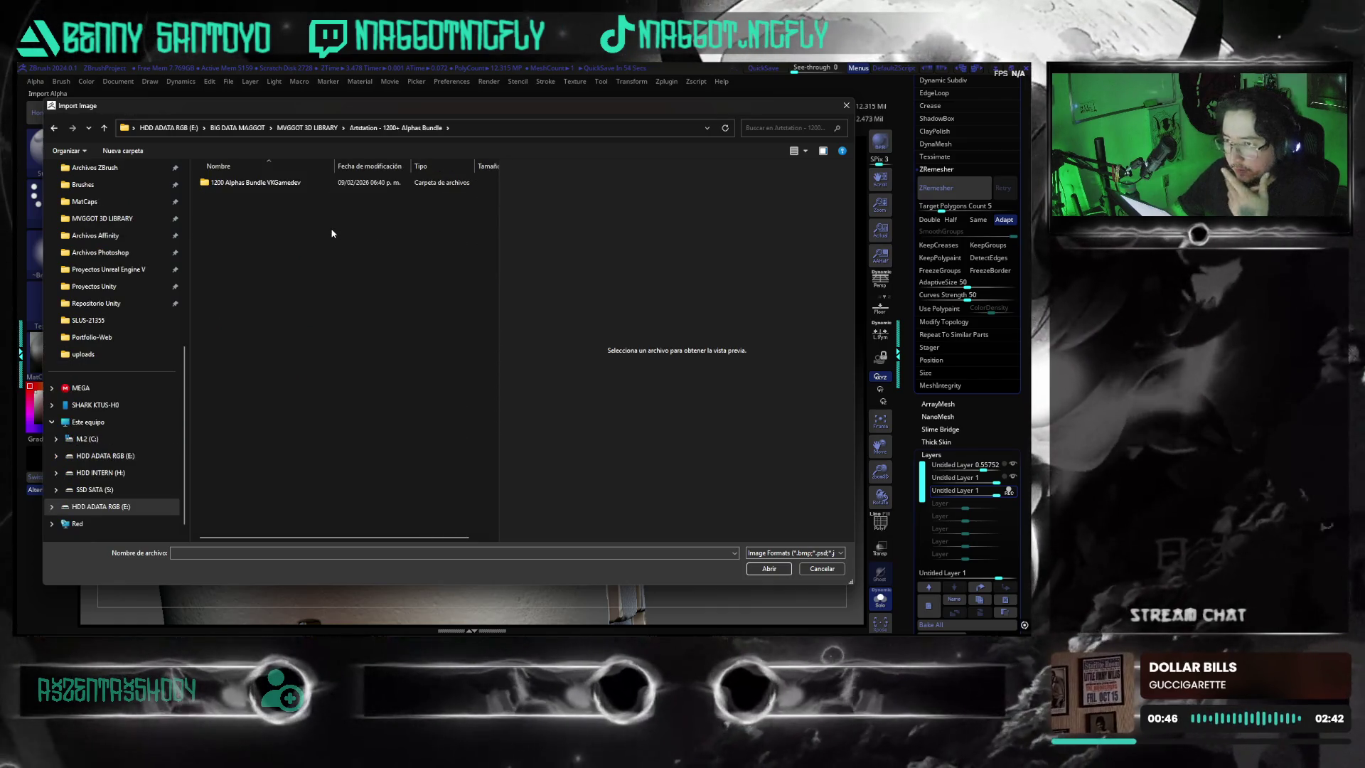
double_click(284, 187)
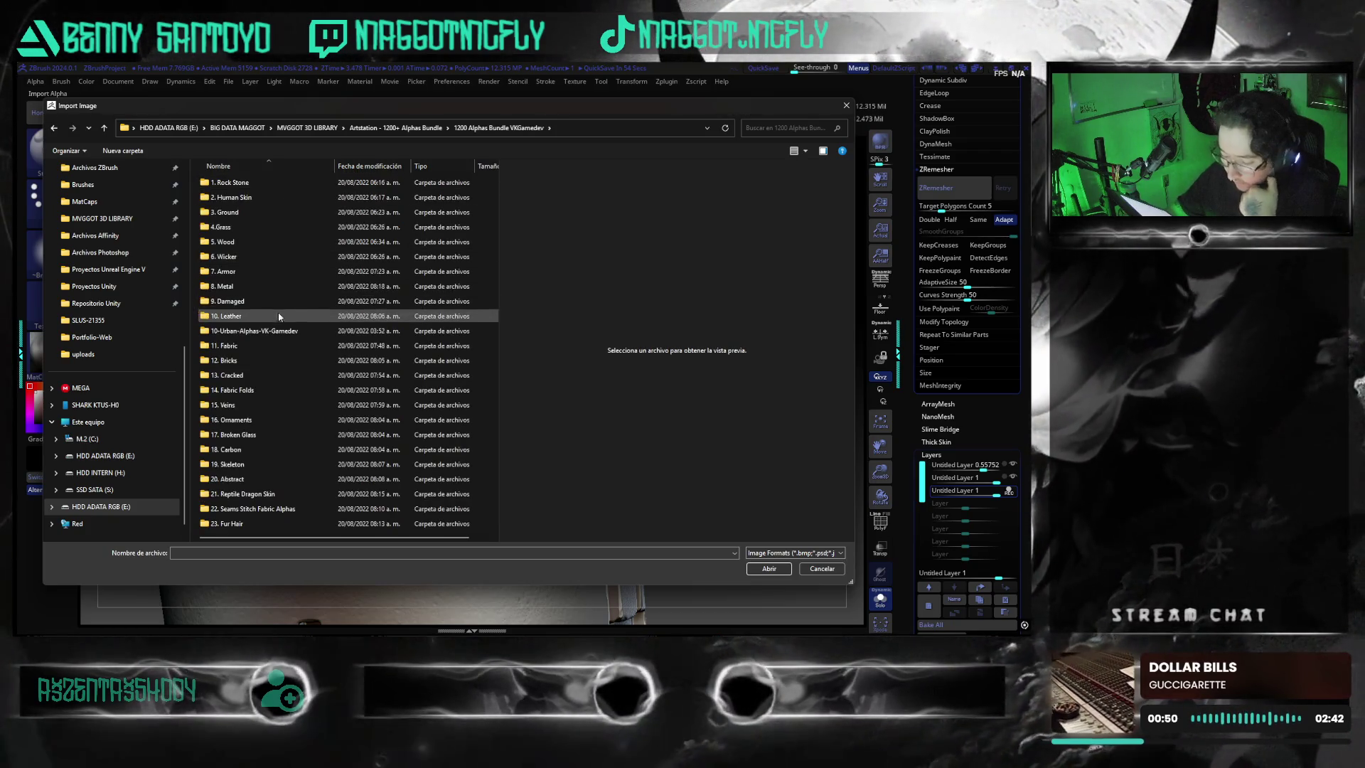
- In the 8. Metal folder, preview metal (6), (18) and (22), and import metal (22) as the brush alpha
double_click(282, 272)
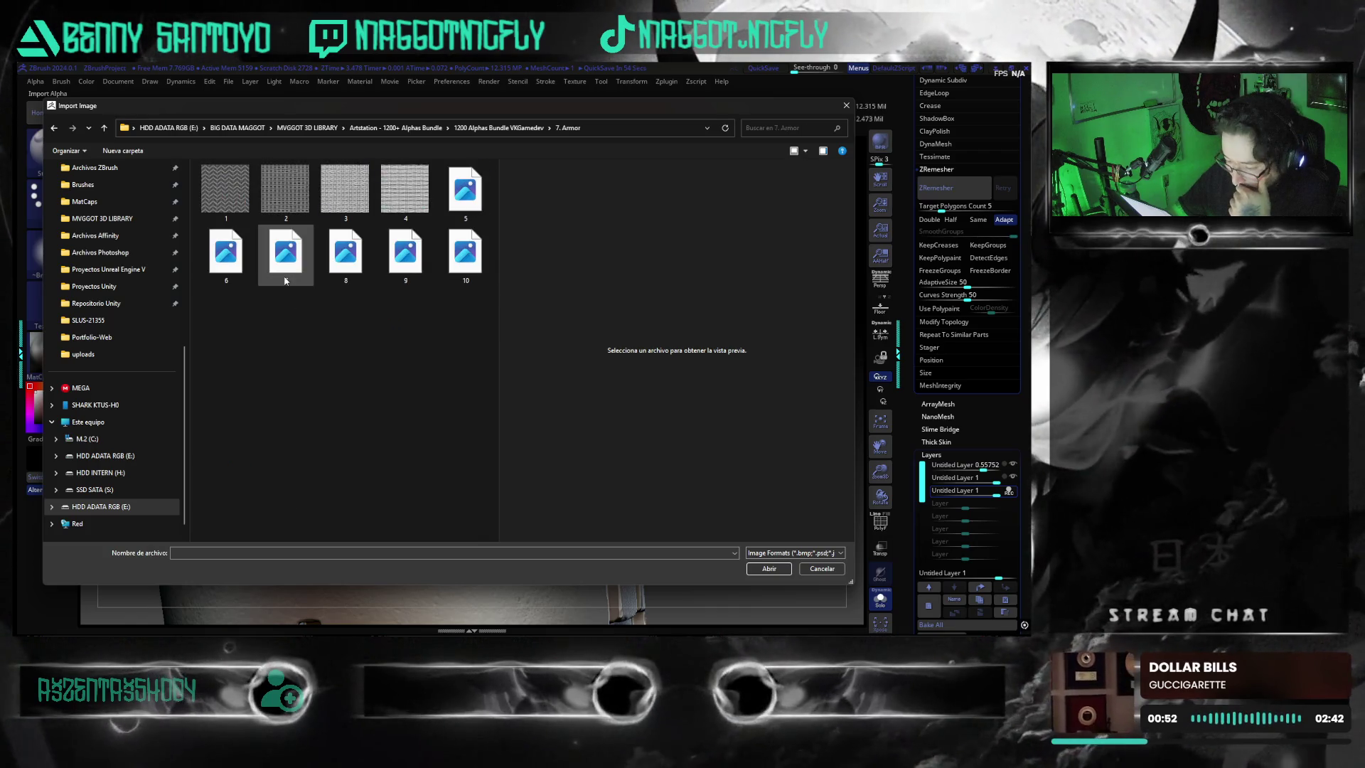
key("alt+Left")
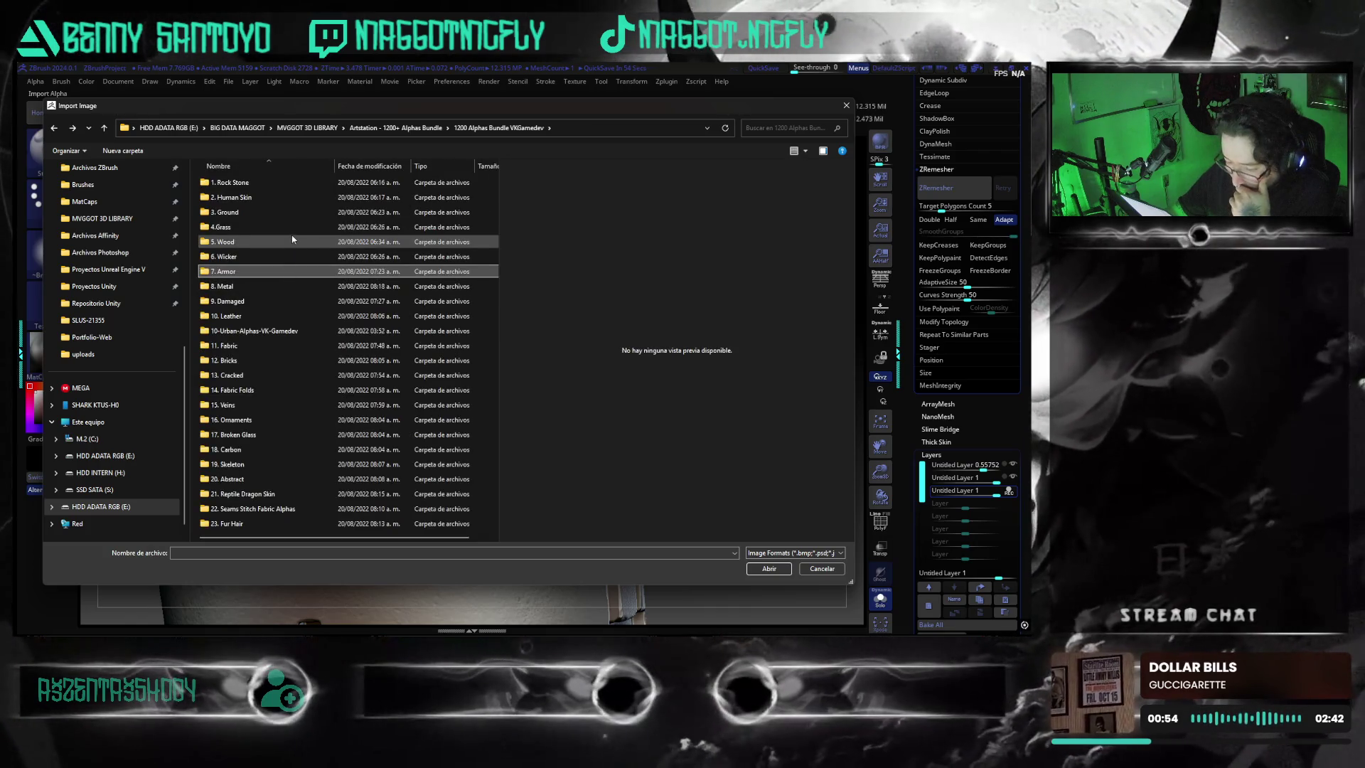
double_click(300, 286)
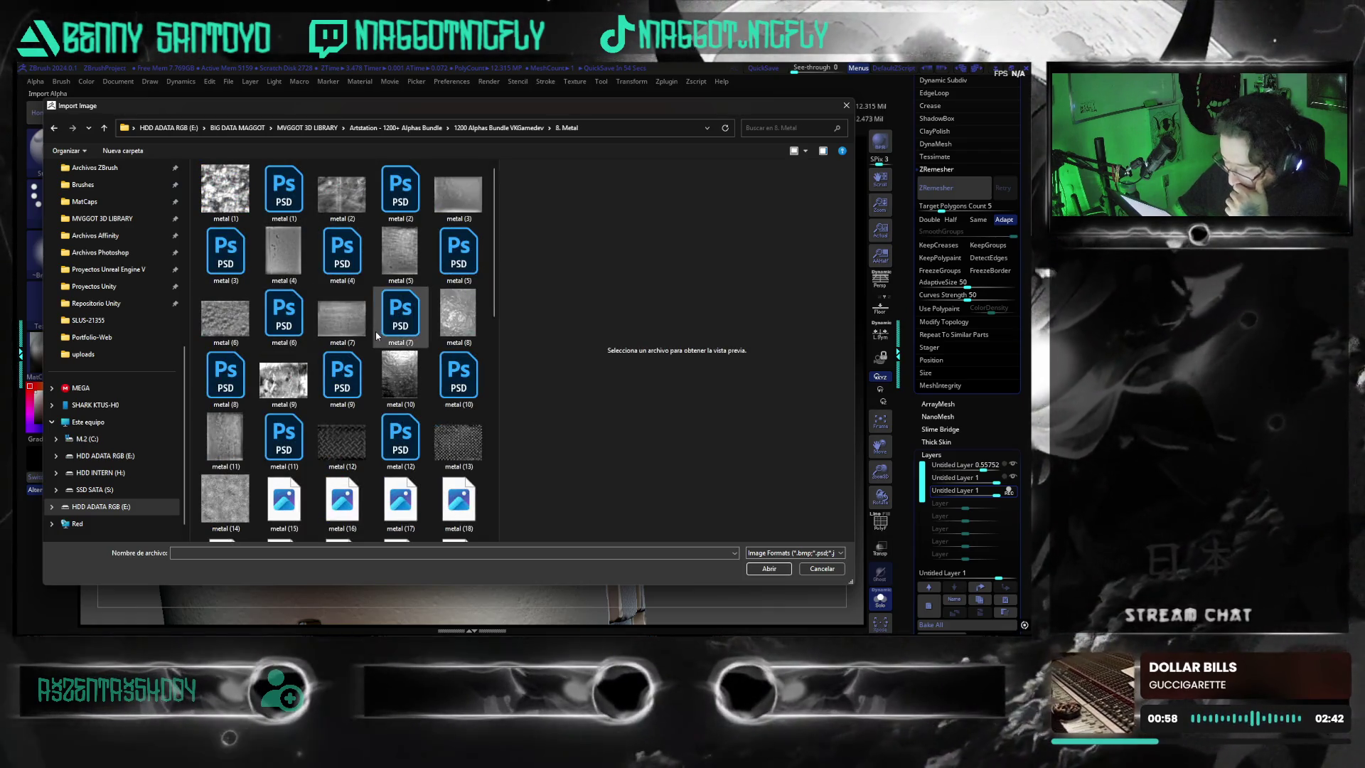
left_click(242, 325)
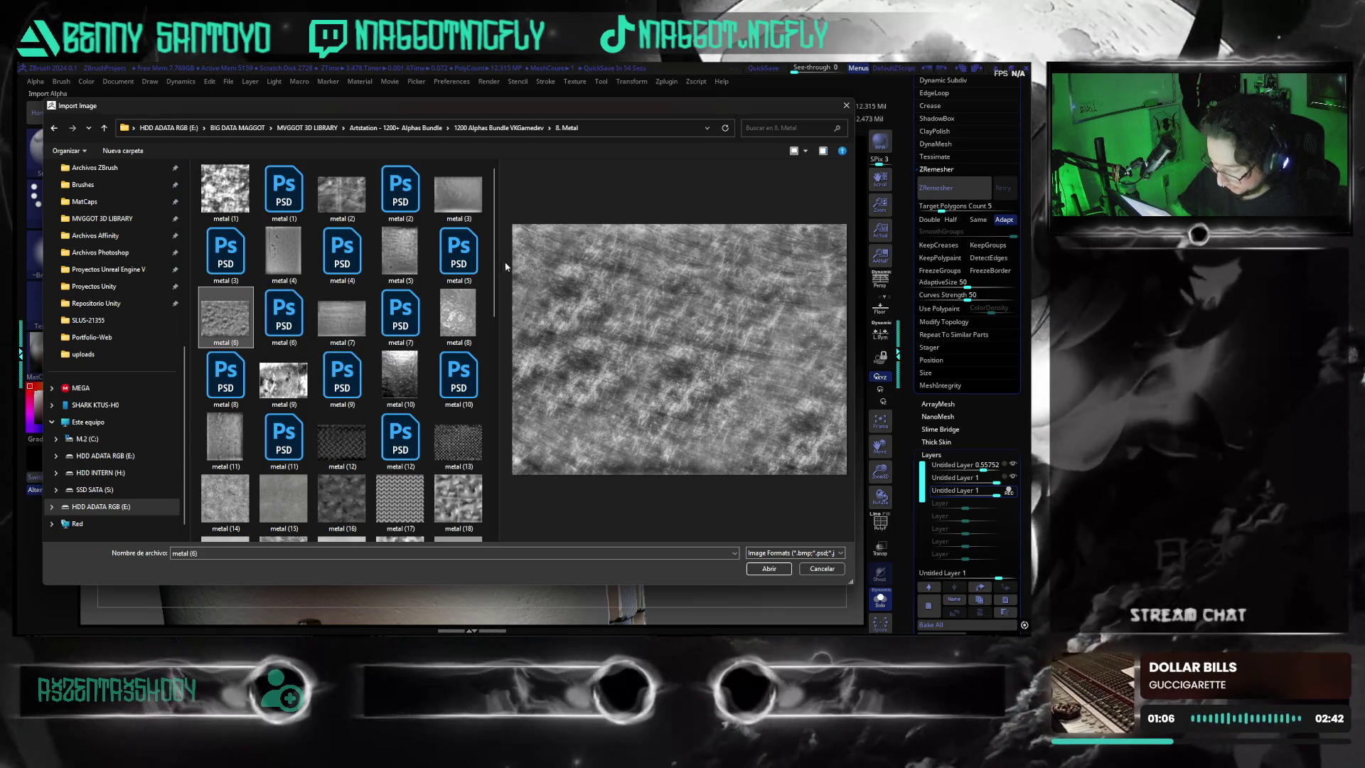
left_click_drag(497, 263, 497, 309)
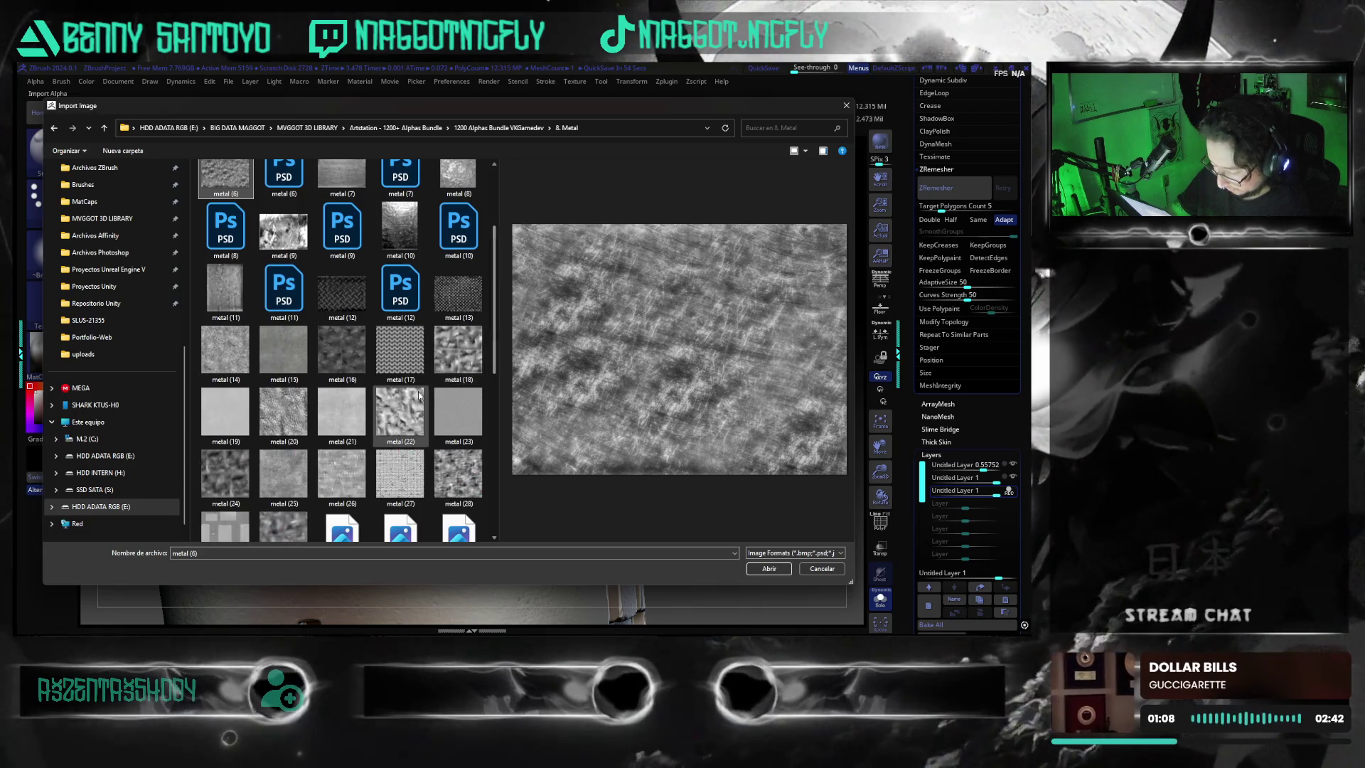
left_click(406, 402)
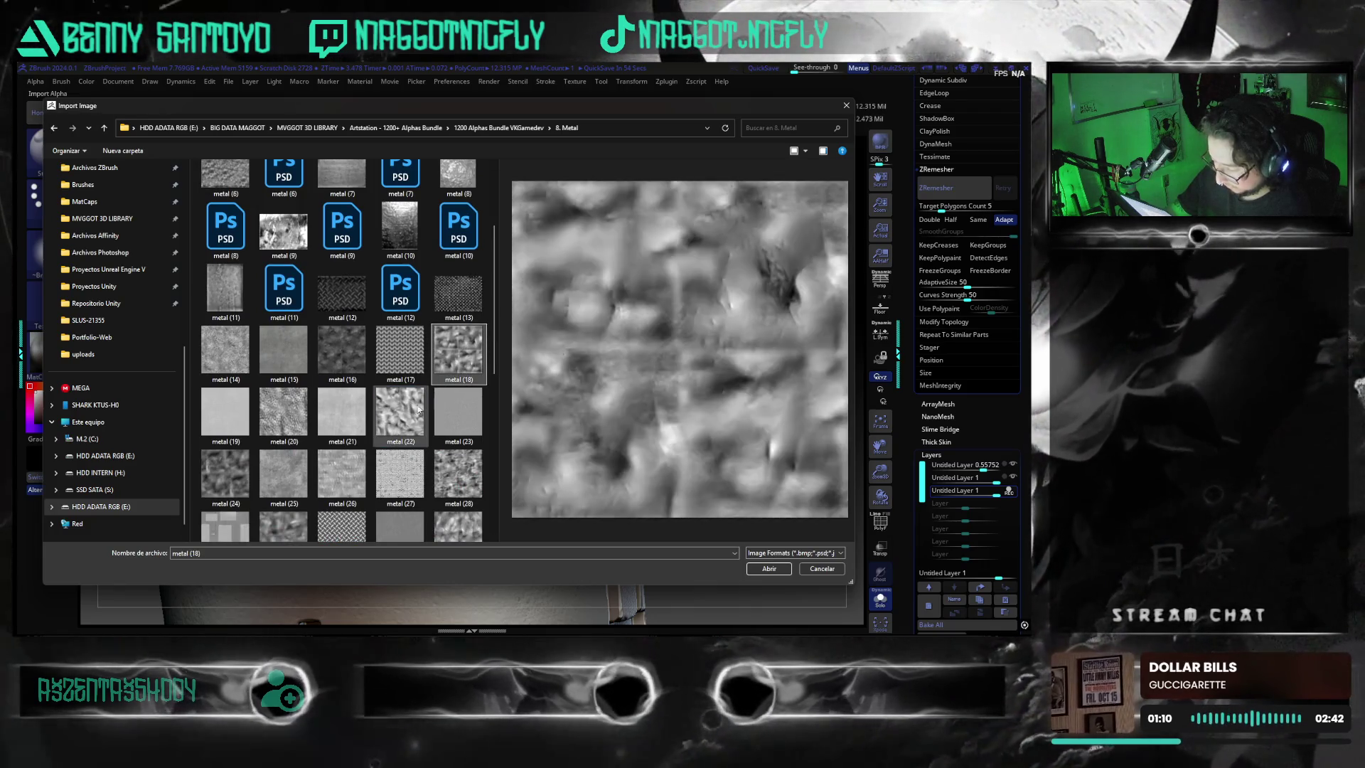
left_click(407, 410)
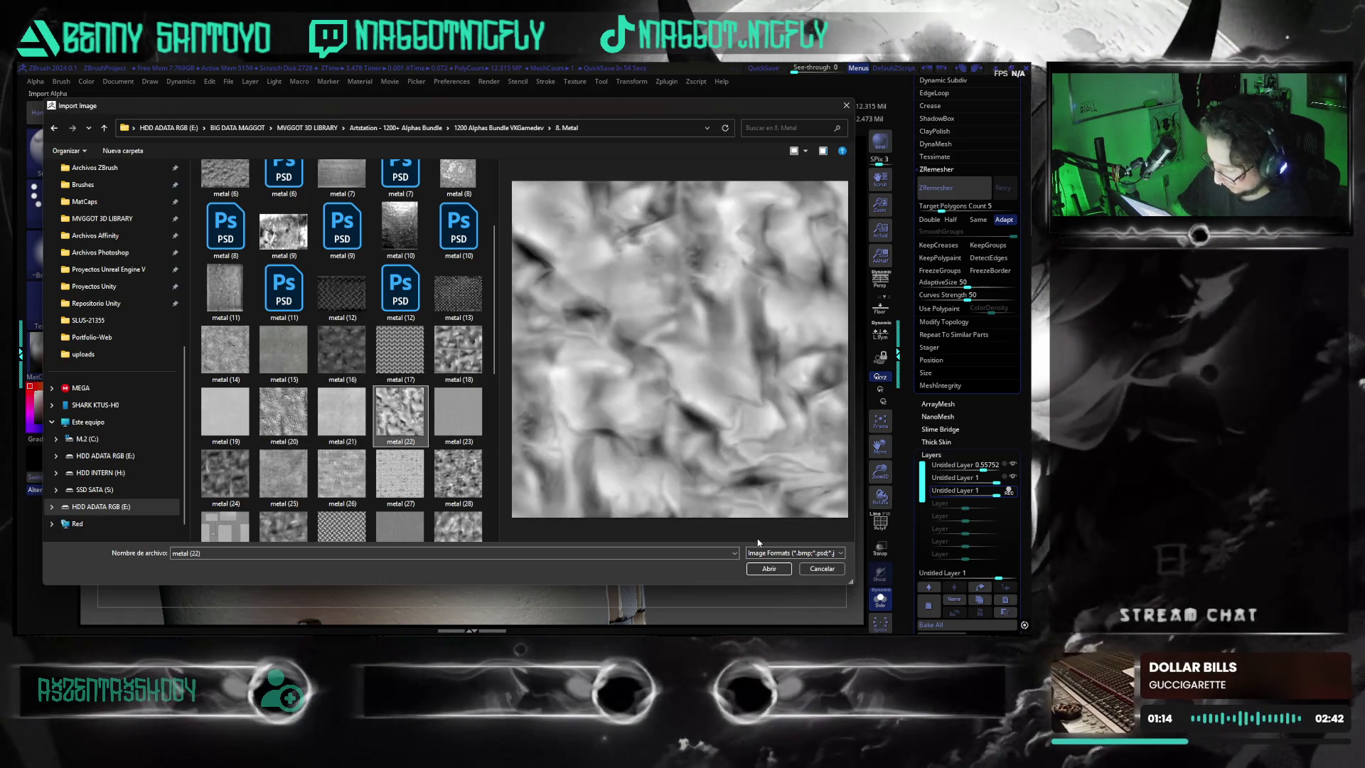
left_click(767, 569)
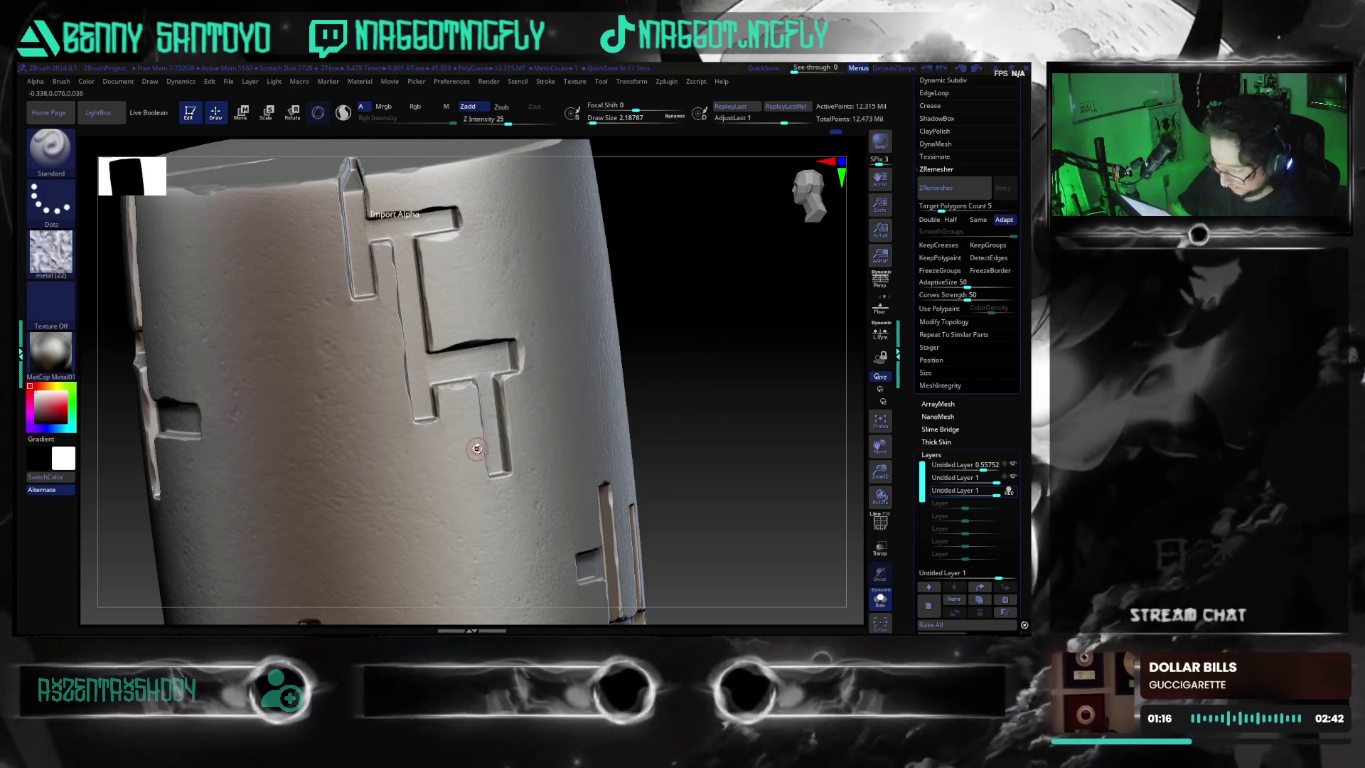
- Undo a trial diagonal alpha stroke and switch to a single-stamp stroke mode
left_click_drag(305, 378, 416, 493)
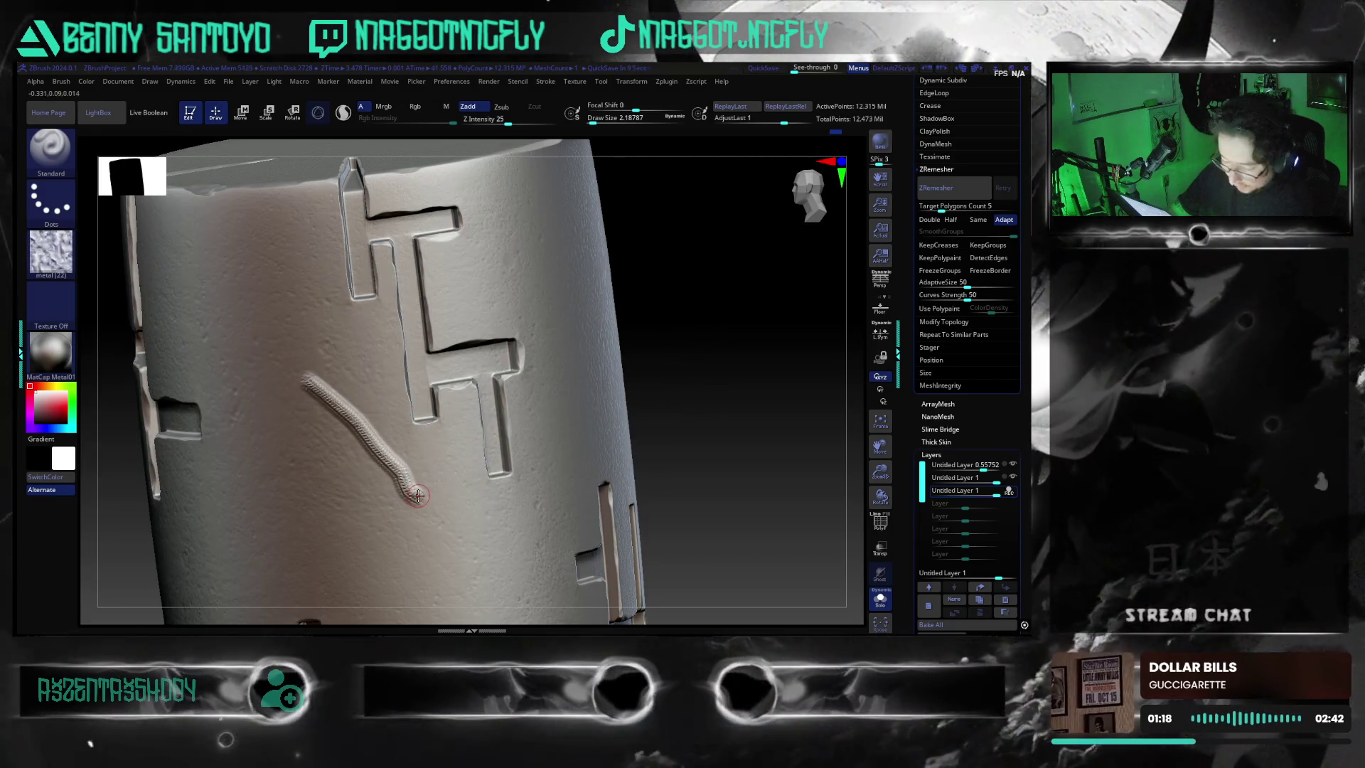
key("ctrl")
key("ctrl+z")
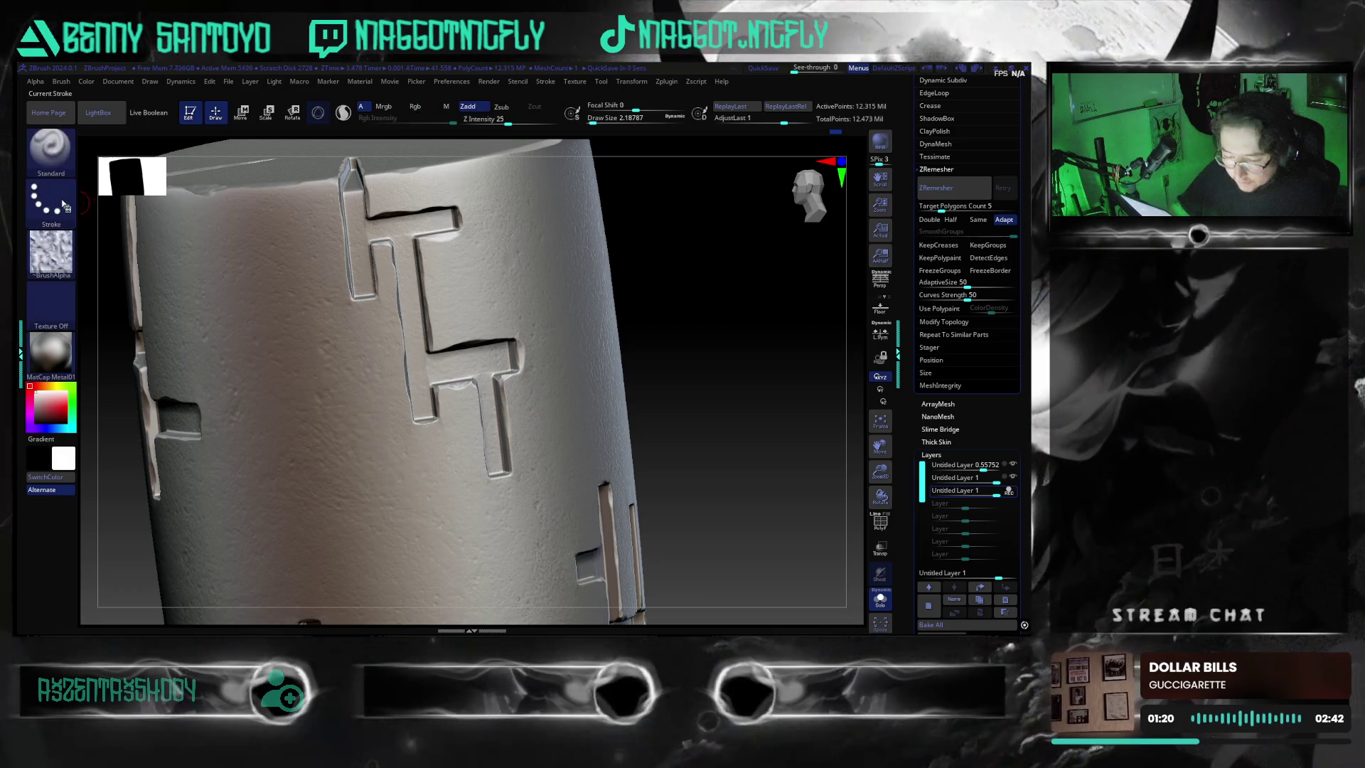
left_click(50, 200)
left_click(244, 213)
- Undo a large metal-alpha stamp, rotate to a straight-on view and start another alpha import
mouse_move(325, 409)
left_mouse_down()
mouse_move(484, 504)
mouse_move(458, 533)
left_mouse_up()
key("ctrl+z")
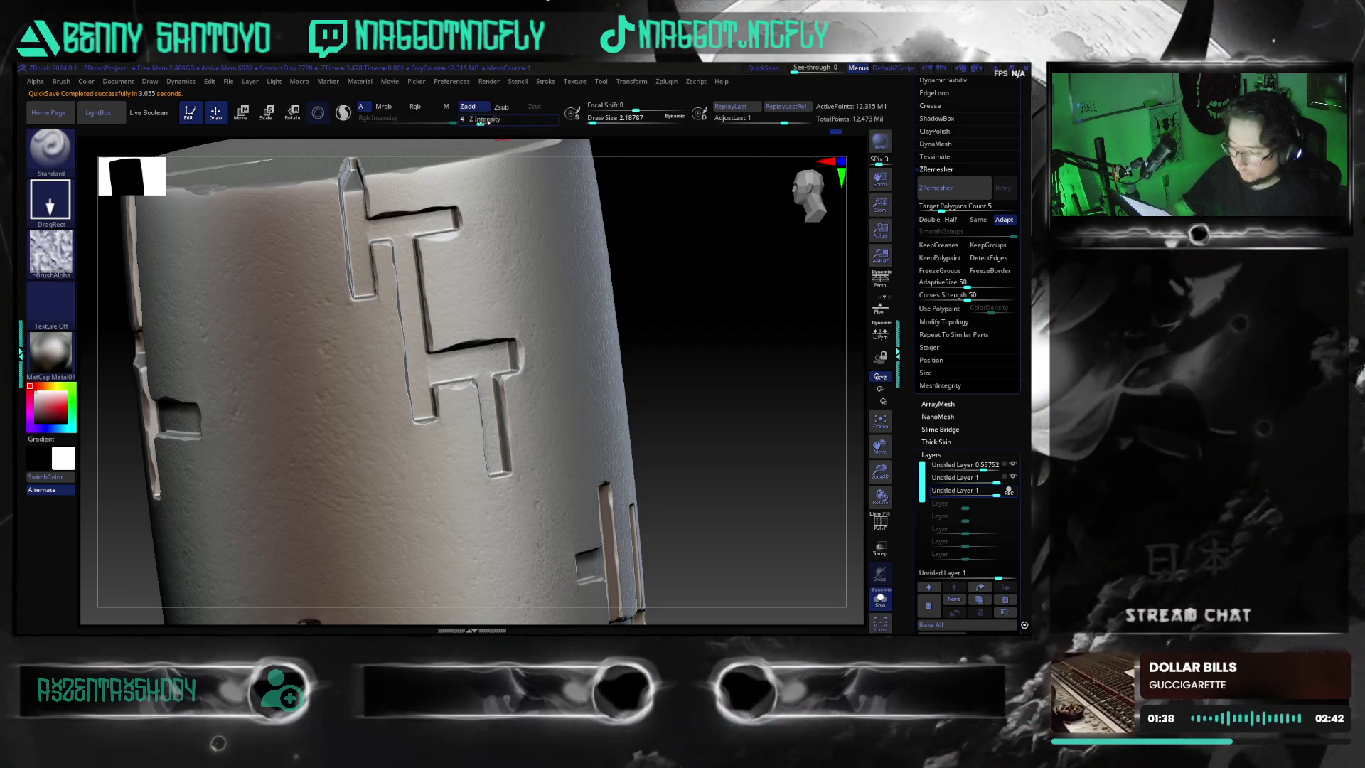
mouse_move(691, 397)
left_mouse_down()
mouse_move(634, 436)
mouse_move(443, 490)
mouse_move(419, 401)
mouse_move(467, 431)
left_mouse_up()
left_click_drag(658, 440, 648, 479)
key("ctrl+i")
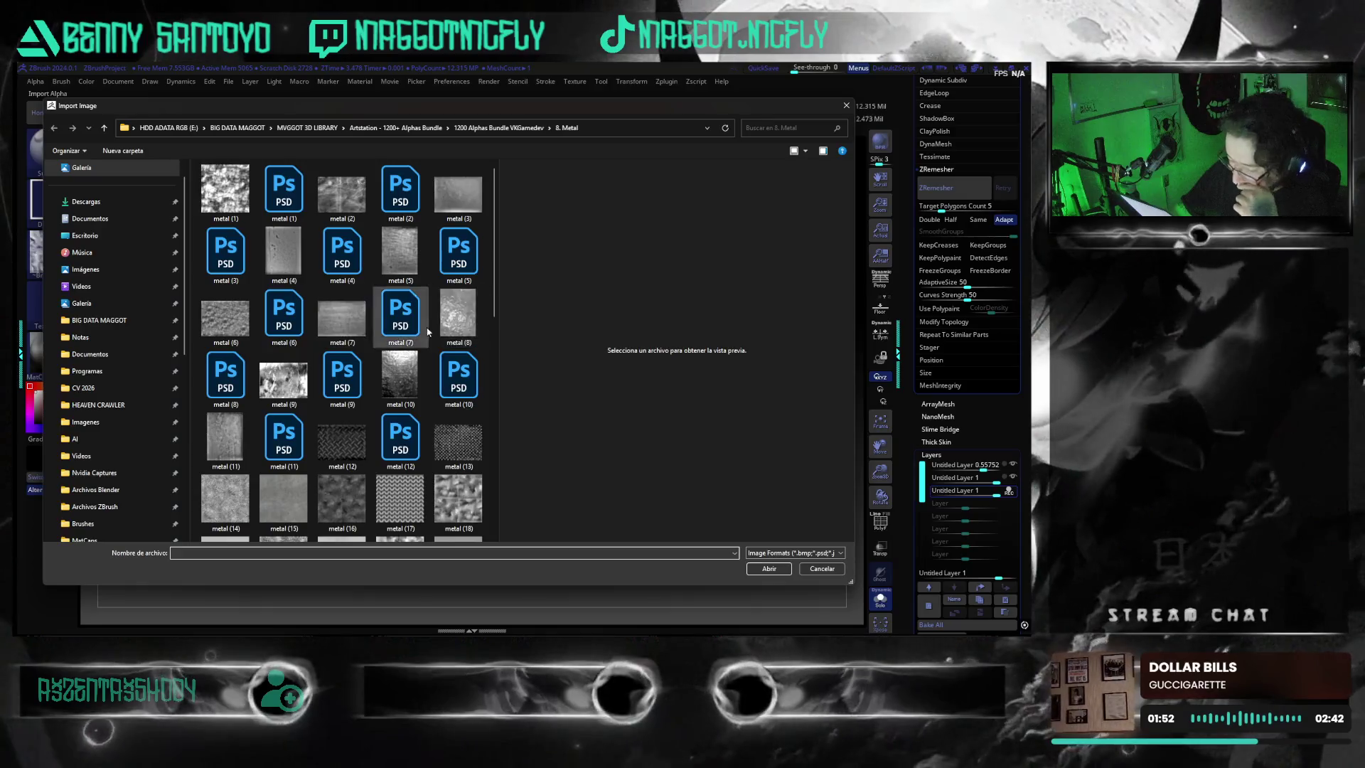
scroll(496, 299, "down", 1)
left_click_drag(496, 298, 513, 443)
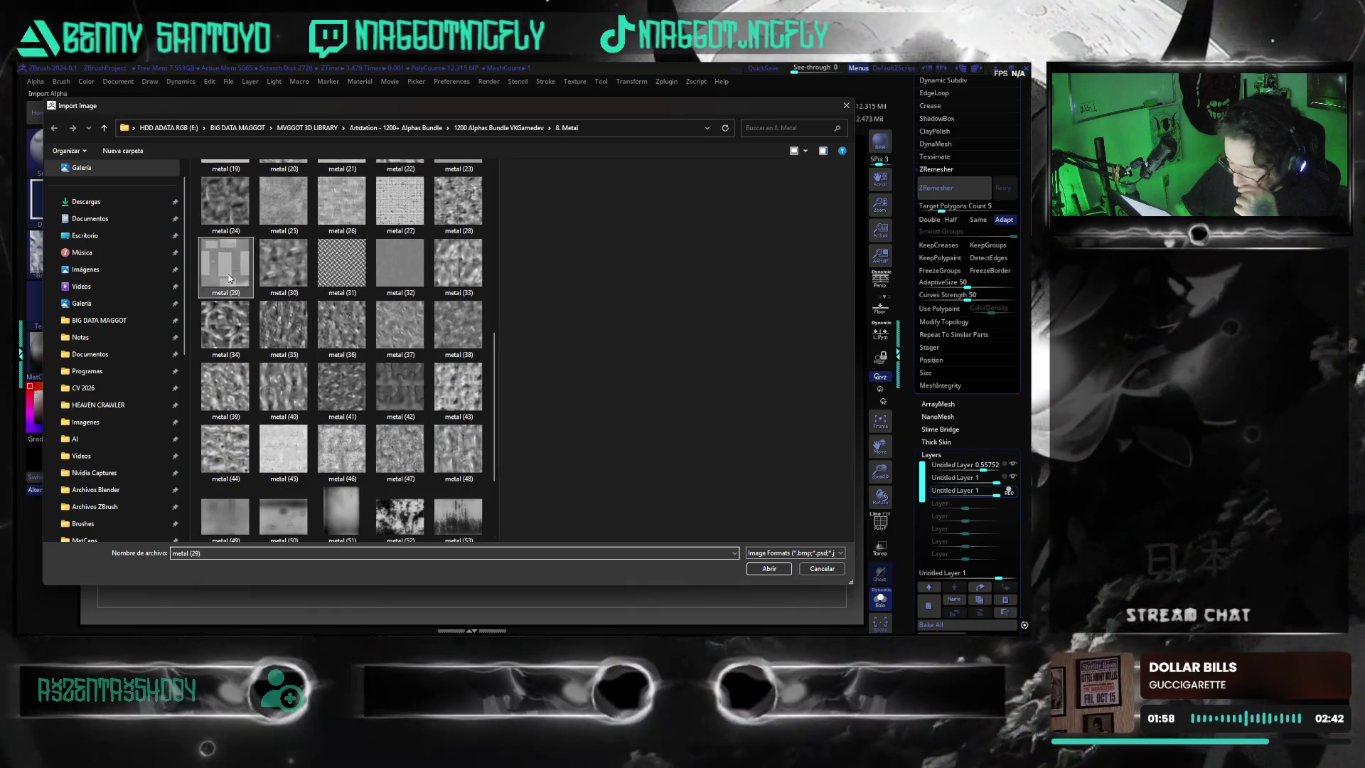
- Import metal (29) as the brush alpha and stamp a first panel imprint on the lower cylinder
left_click(228, 279)
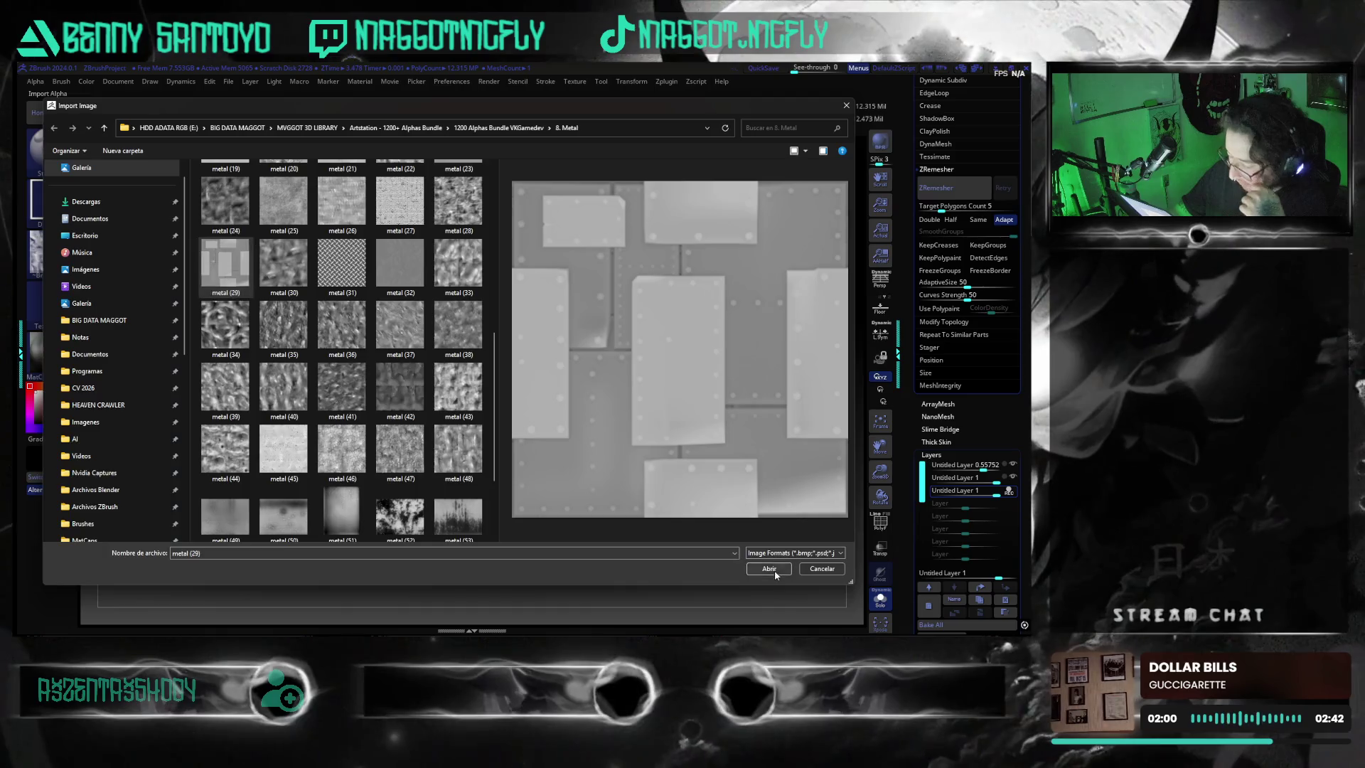
left_click(775, 573)
left_click_drag(428, 456, 377, 466)
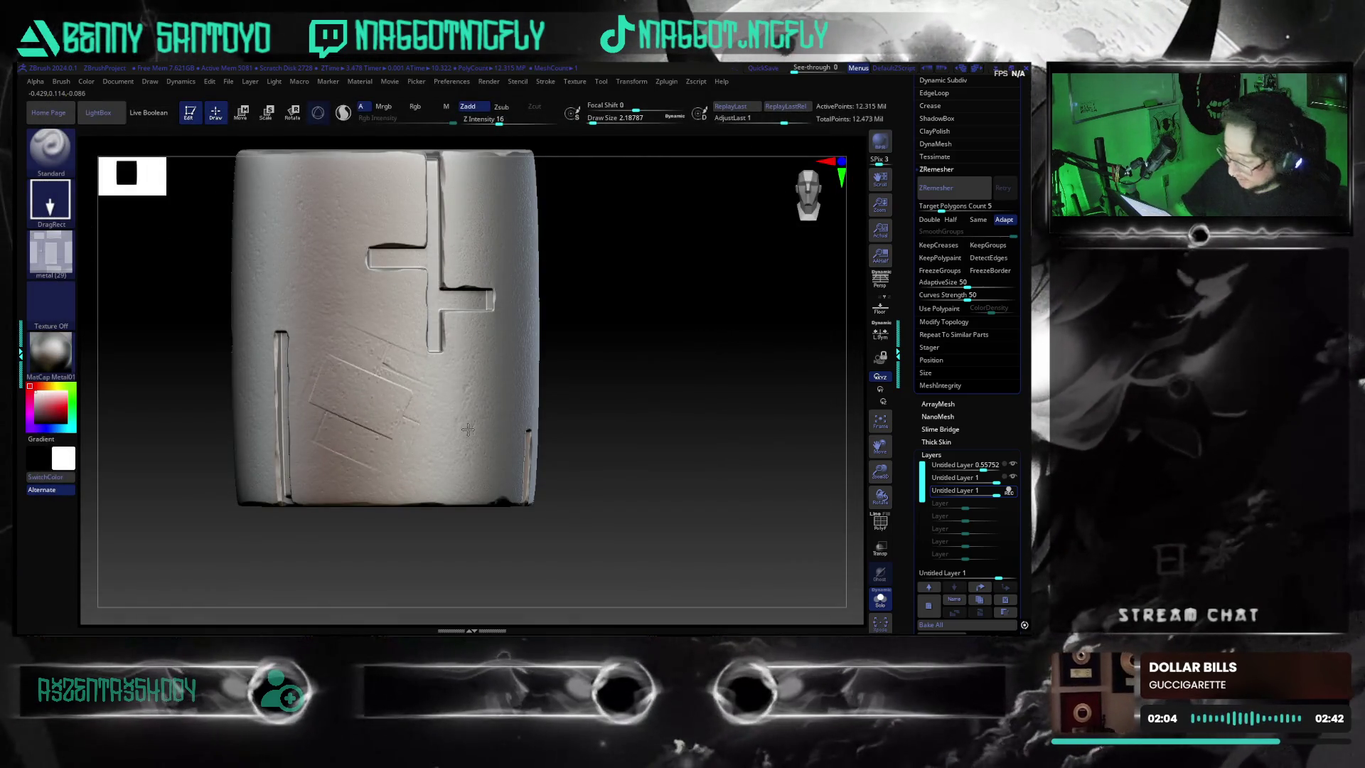
- Stamp more riveted panel imprints across the front, snap to a front view and bring up the alpha picker
left_click_drag(513, 402, 478, 399)
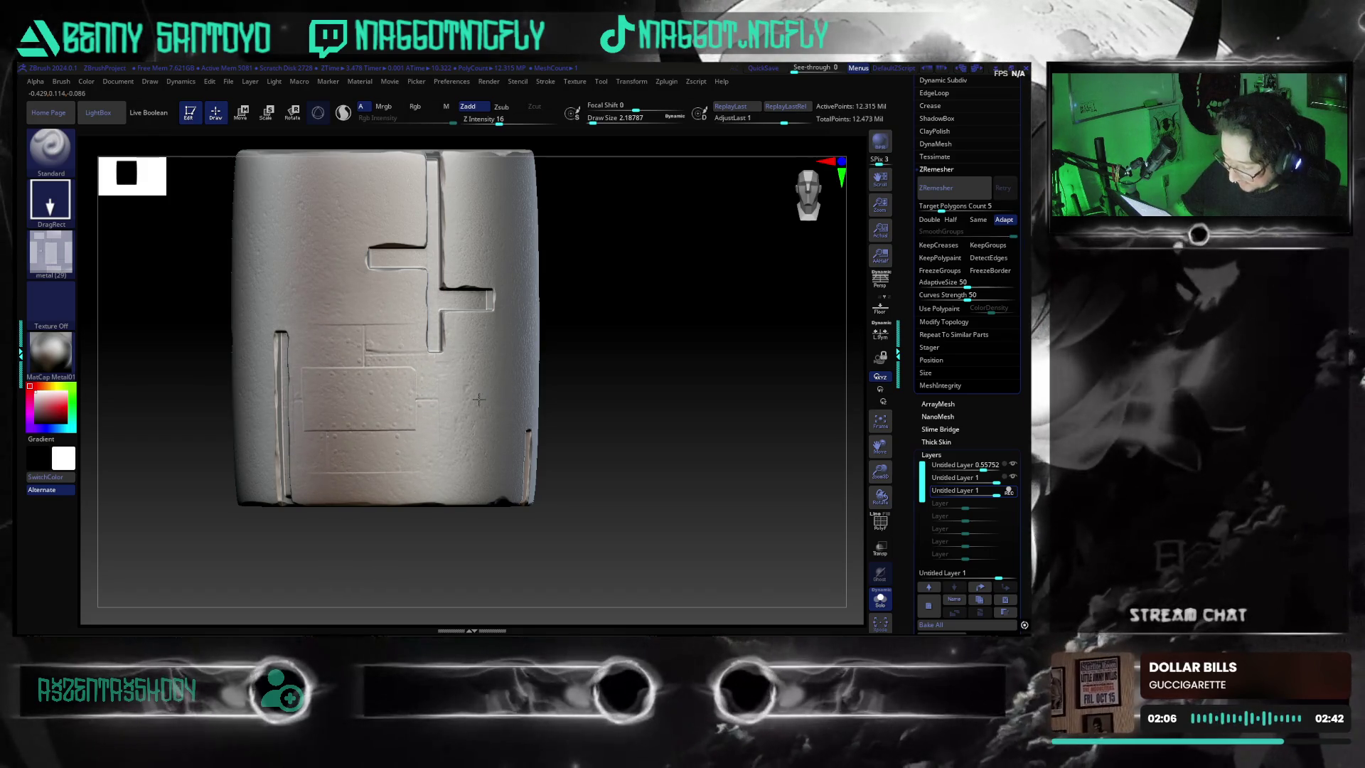
left_click_drag(359, 244, 449, 244)
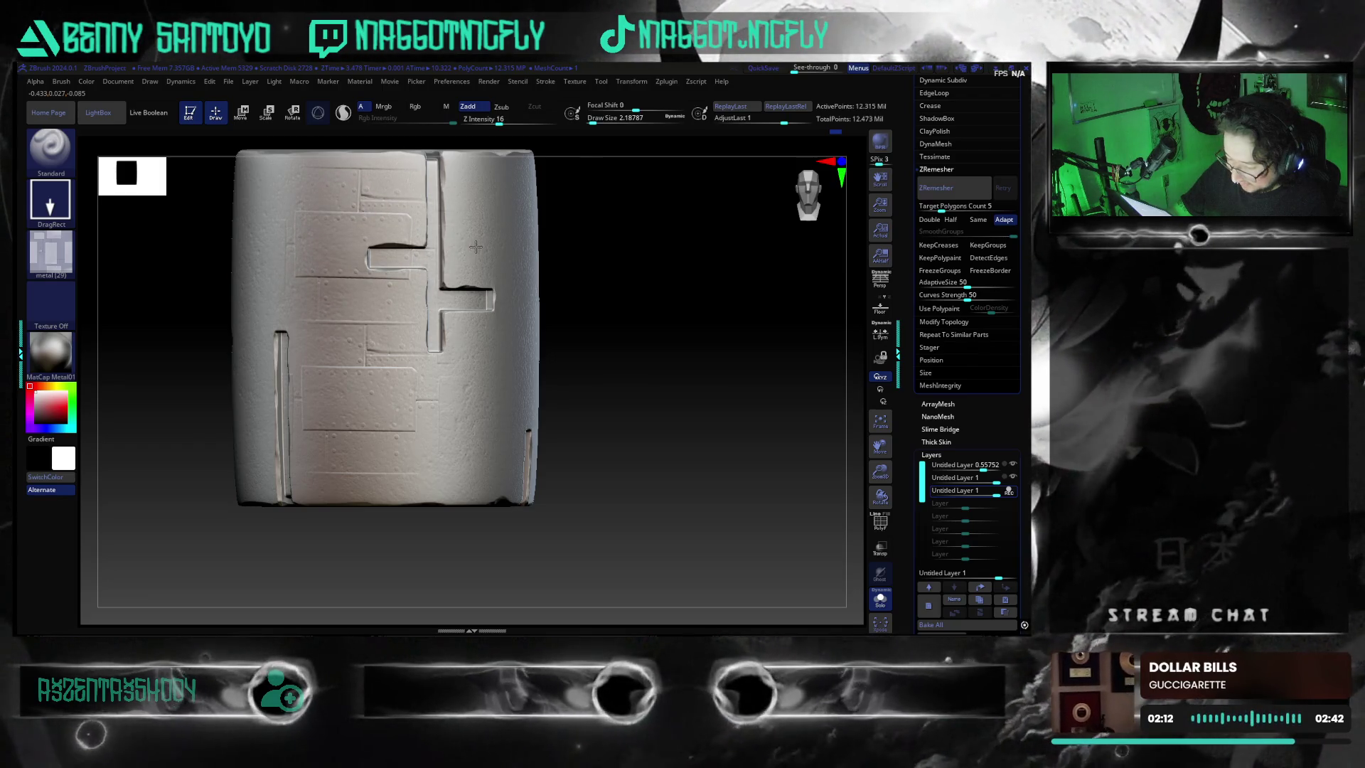
mouse_move(472, 244)
right_mouse_down()
mouse_move(658, 382)
mouse_move(637, 365)
right_mouse_up()
key("ctrl")
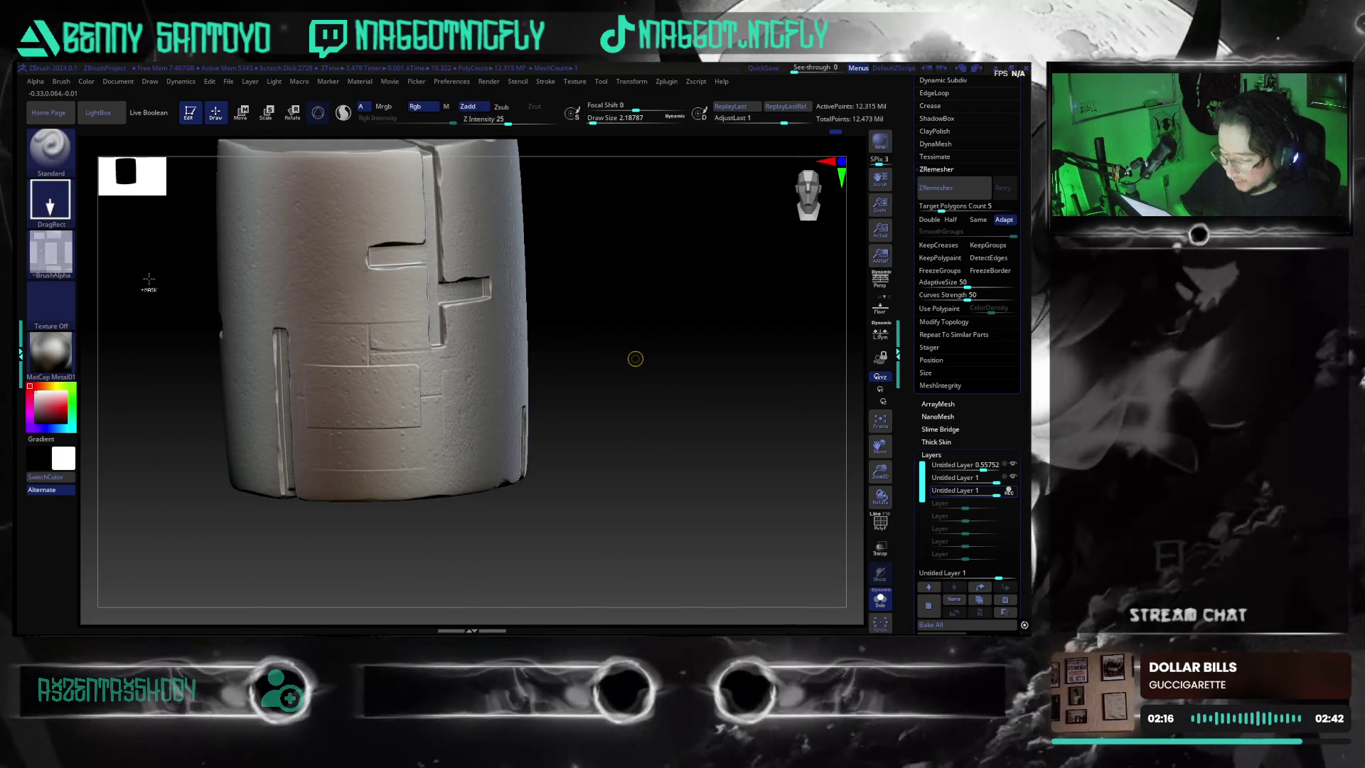
left_click(50, 253)
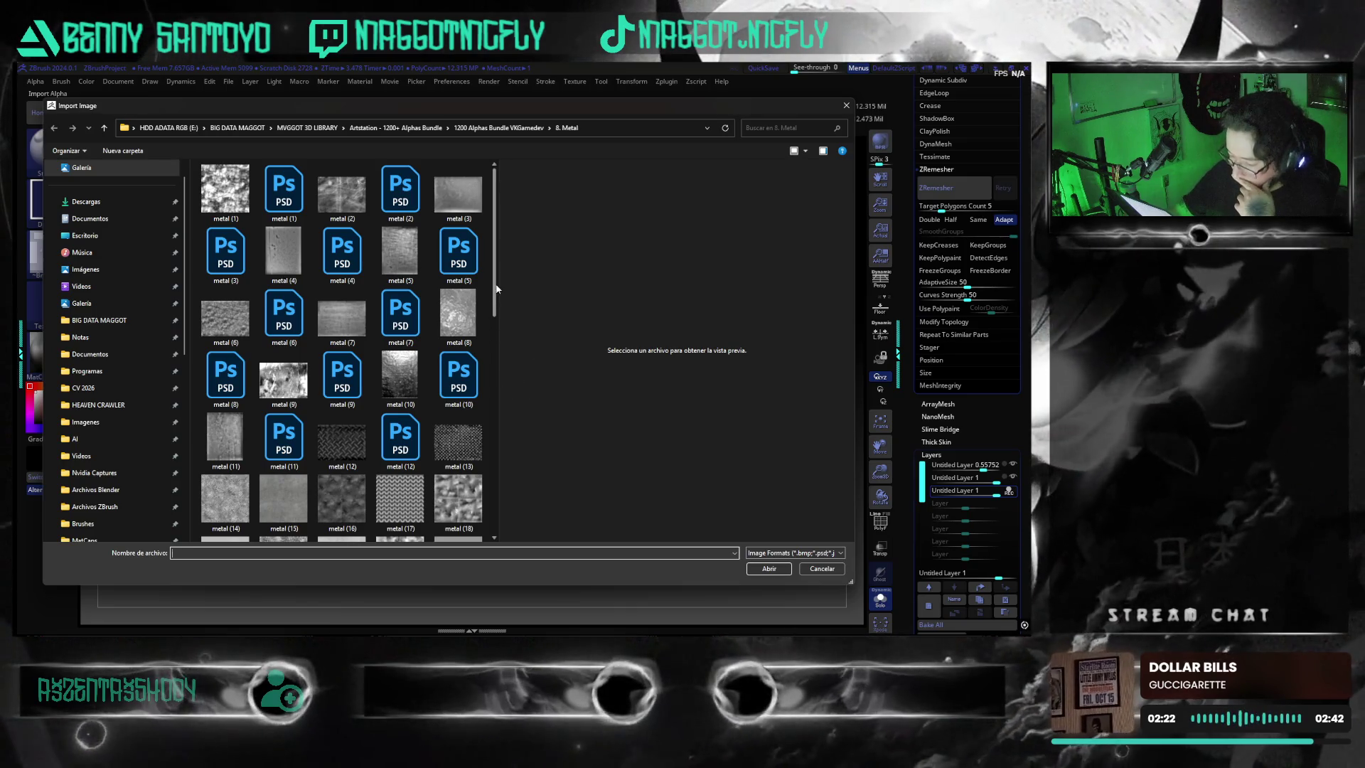
scroll(488, 387, "down", 2)
scroll(488, 387, "down", 2)
scroll(487, 387, "down", 5)
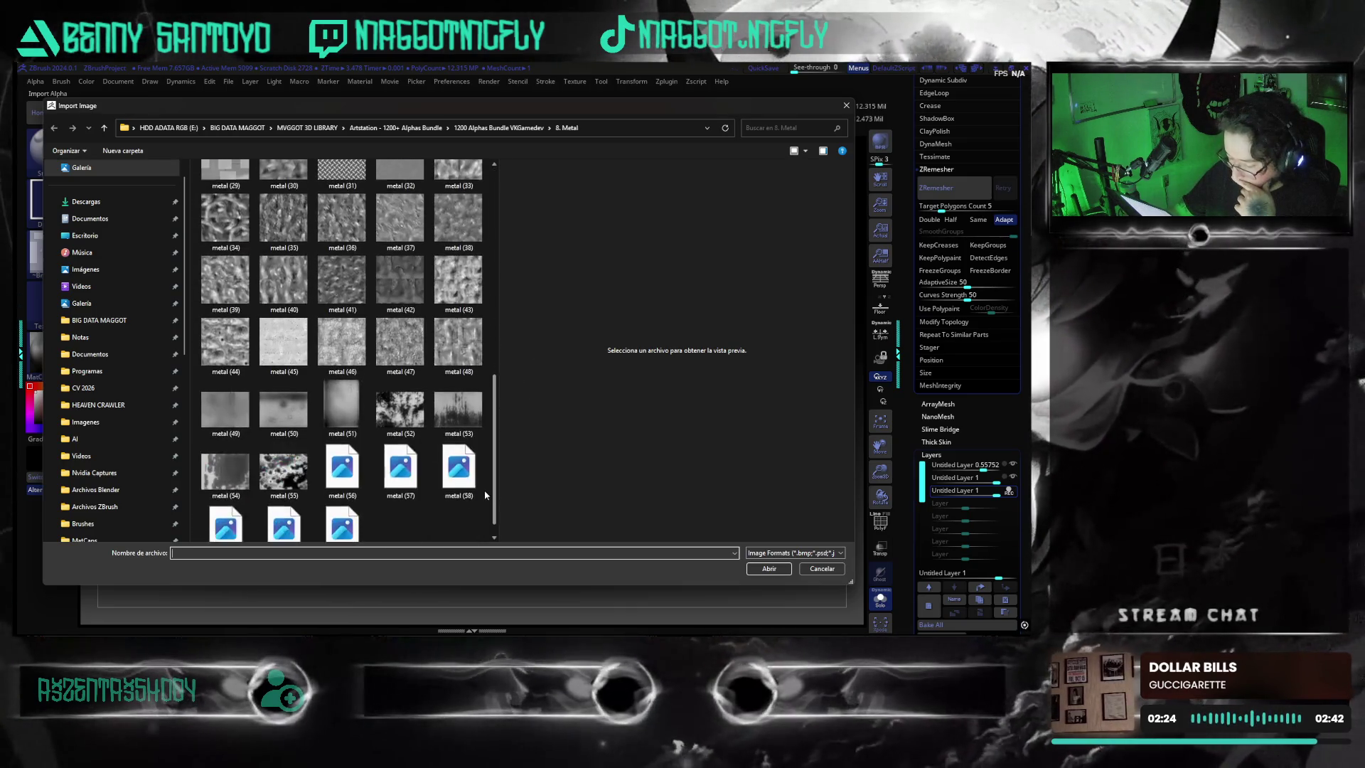
- Import dented damage image 11 from the bundle's 9. Damaged folder into the alpha library
left_click(470, 480)
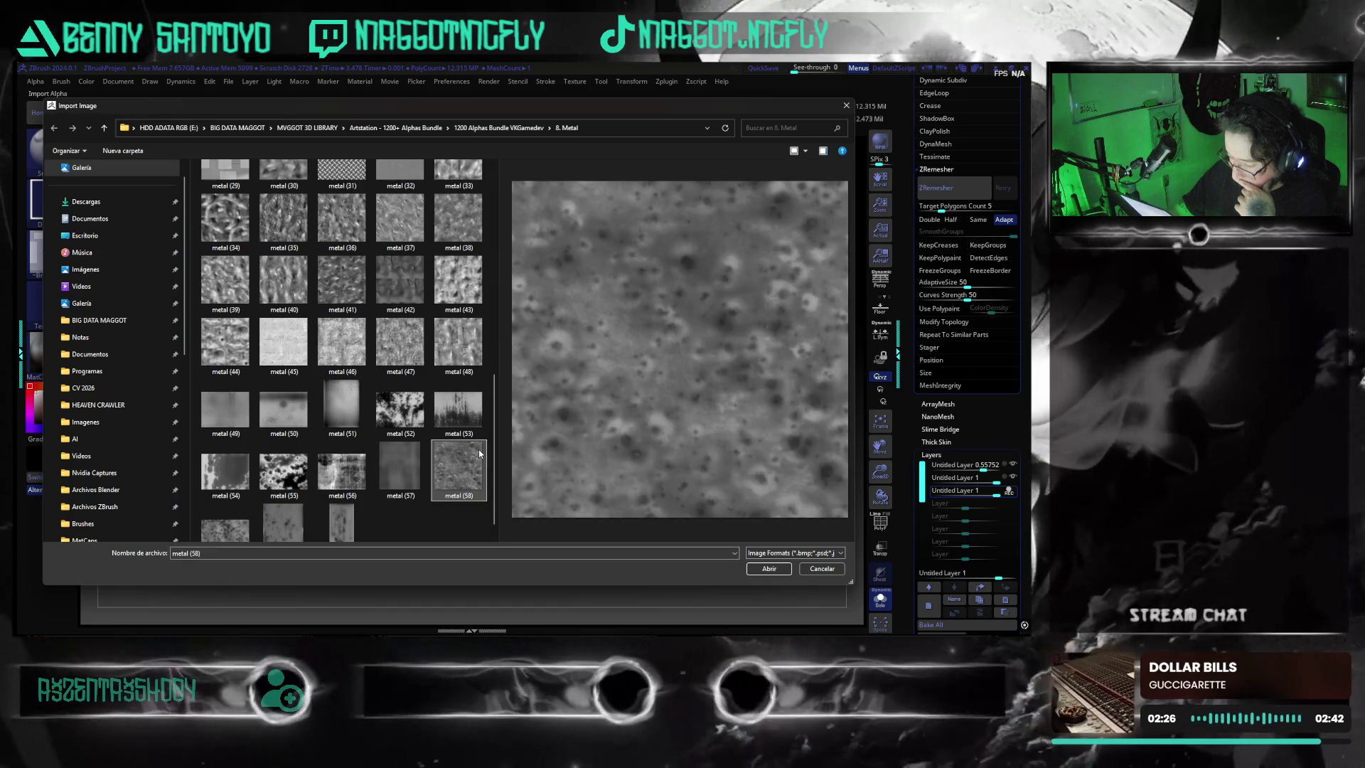
left_click(479, 128)
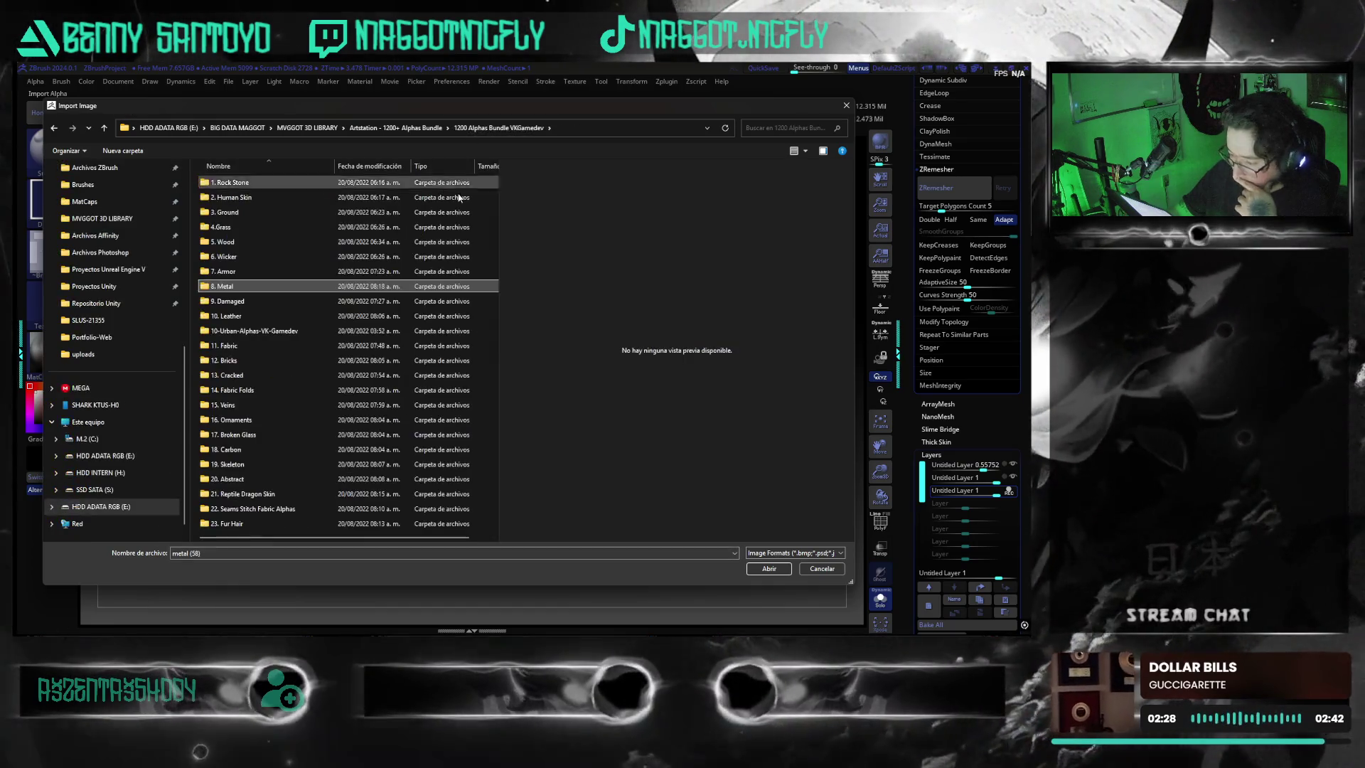
double_click(345, 302)
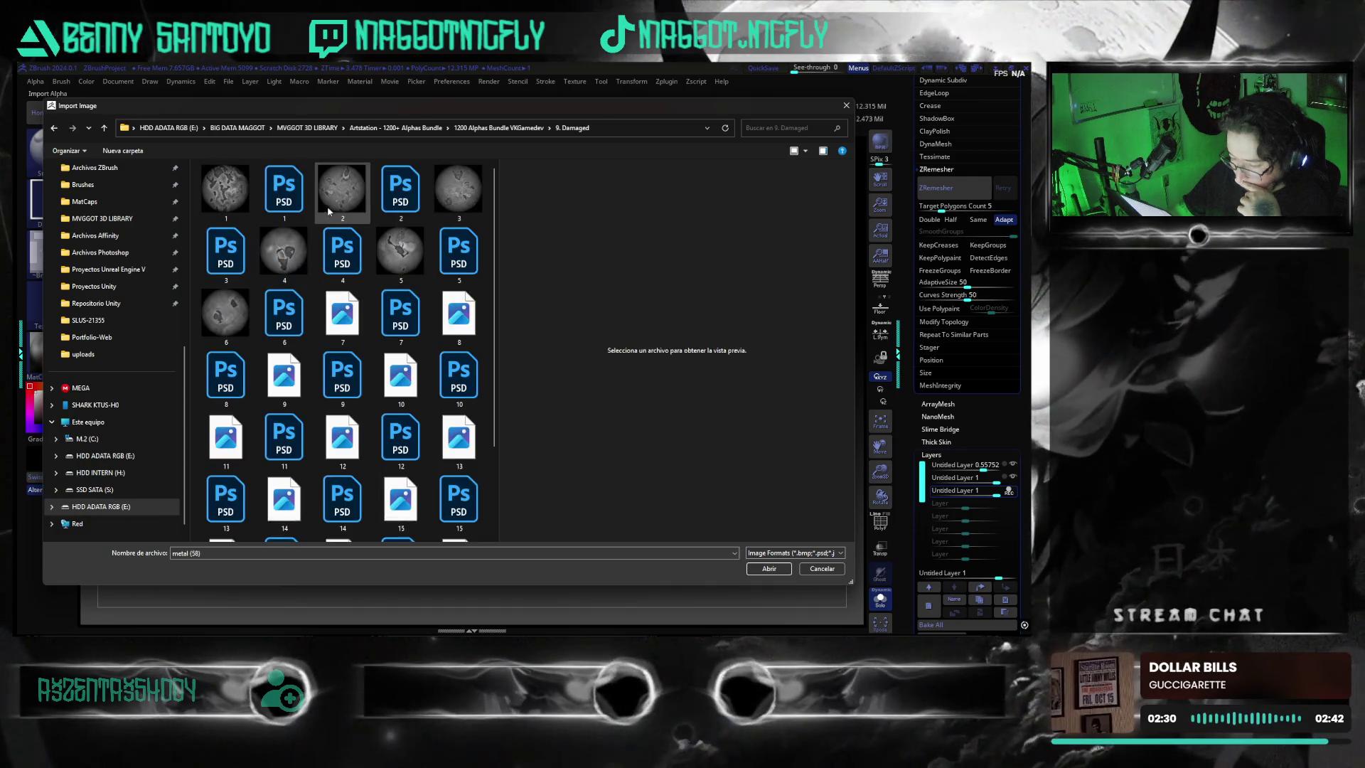
left_click(460, 204)
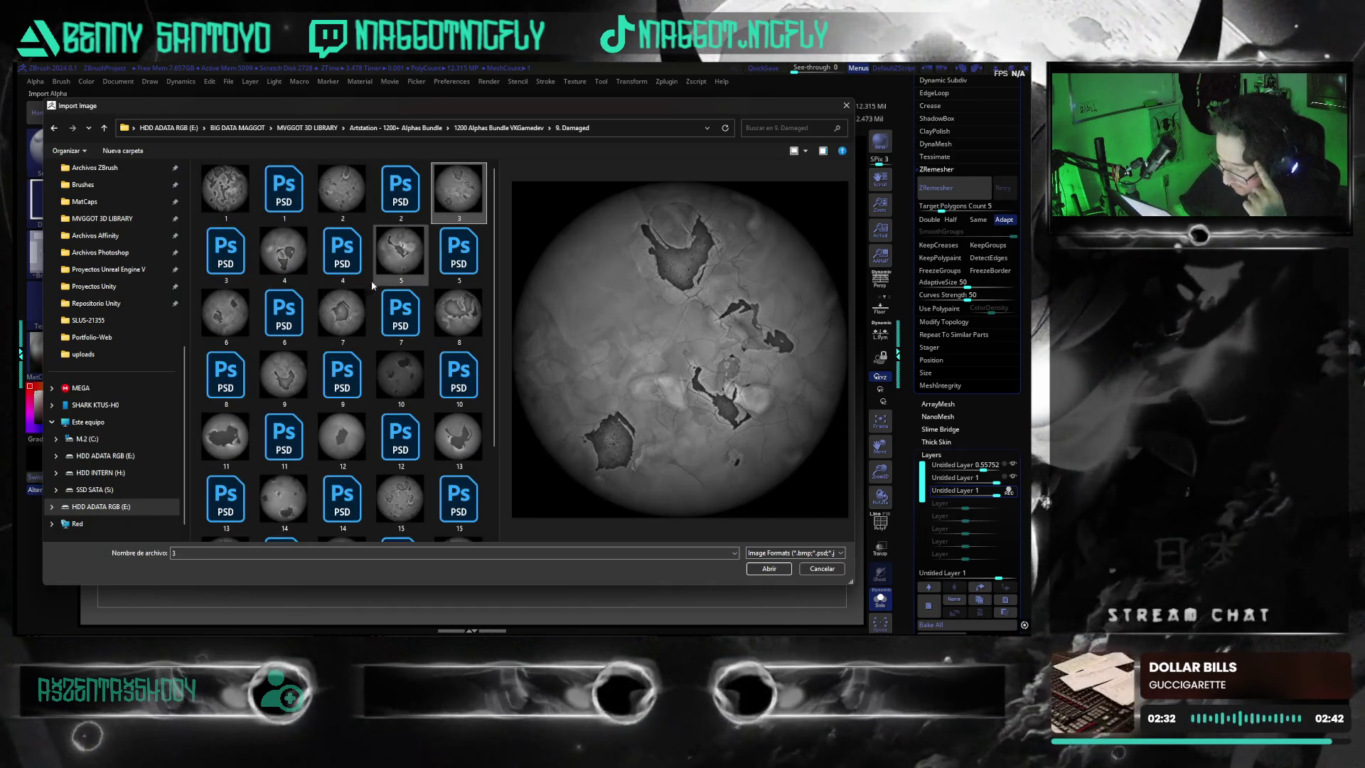
mouse_move(496, 257)
left_mouse_down()
mouse_move(492, 349)
mouse_move(483, 310)
left_mouse_up()
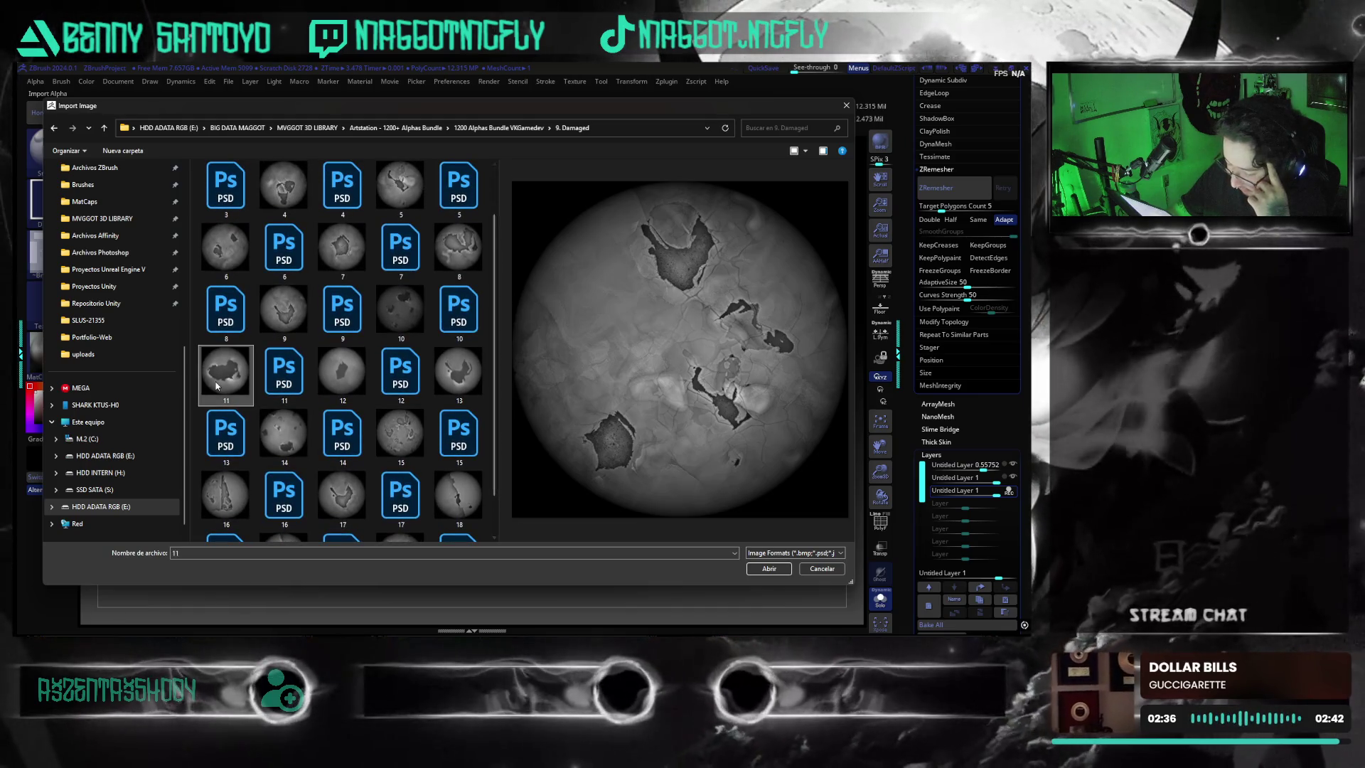
left_click(770, 568)
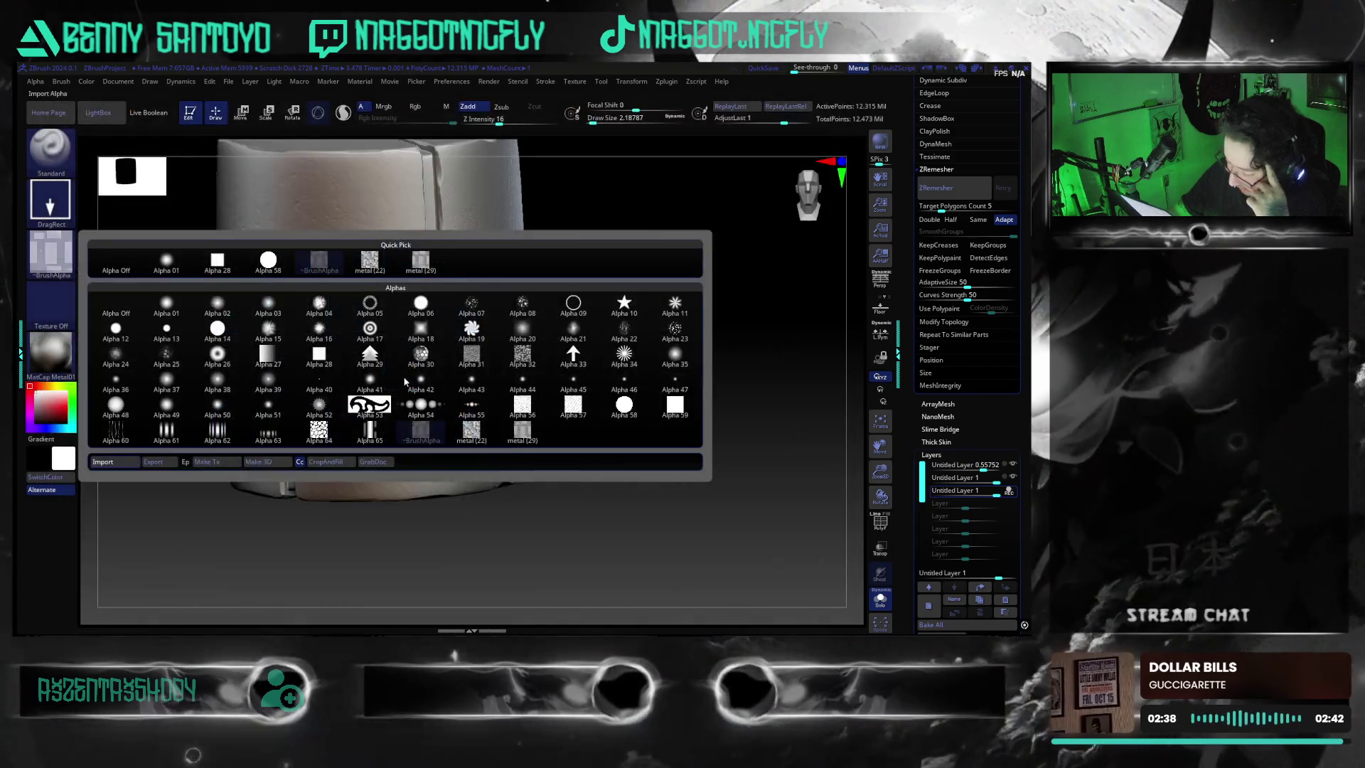
- Stamp a small dent on the cylinder with damage alpha 11 and turn to a three-quarter view
left_click(360, 363)
left_click_drag(374, 397, 437, 426)
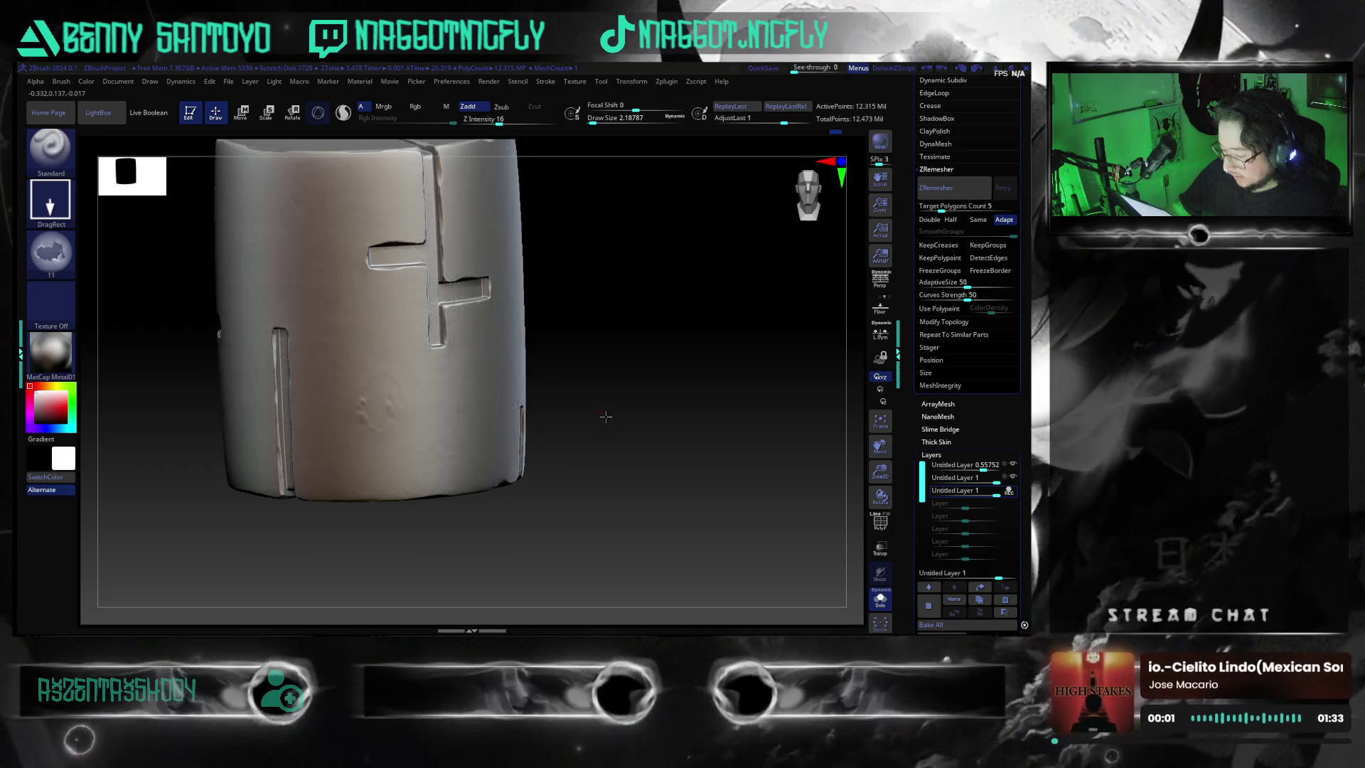
left_click_drag(597, 384, 536, 386)
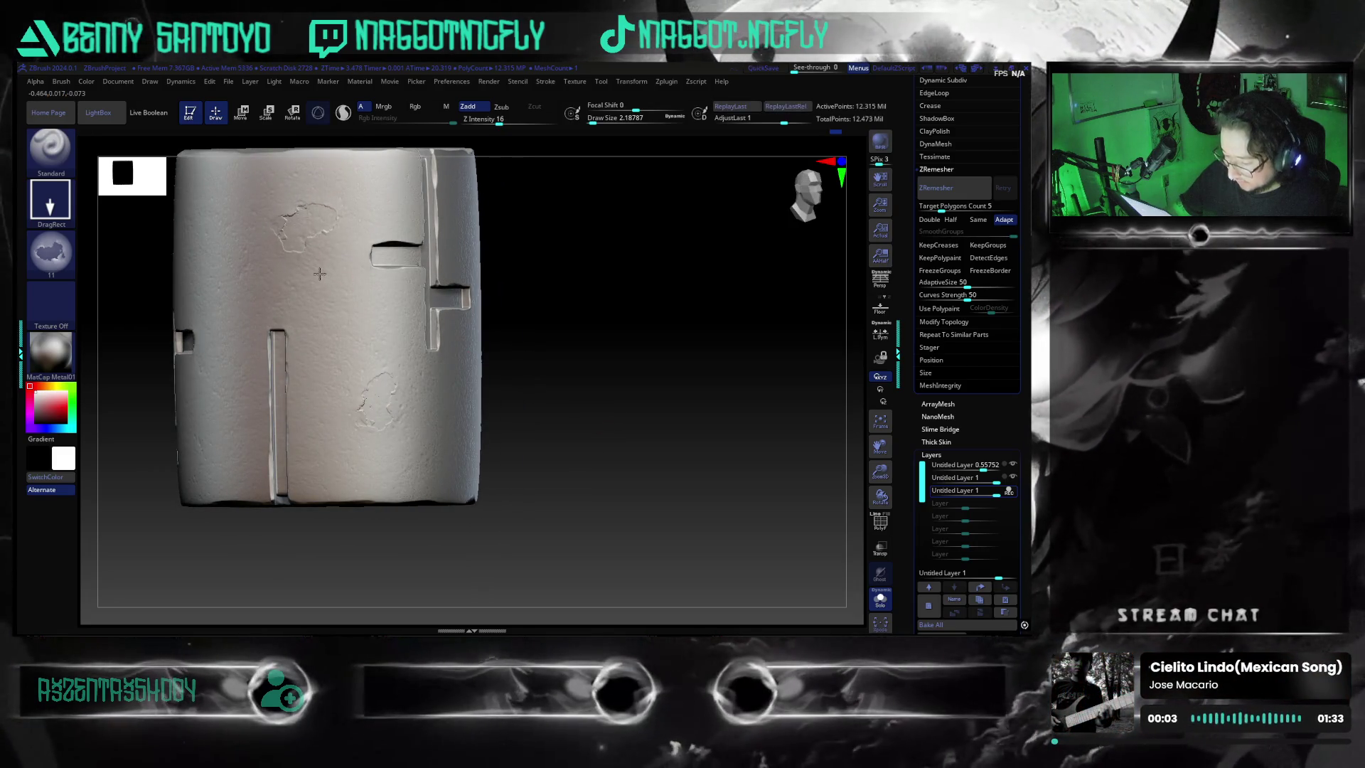
key("ctrl")
mouse_move(552, 435)
left_mouse_down()
mouse_move(558, 519)
mouse_move(648, 533)
mouse_move(548, 519)
mouse_move(576, 491)
mouse_move(553, 528)
mouse_move(149, 274)
left_mouse_up()
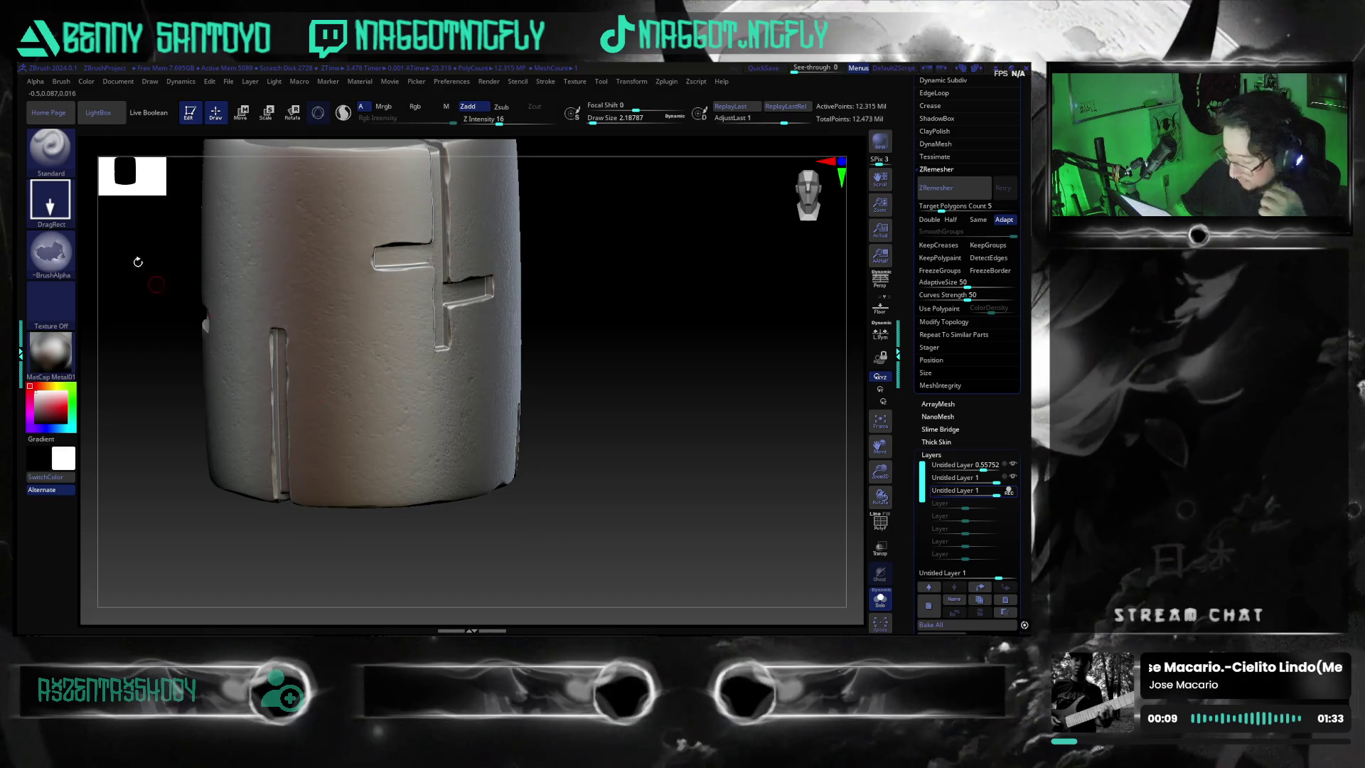
left_click(47, 256)
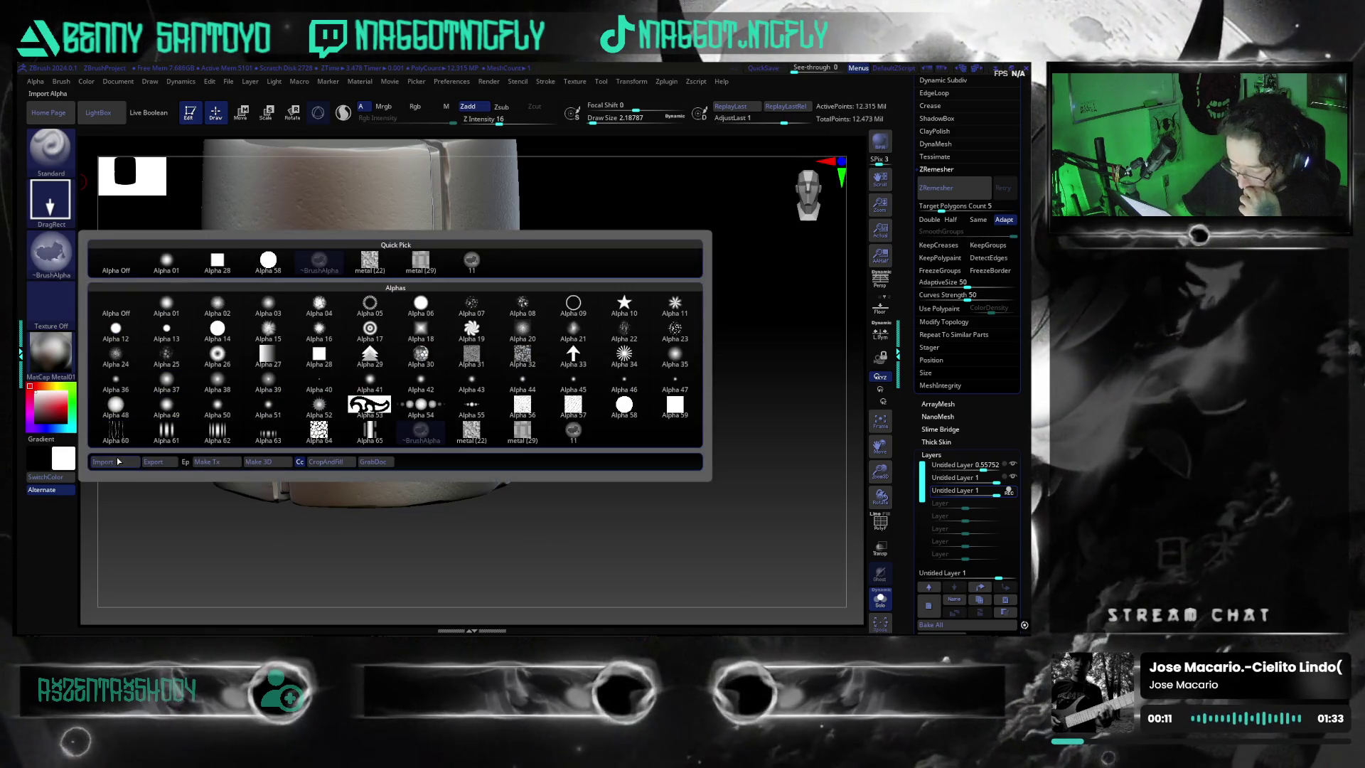
- Start an alpha import and browse up from the bundle folders to the 3D library folder
left_click(96, 466)
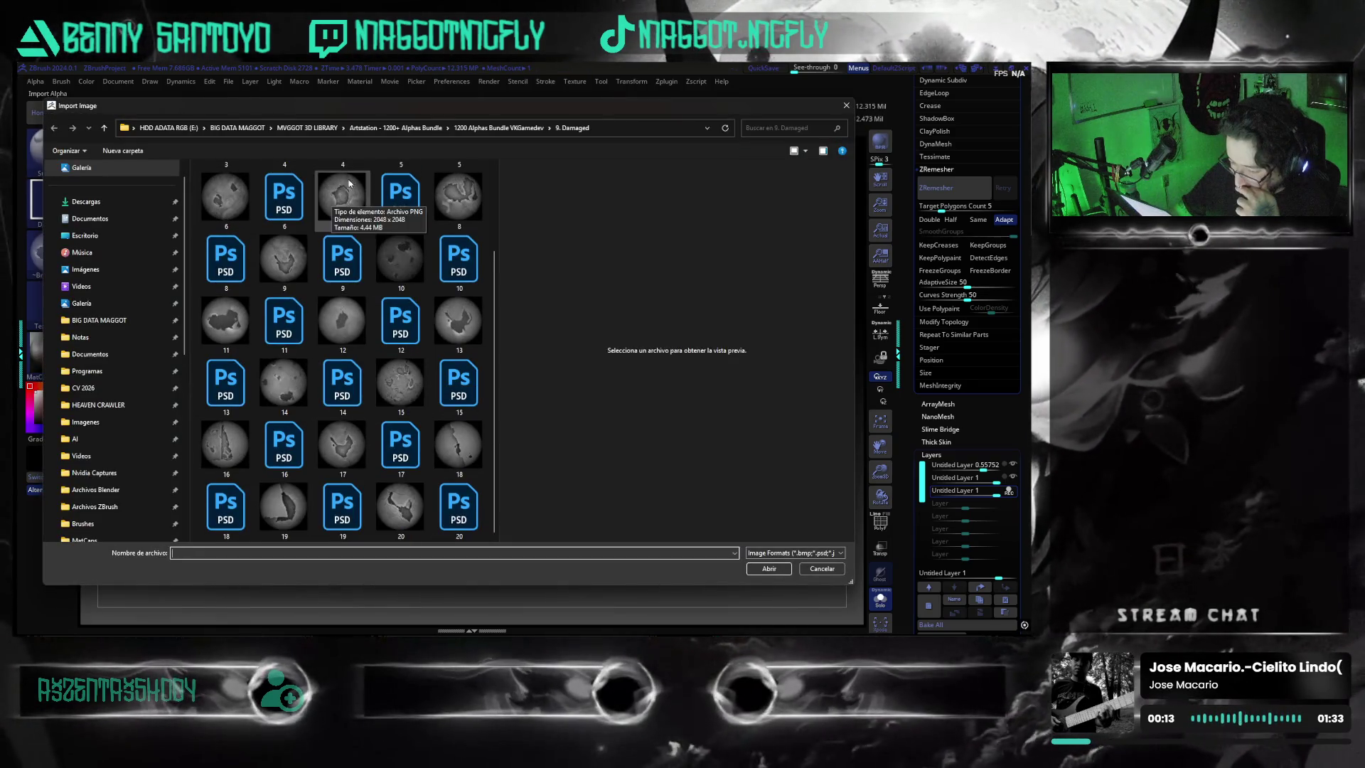
left_click(480, 128)
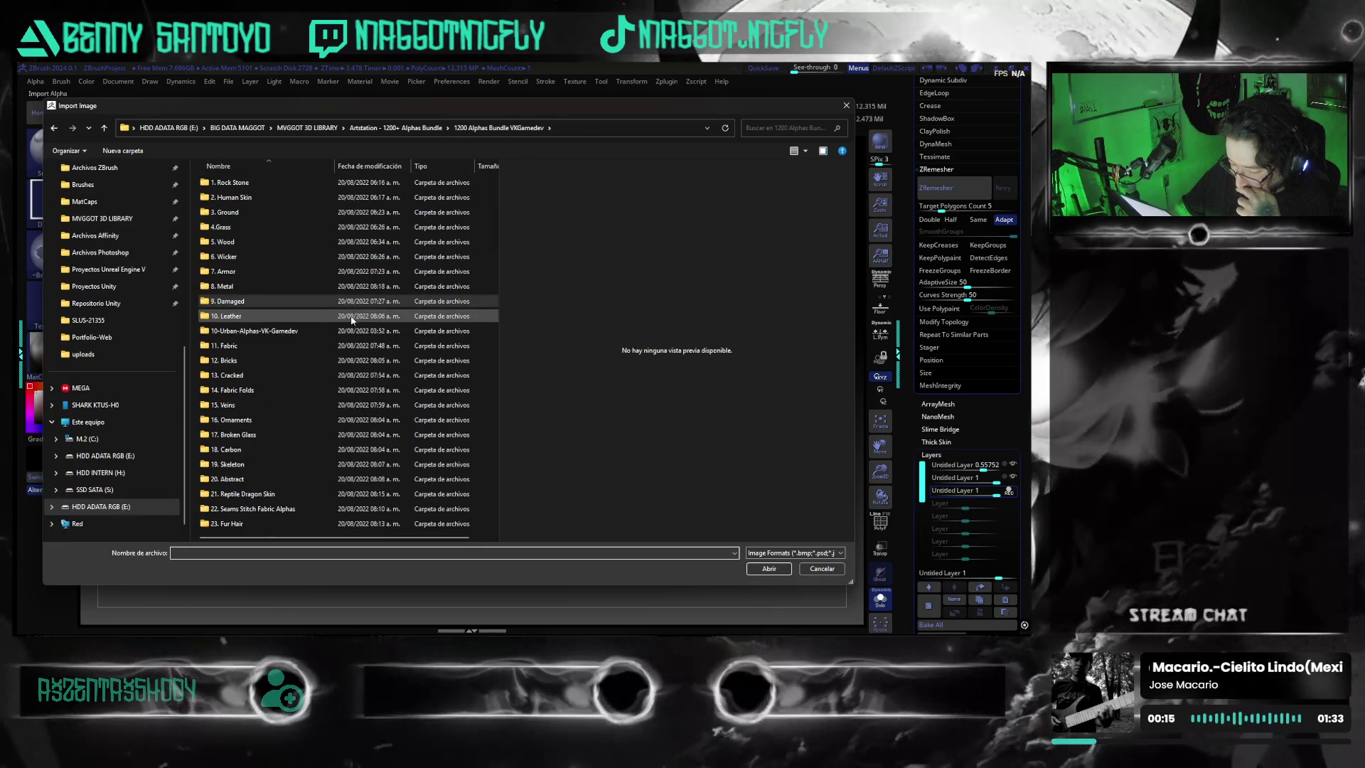
double_click(330, 330)
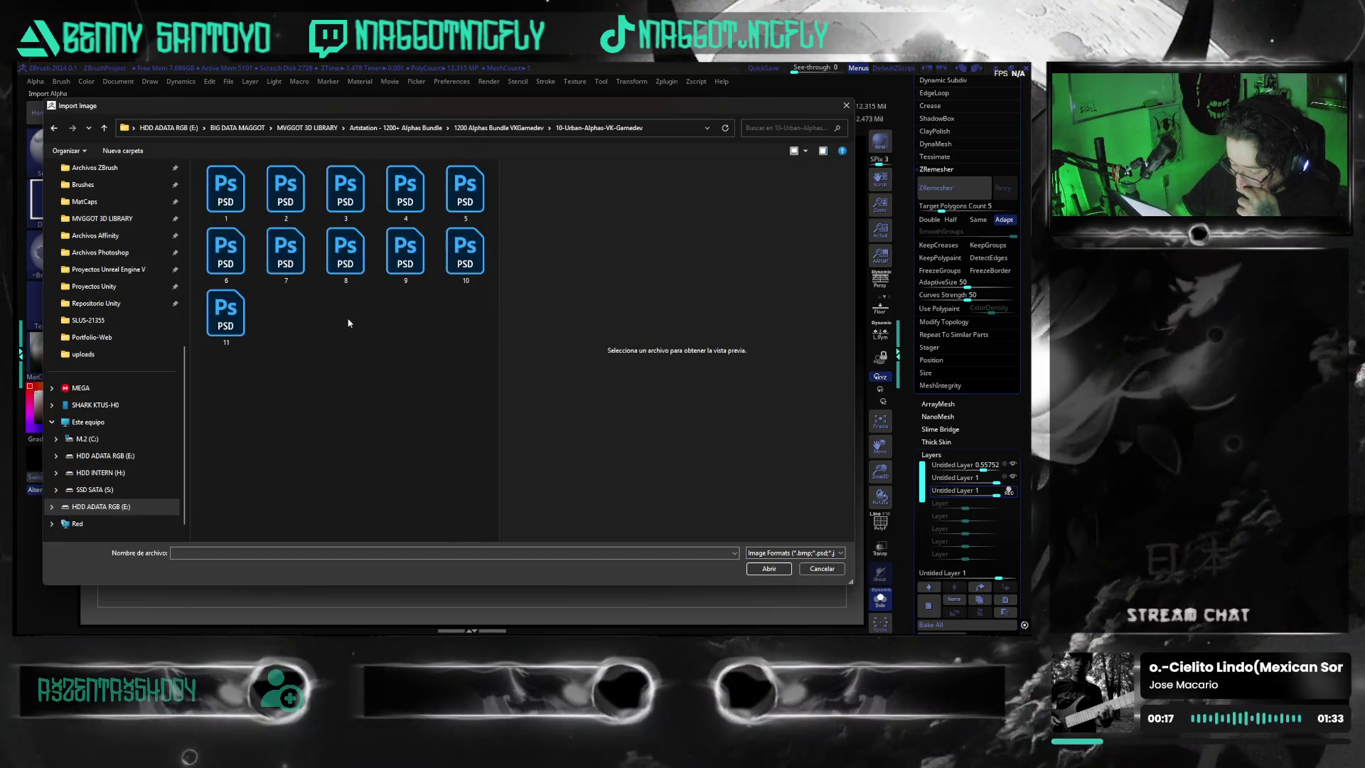
key("alt+Left")
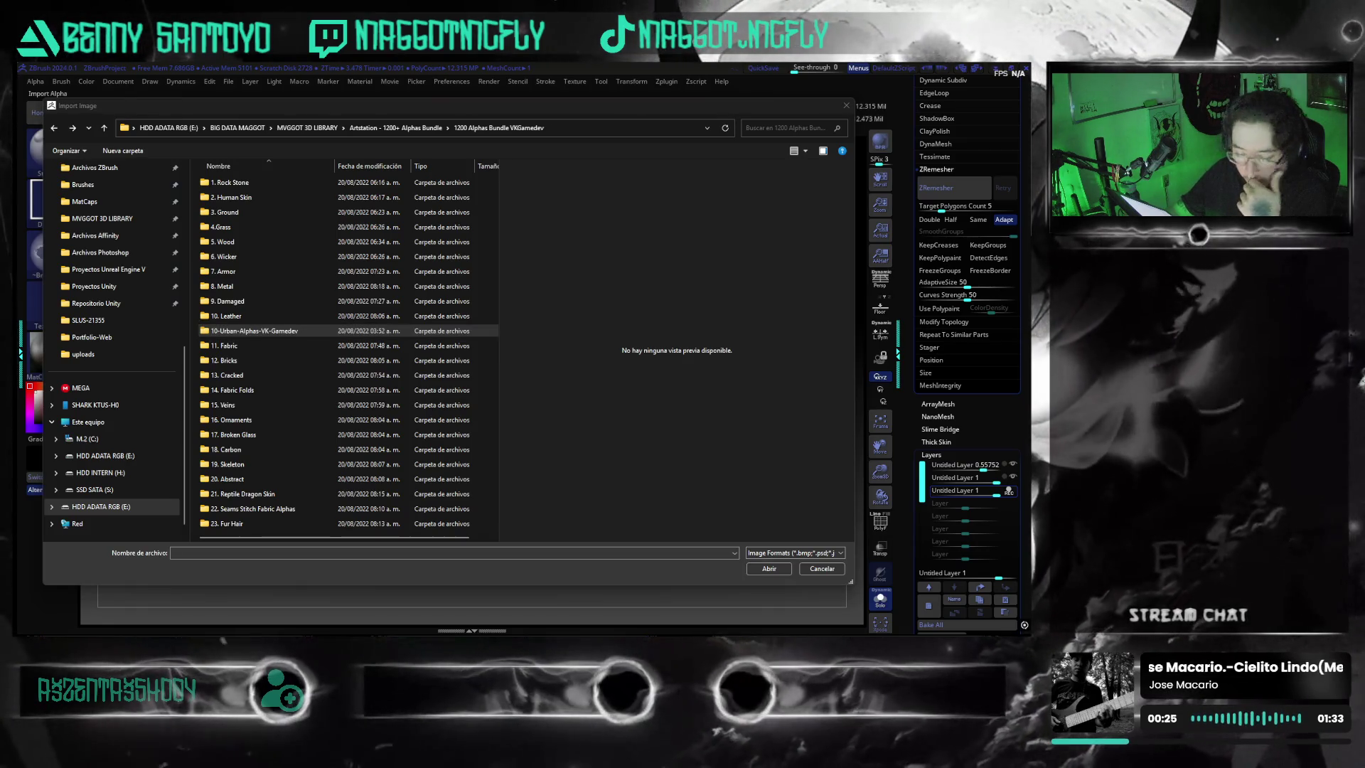
left_click(506, 103)
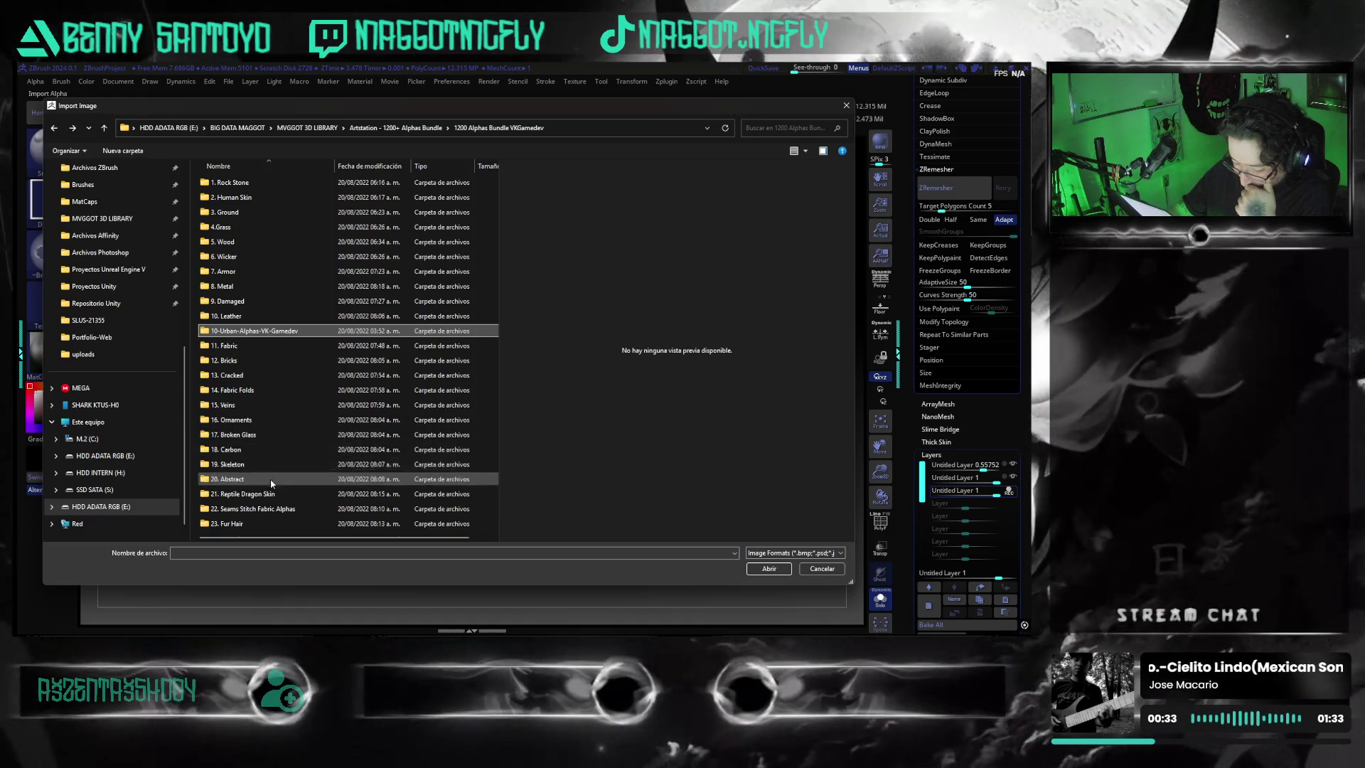
left_click(395, 128)
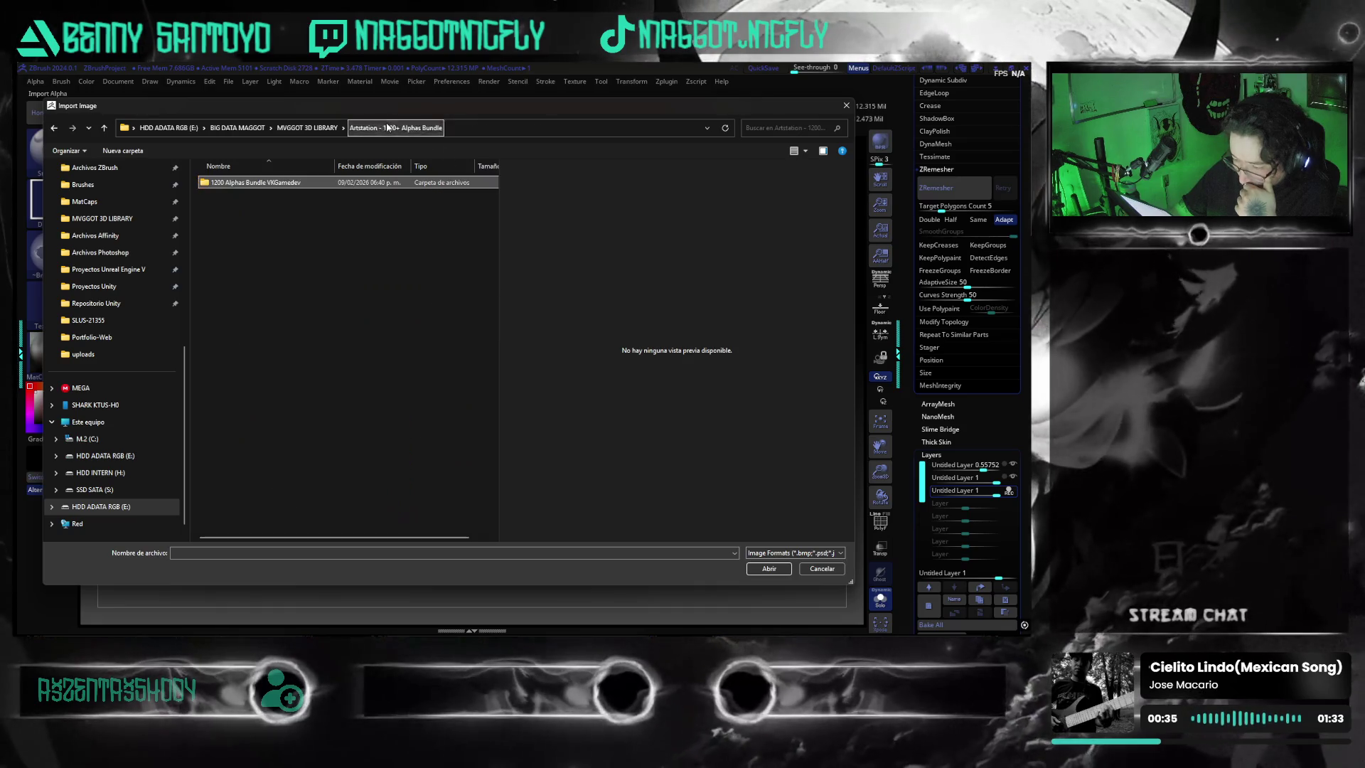
left_click(307, 127)
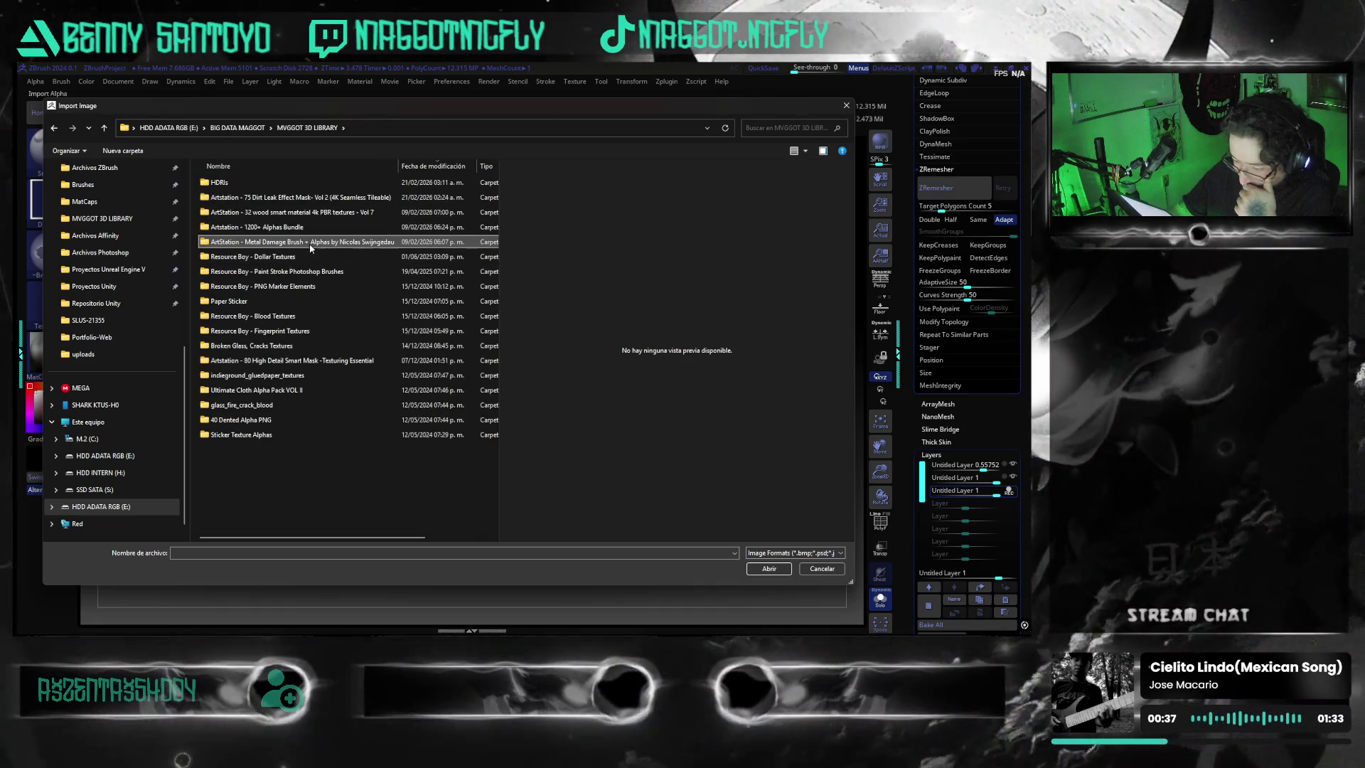
- Import crack alpha 5 from Metal Damage Brush > NS_MetalDamage_Alphas > JPEG and load it on the brush
double_click(304, 245)
double_click(285, 184)
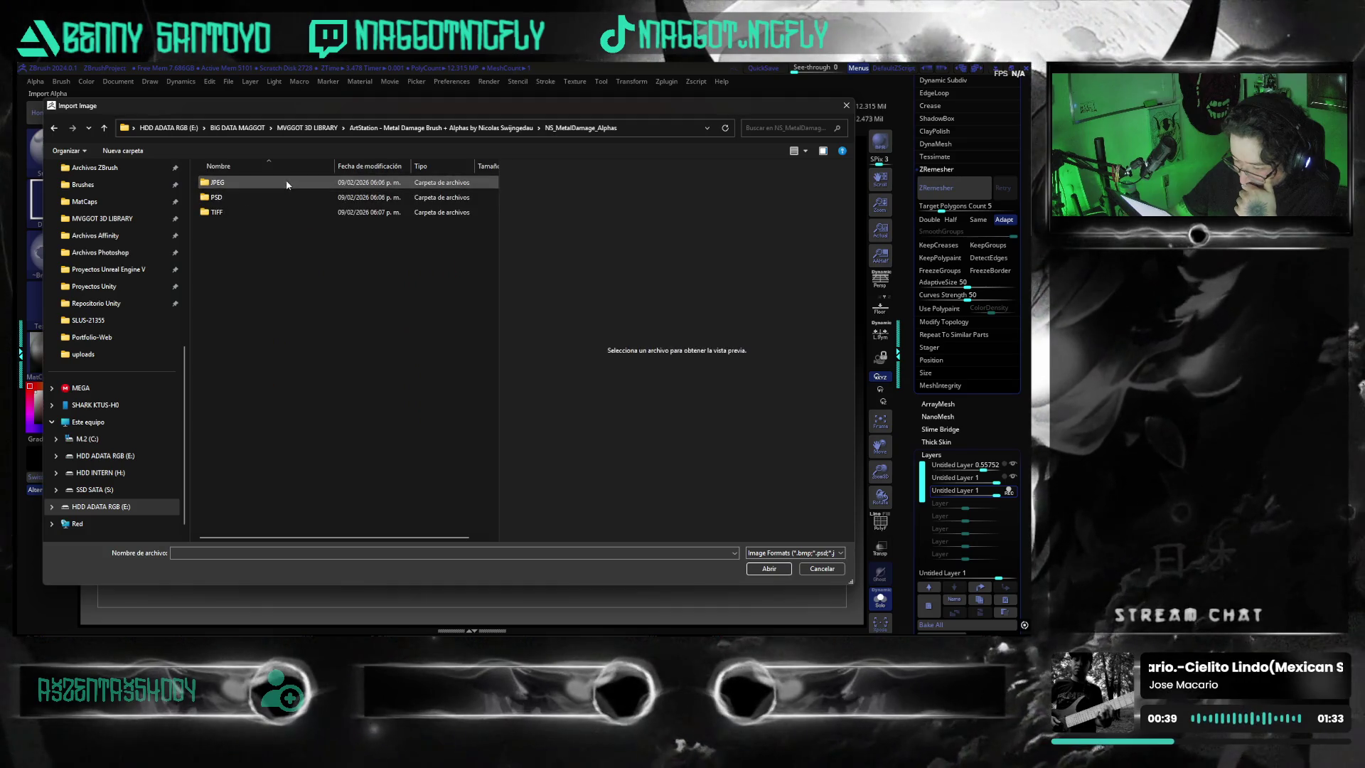
double_click(237, 201)
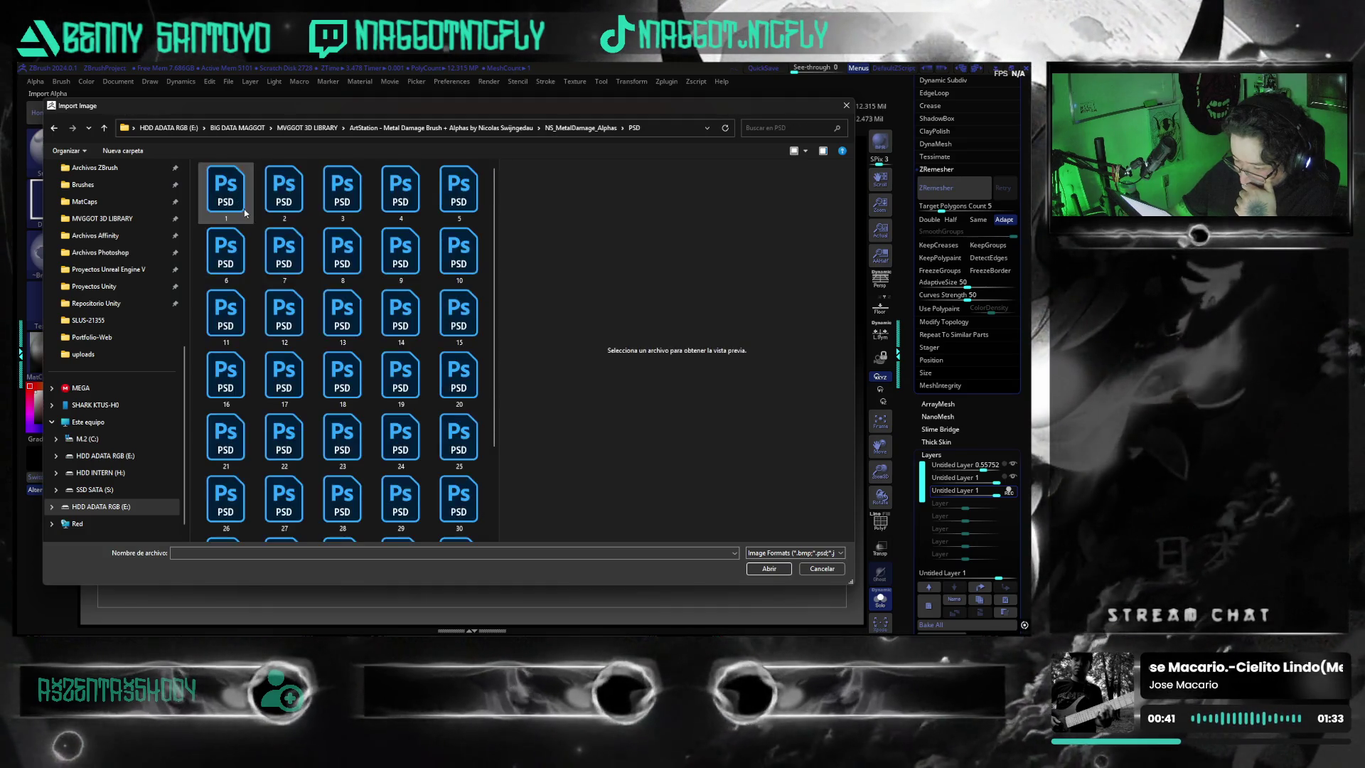
key("alt+Left")
double_click(250, 187)
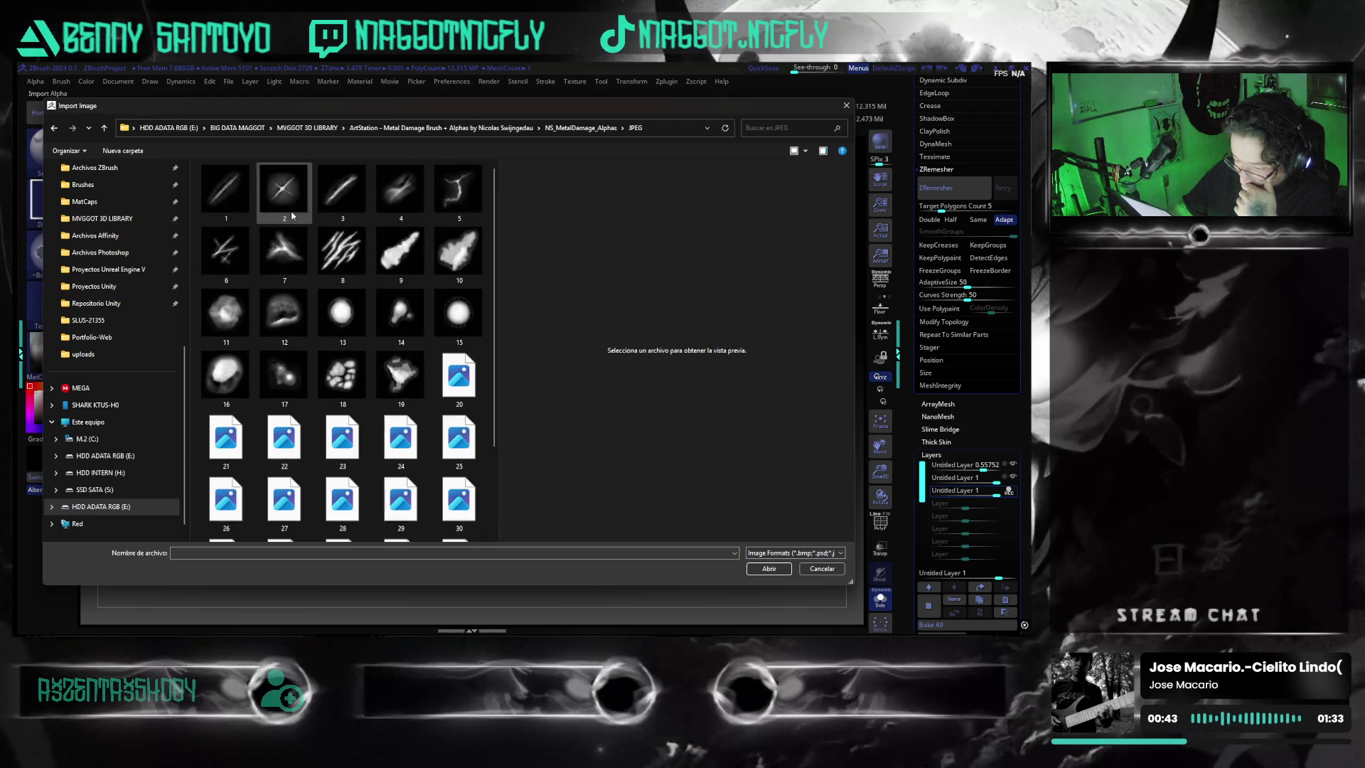
mouse_move(459, 252)
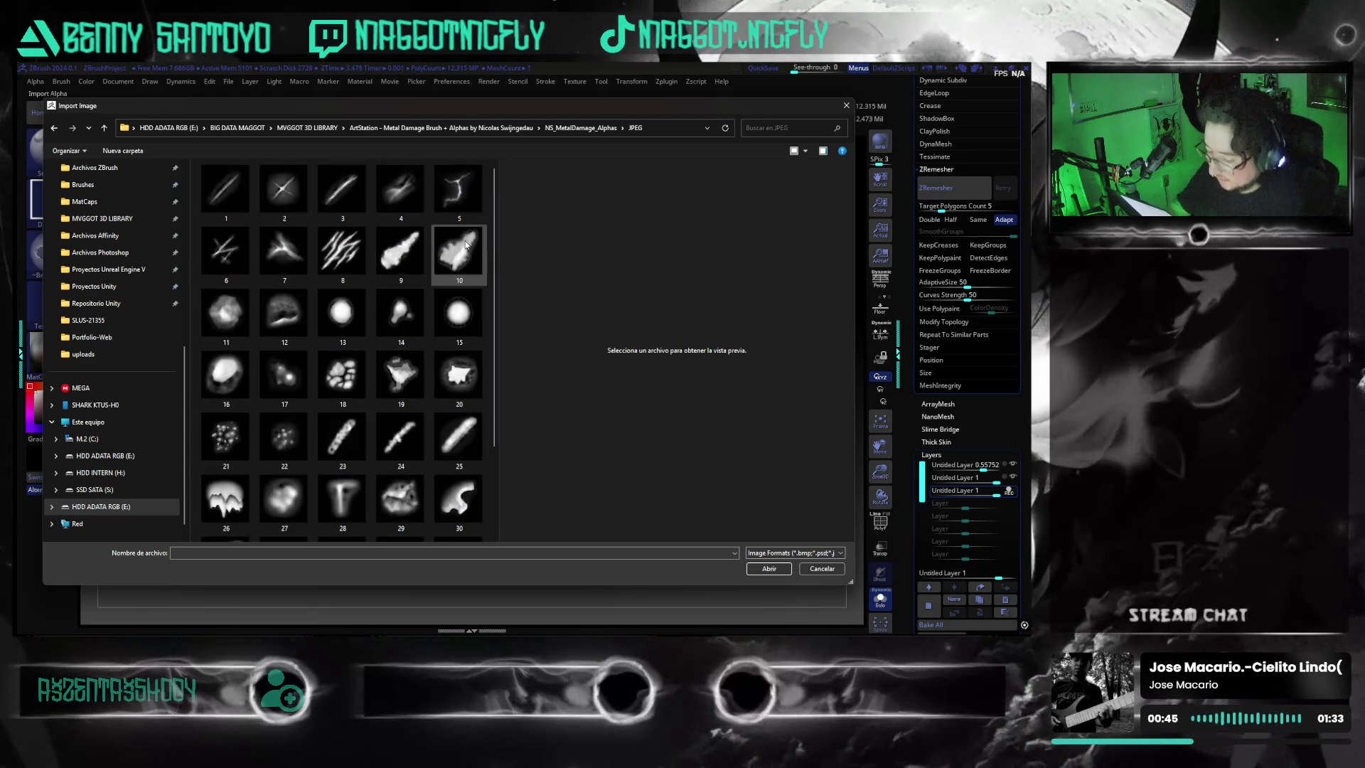
double_click(460, 190)
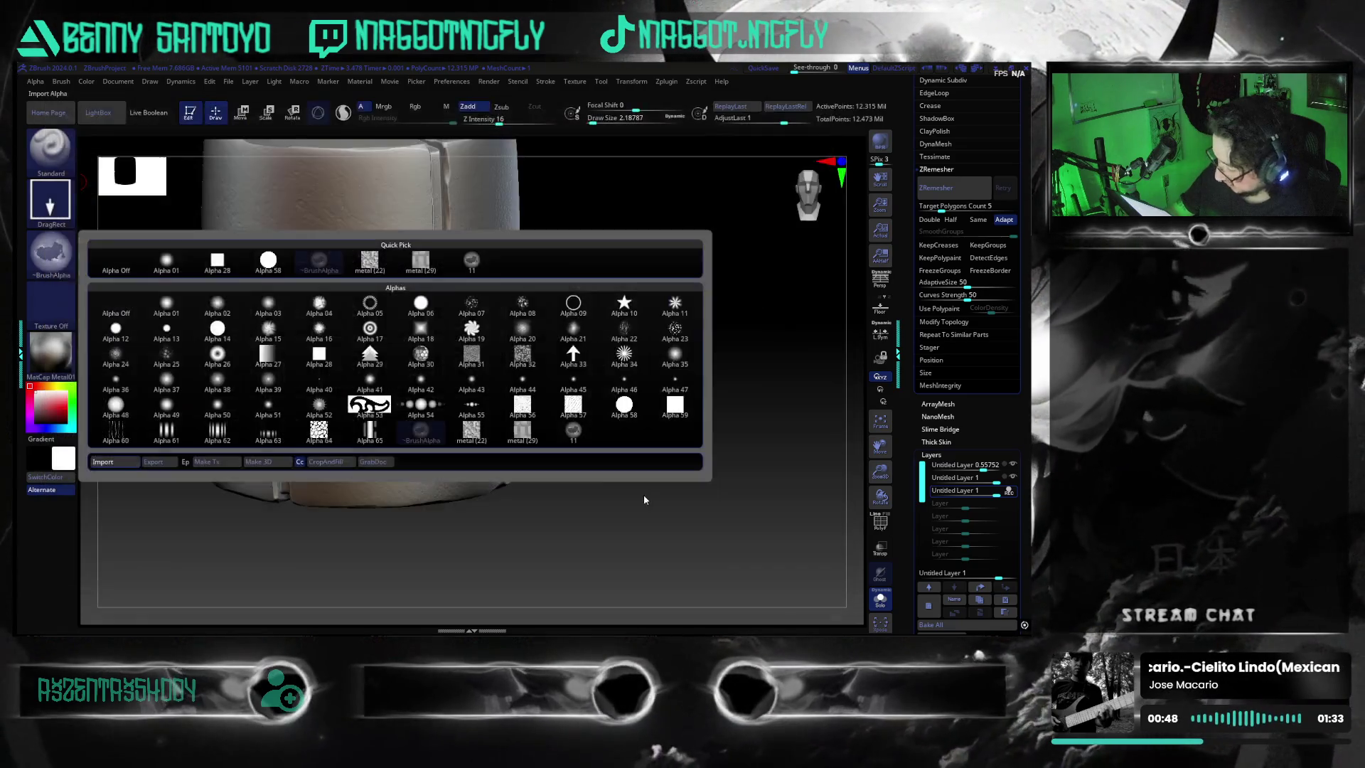
left_click(572, 430)
- Stamp crack marks with the DragRect crack alpha on several sides, one beside an upper T groove
left_click_drag(369, 393, 436, 431)
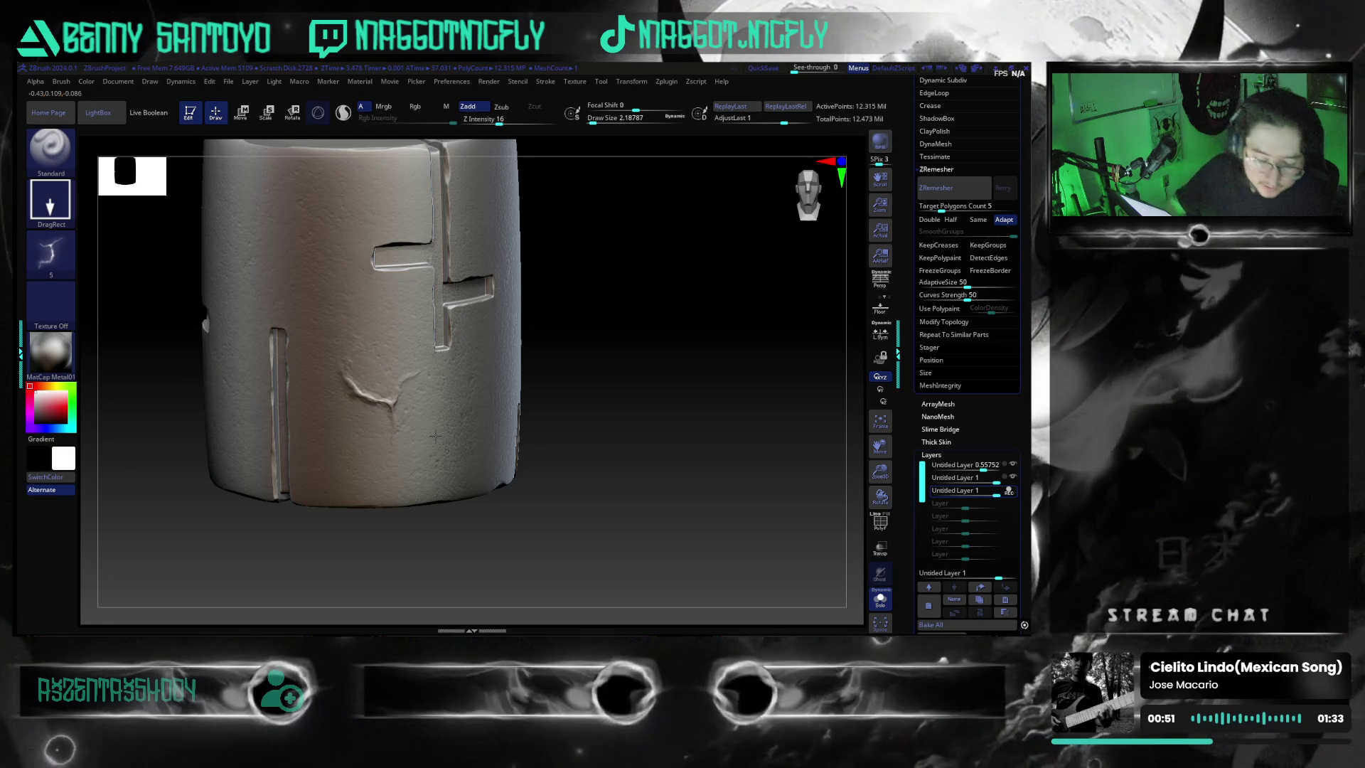
key("ctrl+z")
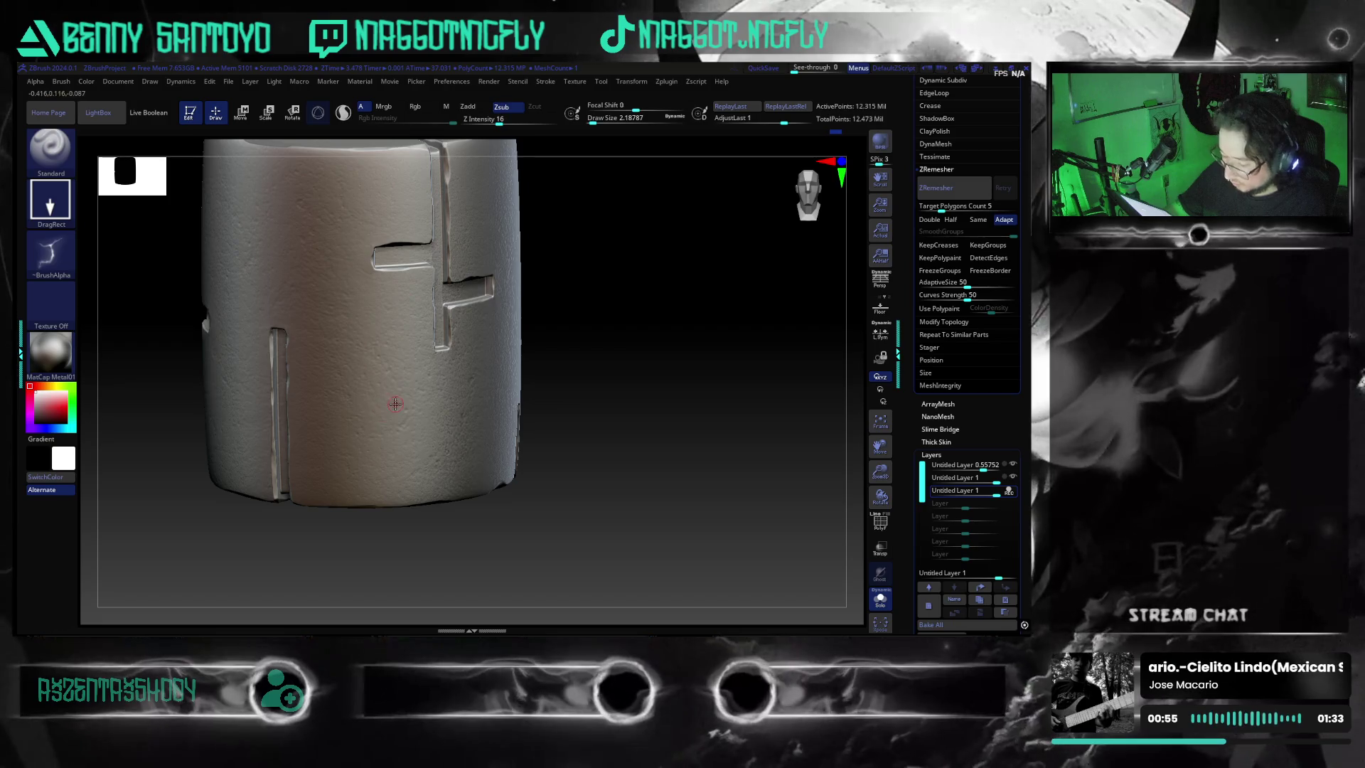
mouse_move(380, 415)
left_mouse_down()
mouse_move(445, 448)
mouse_move(679, 433)
left_mouse_up()
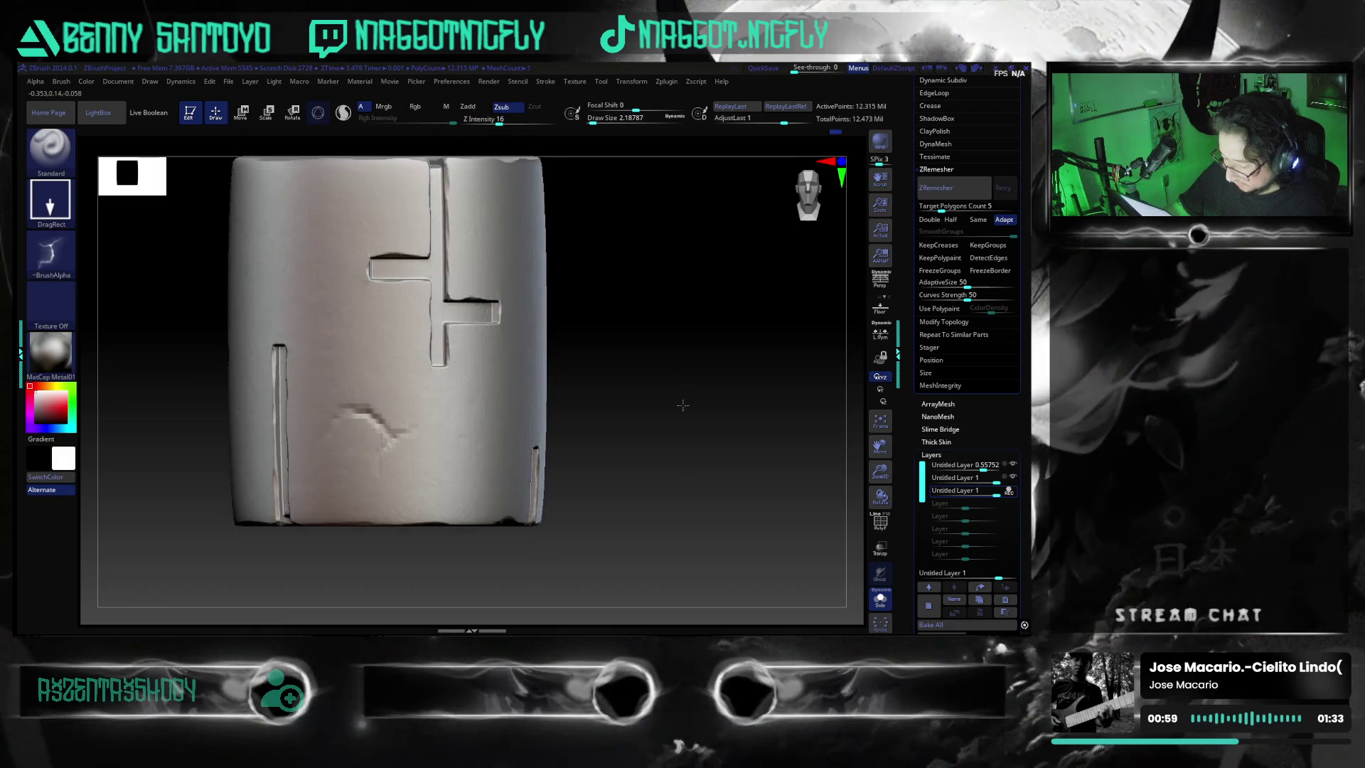
mouse_move(678, 433)
left_mouse_down()
mouse_move(654, 446)
mouse_move(470, 279)
left_mouse_up()
mouse_move(632, 432)
left_mouse_down()
mouse_move(690, 416)
mouse_move(713, 452)
mouse_move(673, 460)
mouse_move(497, 385)
left_mouse_up()
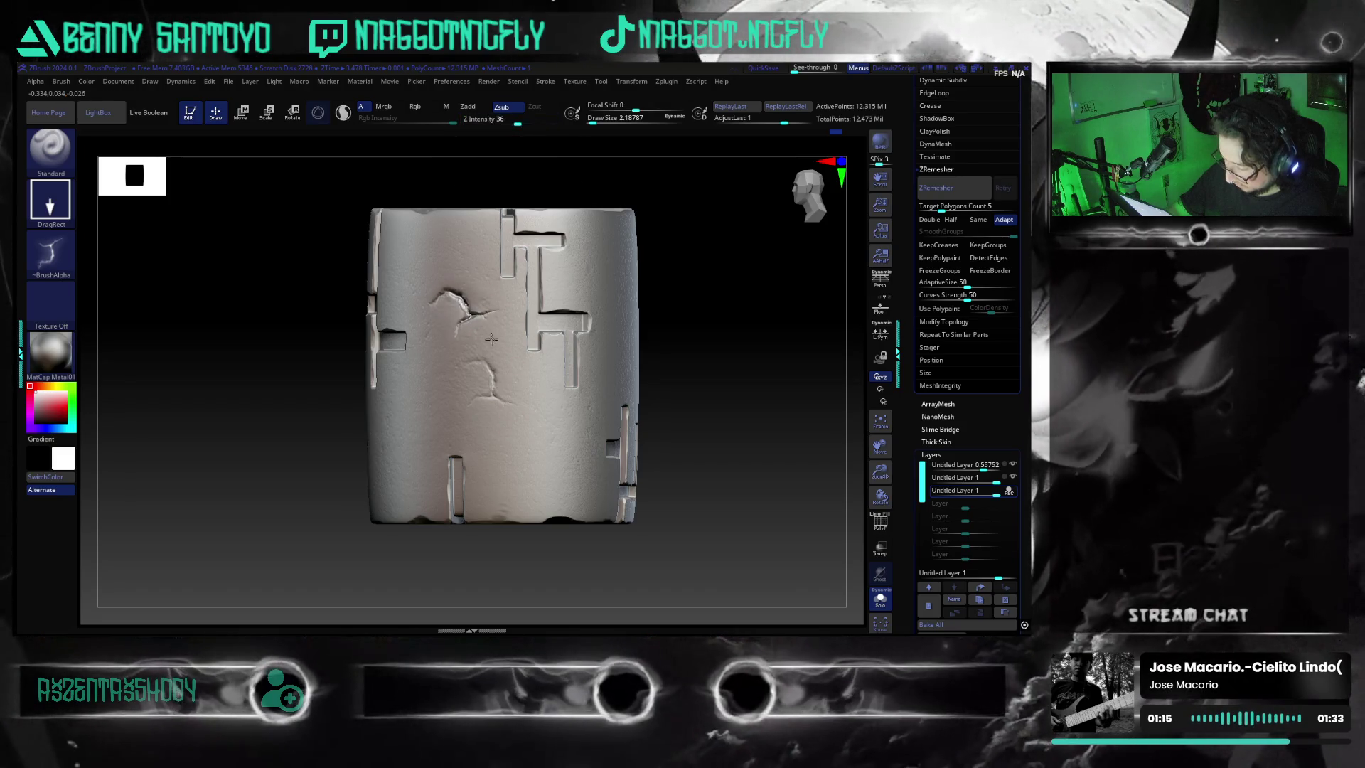
left_click_drag(484, 341, 534, 537)
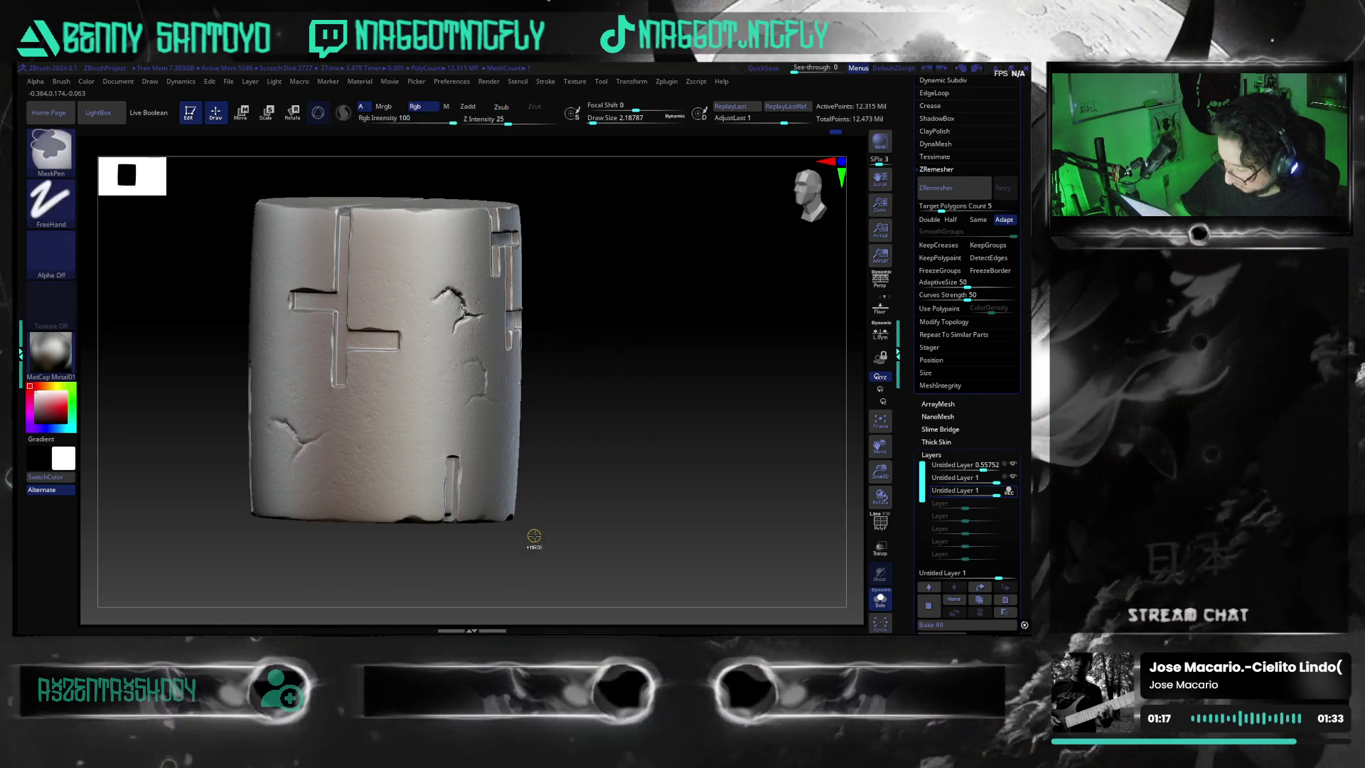
left_click_drag(583, 499, 676, 397)
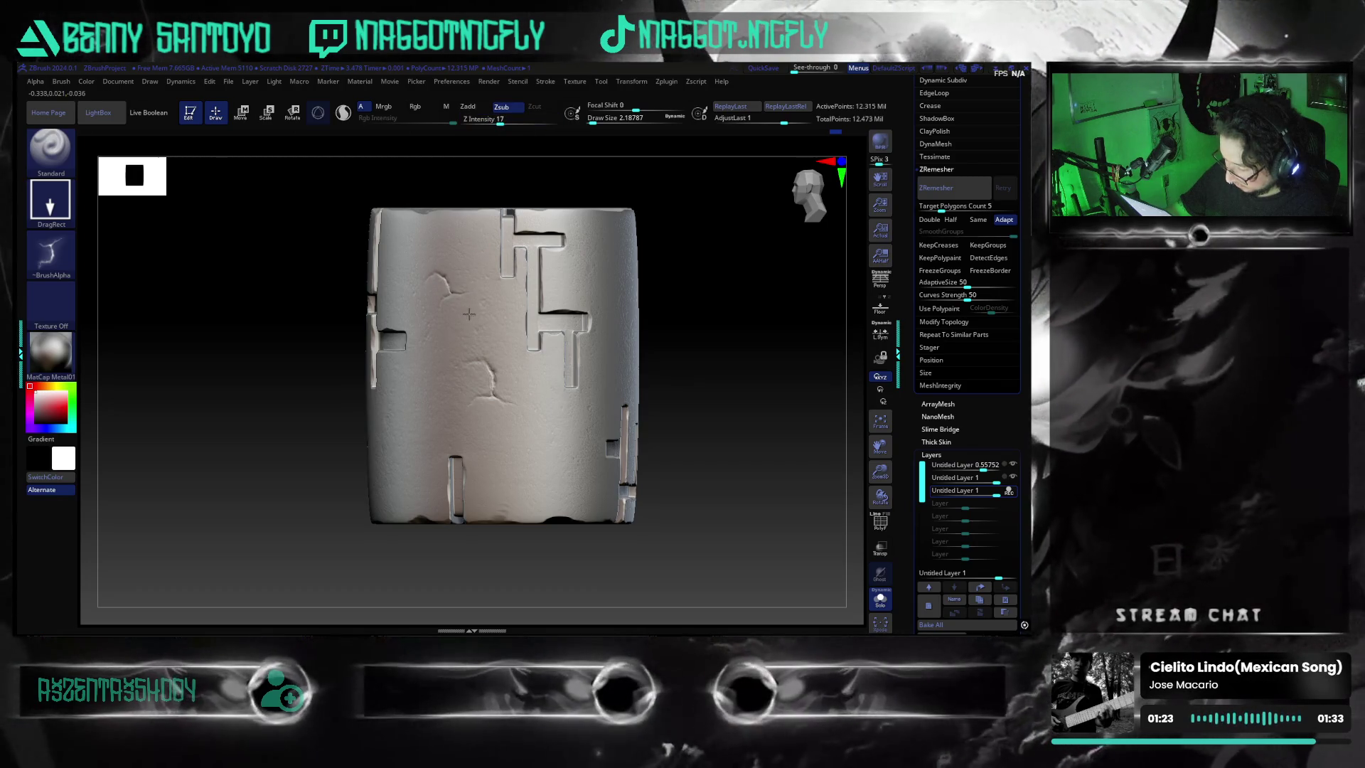
mouse_move(512, 554)
left_mouse_down()
mouse_move(573, 536)
mouse_move(519, 544)
mouse_move(490, 369)
left_mouse_up()
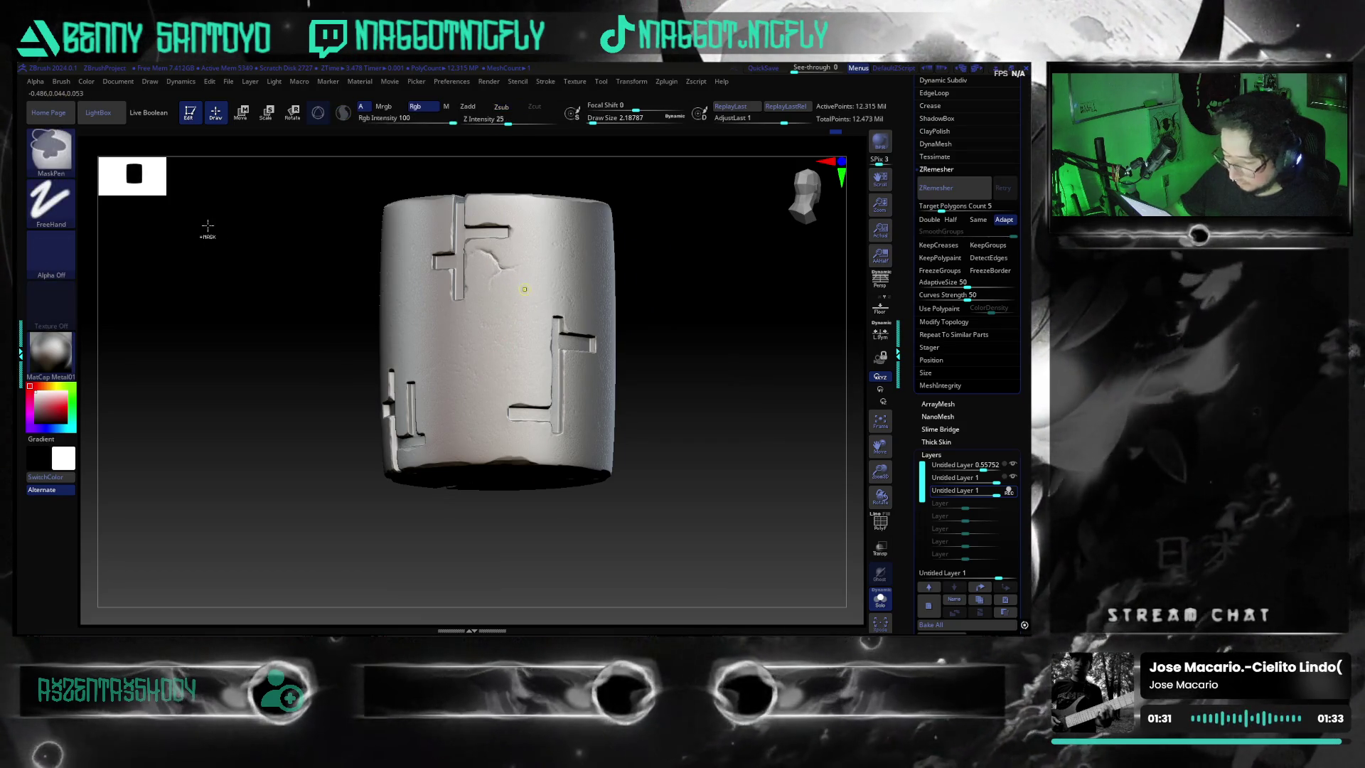
- Import Metal Damage scratch images 2, 3 and 4 together into the alpha library
left_click(54, 252)
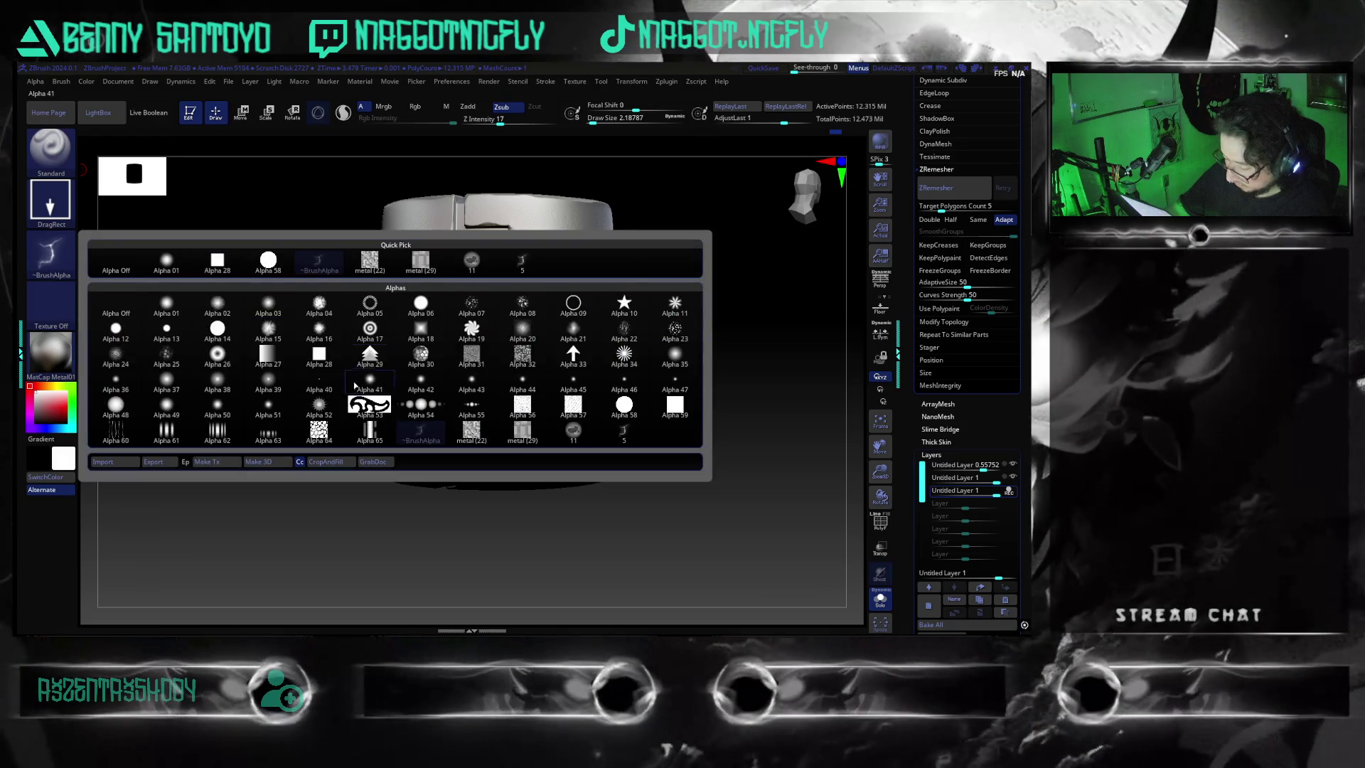
left_click(102, 461)
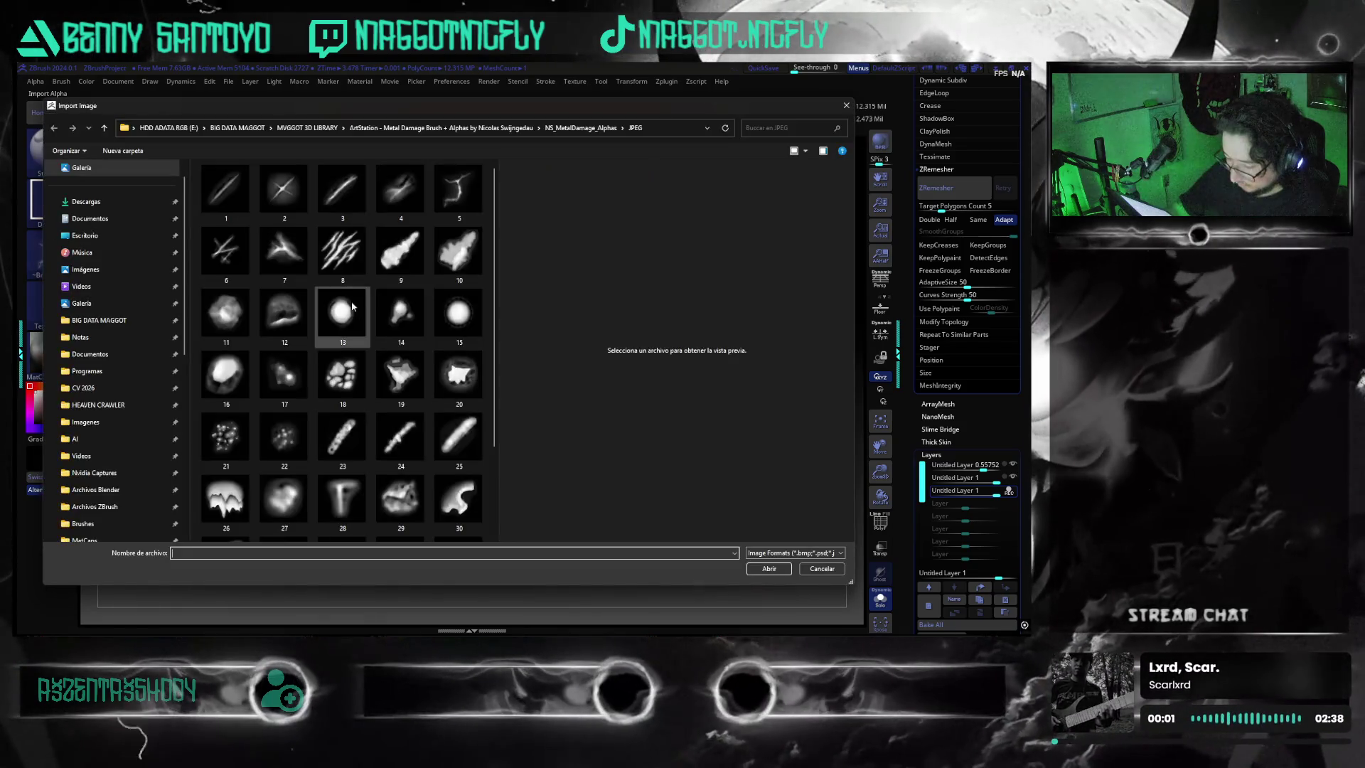
left_click(400, 190)
left_click(283, 190, "shift")
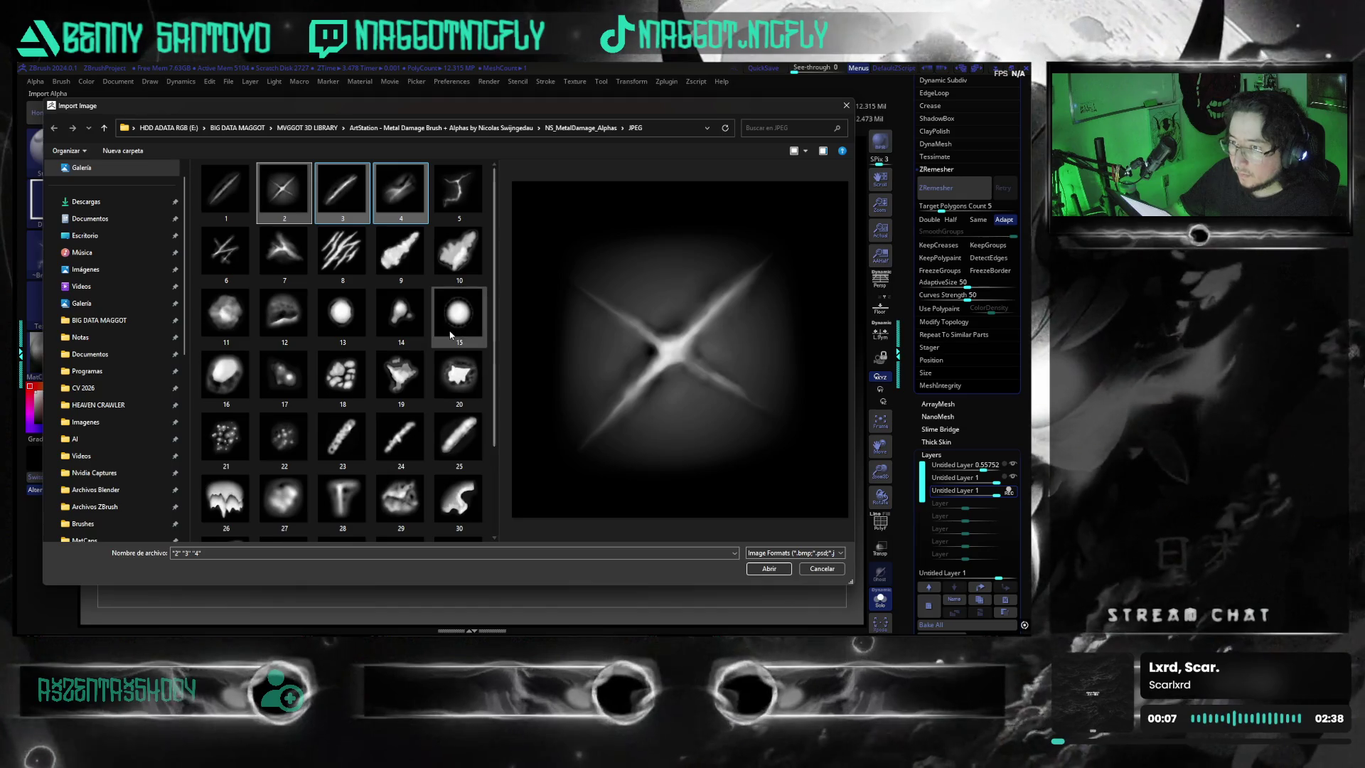
key("Return")
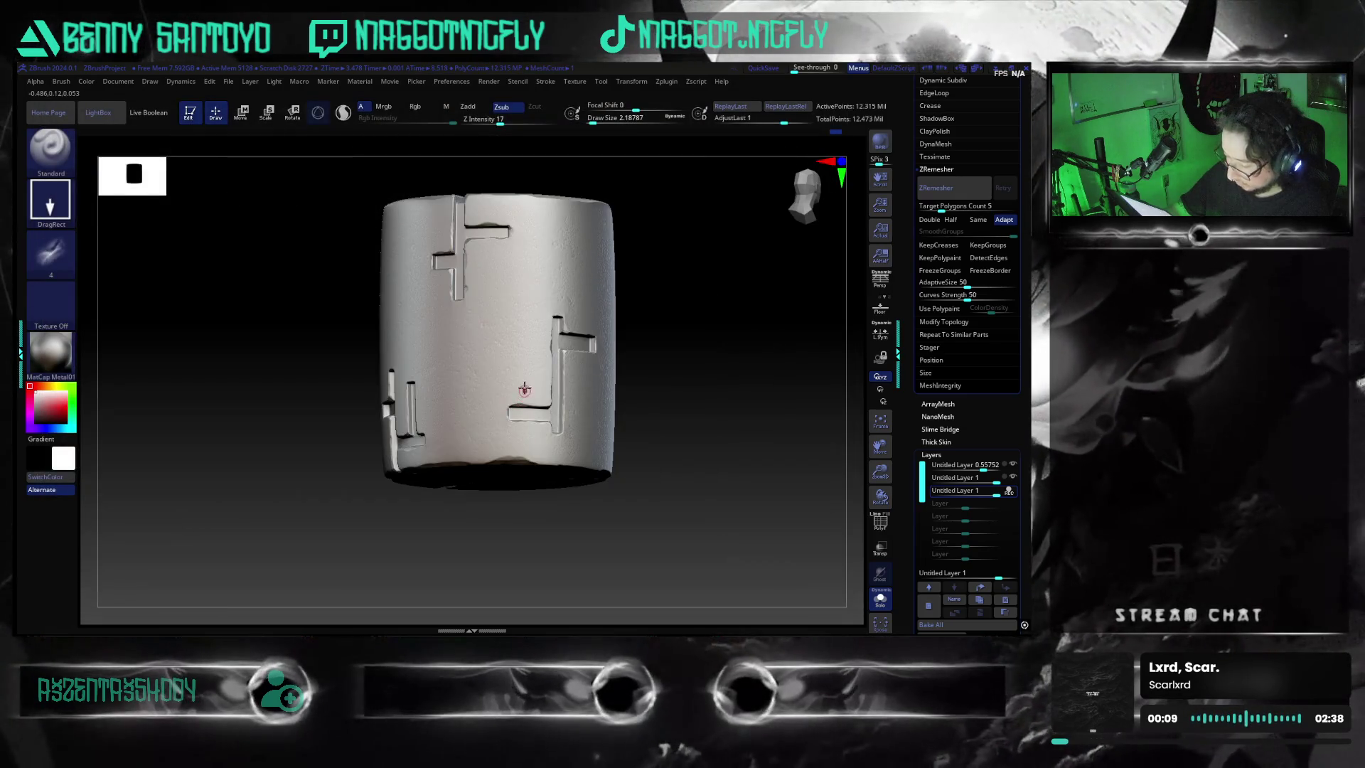
- Stamp a thin scratch with alpha 3 and orbit the cylinder to check it from the top
left_click(61, 262)
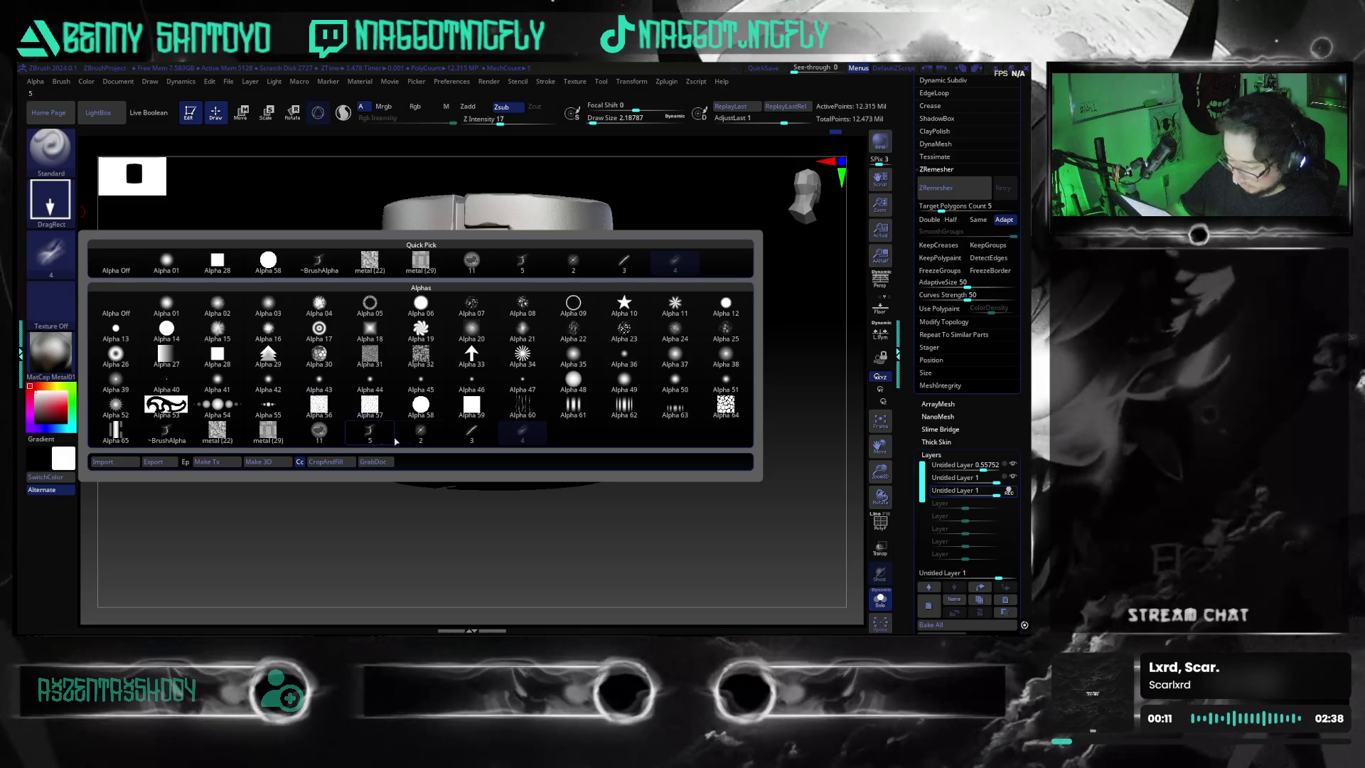
left_click(471, 431)
left_click_drag(473, 366, 526, 428)
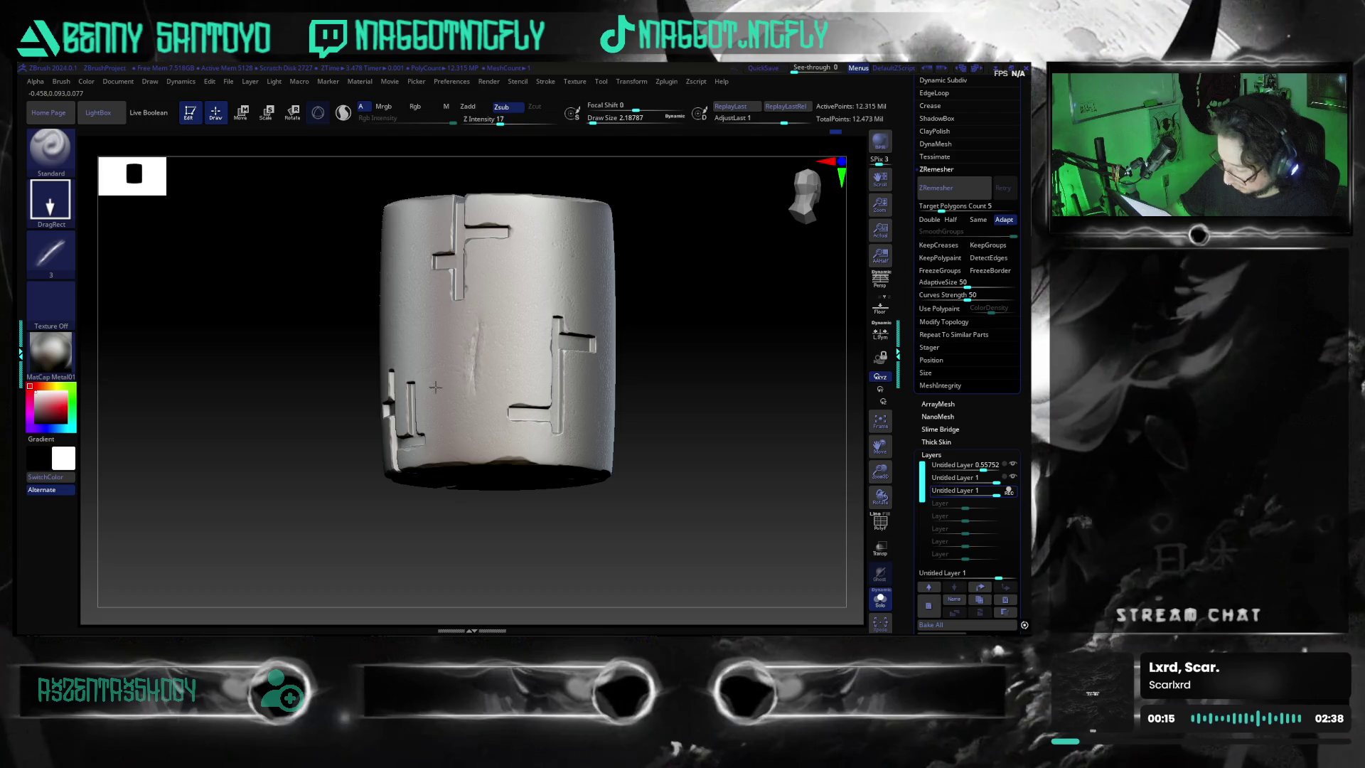
left_click_drag(598, 523, 506, 512)
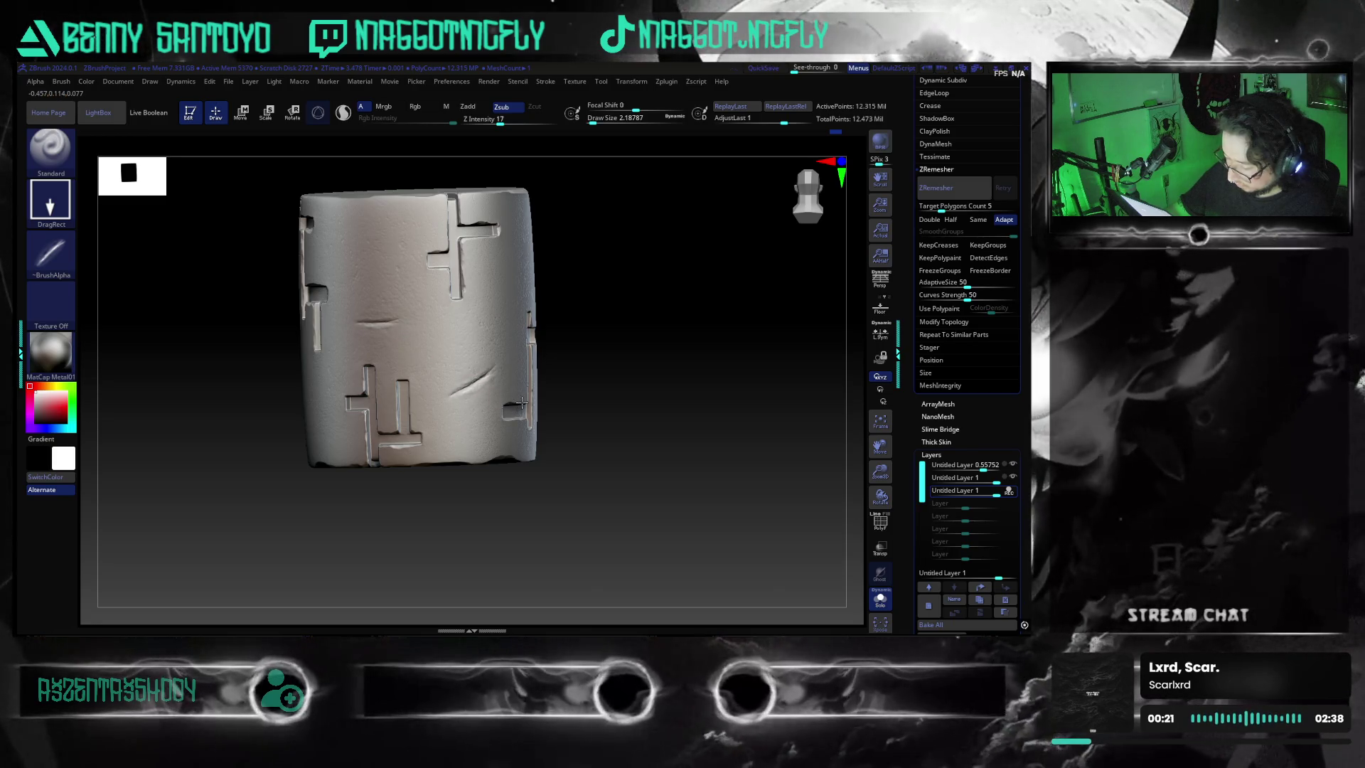
left_click_drag(516, 412, 530, 513)
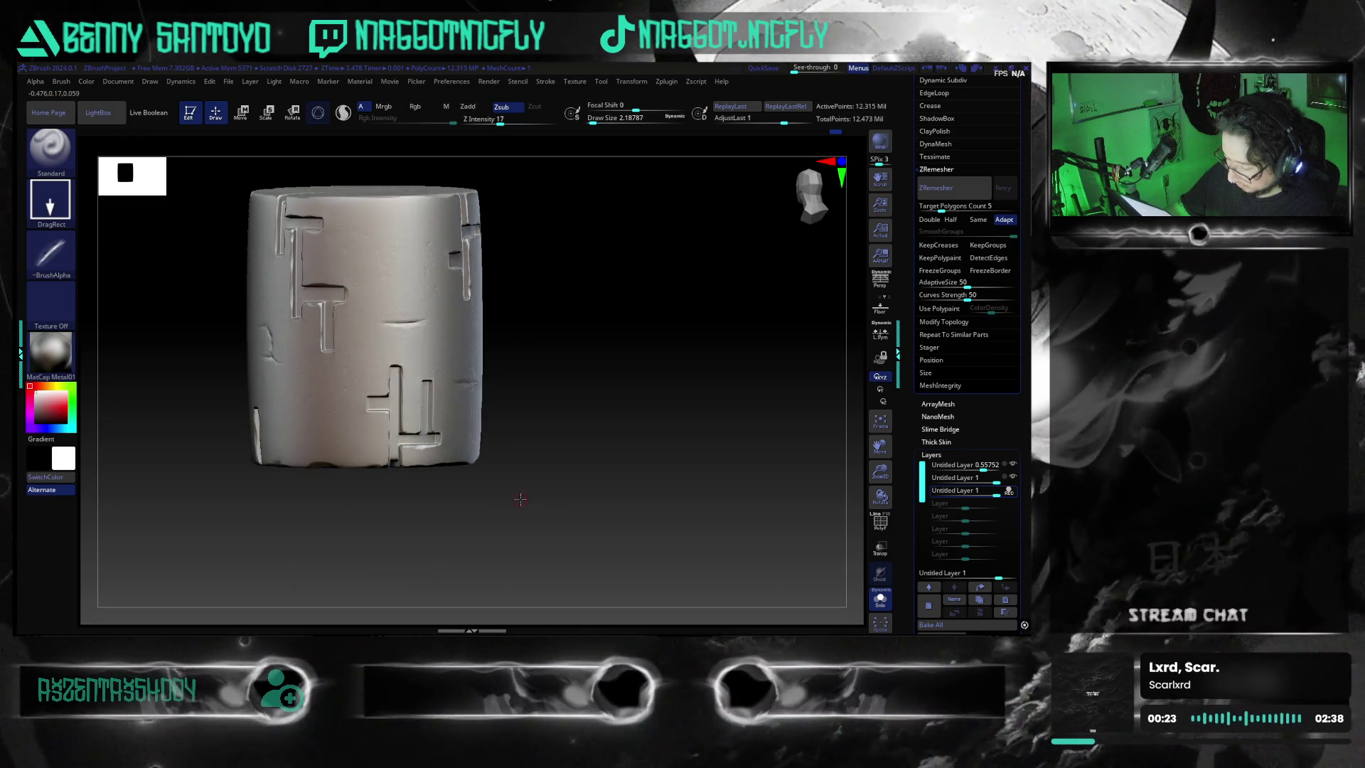
mouse_move(544, 484)
left_mouse_down()
mouse_move(575, 503)
mouse_move(490, 525)
mouse_move(444, 476)
left_mouse_up()
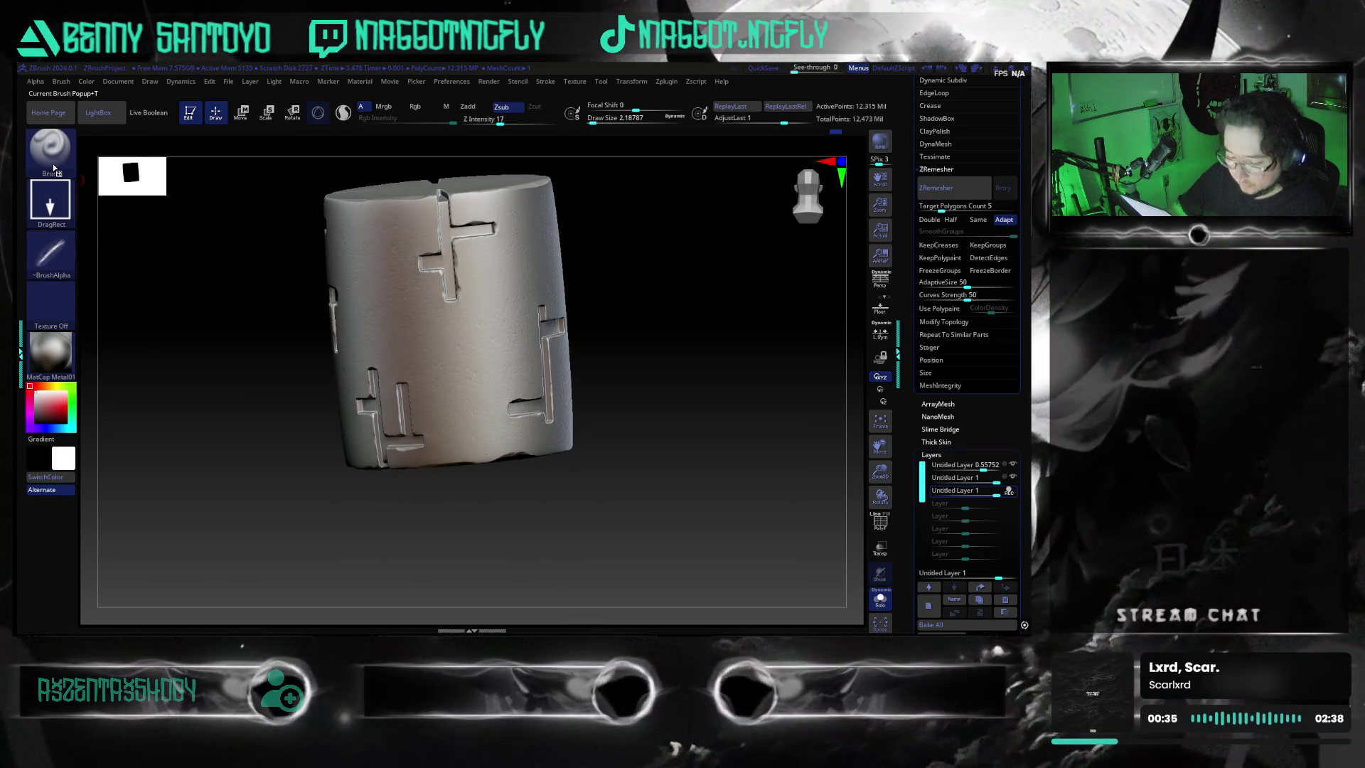
- Reselect alpha 3 and turn the model to face the front cross groove
left_click(51, 253)
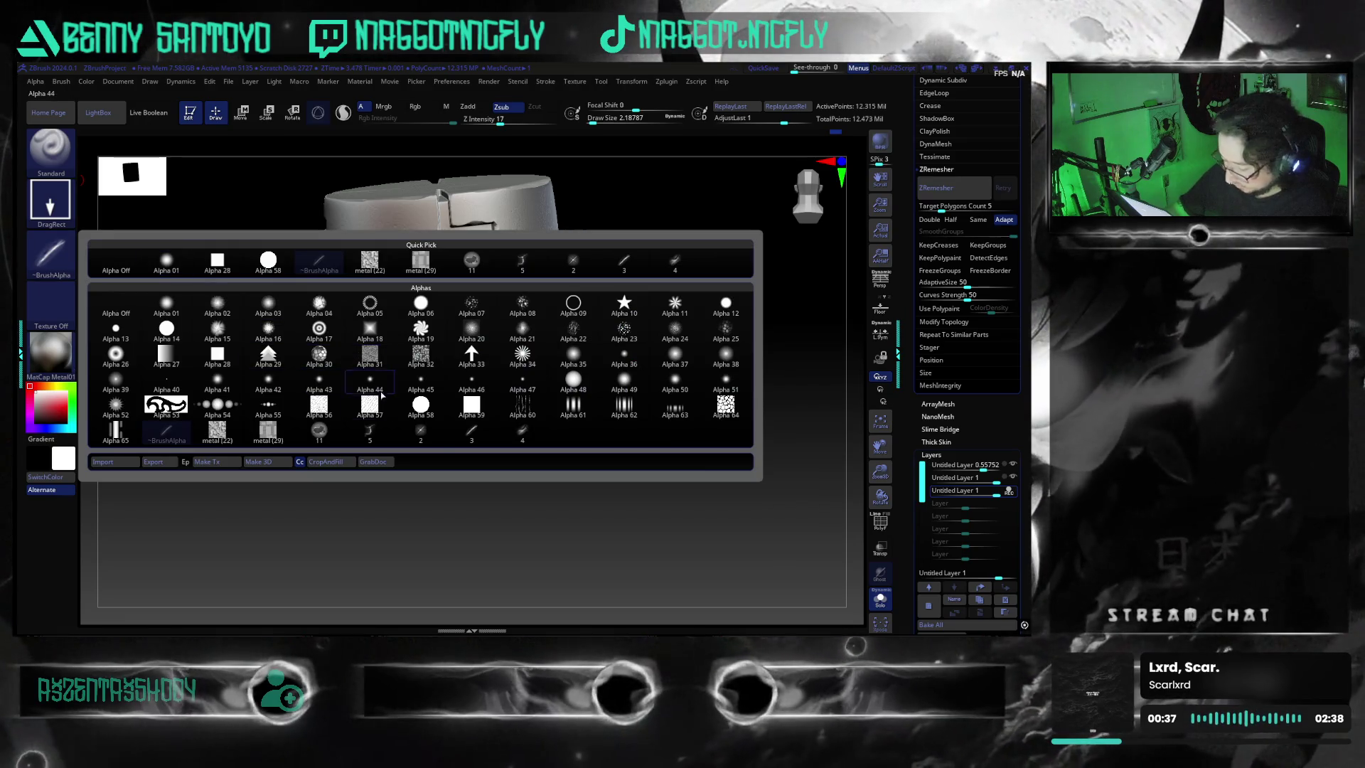
left_click(472, 433)
left_click_drag(400, 424, 448, 520)
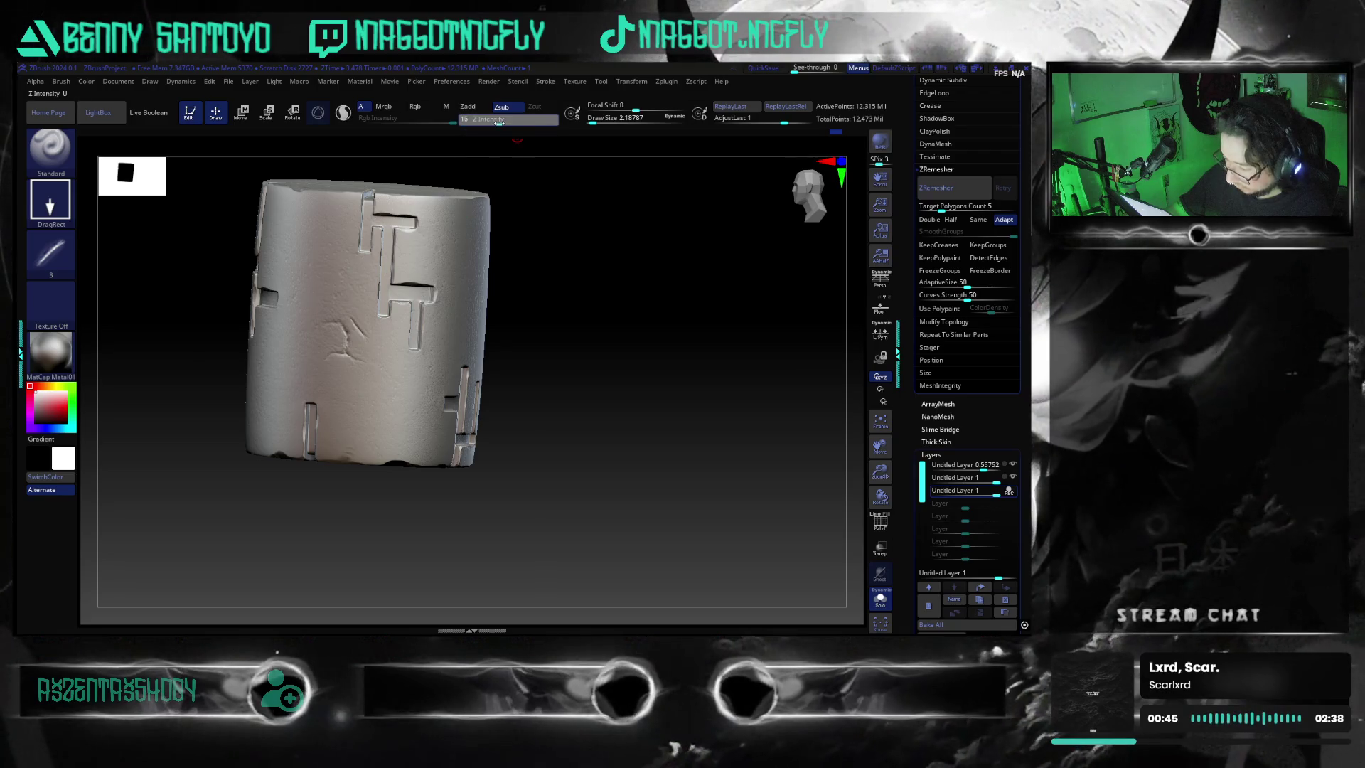
mouse_move(566, 431)
left_mouse_down()
mouse_move(551, 509)
mouse_move(387, 286)
left_mouse_up()
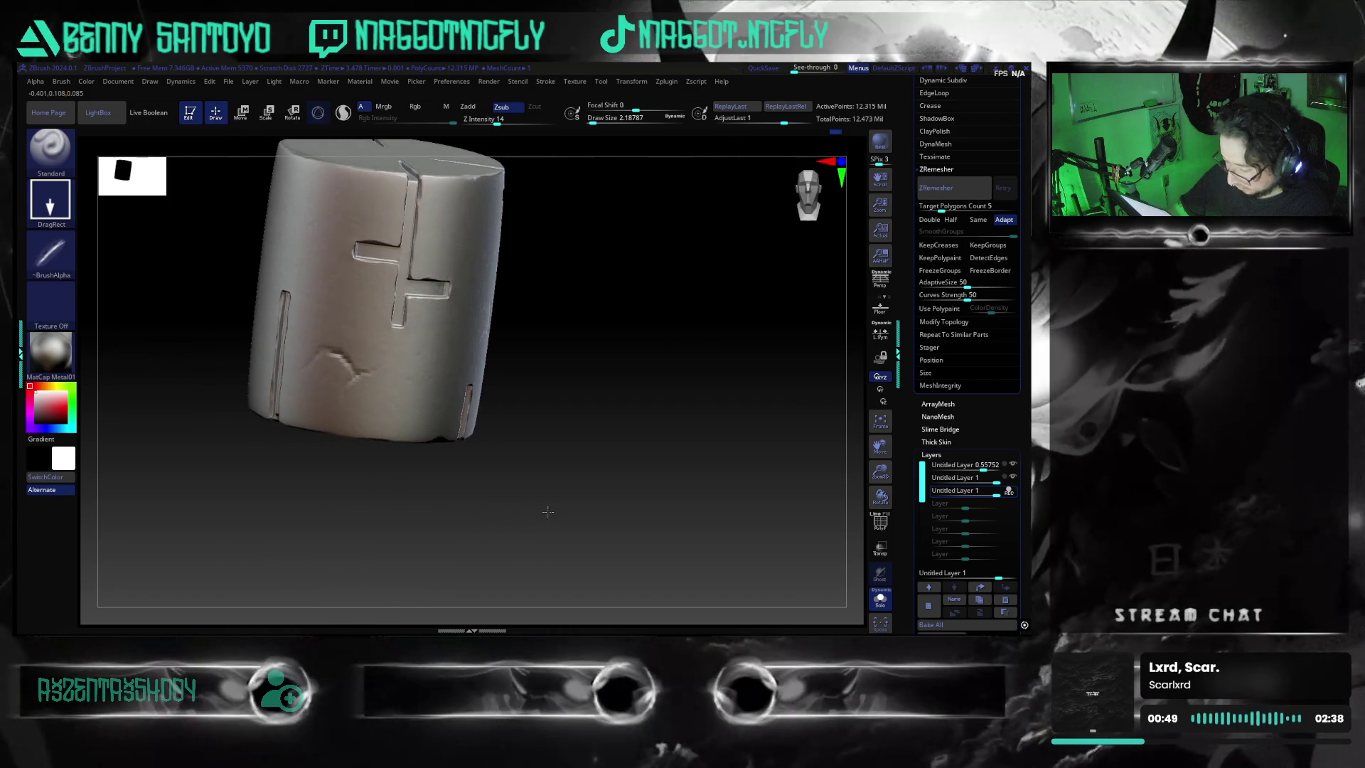
mouse_move(565, 374)
left_mouse_down()
mouse_move(578, 362)
mouse_move(609, 387)
mouse_move(598, 399)
mouse_move(566, 391)
mouse_move(585, 371)
left_mouse_up()
key("ctrl")
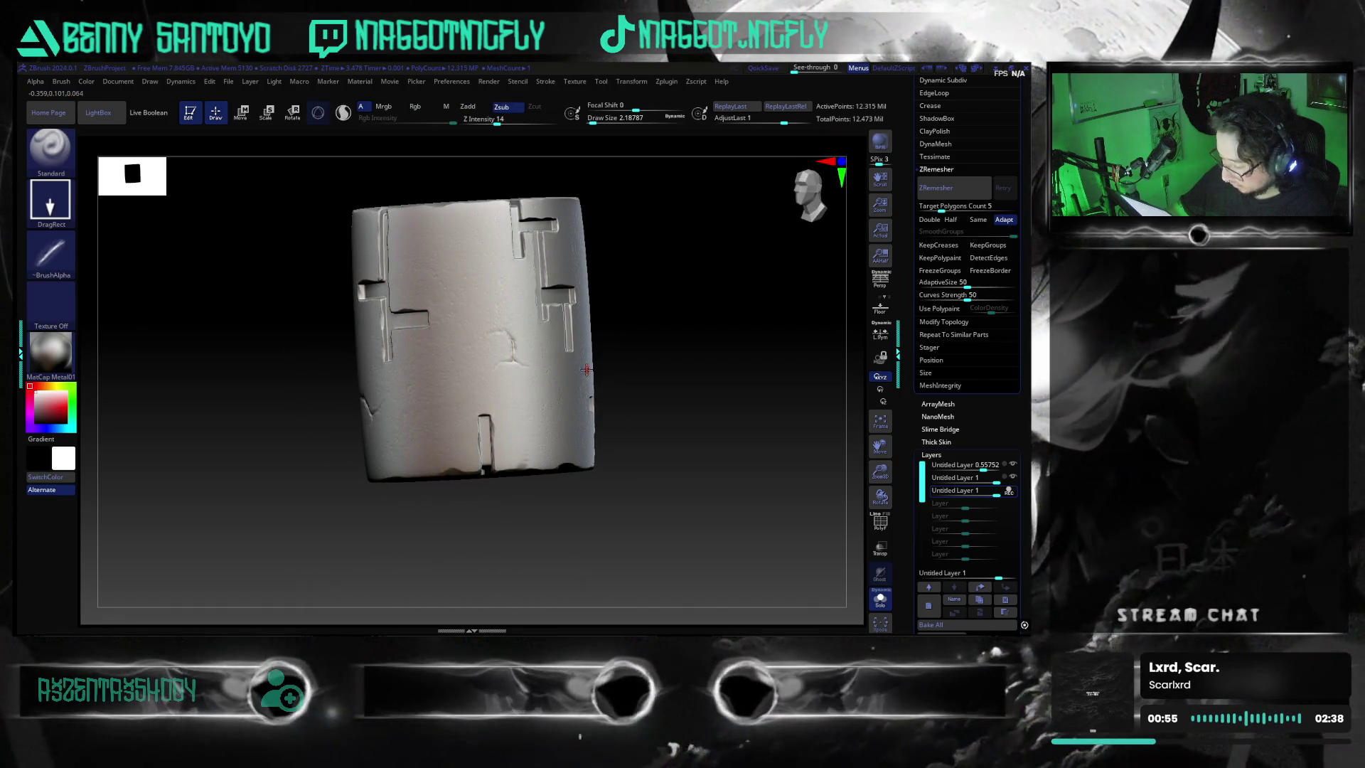
left_click_drag(640, 352, 173, 244)
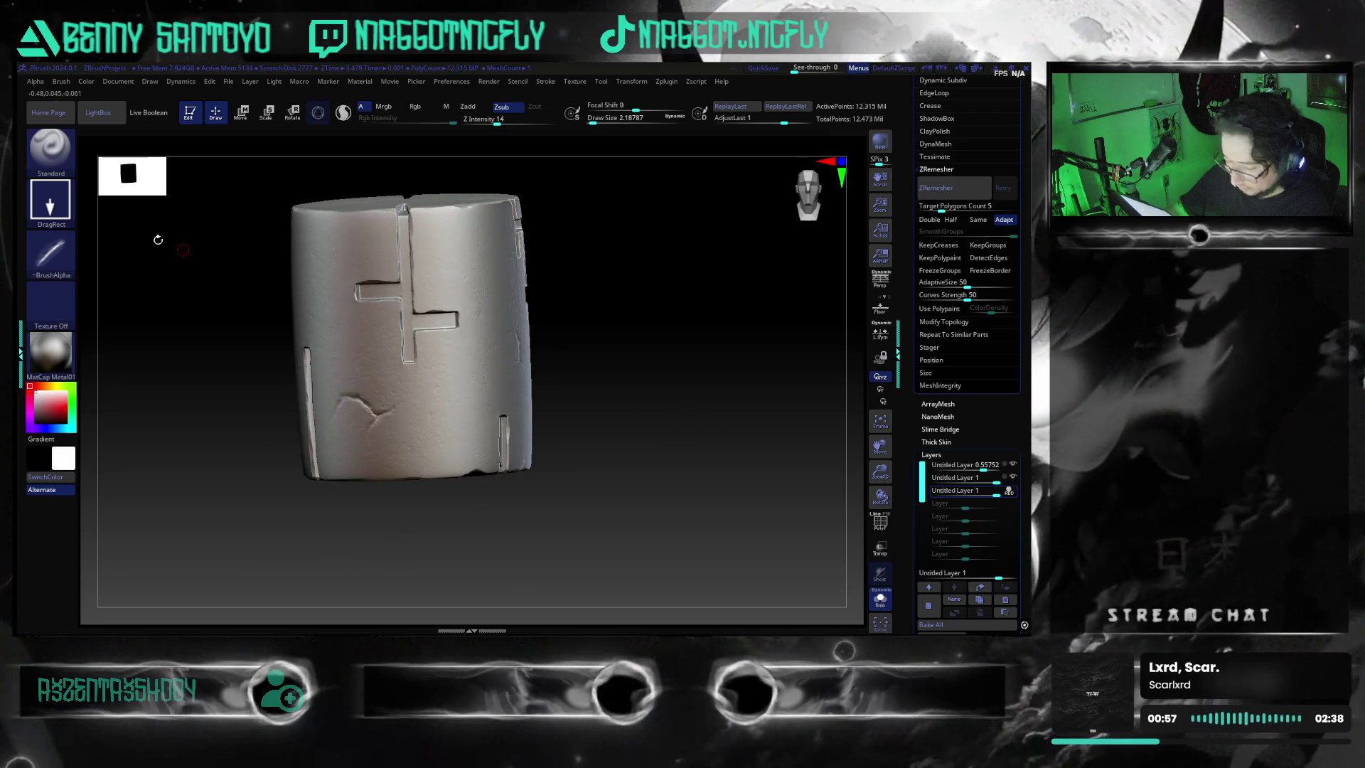
- Carve scratches with alpha 4 set to Zsub, snapping between front and side views
left_click(50, 253)
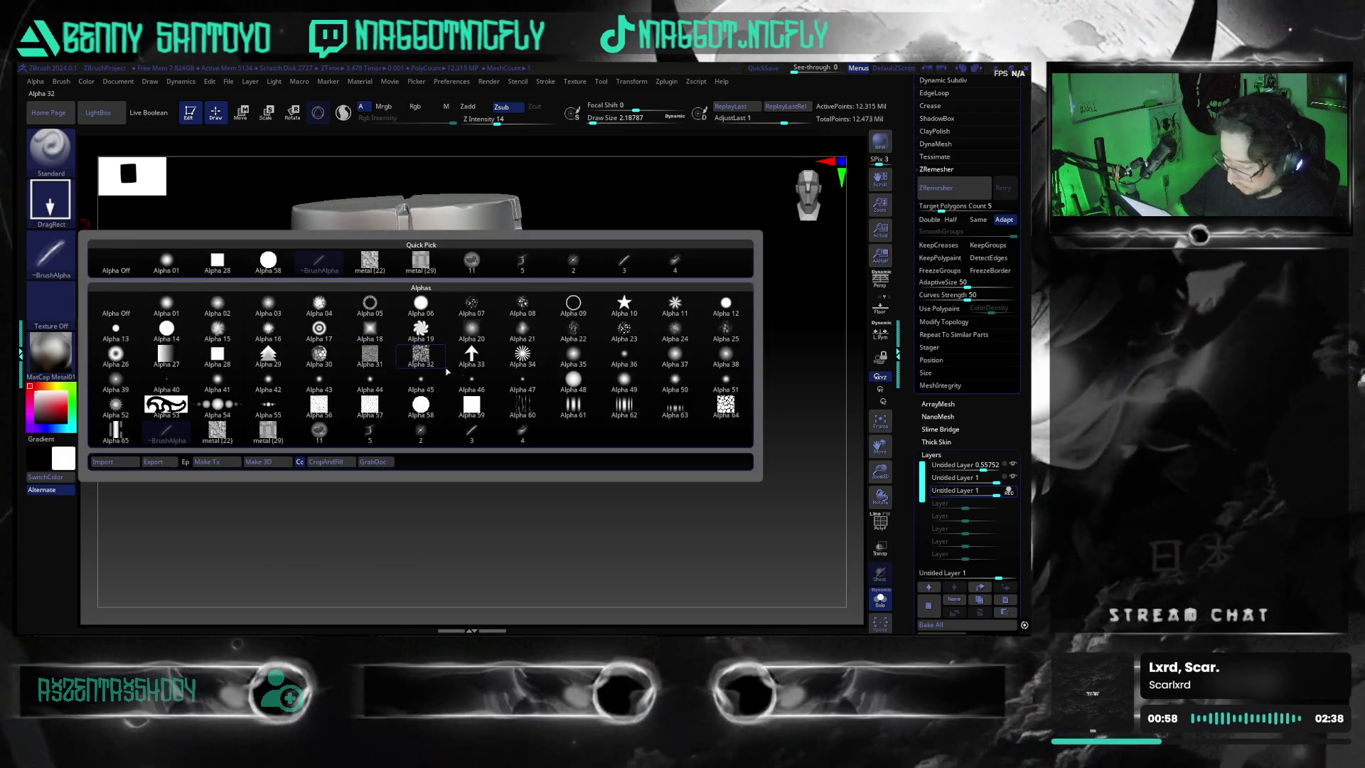
left_click(520, 437)
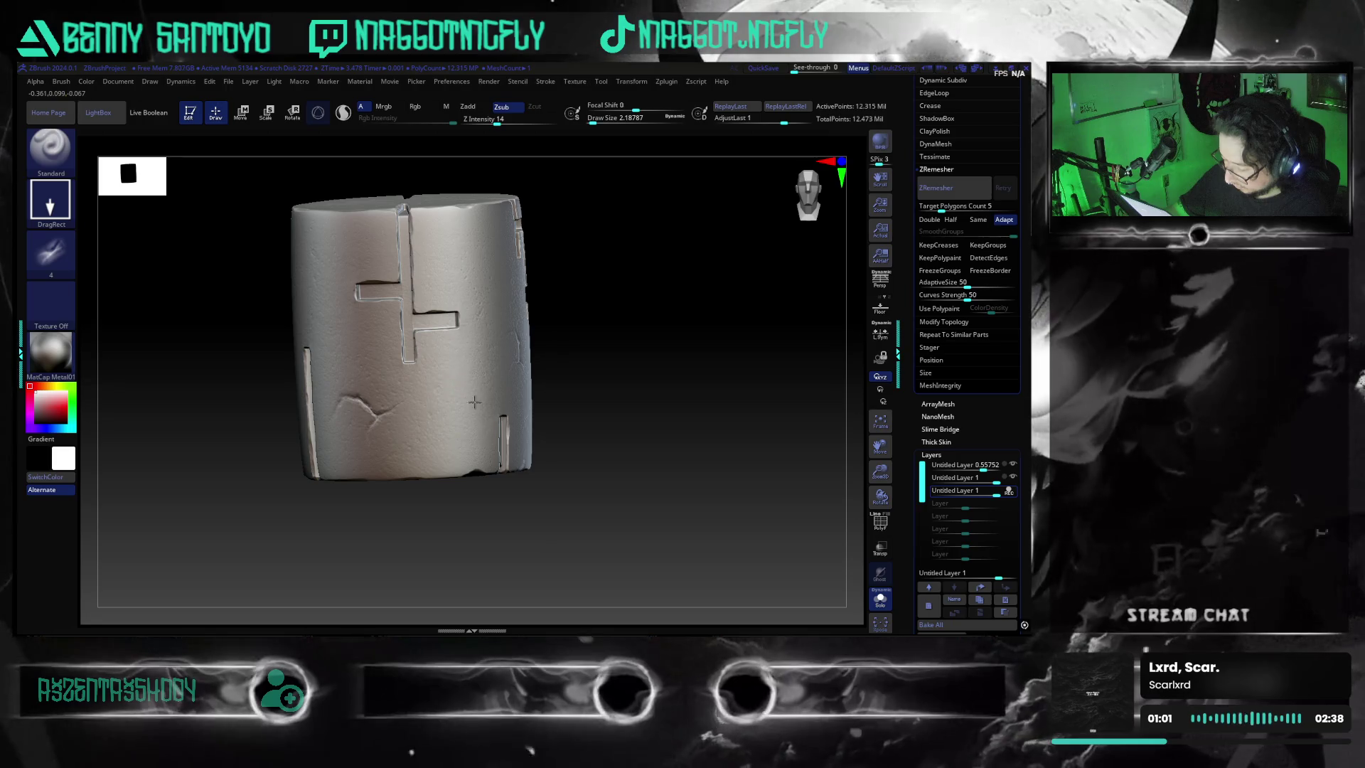
left_click_drag(481, 394, 604, 436)
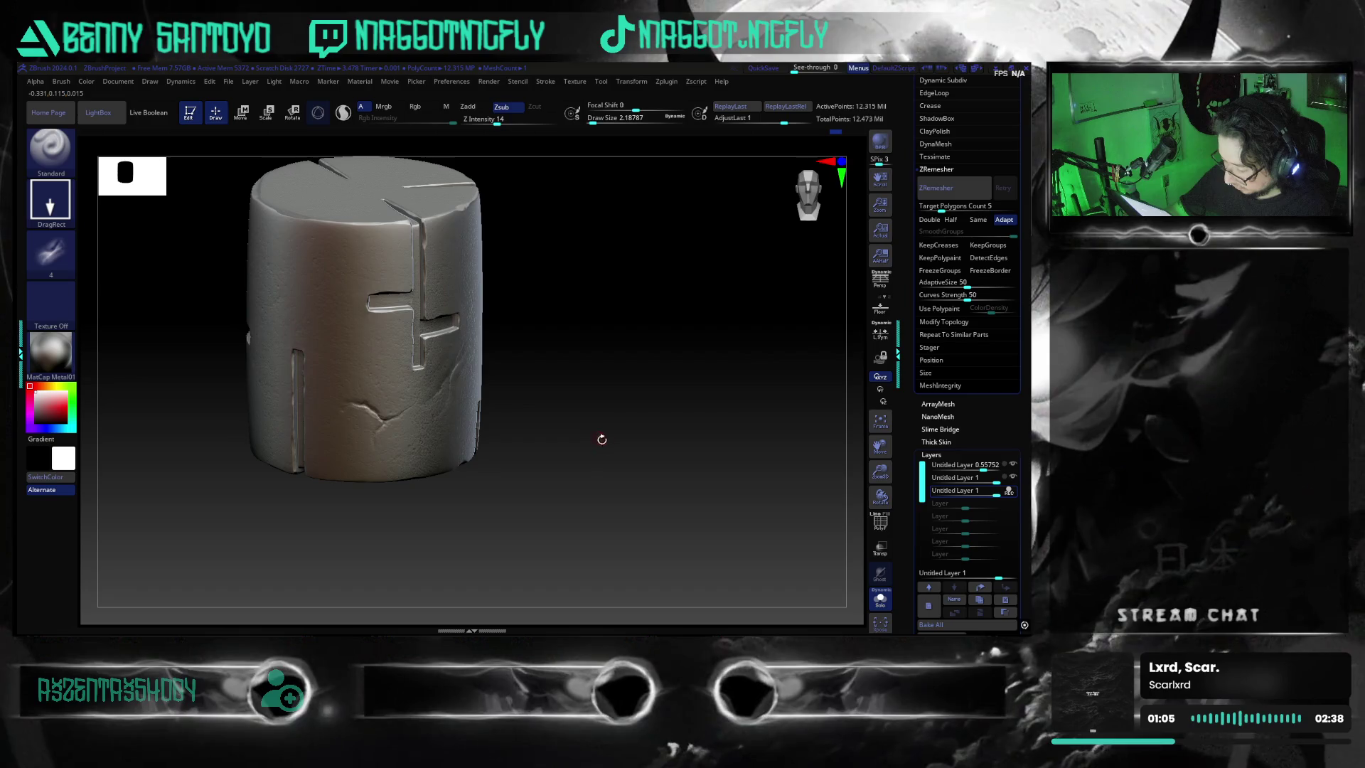
left_click_drag(605, 436, 593, 432, "shift")
key("ctrl")
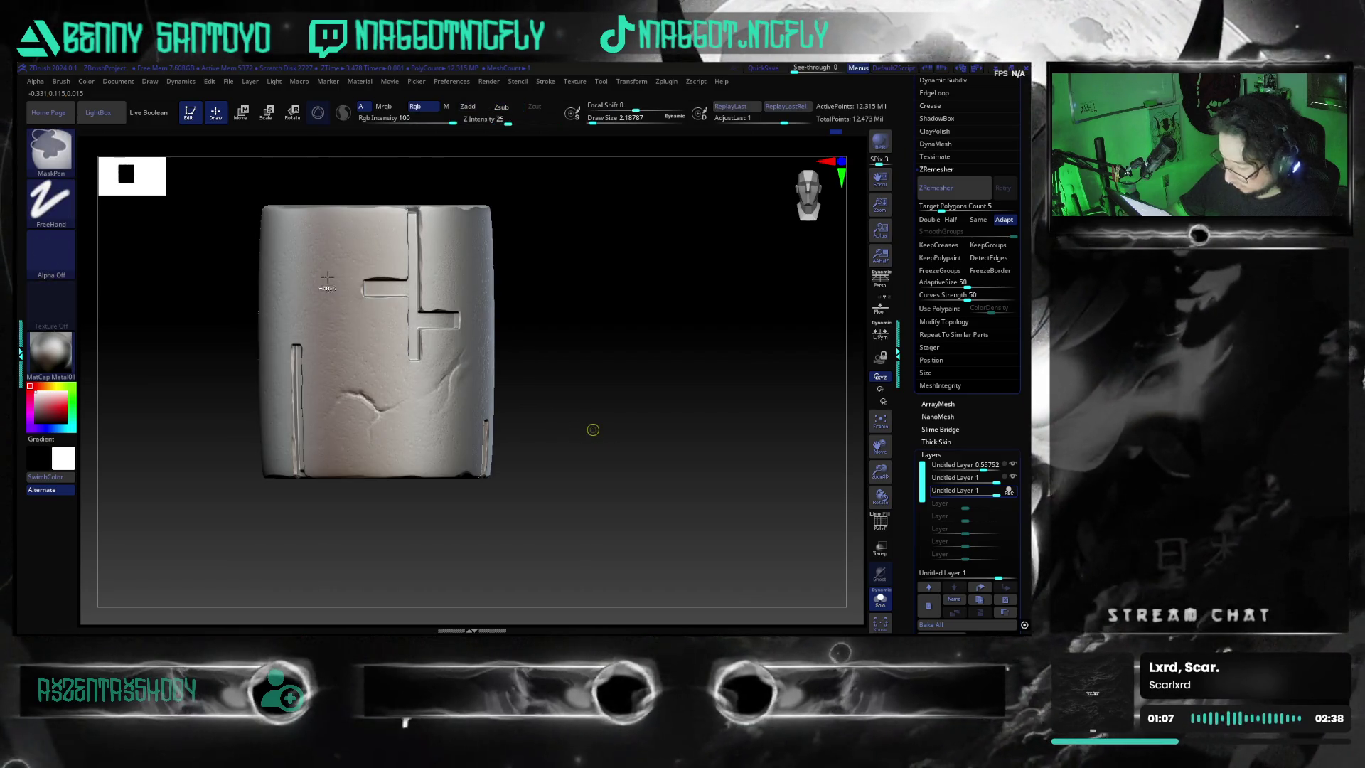
key("alt")
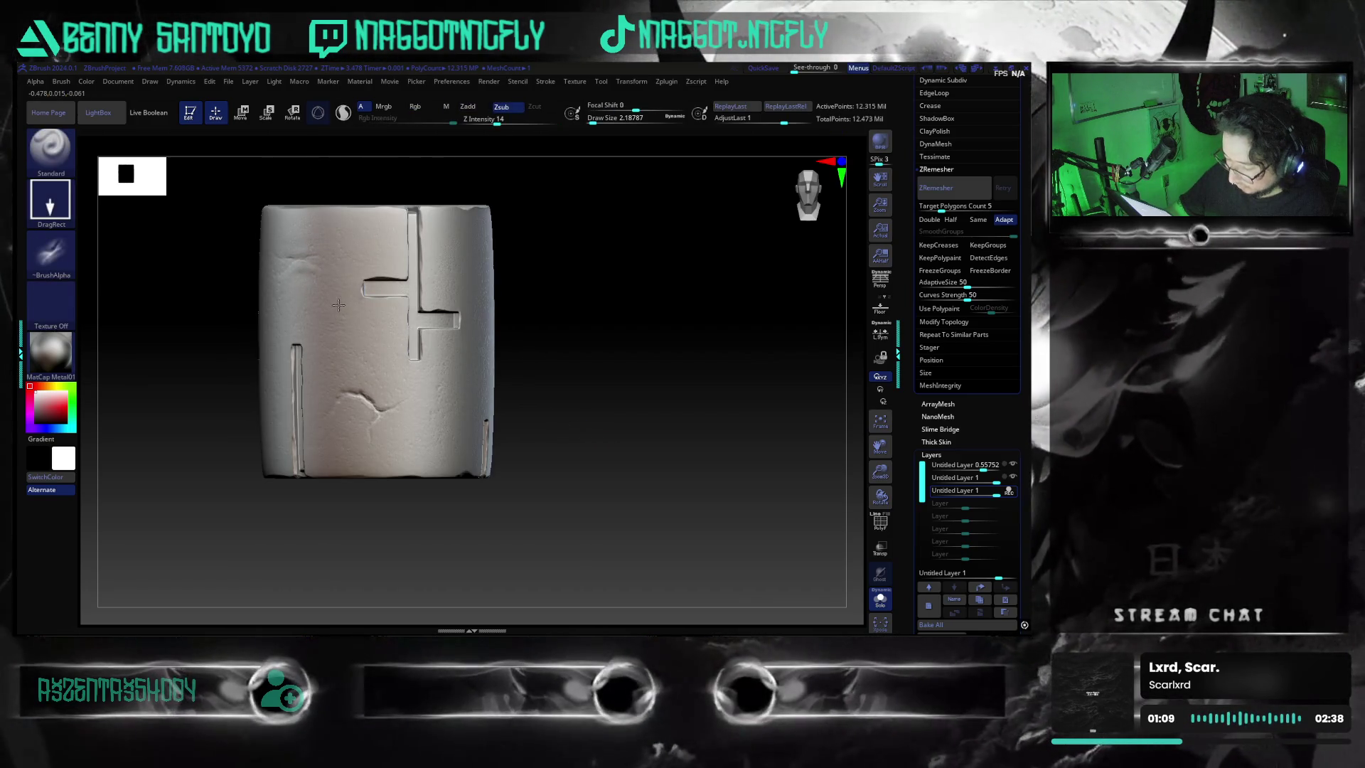
mouse_move(616, 423)
left_mouse_down("shift")
mouse_move(522, 438)
mouse_move(288, 299)
left_mouse_up("shift")
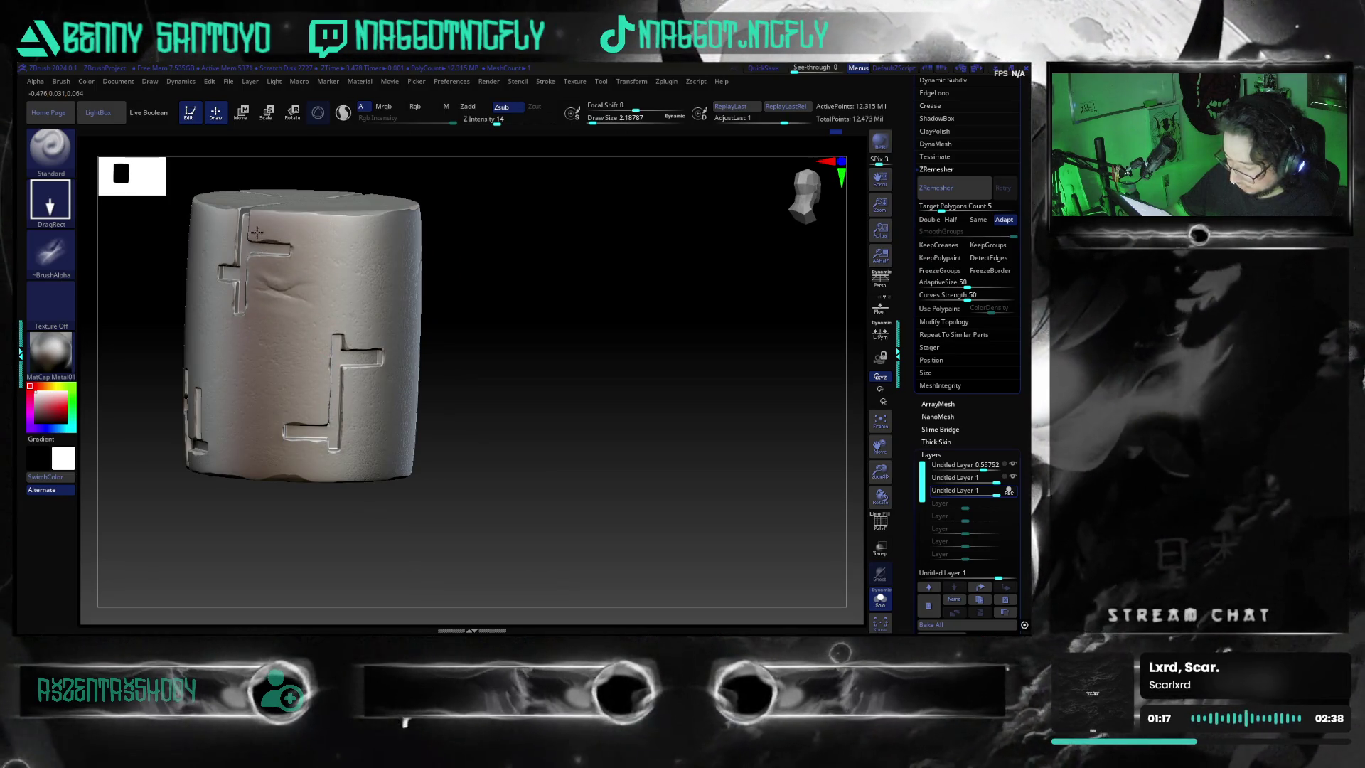
mouse_move(431, 365)
left_mouse_down()
mouse_move(565, 417)
mouse_move(576, 486)
mouse_move(554, 497)
left_mouse_up()
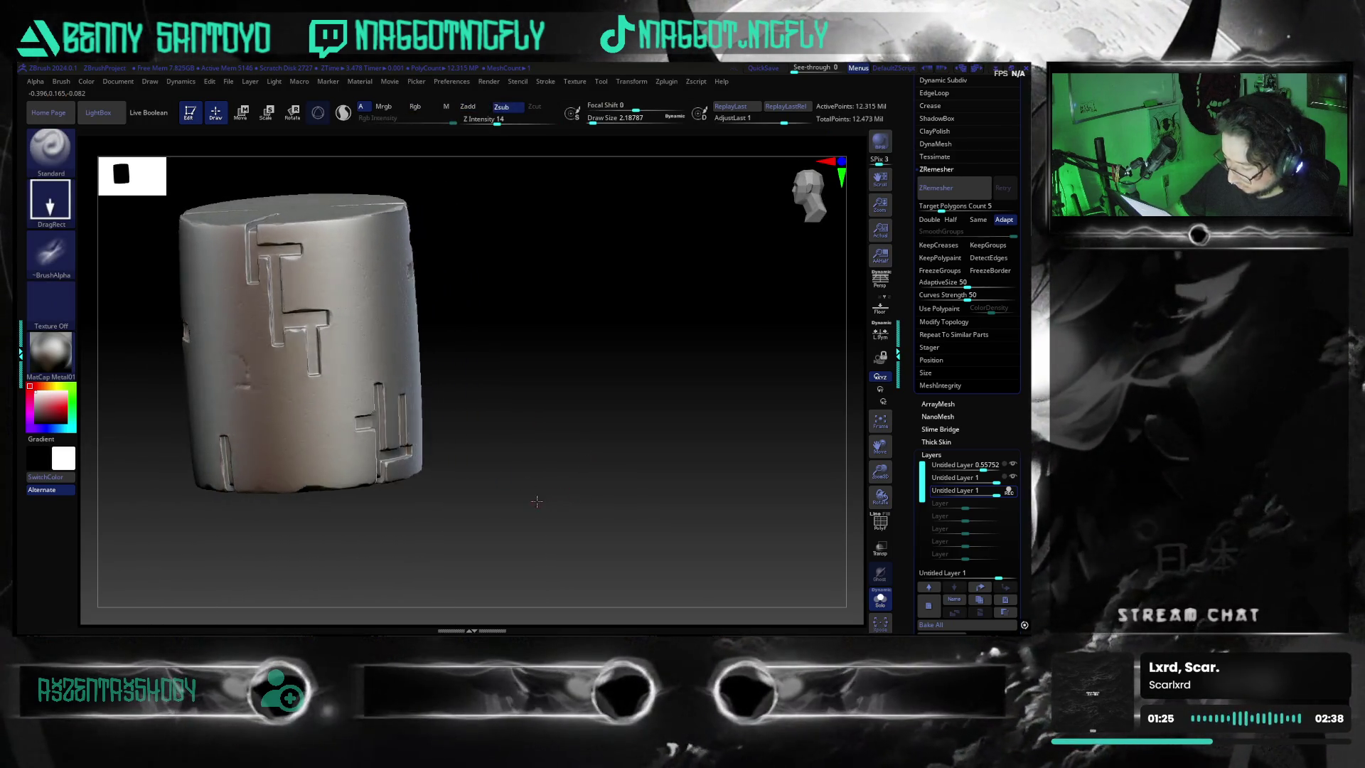
left_click_drag(554, 499, 526, 463, "shift")
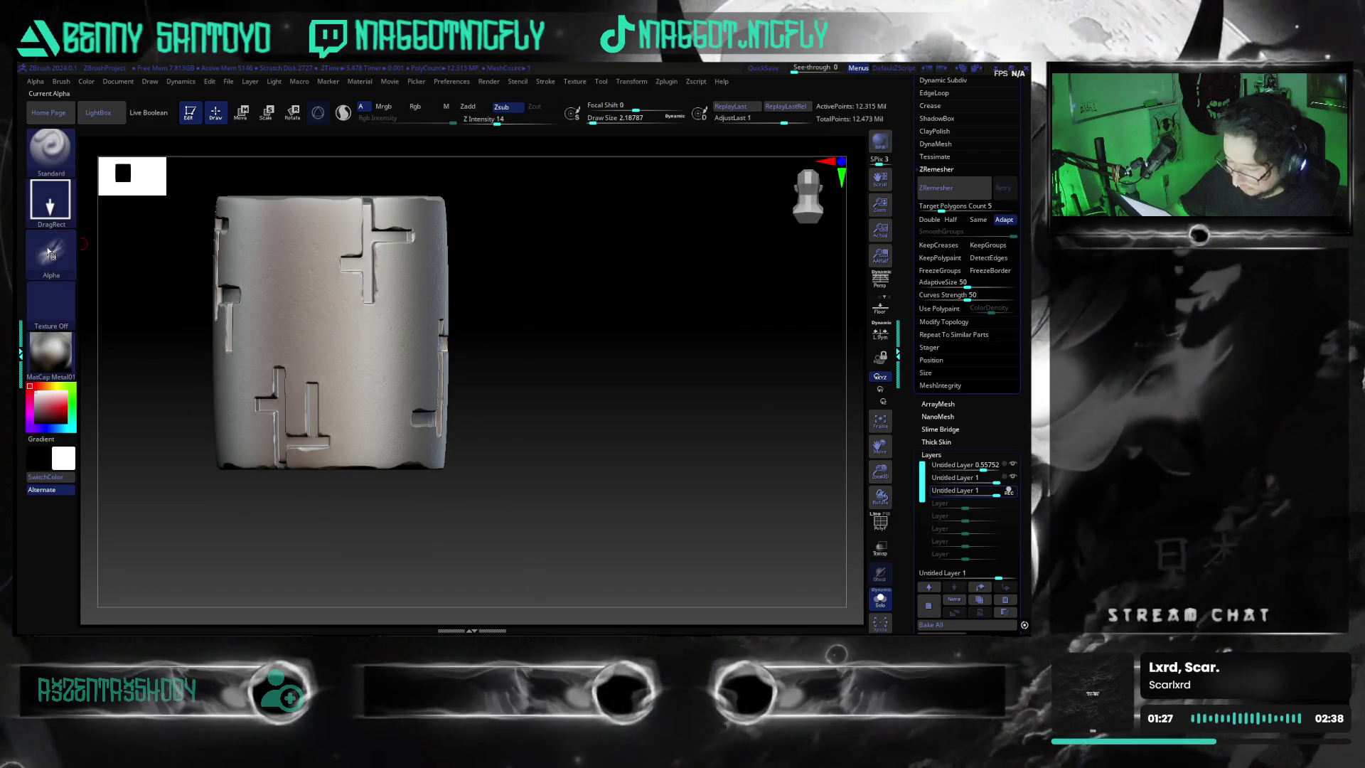
- Switch to scratch alpha 2 and tilt the model away from the front view
left_click(50, 247)
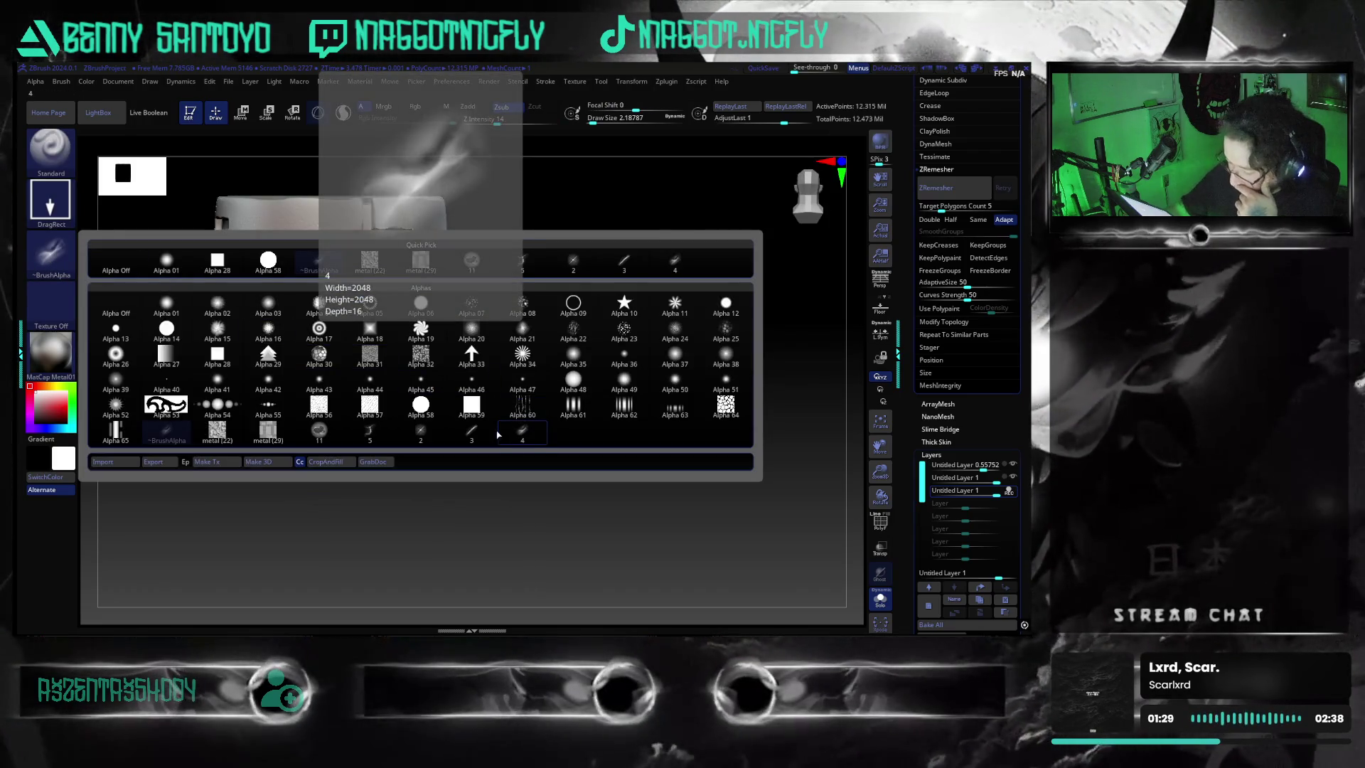
left_click(420, 429)
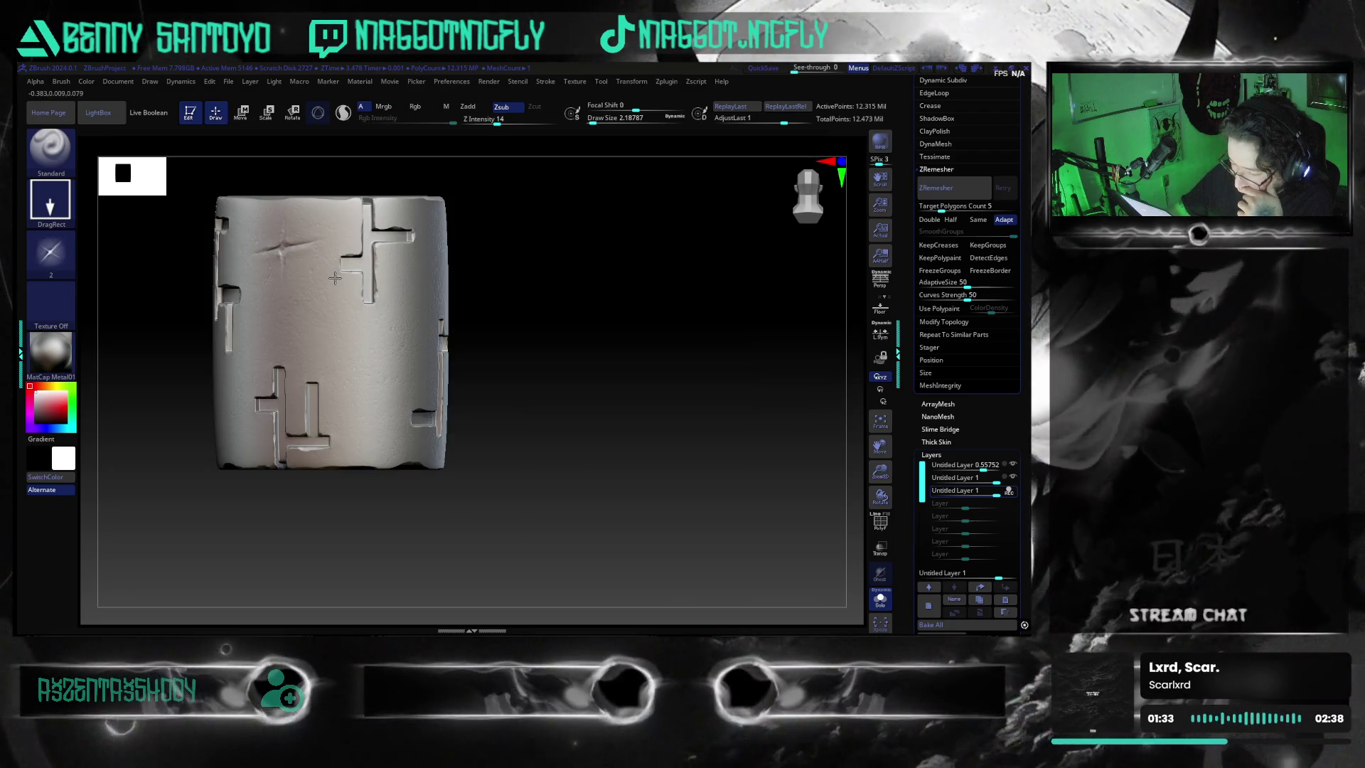
mouse_move(527, 366)
left_mouse_down()
mouse_move(545, 408)
mouse_move(521, 338)
mouse_move(445, 327)
mouse_move(534, 381)
mouse_move(514, 400)
mouse_move(541, 412)
mouse_move(539, 395)
mouse_move(537, 416)
mouse_move(601, 447)
left_mouse_up()
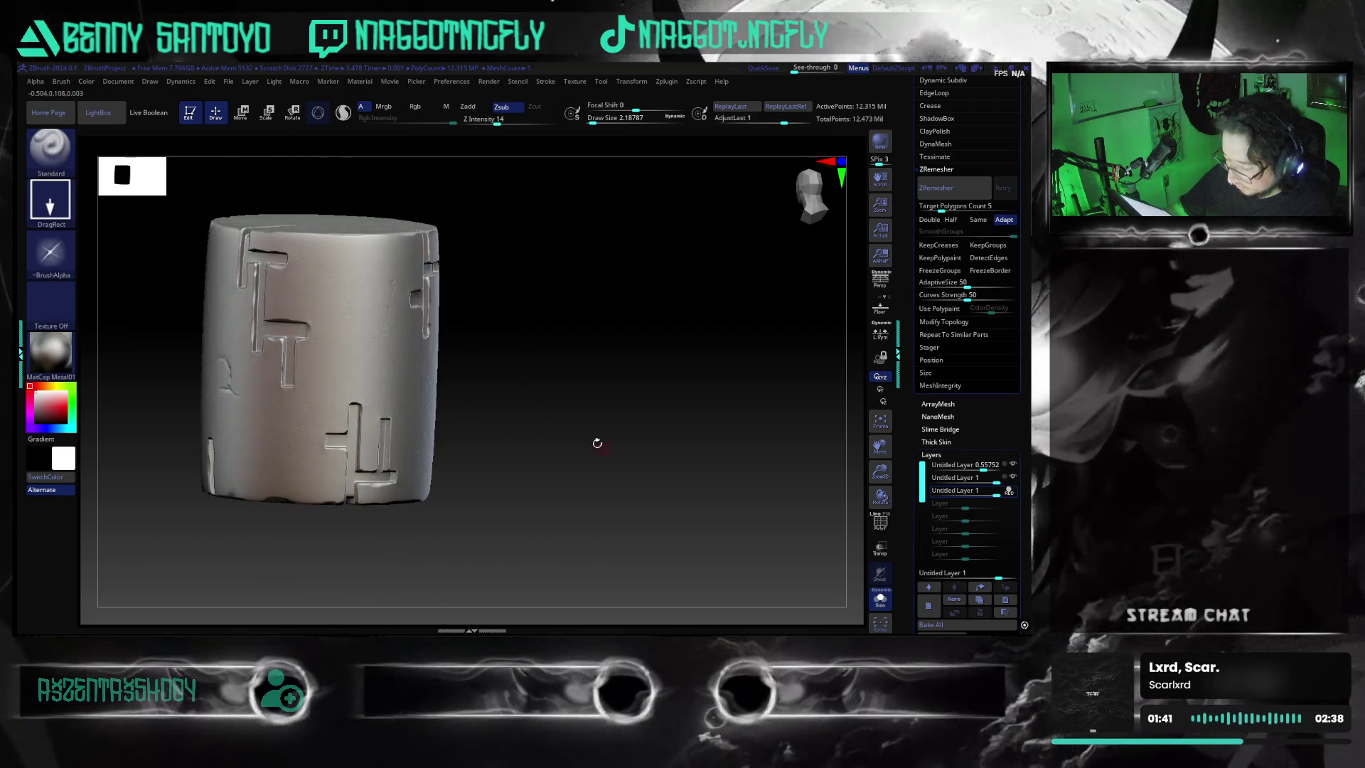
left_click(51, 251)
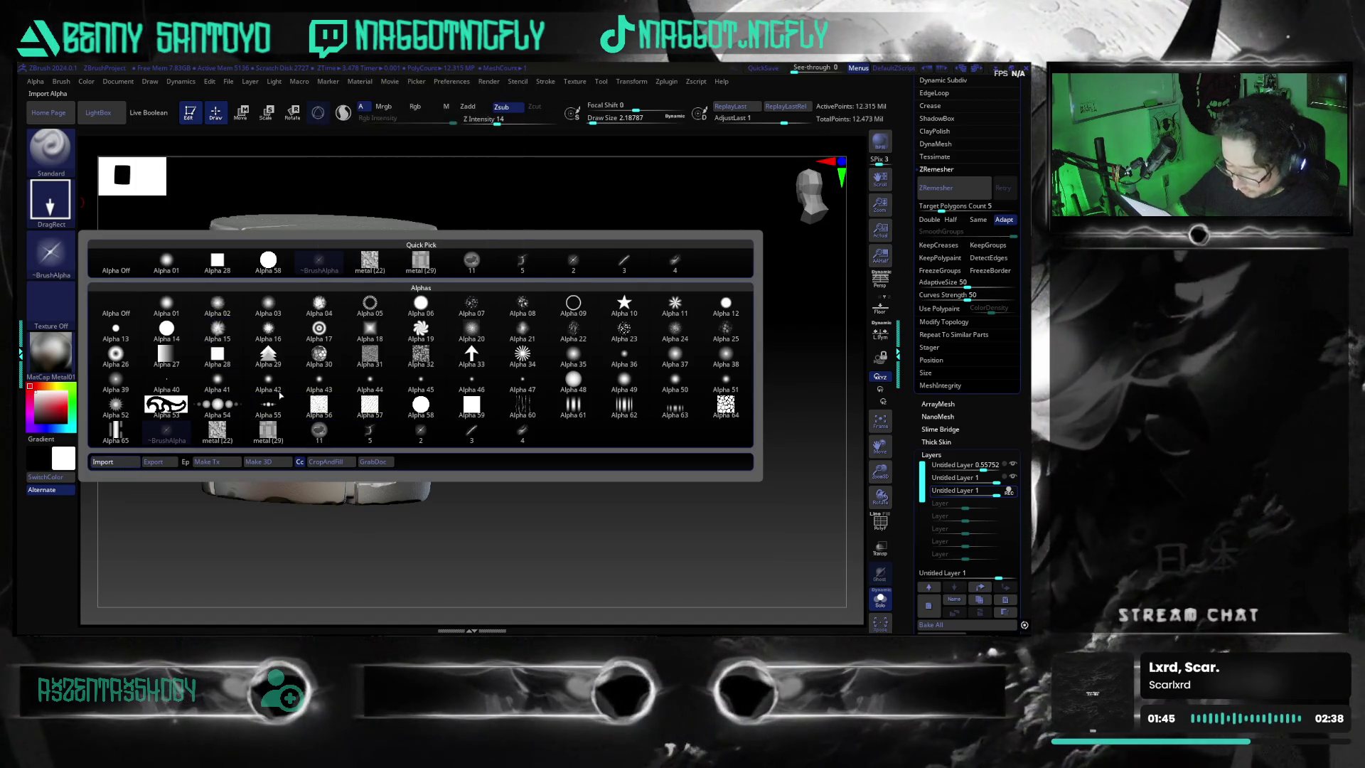
- Import damage alpha 12 and stamp raised Zadd crack marks across the cylinder near its top rim
left_click(103, 461)
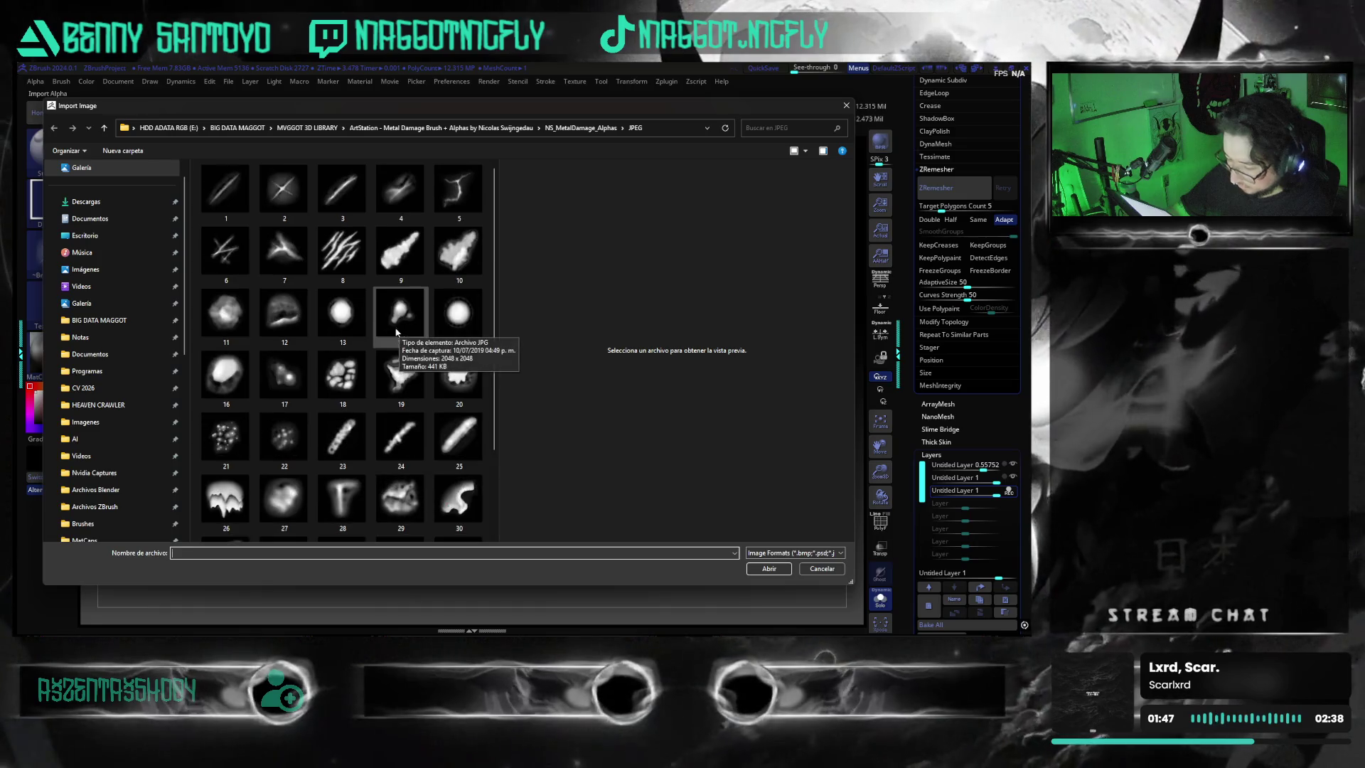
left_click(284, 313)
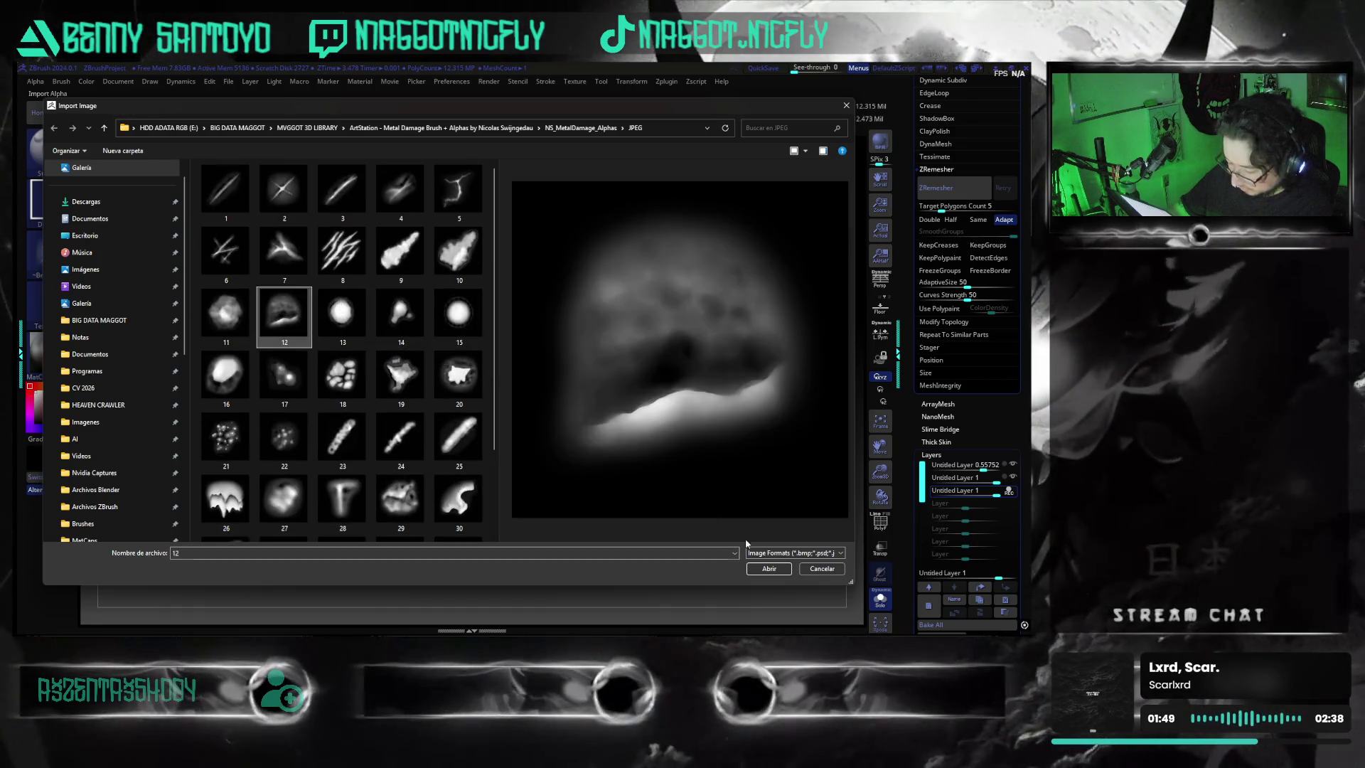
left_click(772, 571)
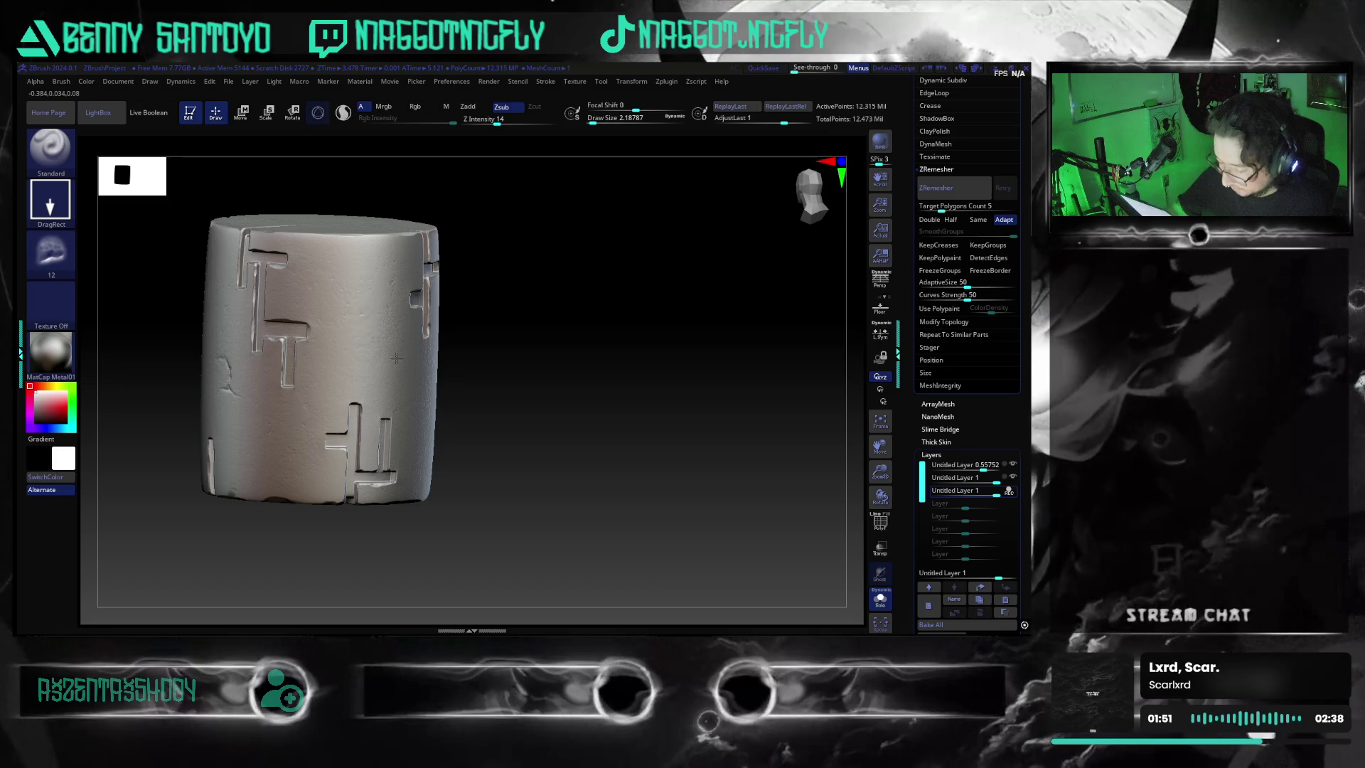
key("alt")
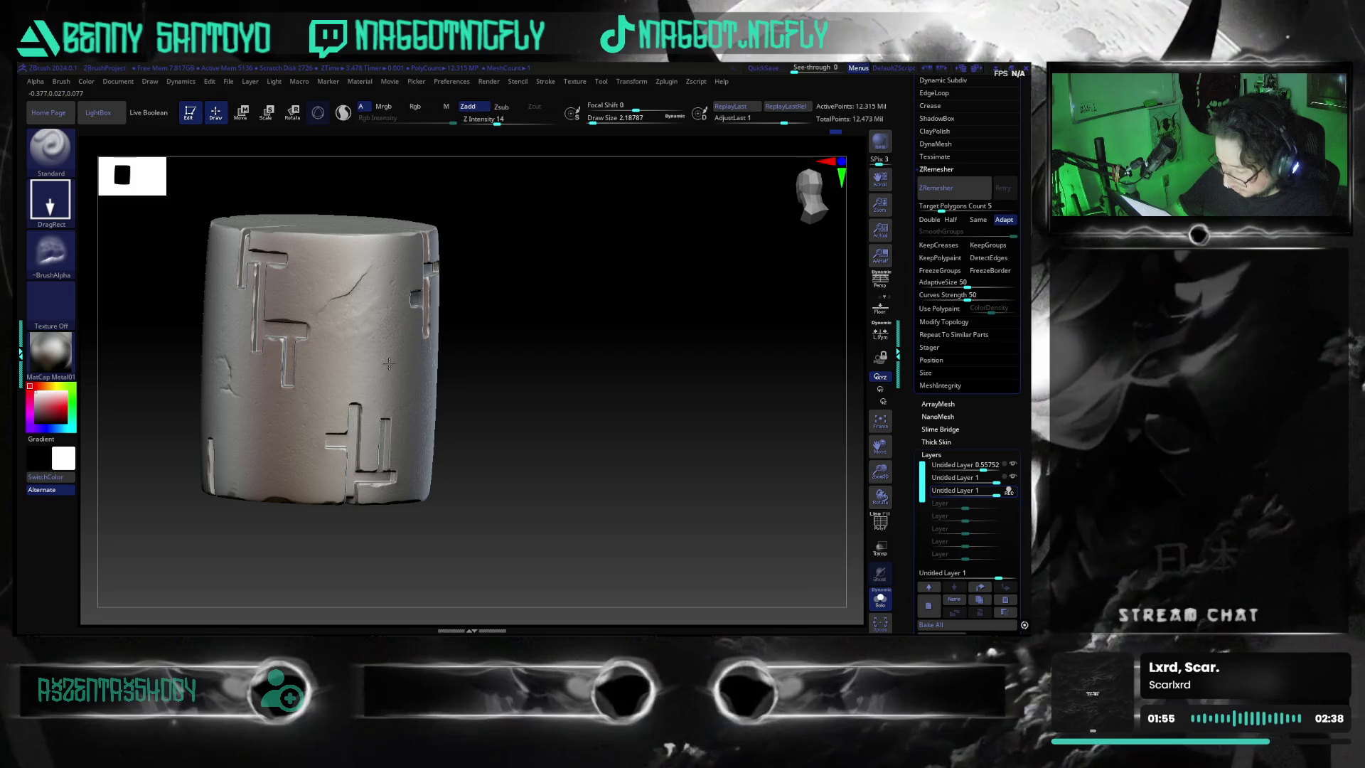
mouse_move(387, 349)
left_mouse_down()
mouse_move(633, 423)
mouse_move(607, 503)
mouse_move(445, 377)
left_mouse_up()
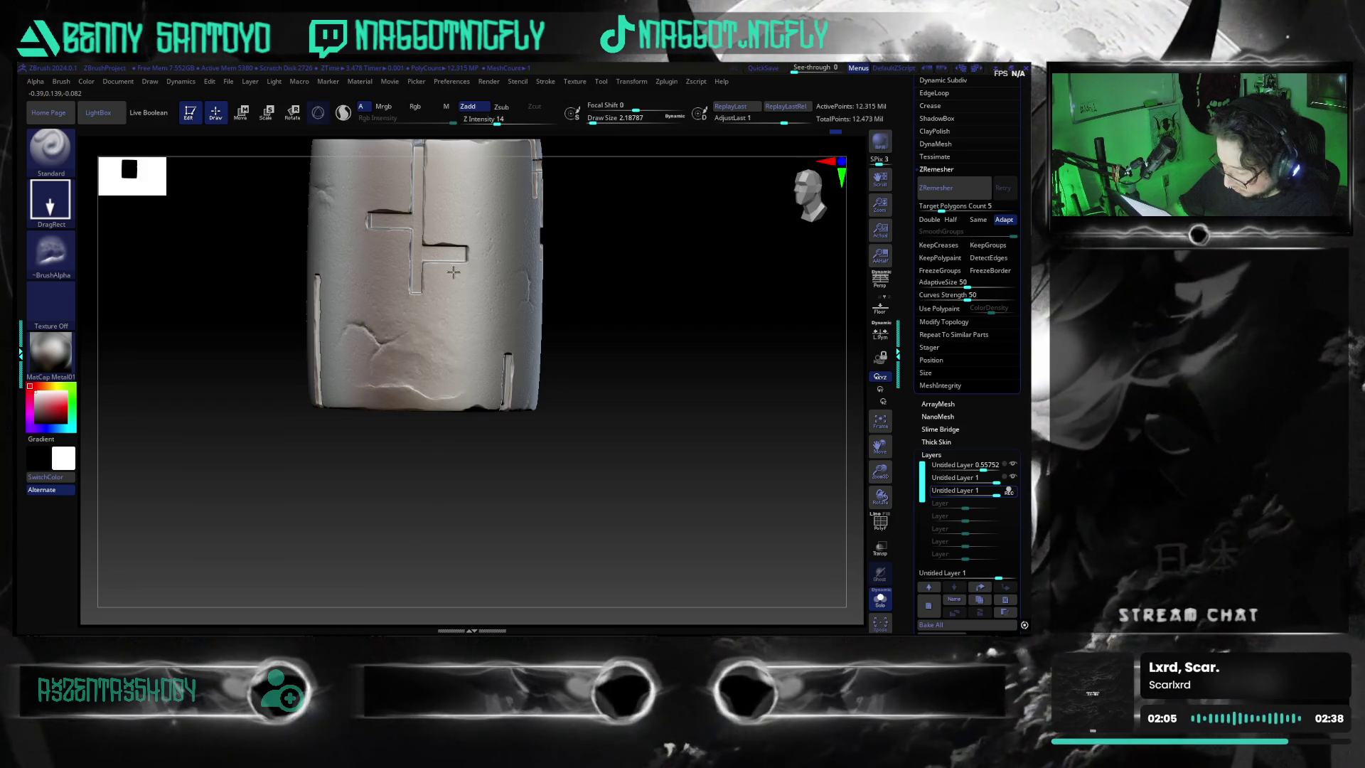
mouse_move(642, 407)
left_mouse_down()
mouse_move(594, 465)
mouse_move(502, 497)
mouse_move(576, 488)
mouse_move(497, 500)
mouse_move(502, 480)
mouse_move(502, 496)
mouse_move(487, 494)
mouse_move(525, 507)
mouse_move(592, 280)
mouse_move(577, 331)
left_mouse_up()
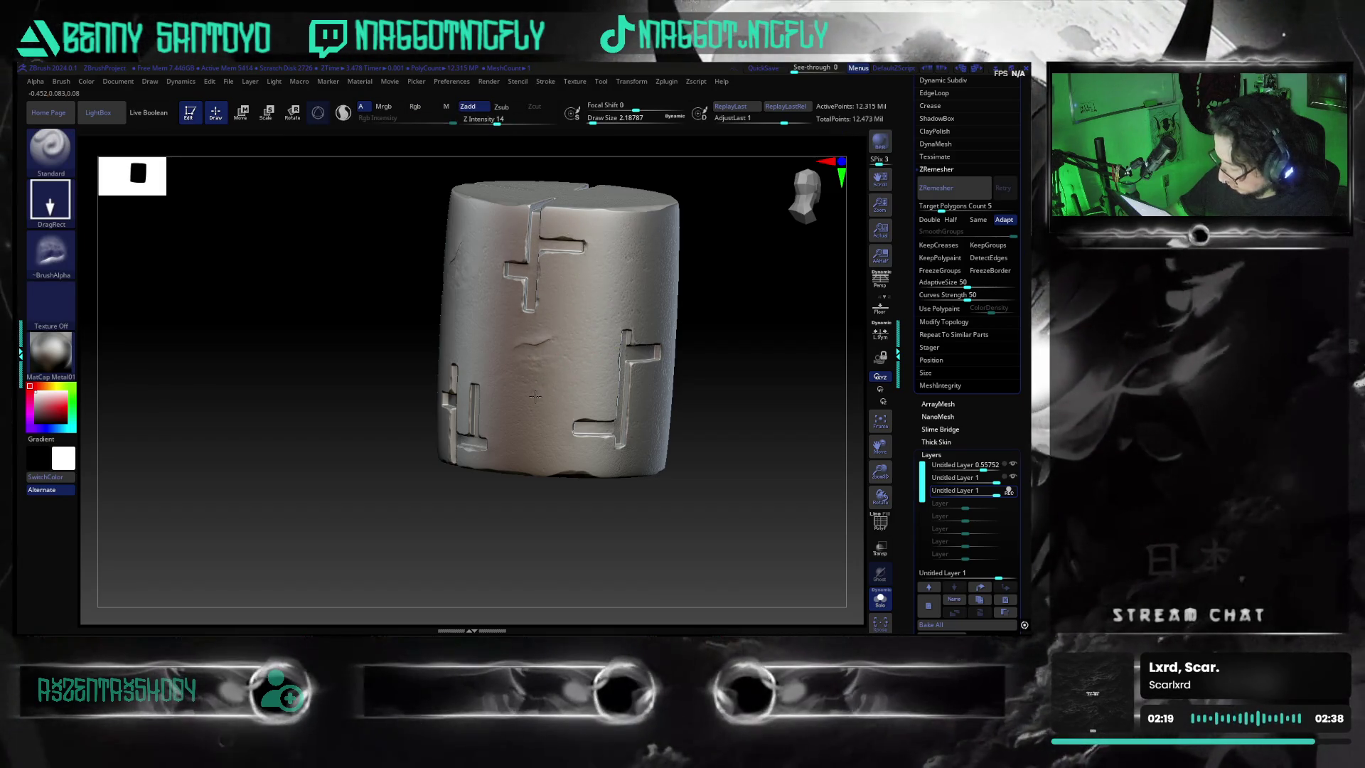
mouse_move(641, 501)
left_mouse_down()
mouse_move(558, 515)
mouse_move(479, 459)
left_mouse_up()
left_click(51, 251)
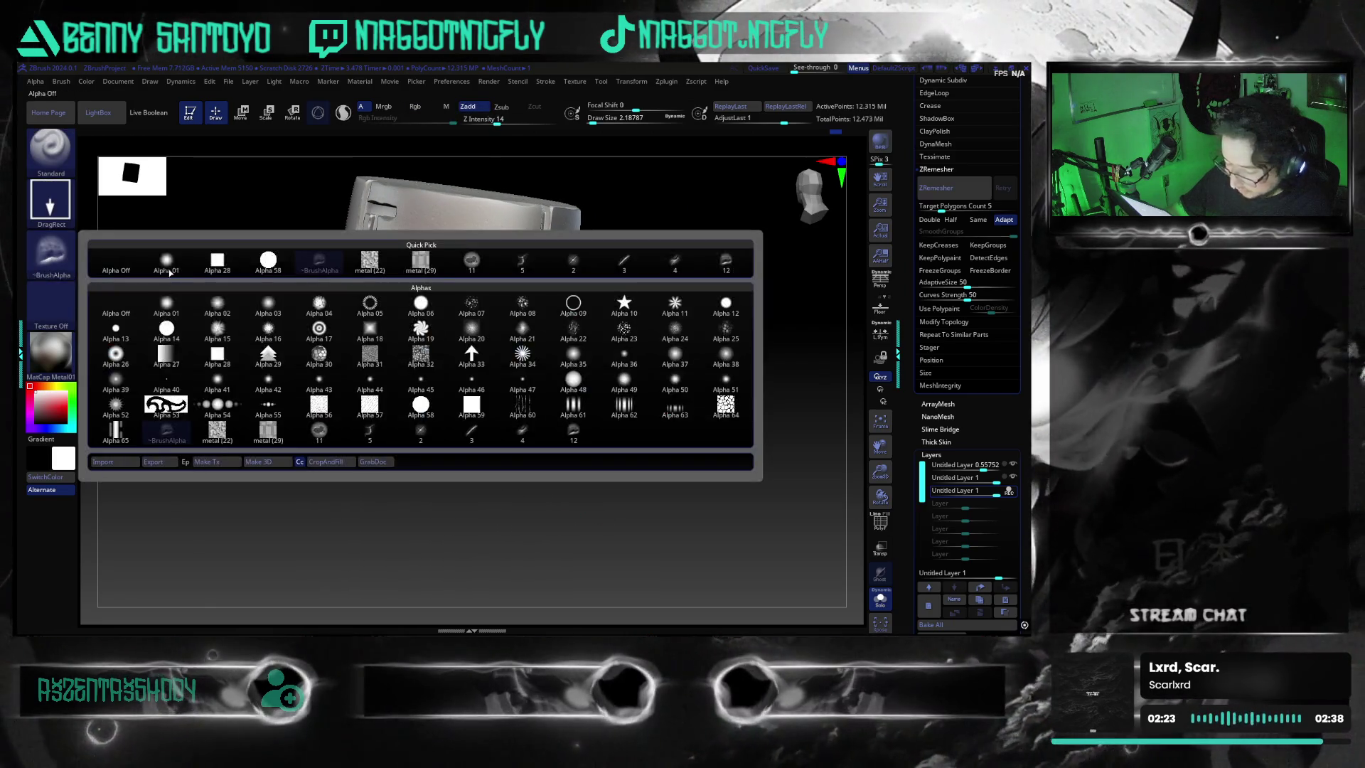
- Import damage alpha 11 and press Zsub dents into the cylinder, rotating to inspect each side
left_click(111, 462)
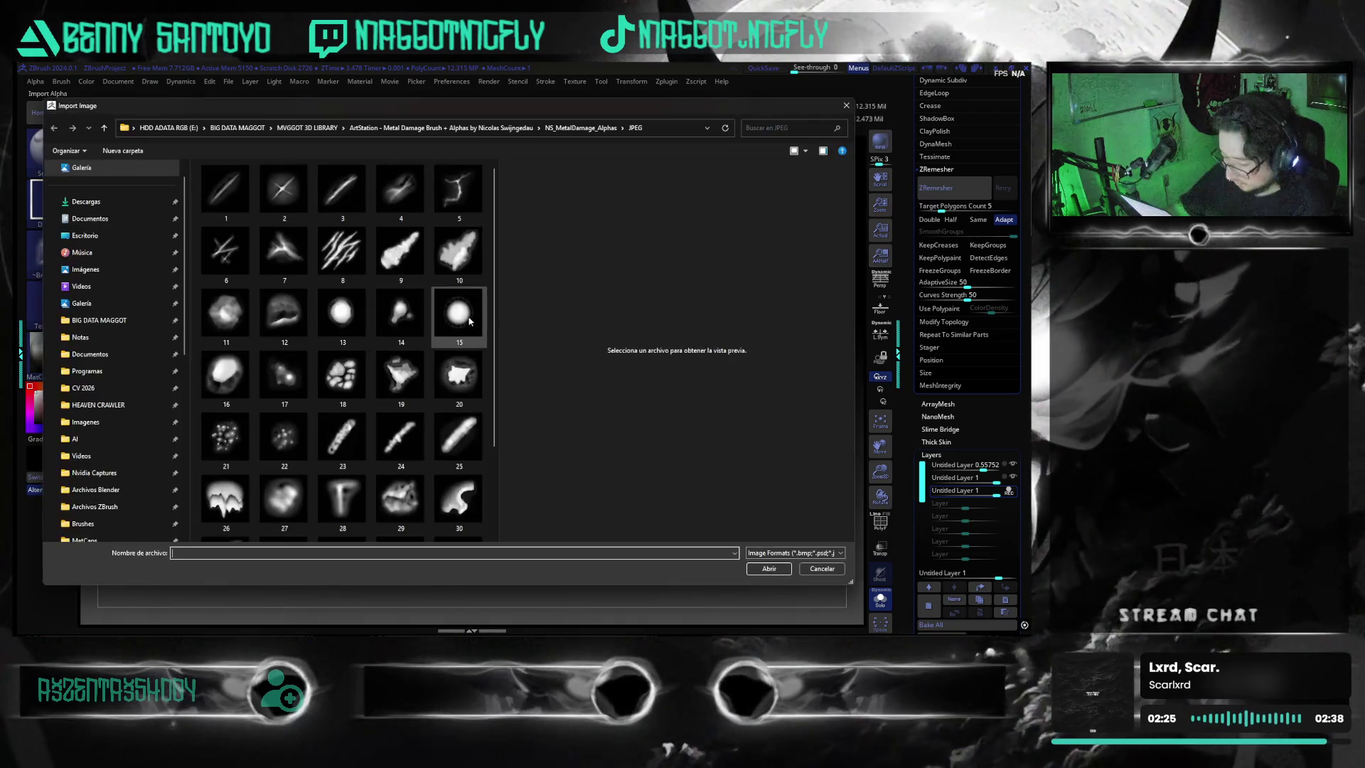
scroll(416, 371, "down", 3)
scroll(410, 373, "up", 2)
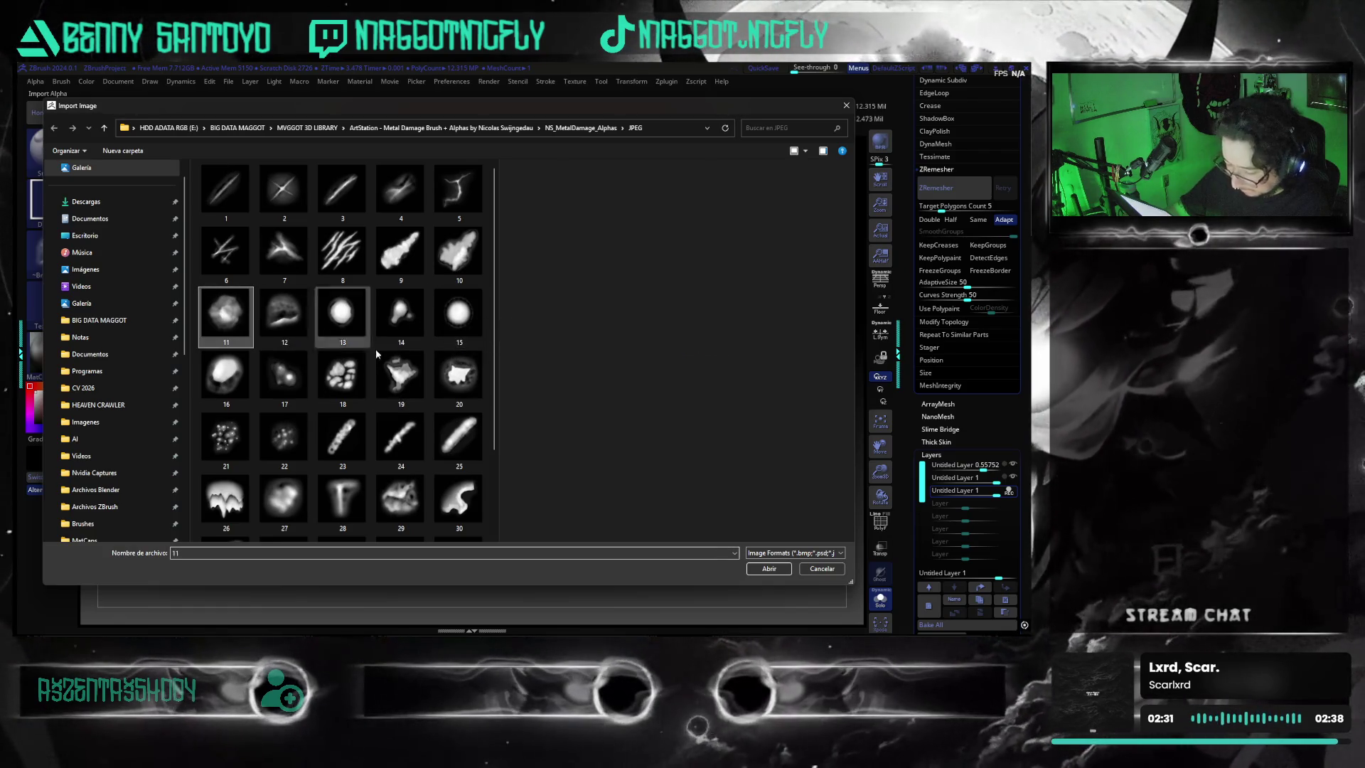
double_click(225, 313)
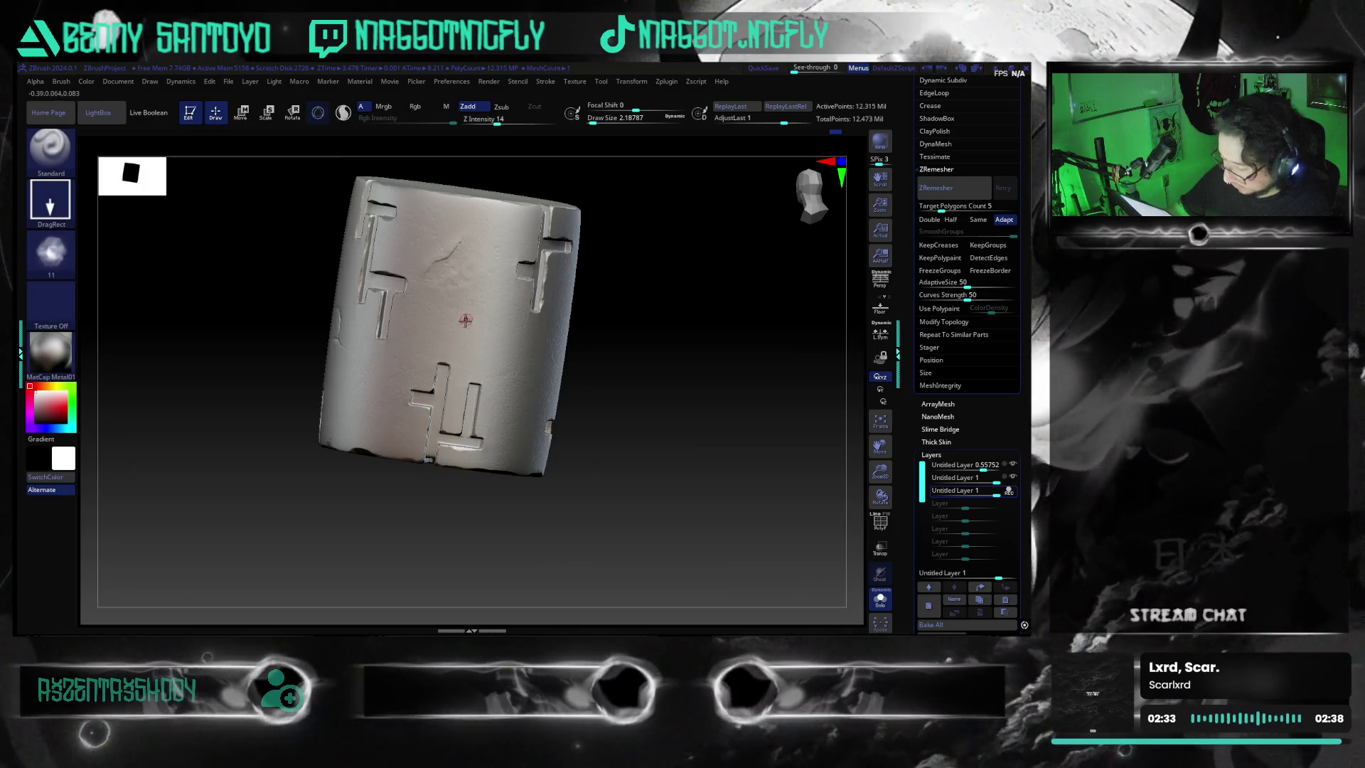
key("ctrl")
left_click(501, 110)
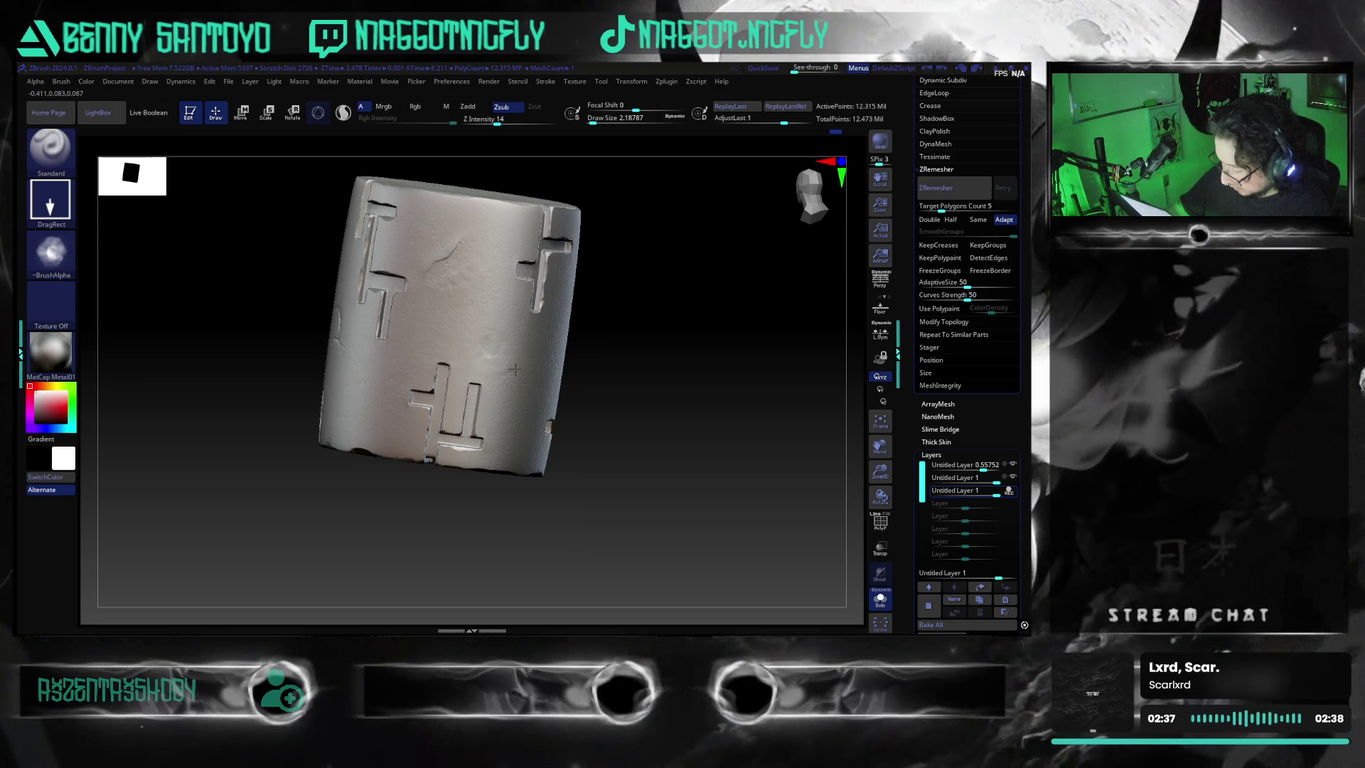
mouse_move(514, 370)
left_mouse_down()
mouse_move(548, 509)
mouse_move(564, 509)
mouse_move(517, 520)
left_mouse_up()
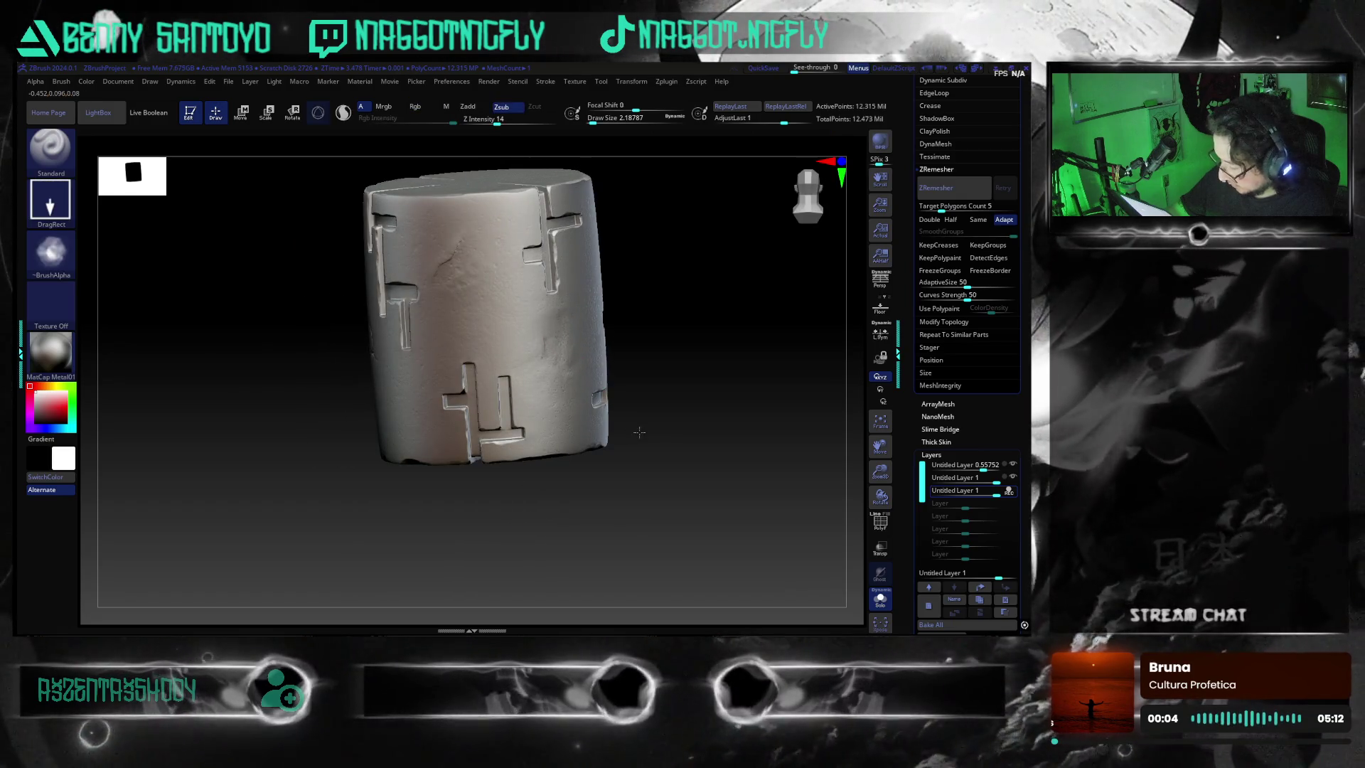
mouse_move(676, 457)
left_mouse_down()
mouse_move(664, 494)
mouse_move(494, 504)
mouse_move(526, 487)
mouse_move(545, 497)
mouse_move(423, 404)
left_mouse_up()
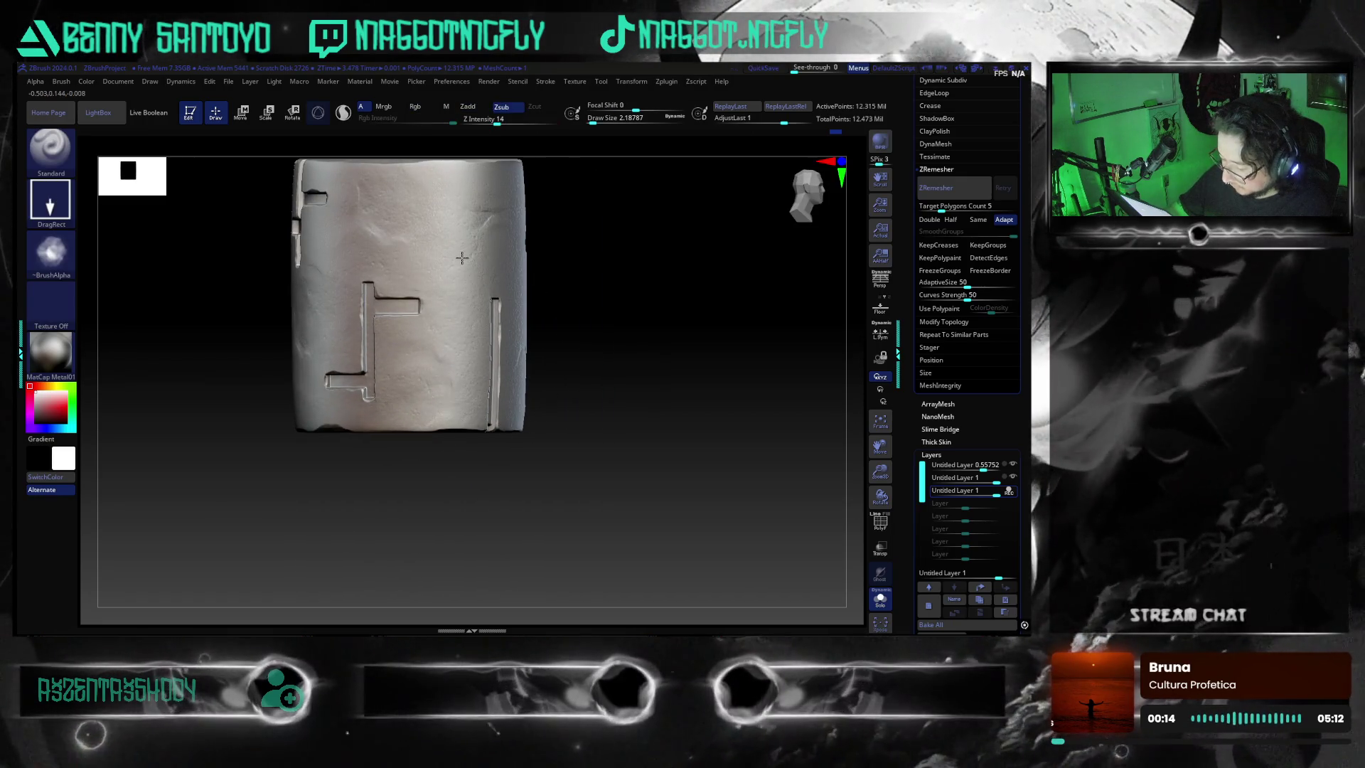
mouse_move(467, 534)
left_mouse_down()
mouse_move(512, 537)
mouse_move(477, 526)
mouse_move(506, 493)
mouse_move(396, 320)
left_mouse_up()
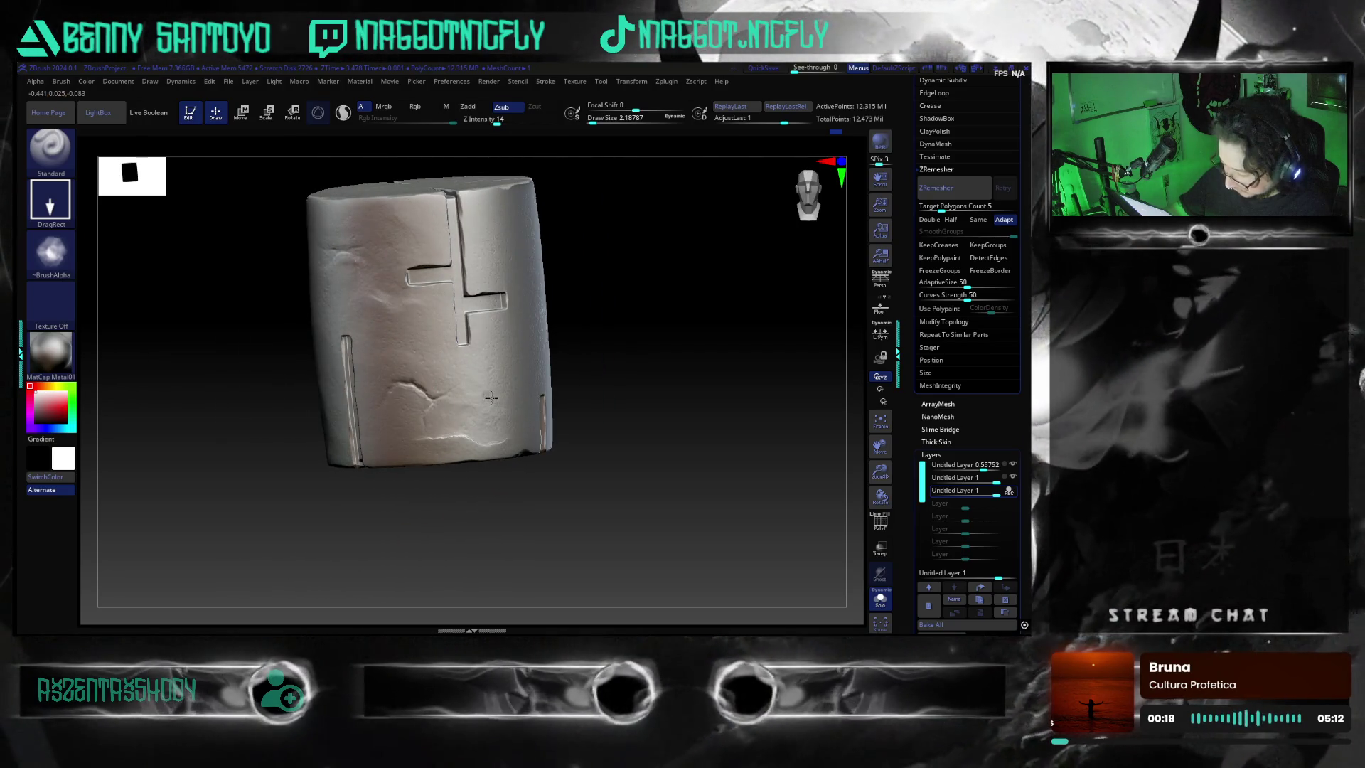
left_click_drag(489, 397, 501, 391)
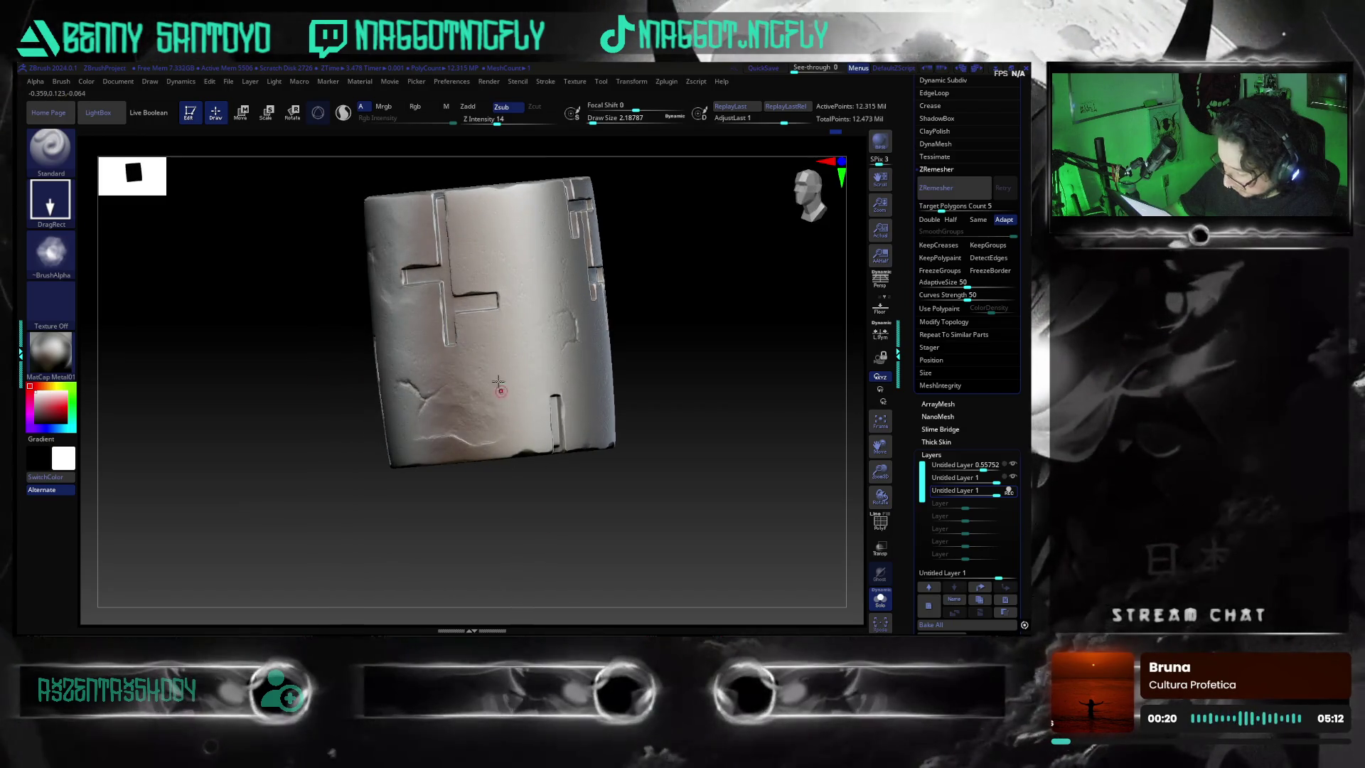
mouse_move(320, 324)
left_mouse_down()
mouse_move(427, 548)
mouse_move(465, 539)
mouse_move(413, 534)
mouse_move(449, 551)
mouse_move(433, 549)
left_mouse_up()
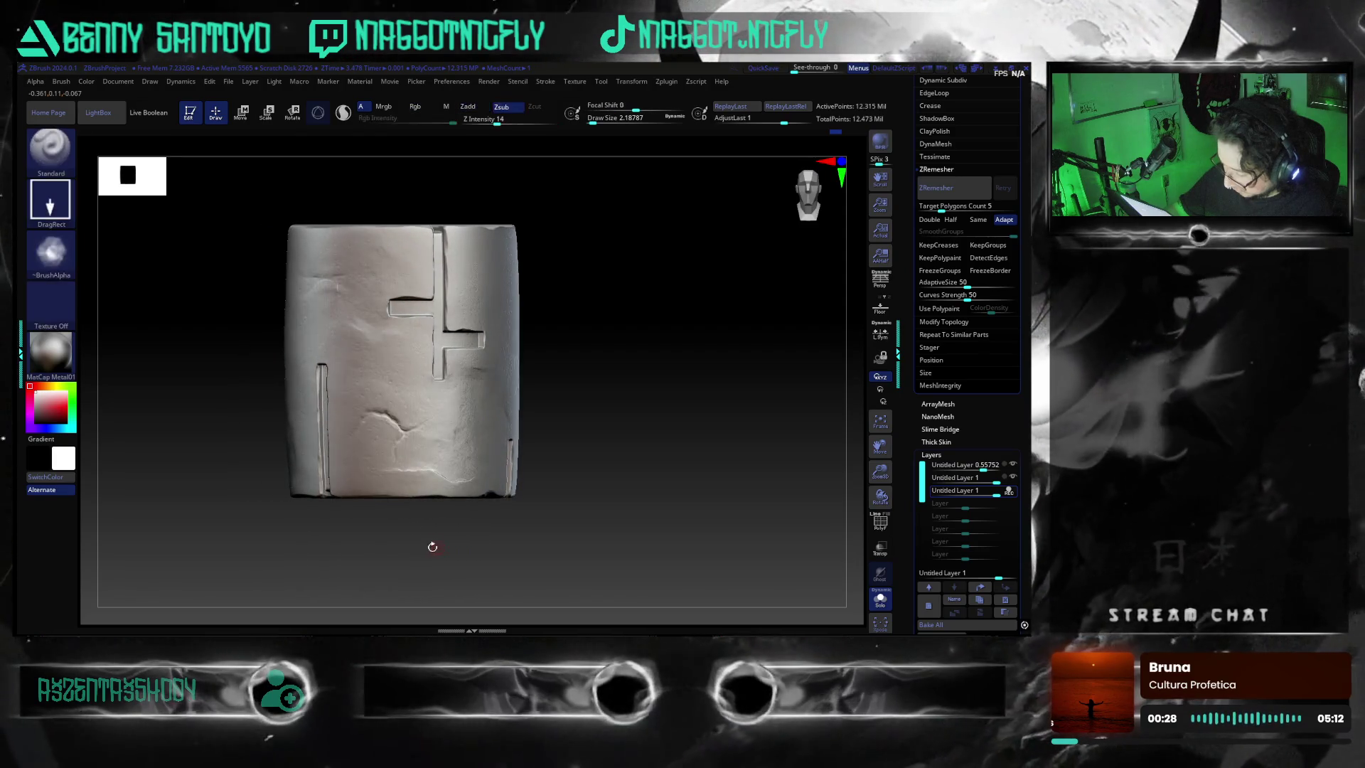
left_click(56, 263)
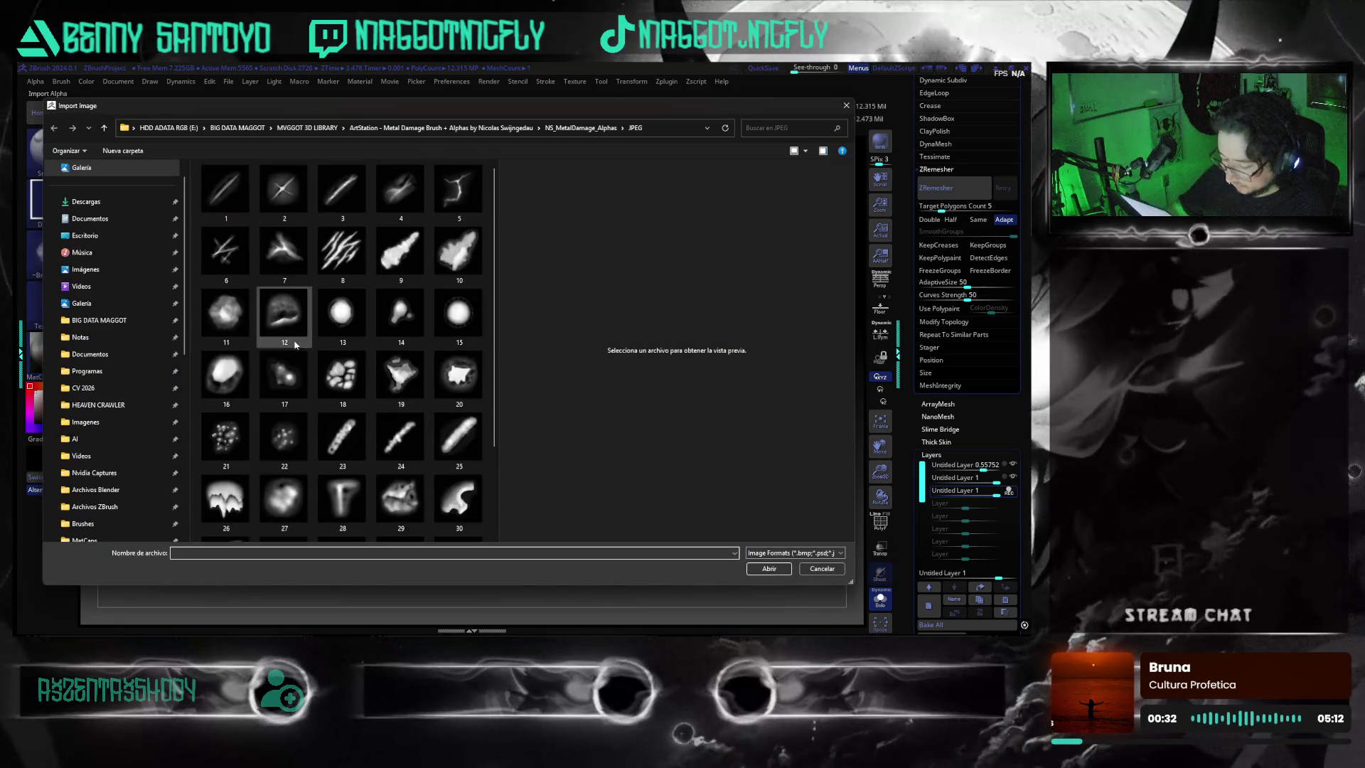
scroll(496, 373, "down", 2)
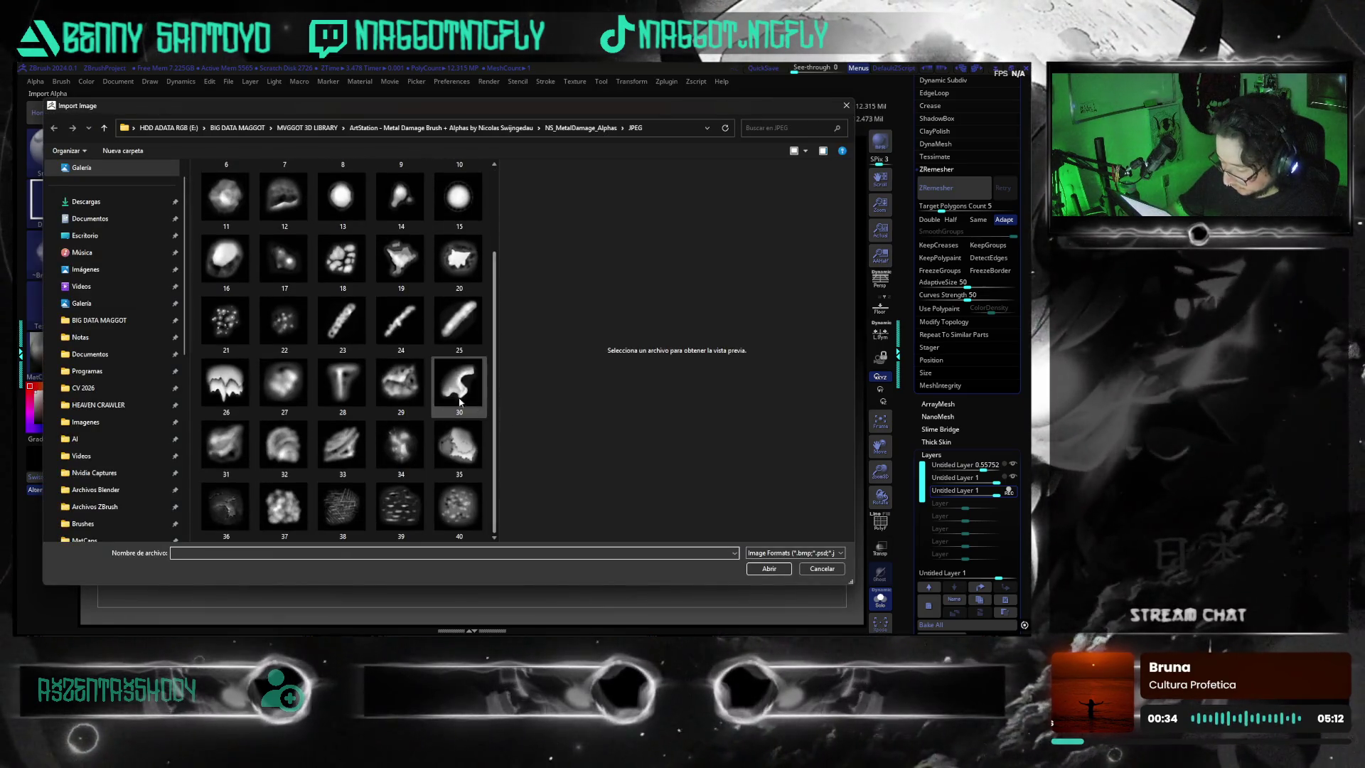
- Import damage alpha 29, stamp a broad worn dent on the upper side, then orbit and zoom to review
left_click(396, 387)
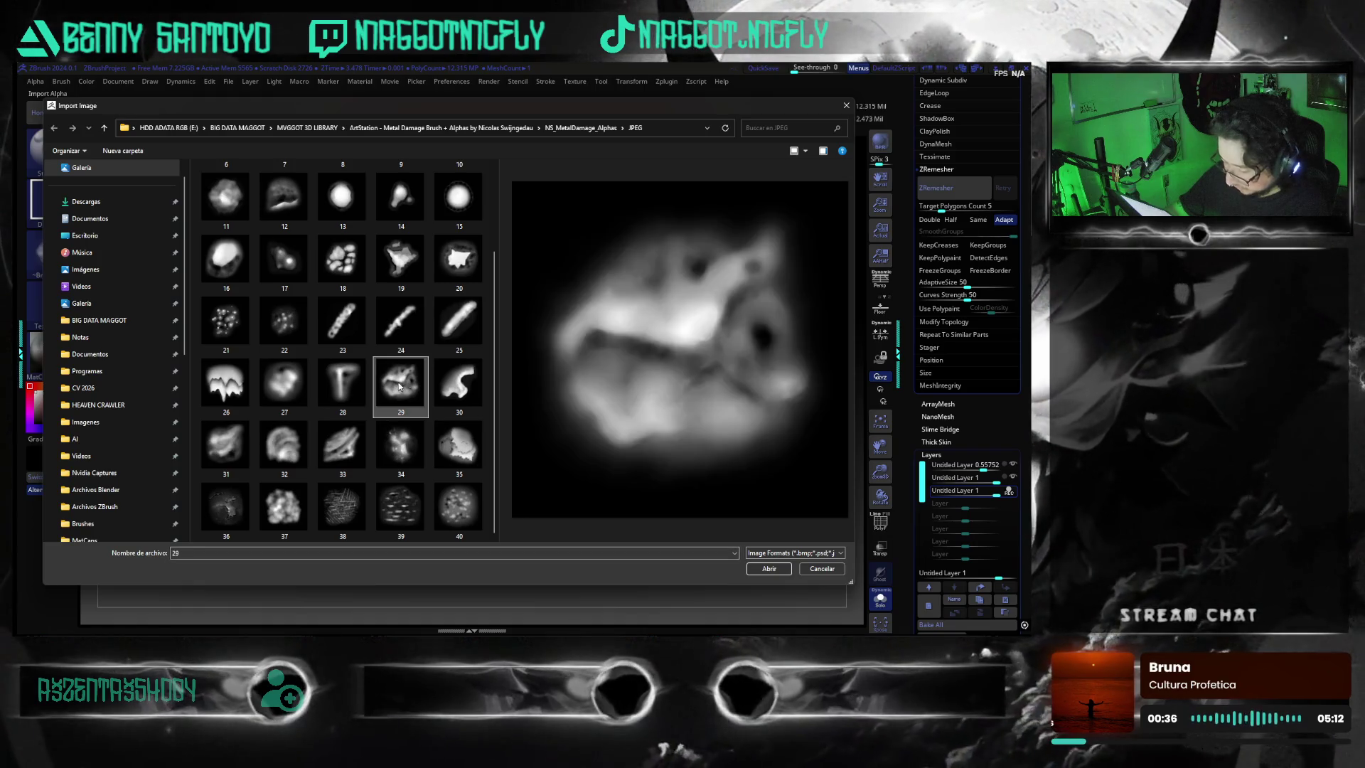
left_click(770, 568)
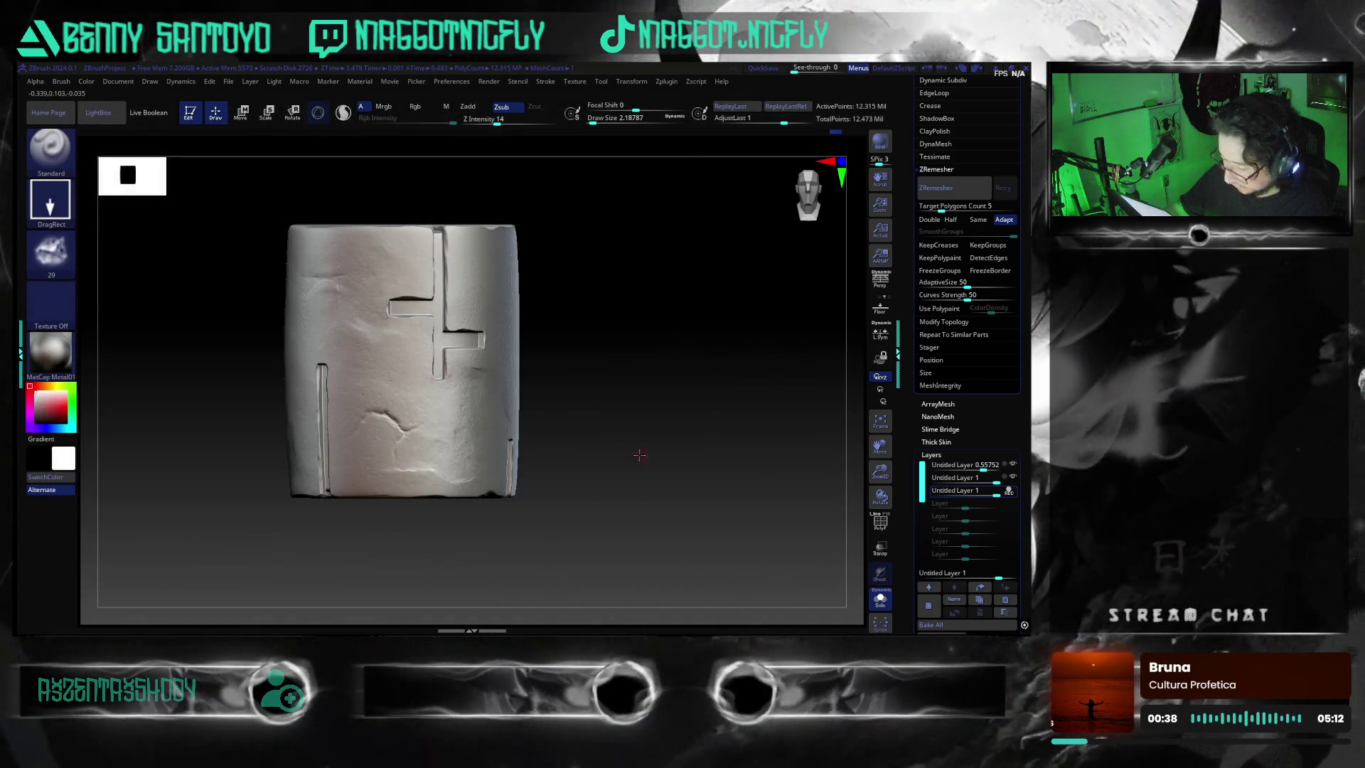
left_click_drag(643, 453, 513, 298)
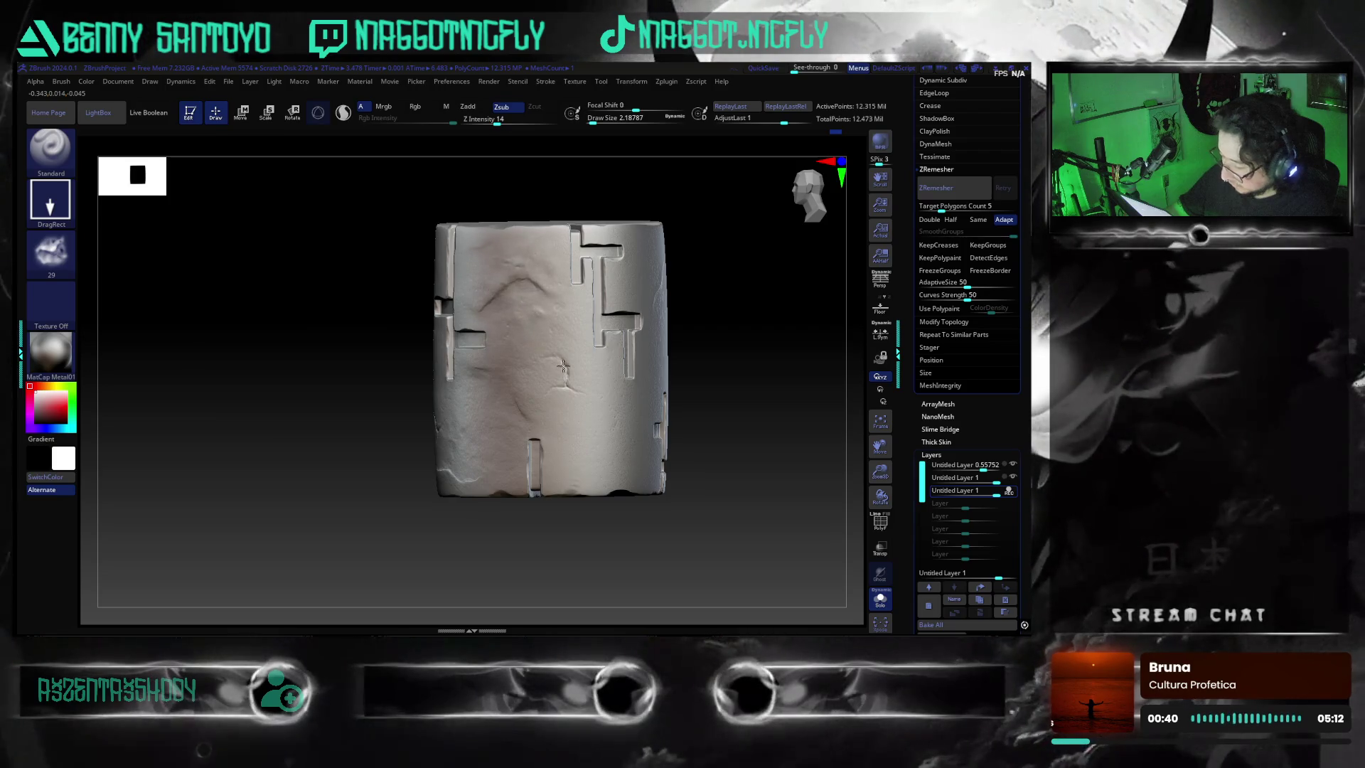
key("ctrl+z")
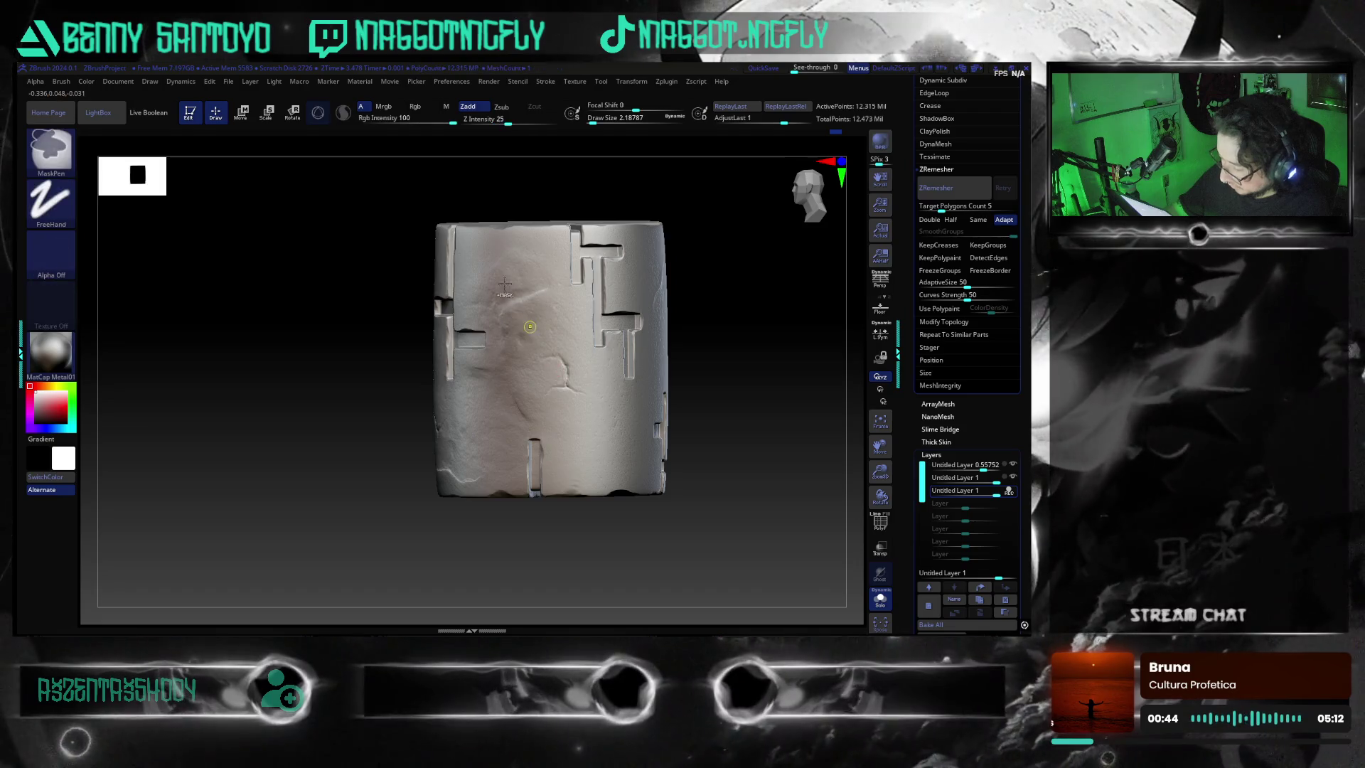
mouse_move(725, 298)
left_mouse_down()
mouse_move(712, 371)
mouse_move(707, 331)
left_mouse_up()
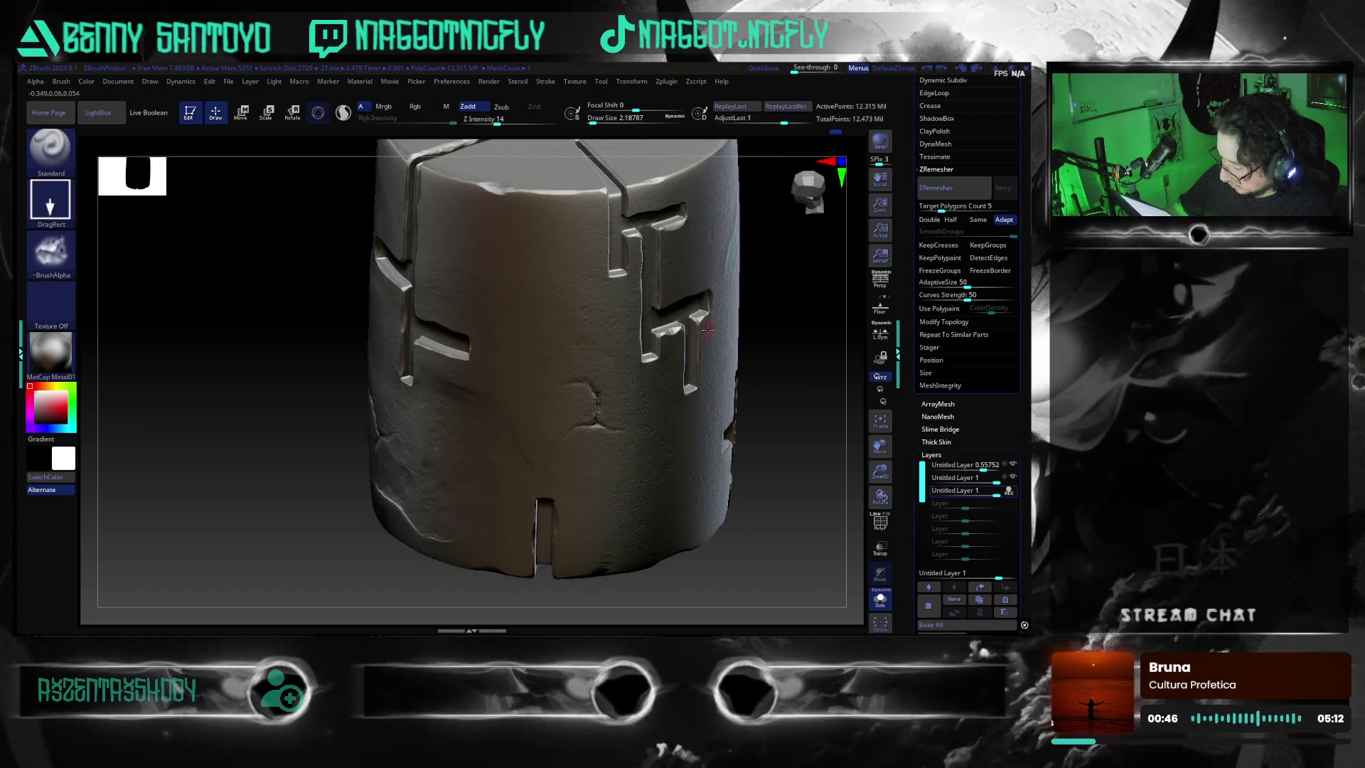
mouse_move(786, 467)
left_mouse_down()
mouse_move(714, 439)
mouse_move(696, 456)
left_mouse_up()
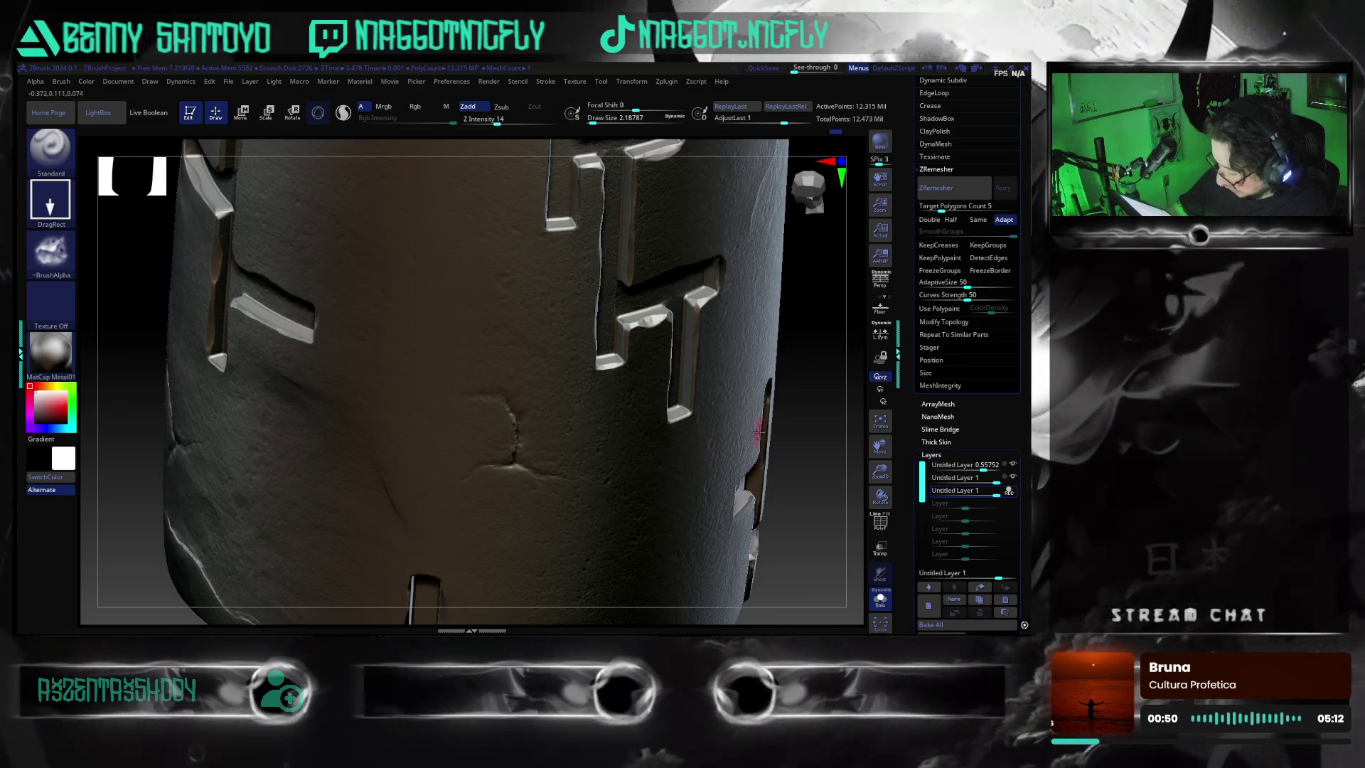
mouse_move(796, 436)
left_mouse_down("alt")
mouse_move(774, 453)
mouse_move(728, 435)
mouse_move(636, 429)
left_mouse_up("alt")
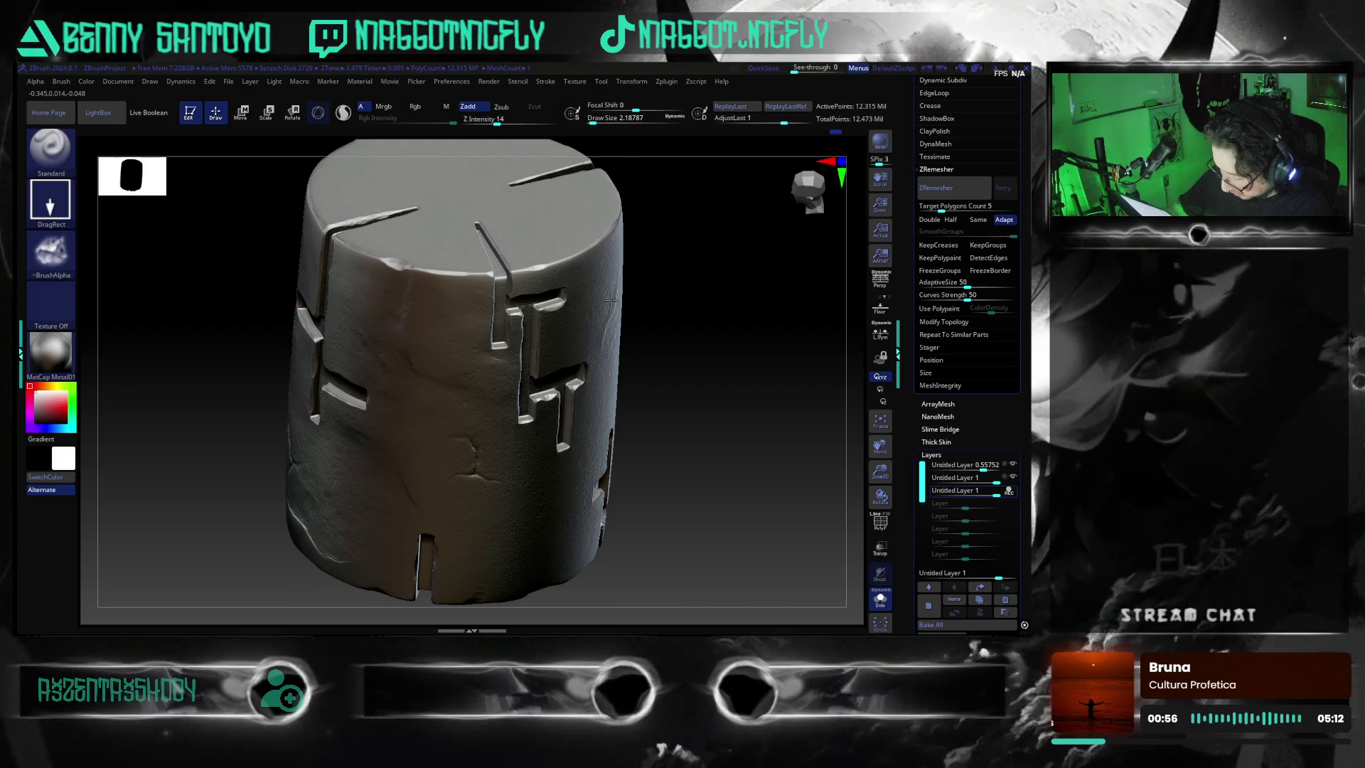
mouse_move(611, 301)
left_mouse_down()
mouse_move(675, 434)
mouse_move(656, 456)
mouse_move(737, 423)
mouse_move(513, 432)
left_mouse_up()
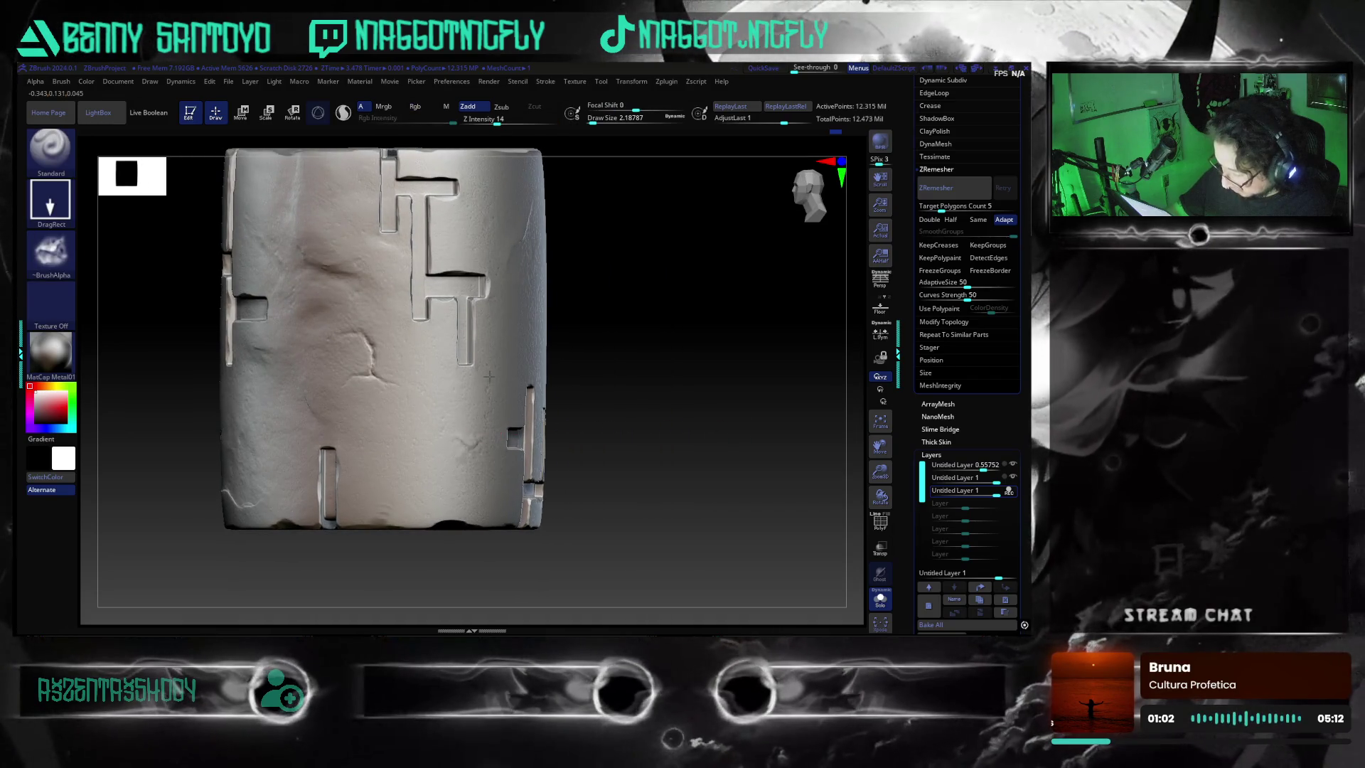
mouse_move(619, 502)
left_mouse_down()
mouse_move(651, 506)
mouse_move(676, 550)
mouse_move(655, 533)
mouse_move(632, 550)
mouse_move(649, 552)
mouse_move(456, 398)
left_mouse_up()
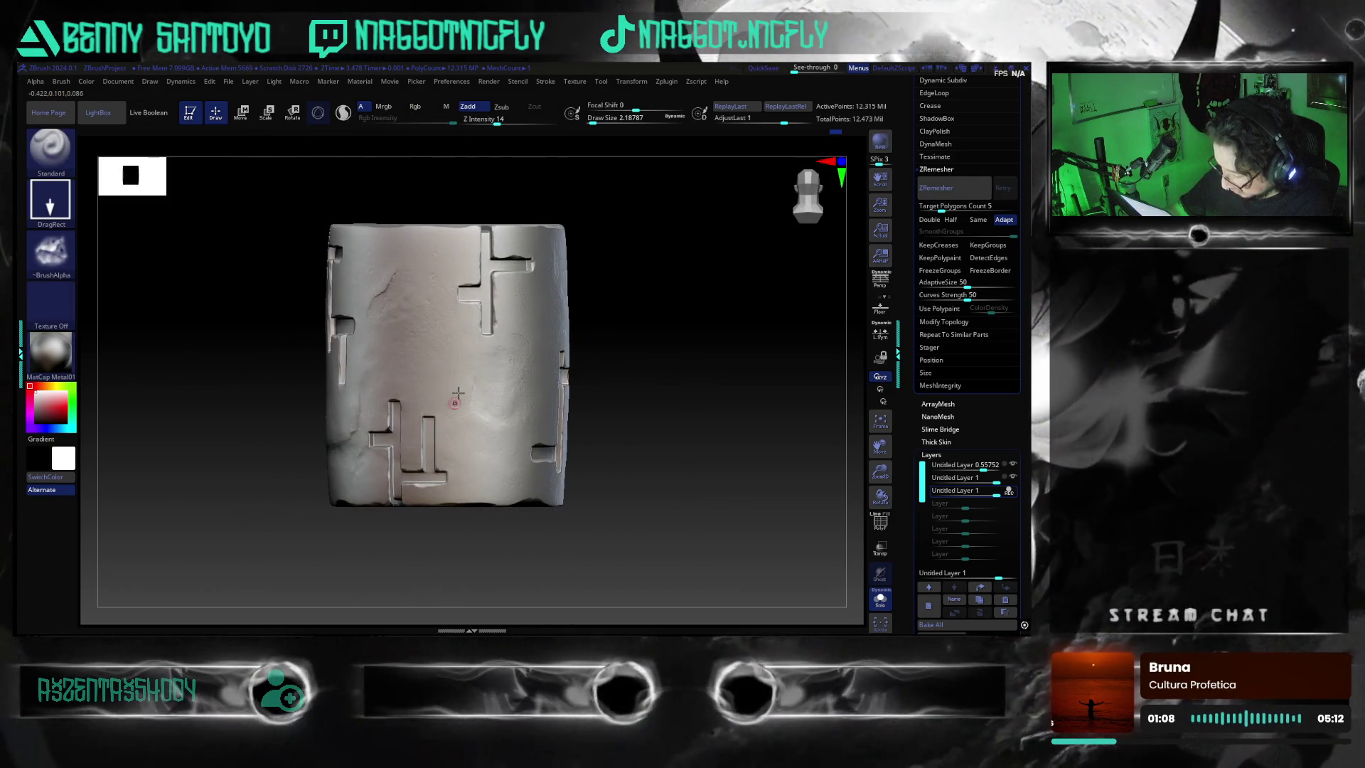
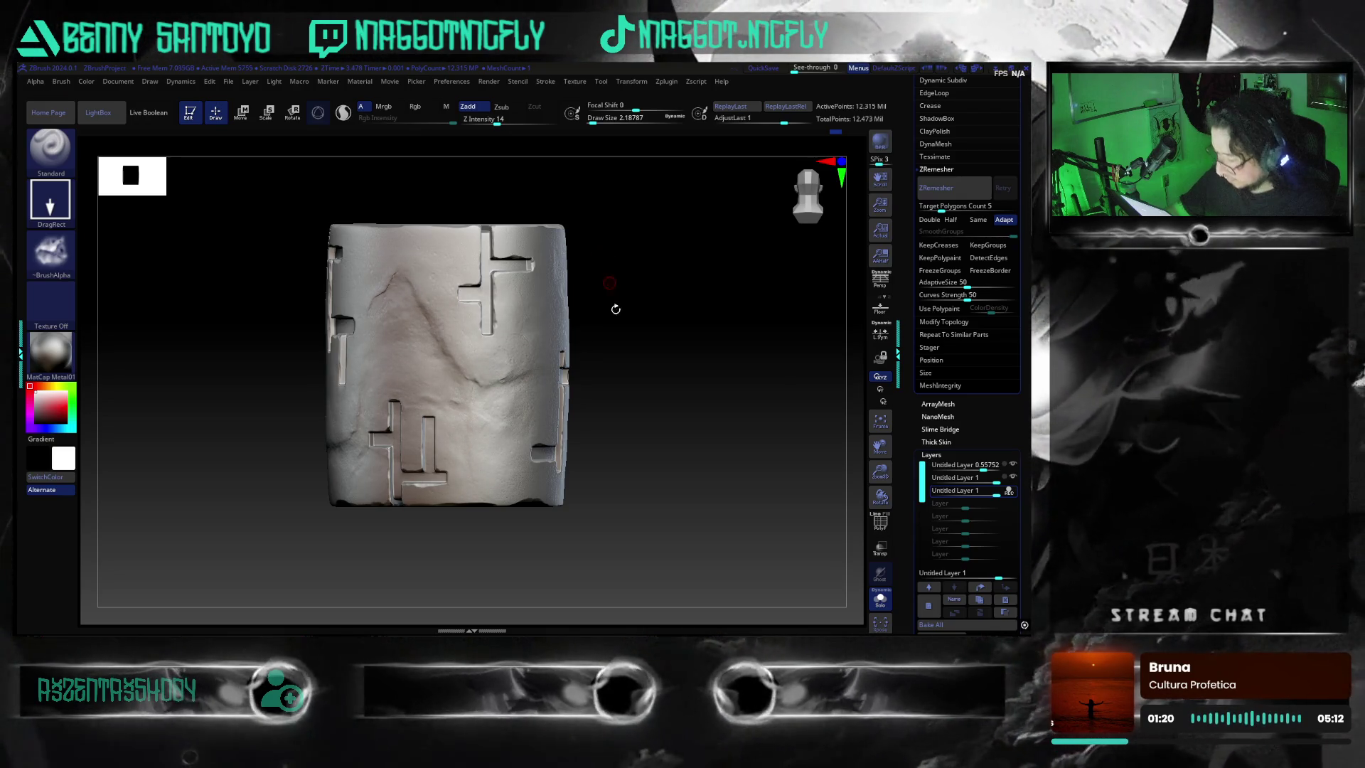
- Turn the cylinder to a straight front view and bring up the alpha picker
left_click_drag(613, 298, 679, 454)
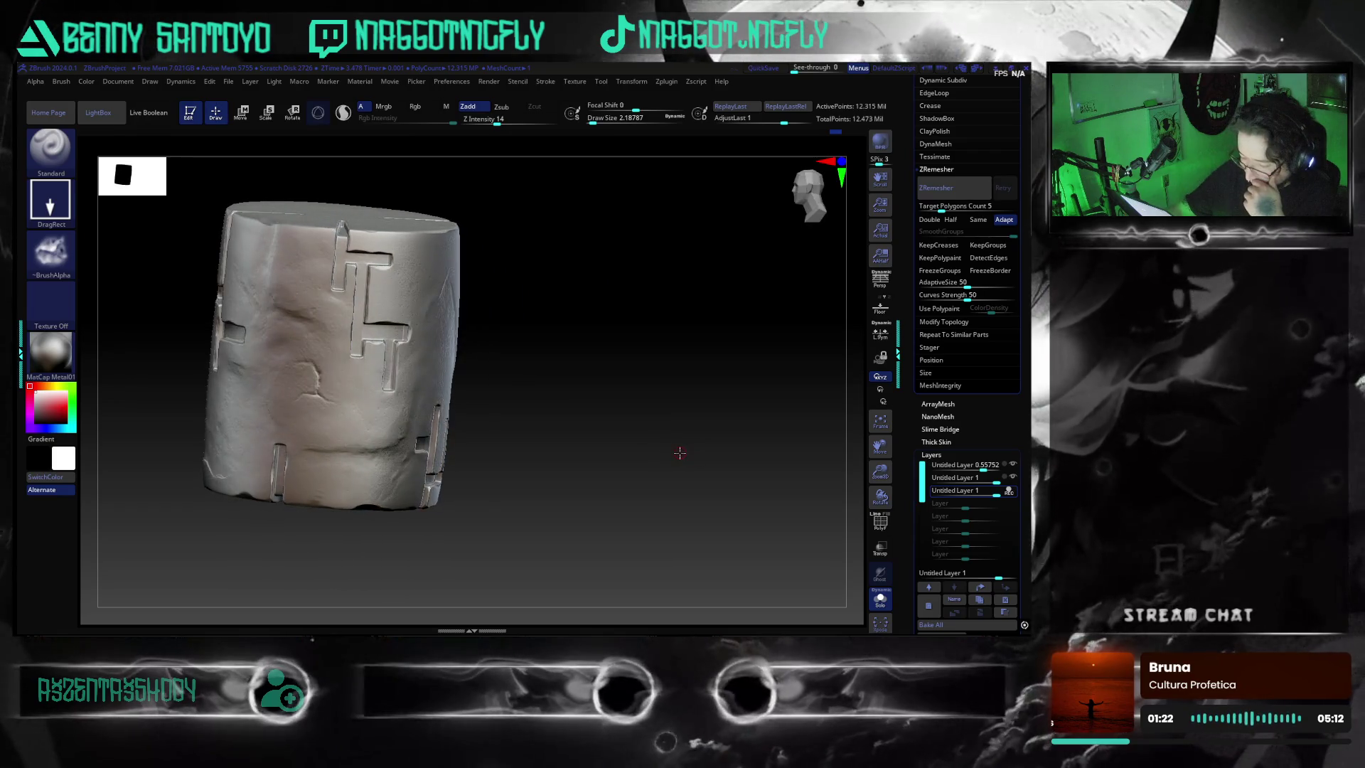
mouse_move(671, 440)
left_mouse_down()
mouse_move(633, 430)
mouse_move(695, 465)
left_mouse_up()
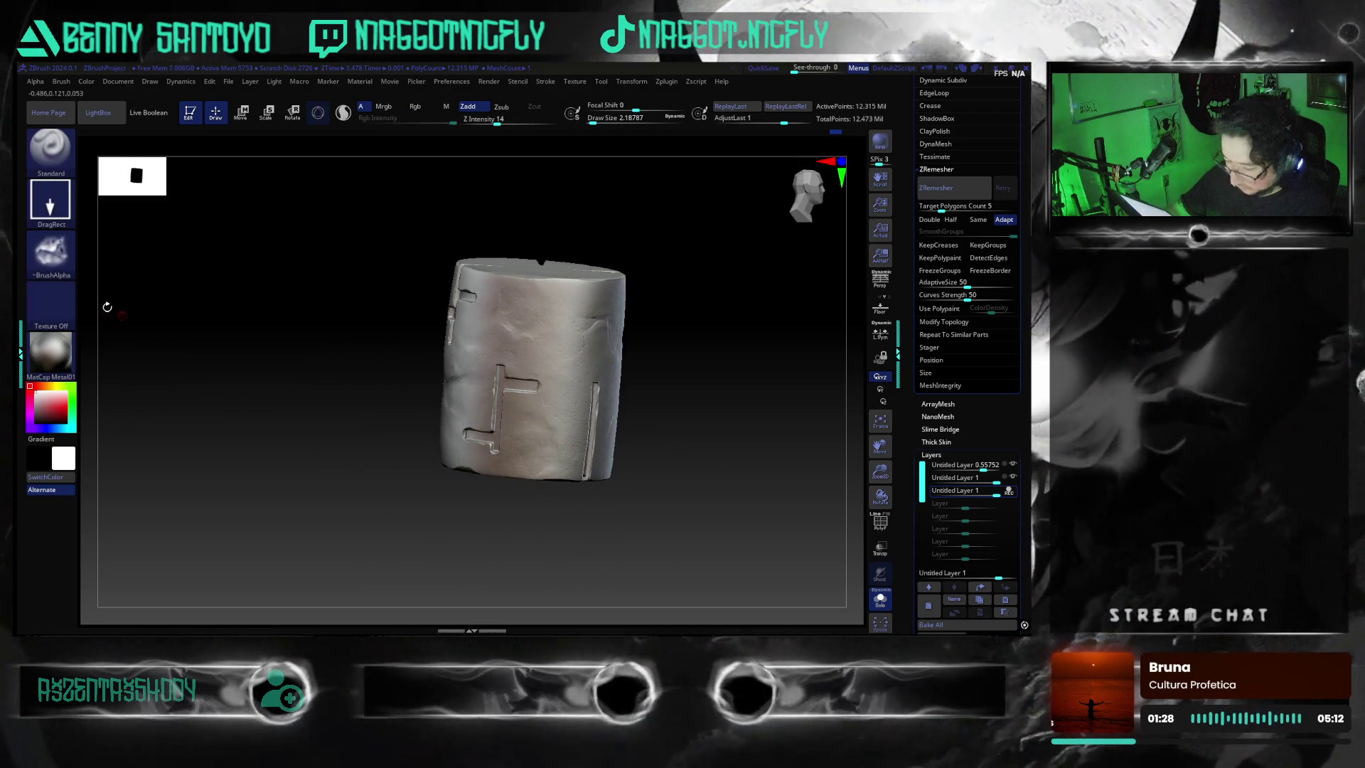
left_click(50, 251)
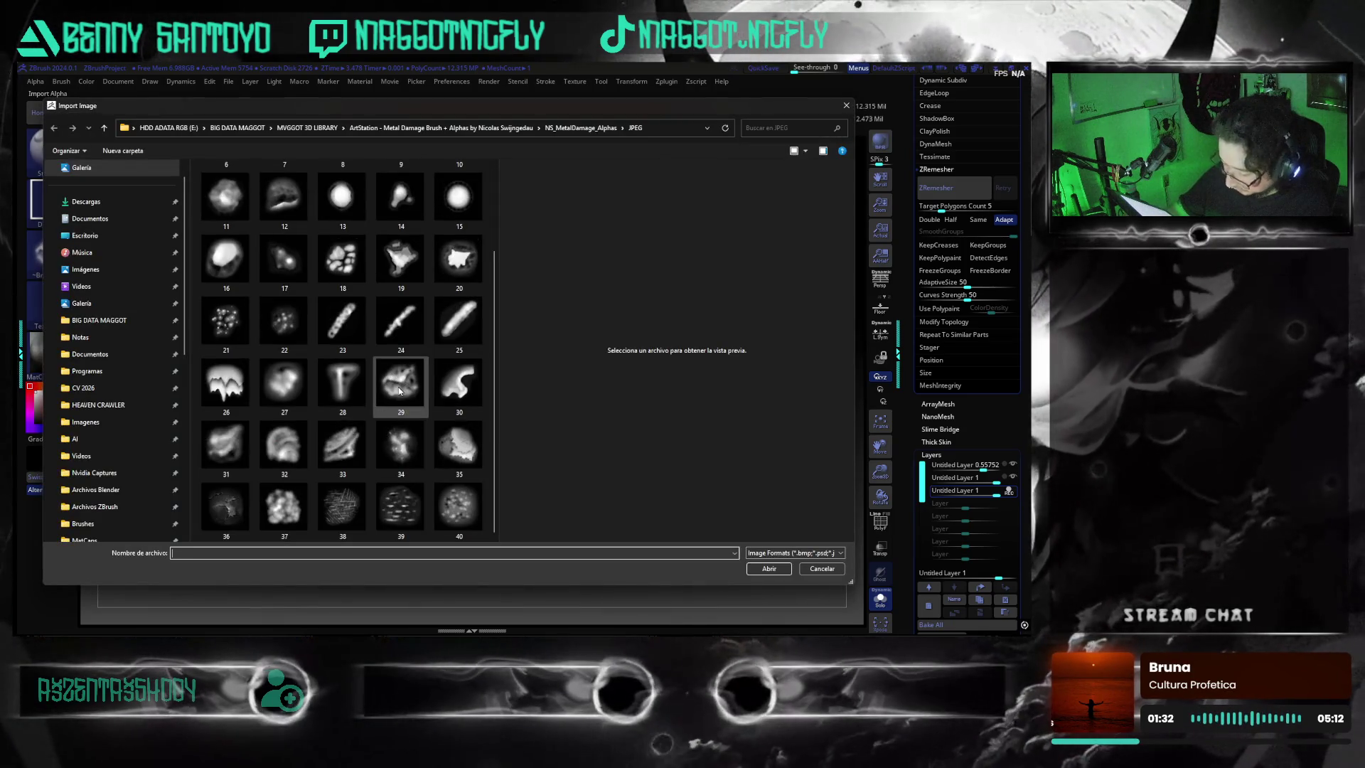
- Preview metal-damage alphas 39, 33 and 27, then cancel the import
left_click(397, 509)
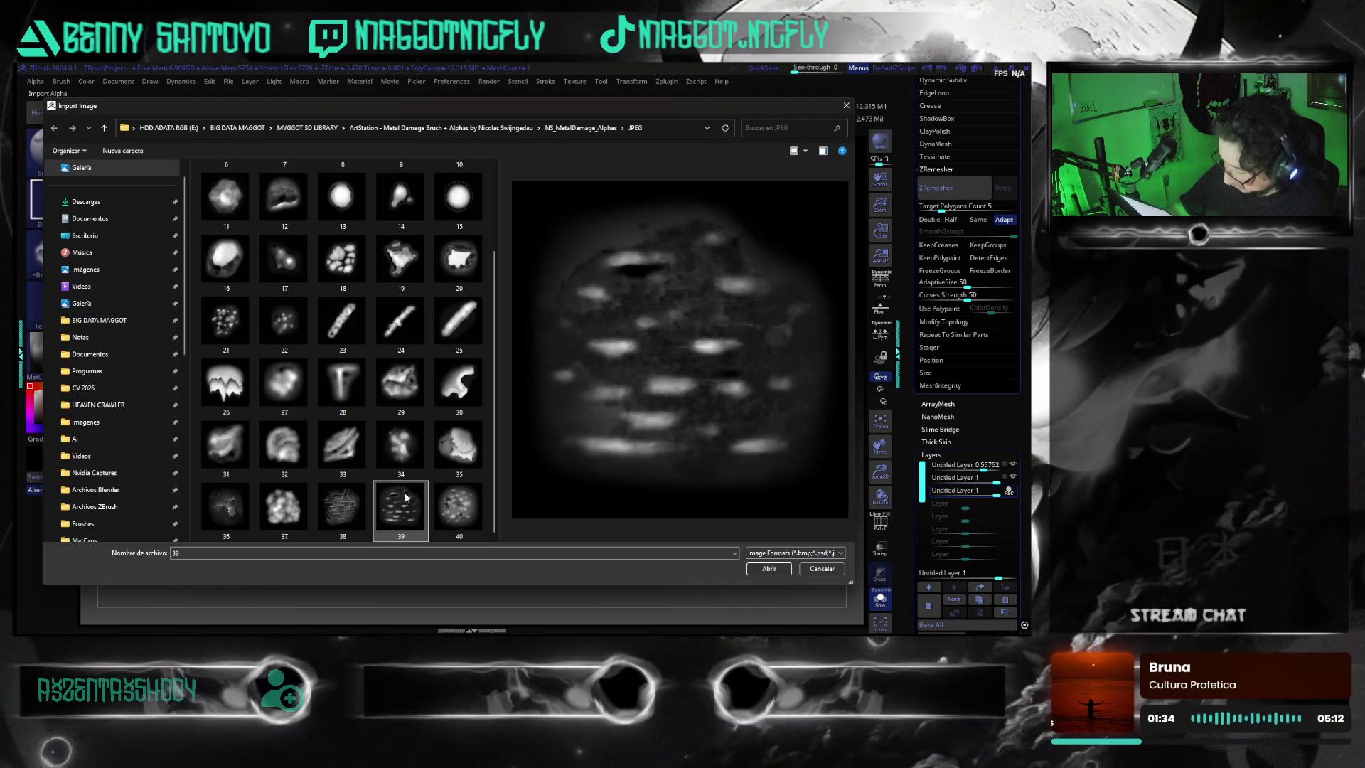
left_click(339, 461)
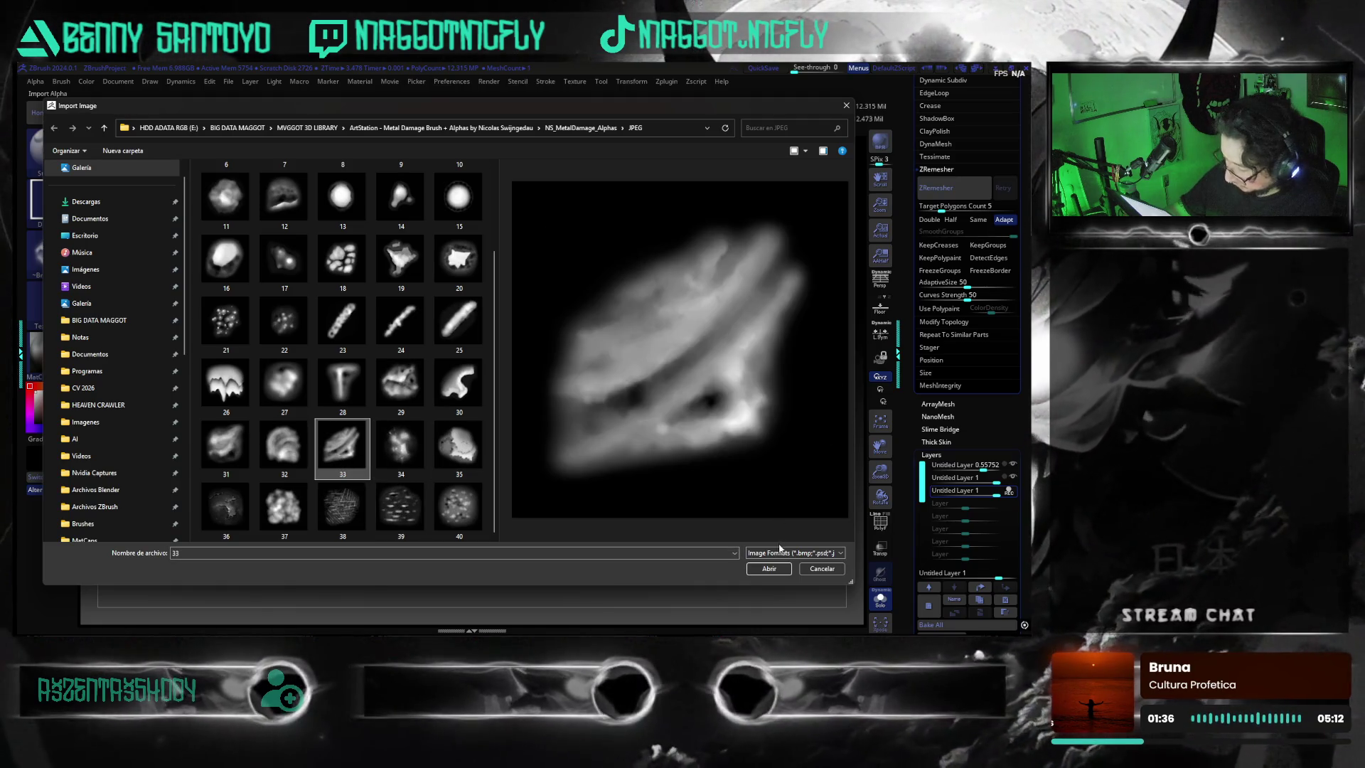
left_click(286, 384)
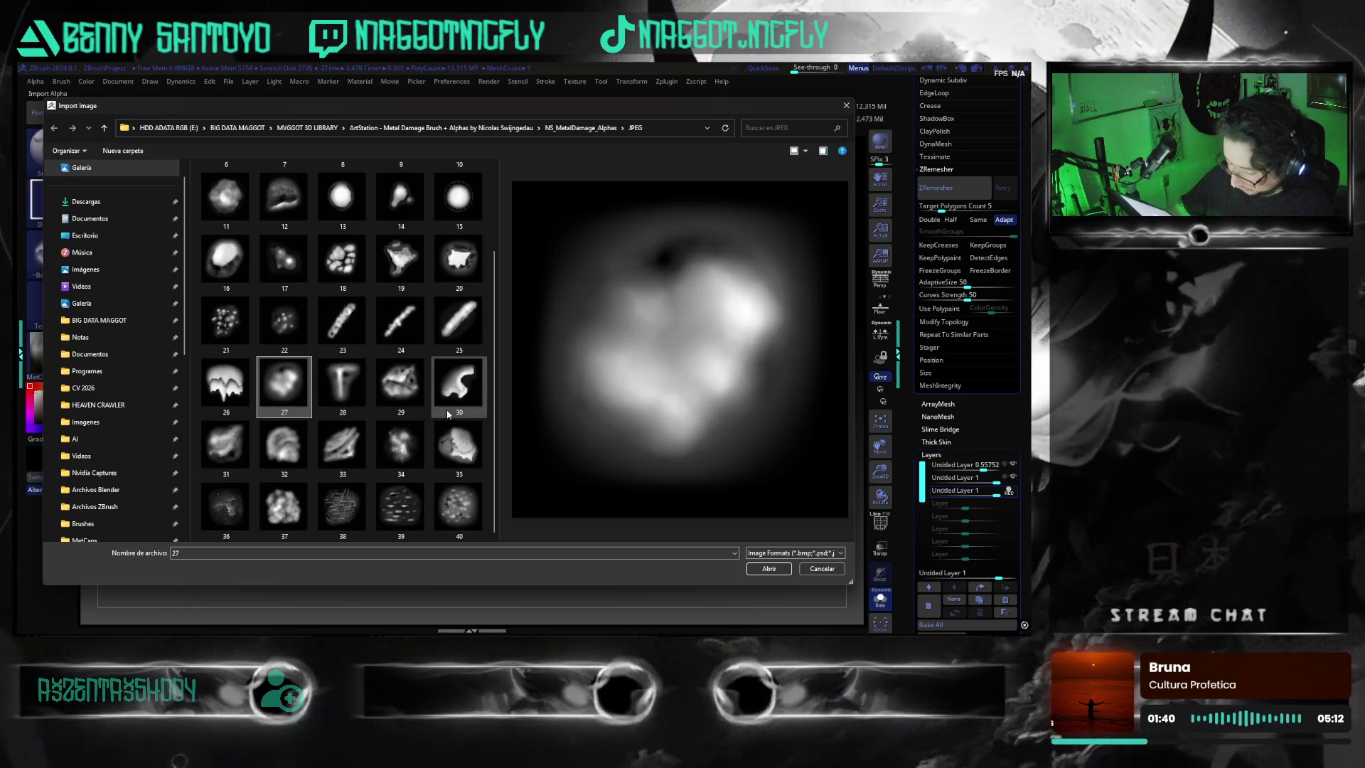
left_click(846, 107)
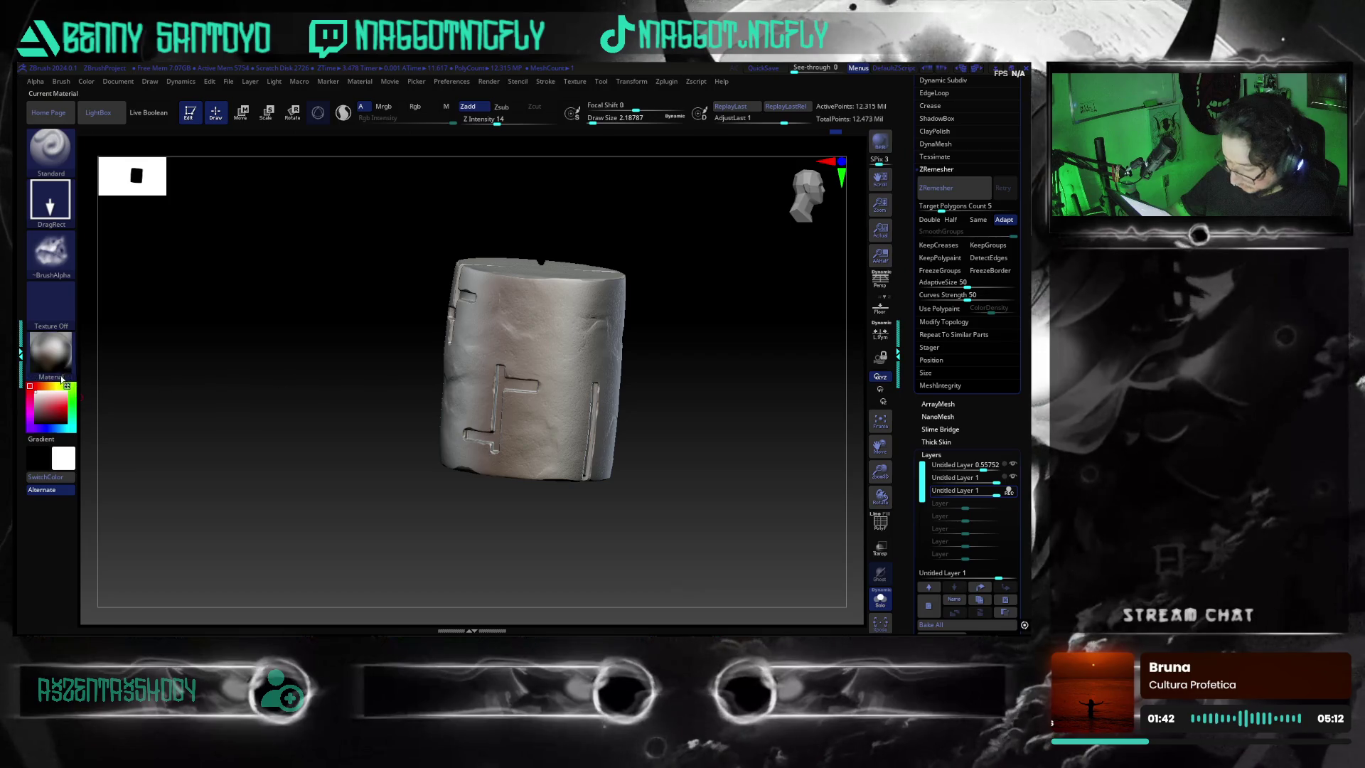
- Import metal-damage alpha 27 as the current brush alpha
left_click(53, 251)
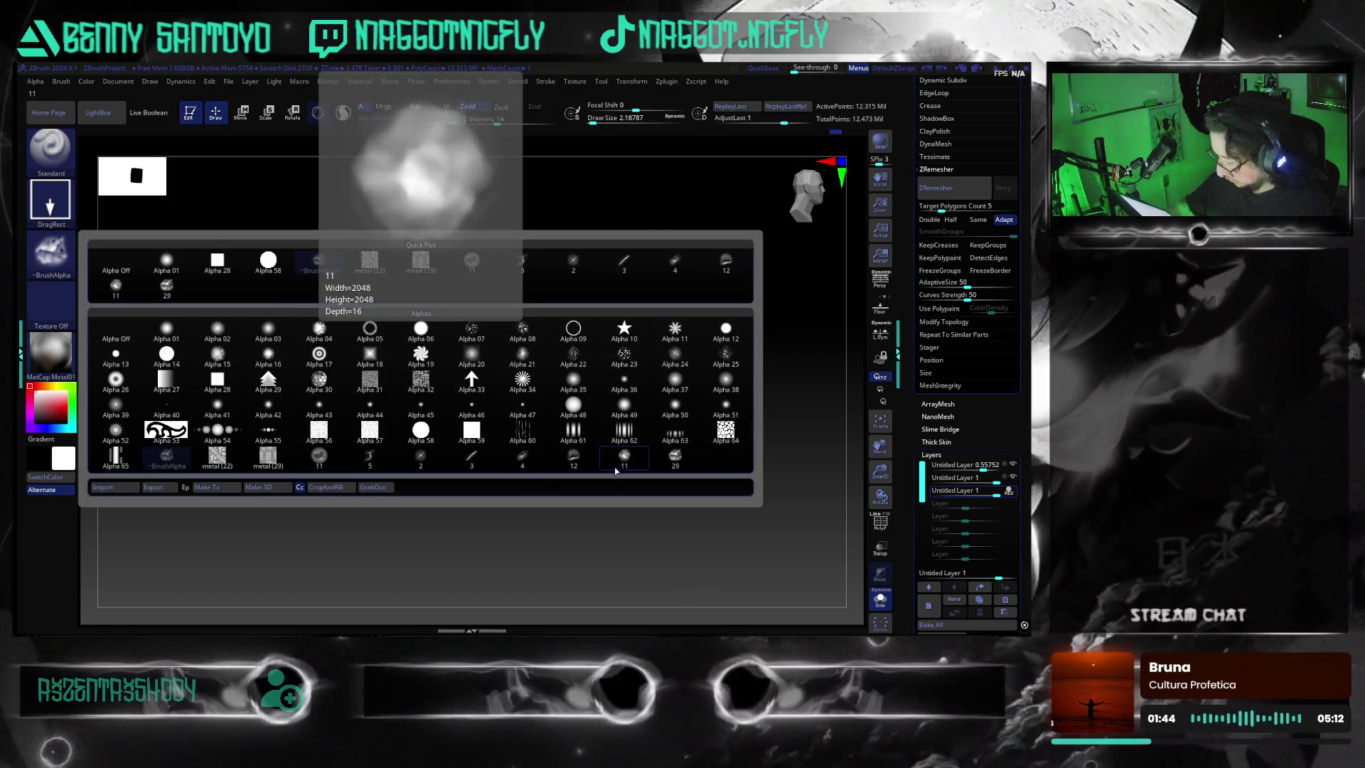
left_click(102, 486)
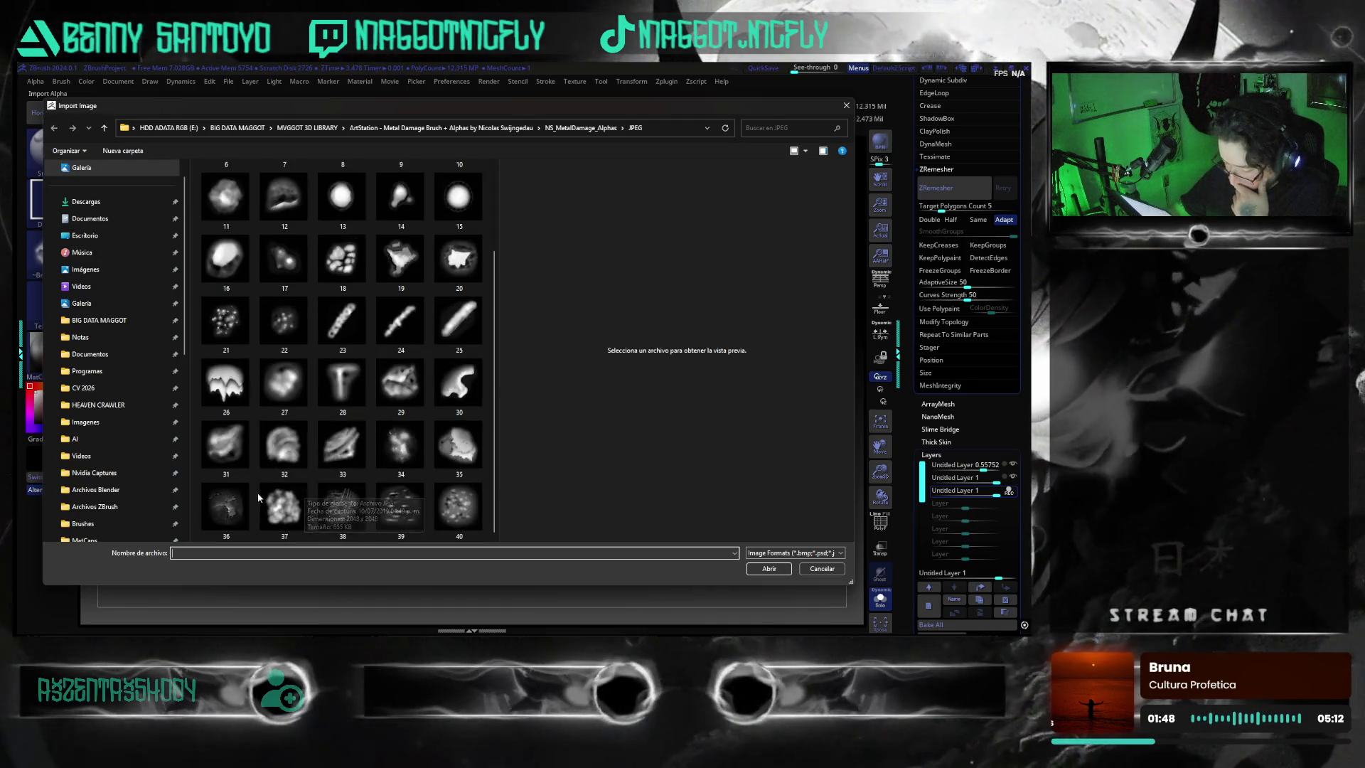
left_click(283, 380)
left_click(767, 568)
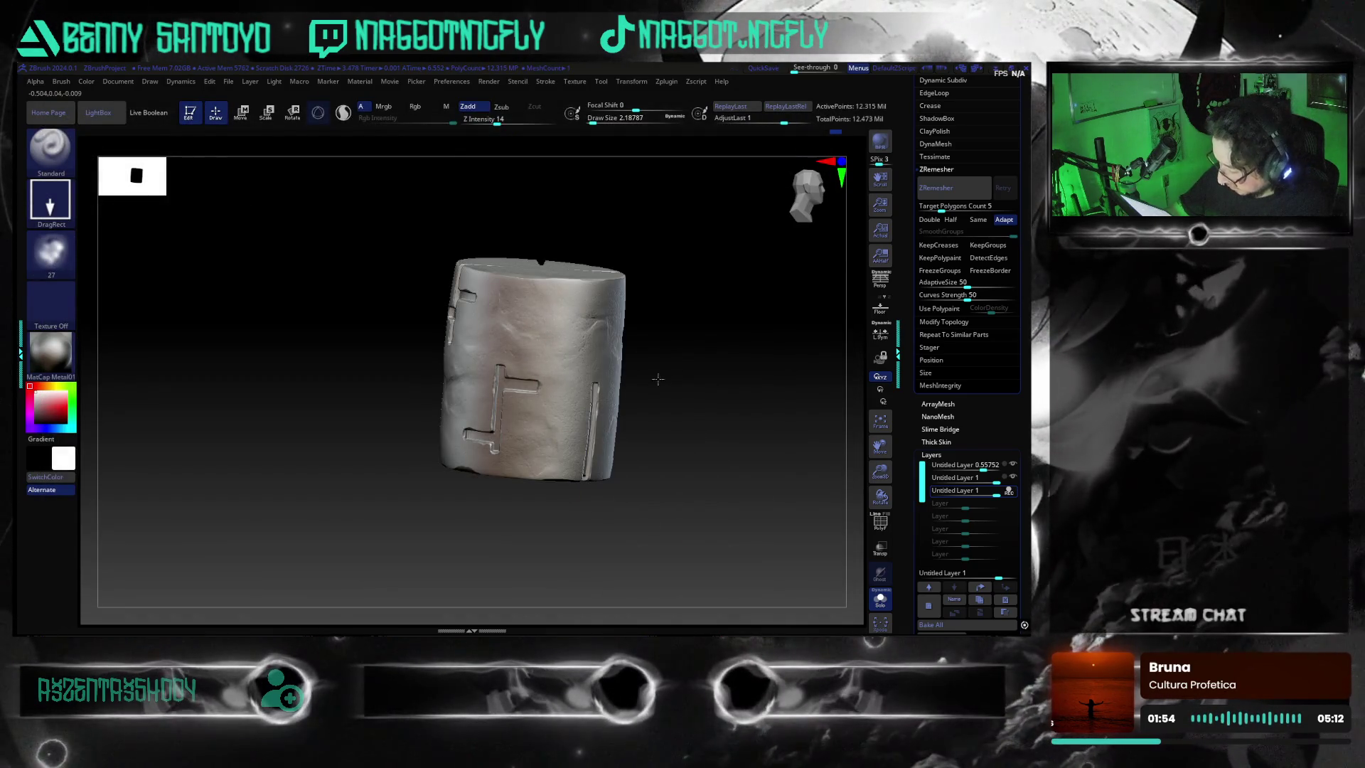
- Inspect the cross grooves from several sides, ending on a front view with the alpha picker up
left_click_drag(676, 487, 688, 501)
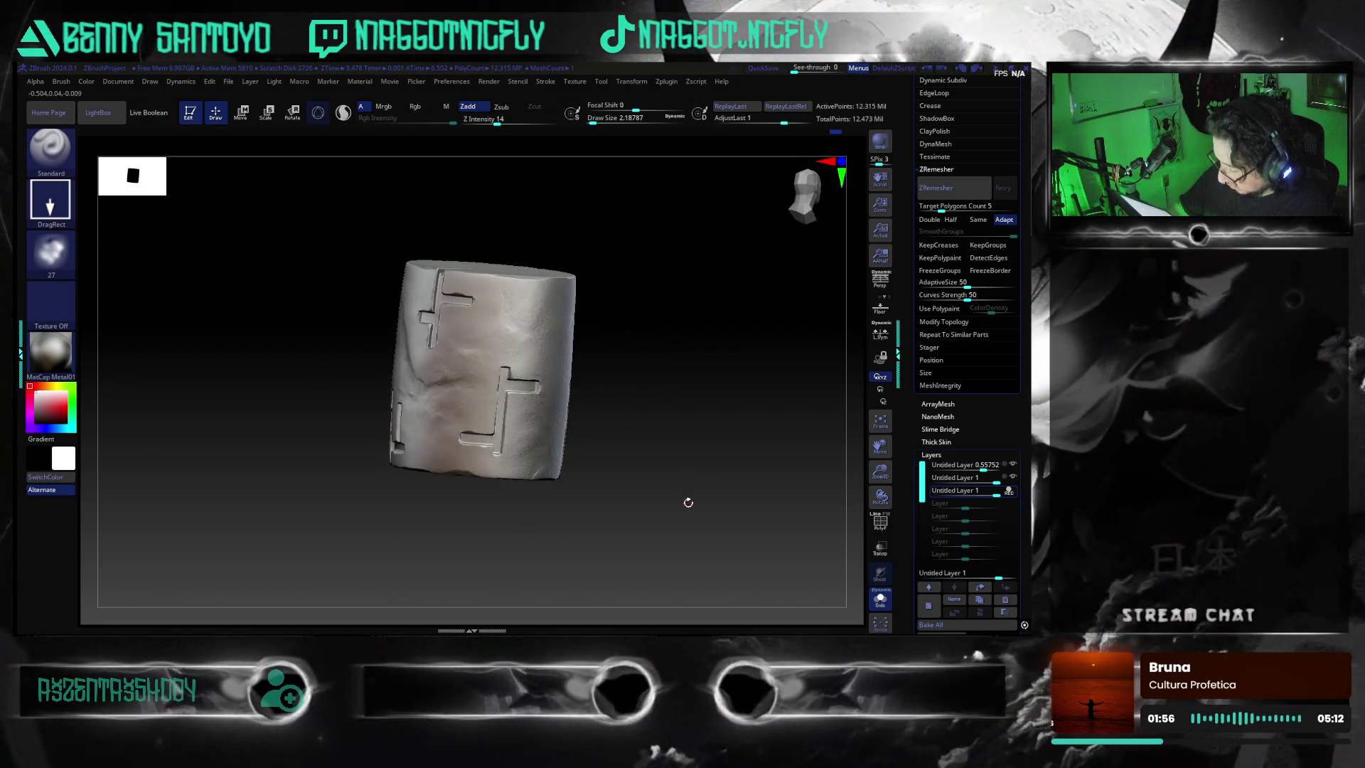
left_click_drag(563, 421, 449, 311)
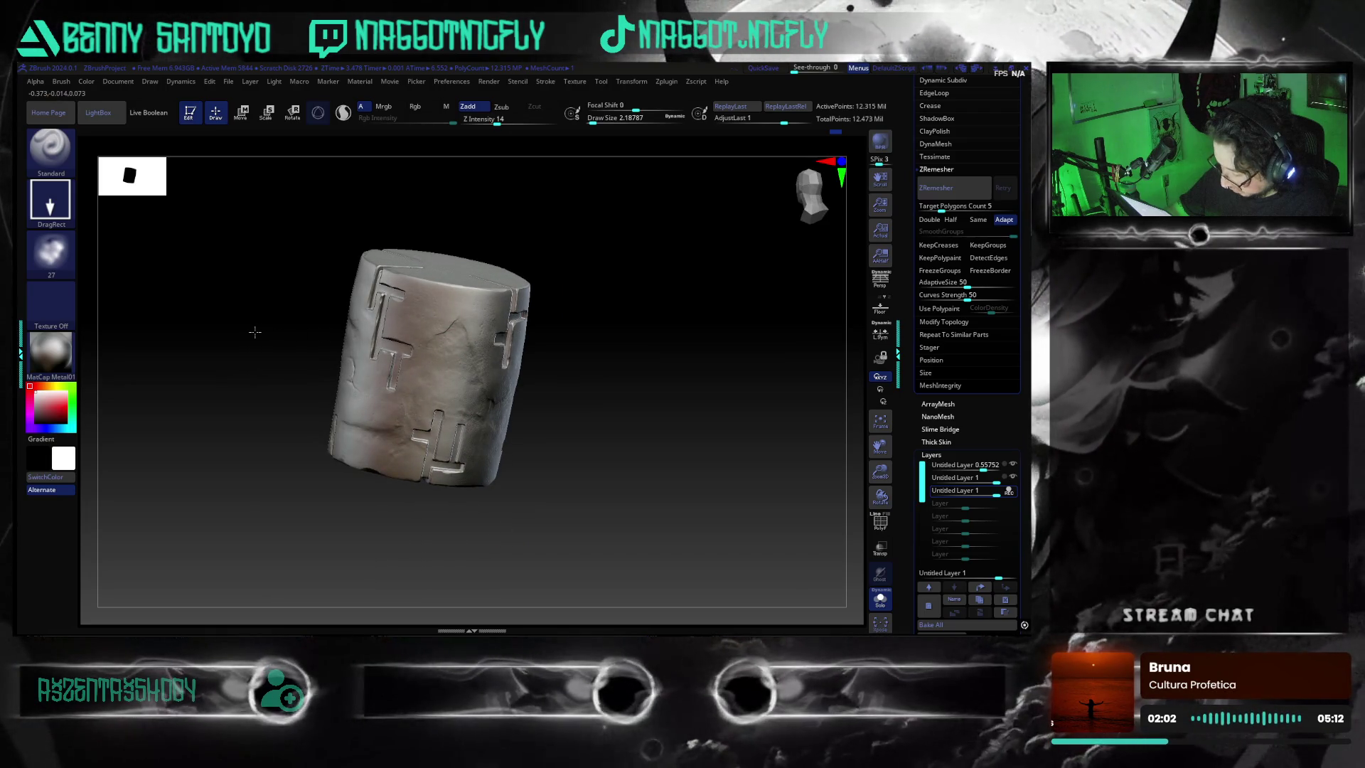
mouse_move(400, 499)
left_mouse_down()
mouse_move(614, 484)
mouse_move(668, 445)
mouse_move(437, 351)
left_mouse_up()
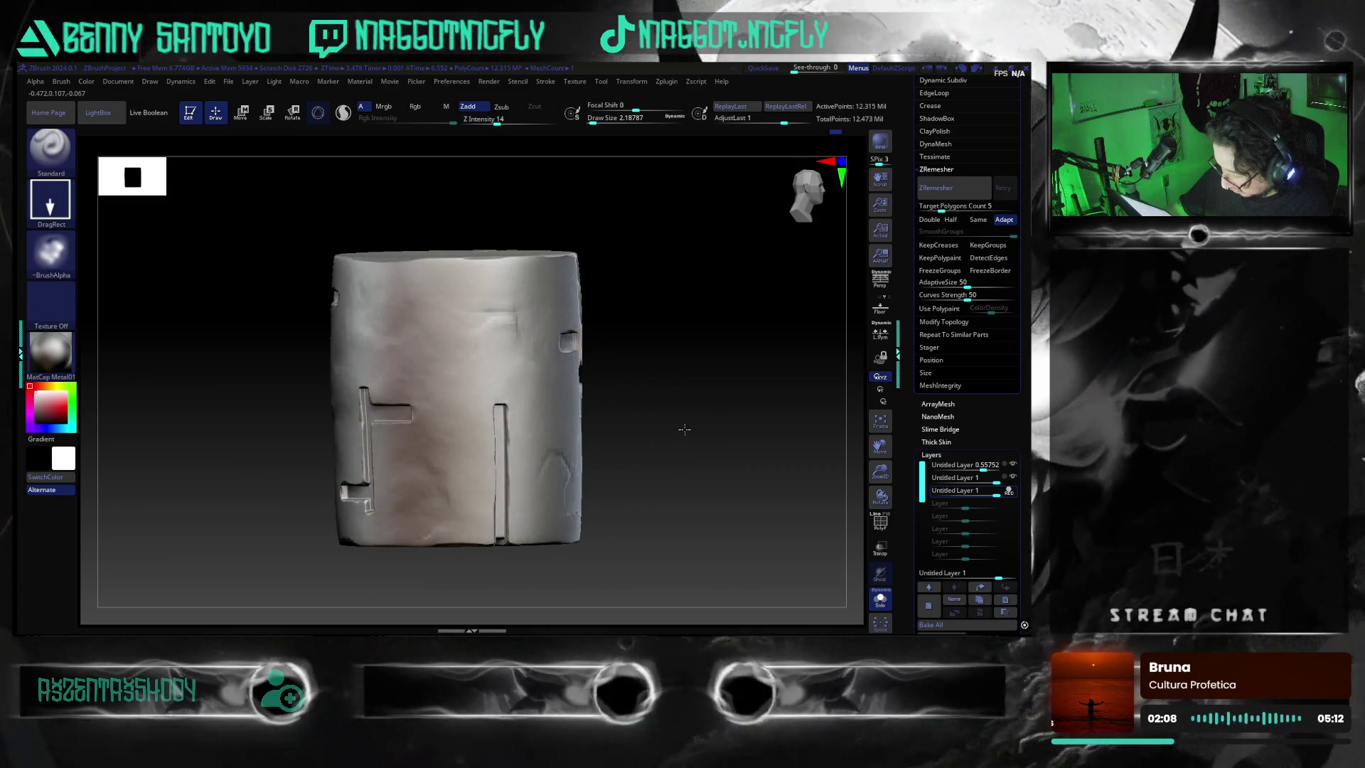
mouse_move(686, 472)
left_mouse_down()
mouse_move(670, 442)
mouse_move(654, 449)
left_mouse_up()
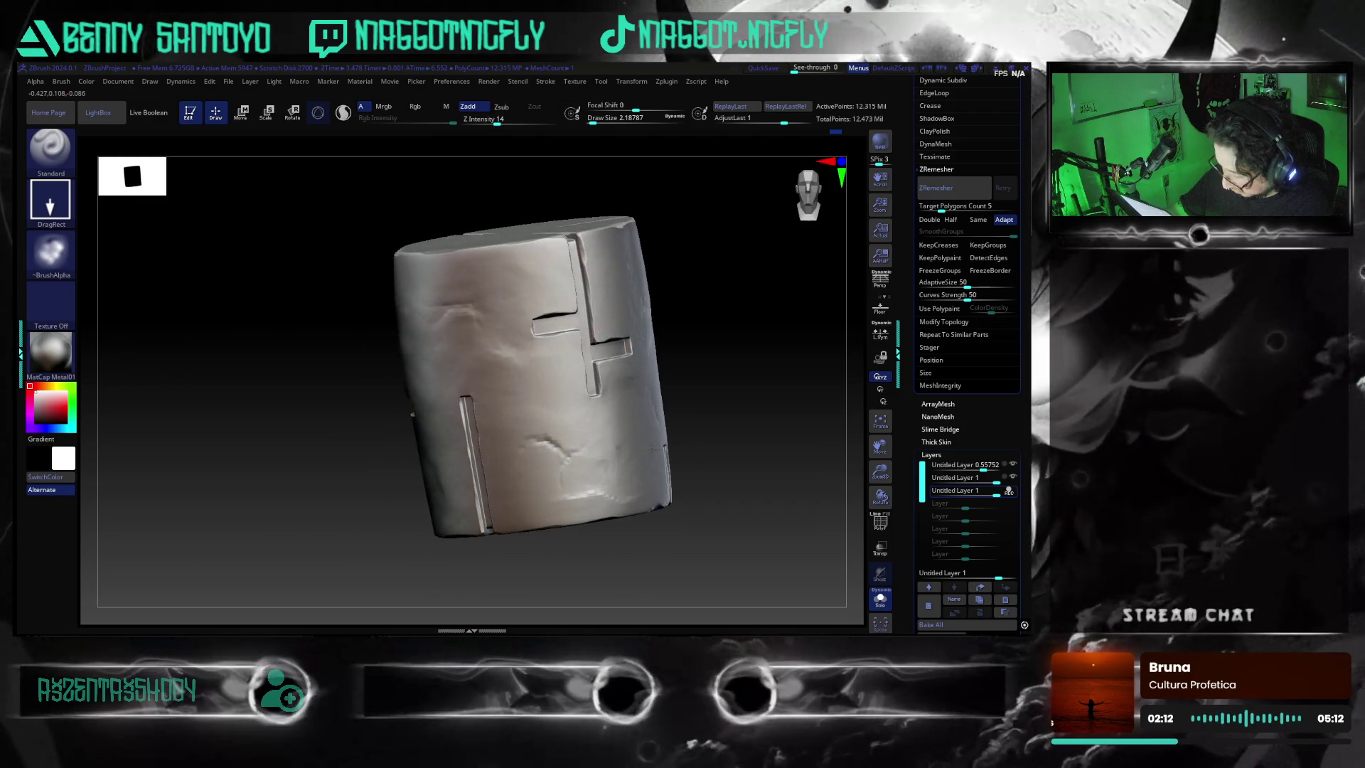
mouse_move(661, 357)
left_mouse_down()
mouse_move(641, 463)
mouse_move(630, 459)
left_mouse_up()
left_click(71, 264)
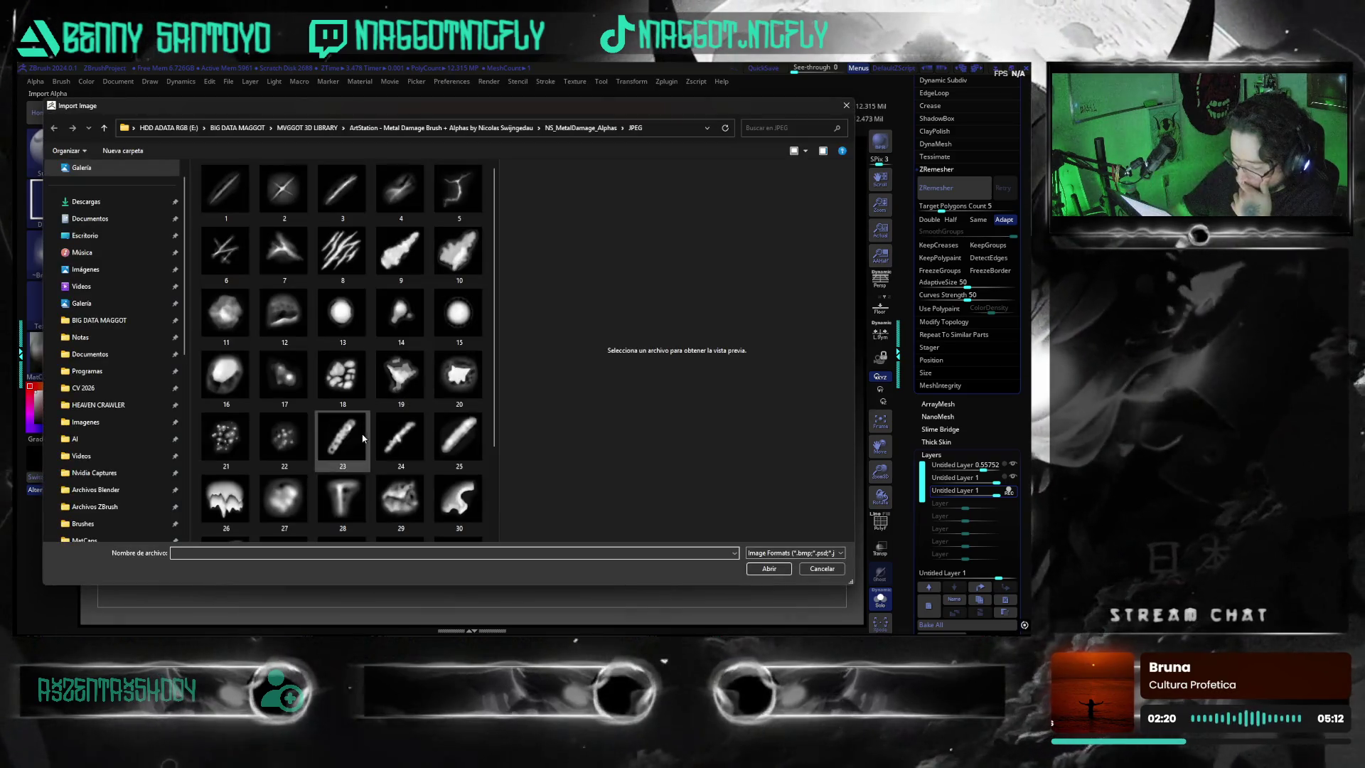
- Preview alphas 28, 40 and 34, then load the dripping alpha 26 into the brush
left_click(343, 496)
scroll(352, 496, "down", 2)
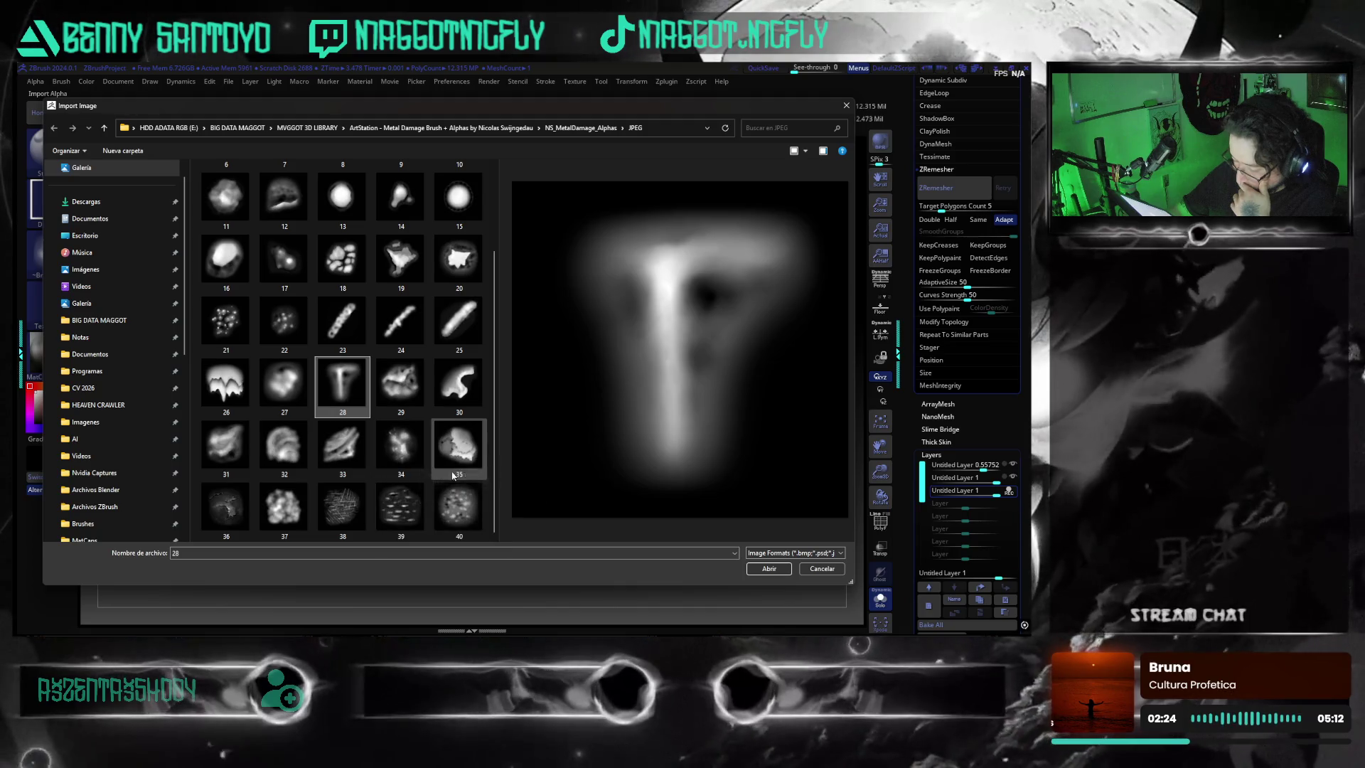
left_click(459, 447)
left_click(462, 509)
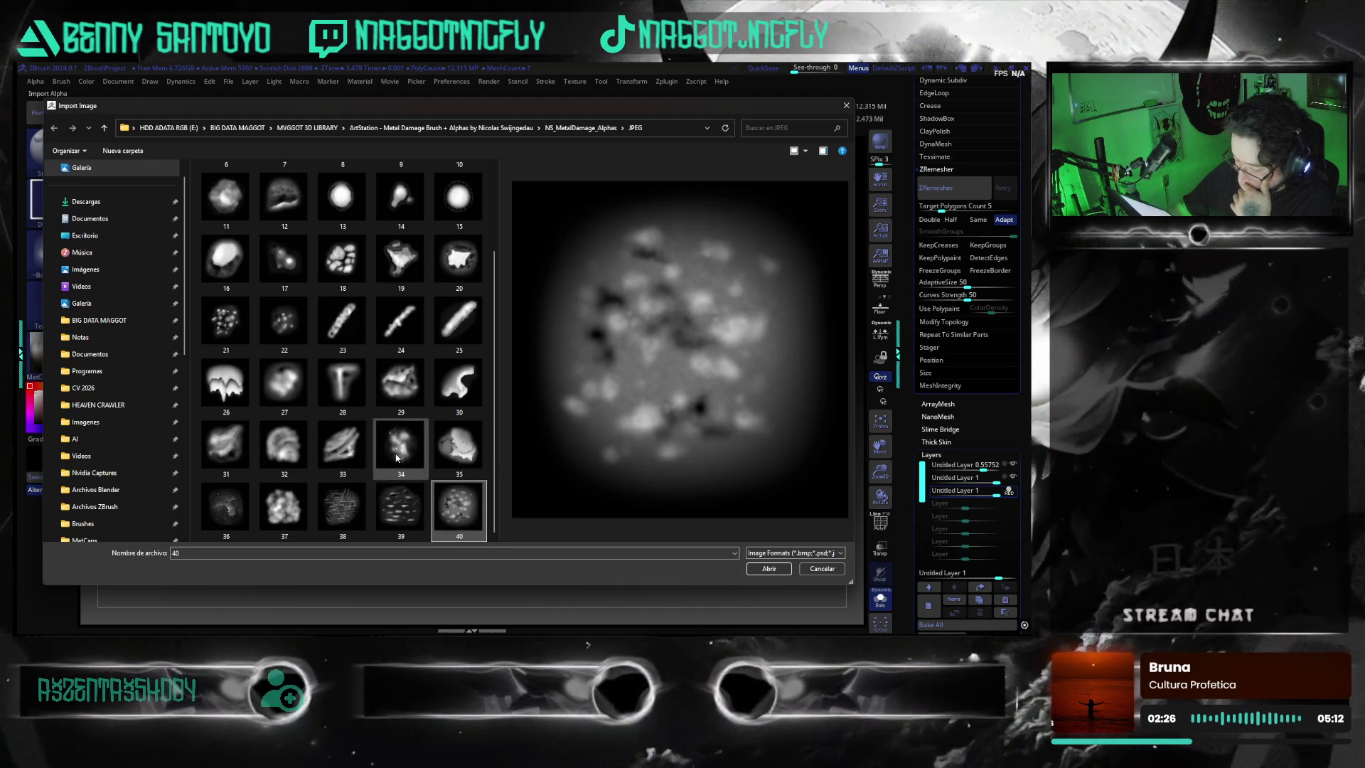
left_click(396, 458)
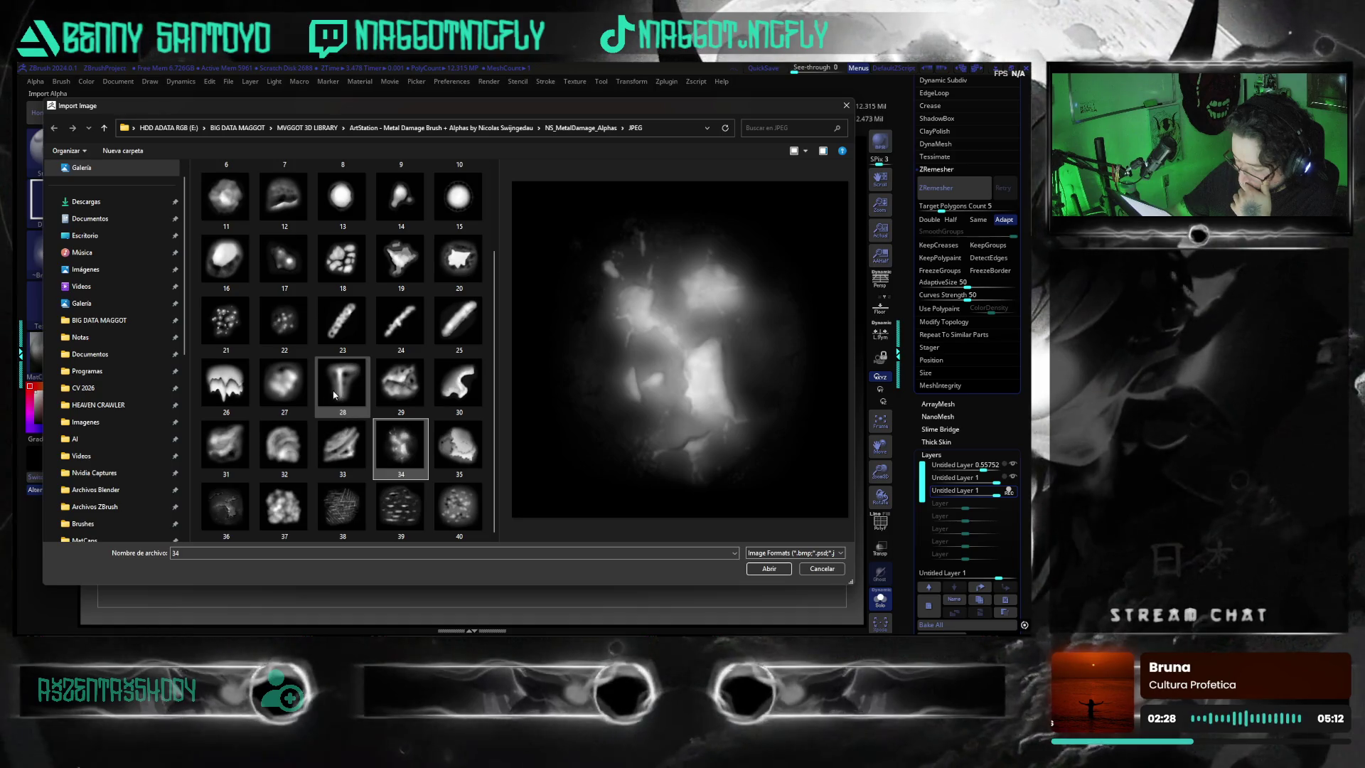
left_click(228, 388)
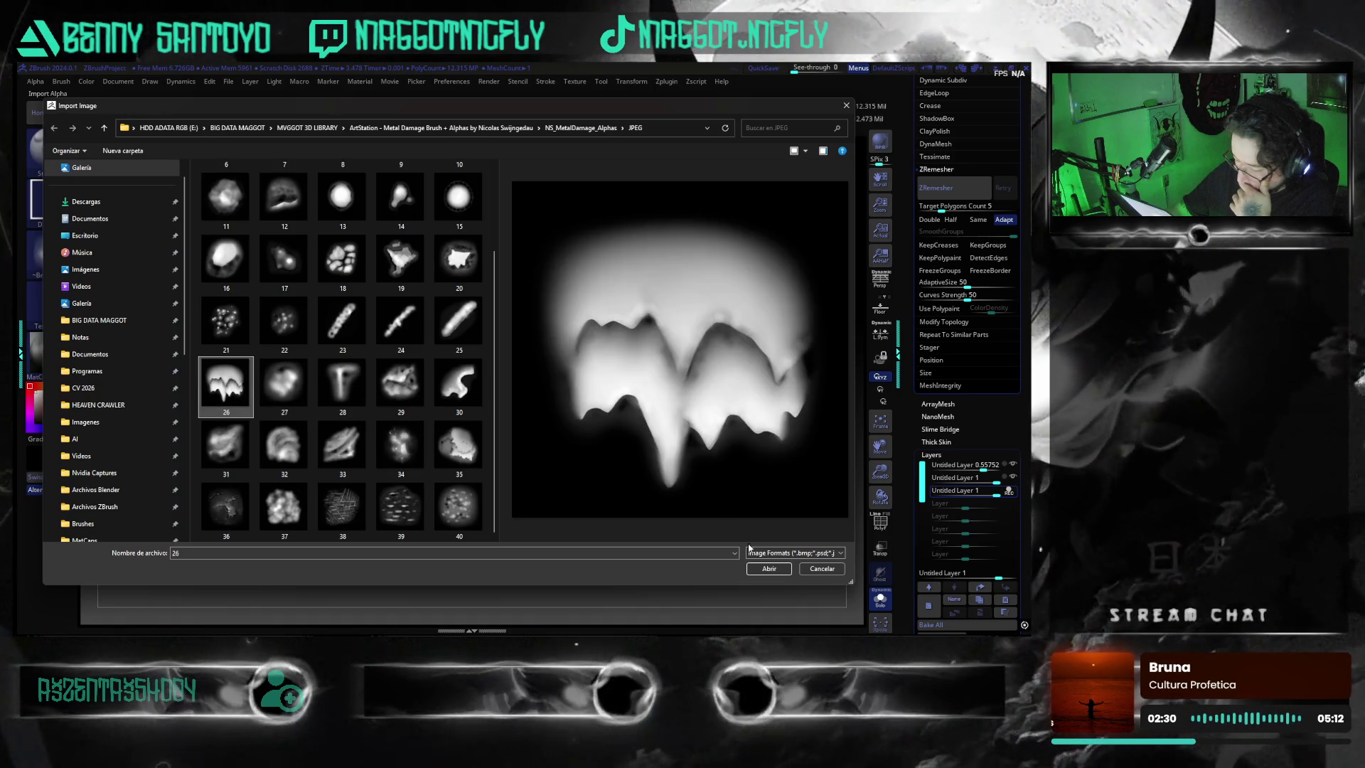
left_click(767, 567)
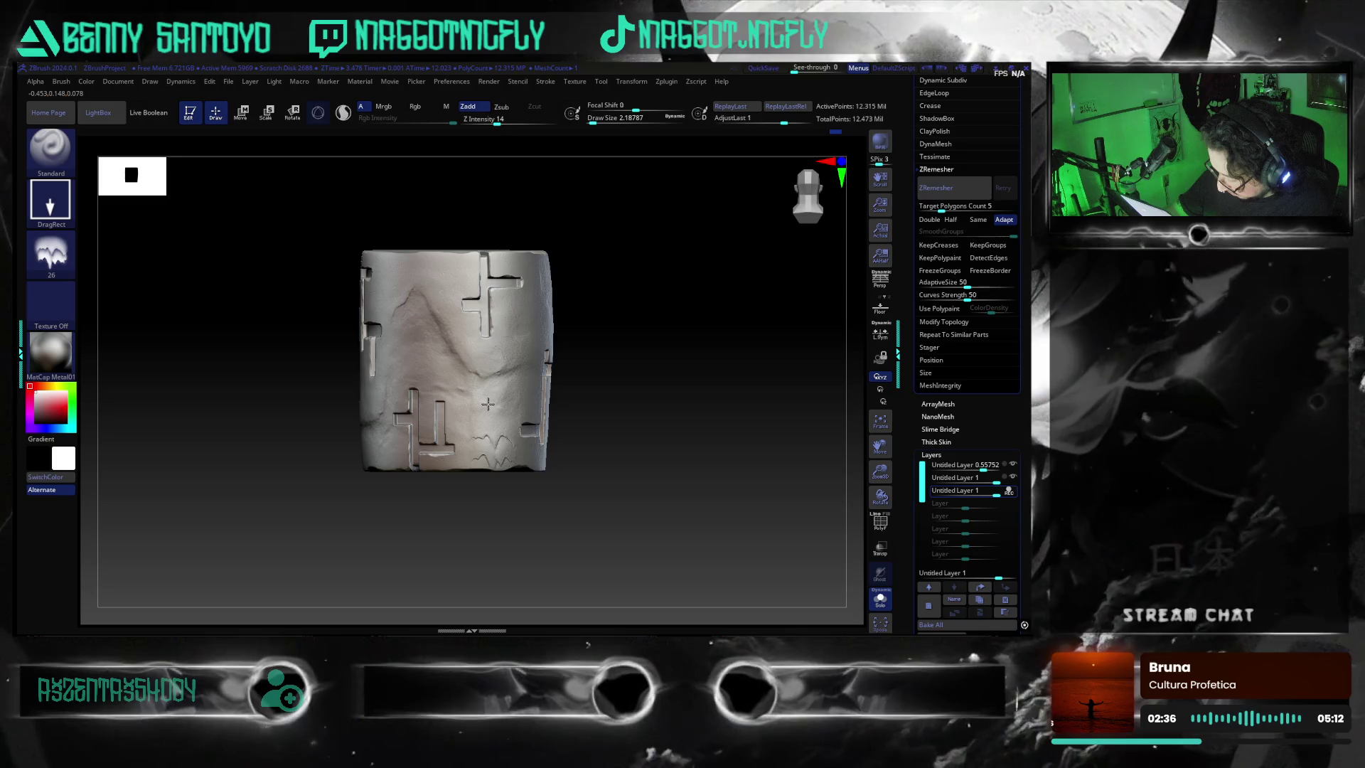
- Zoom in on the cylinder and undo the wavy carved strokes
left_click_drag(607, 453, 555, 419, "alt")
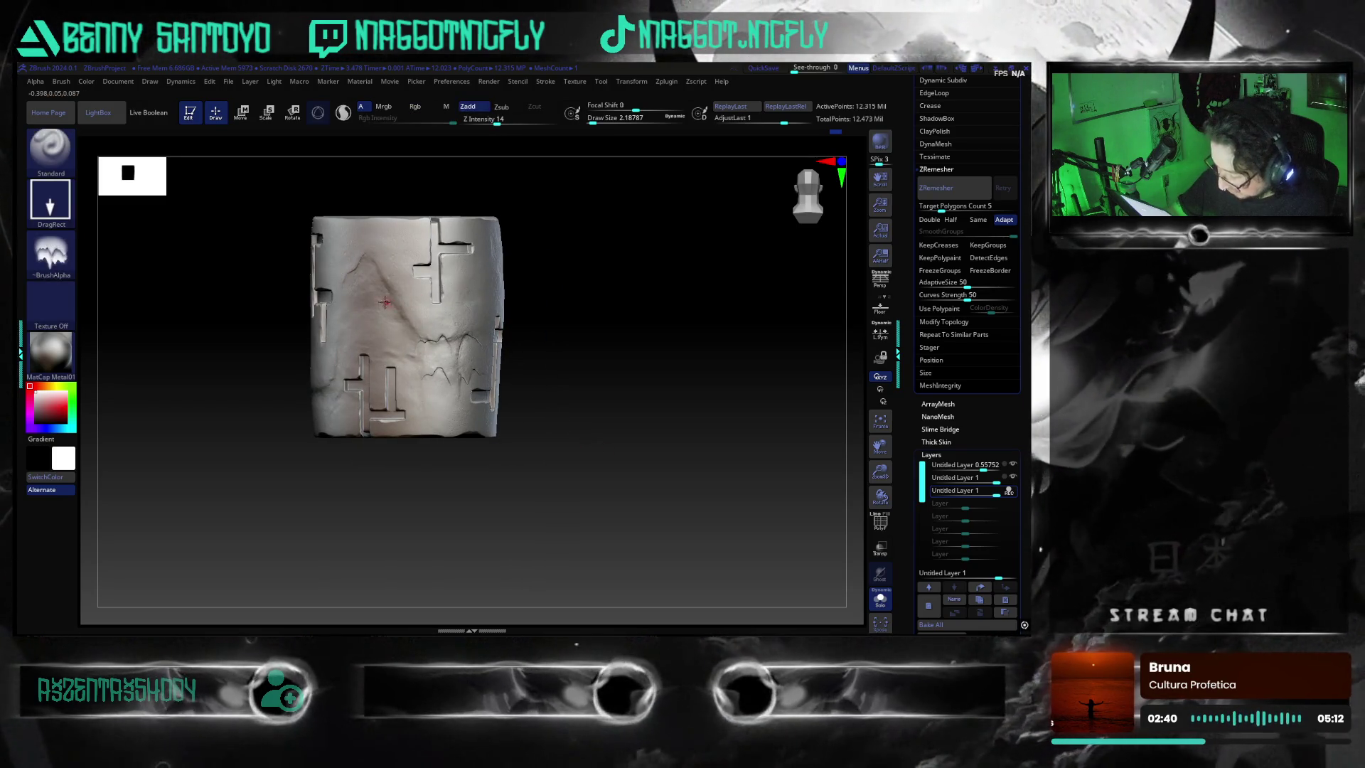
left_click_drag(594, 425, 764, 436)
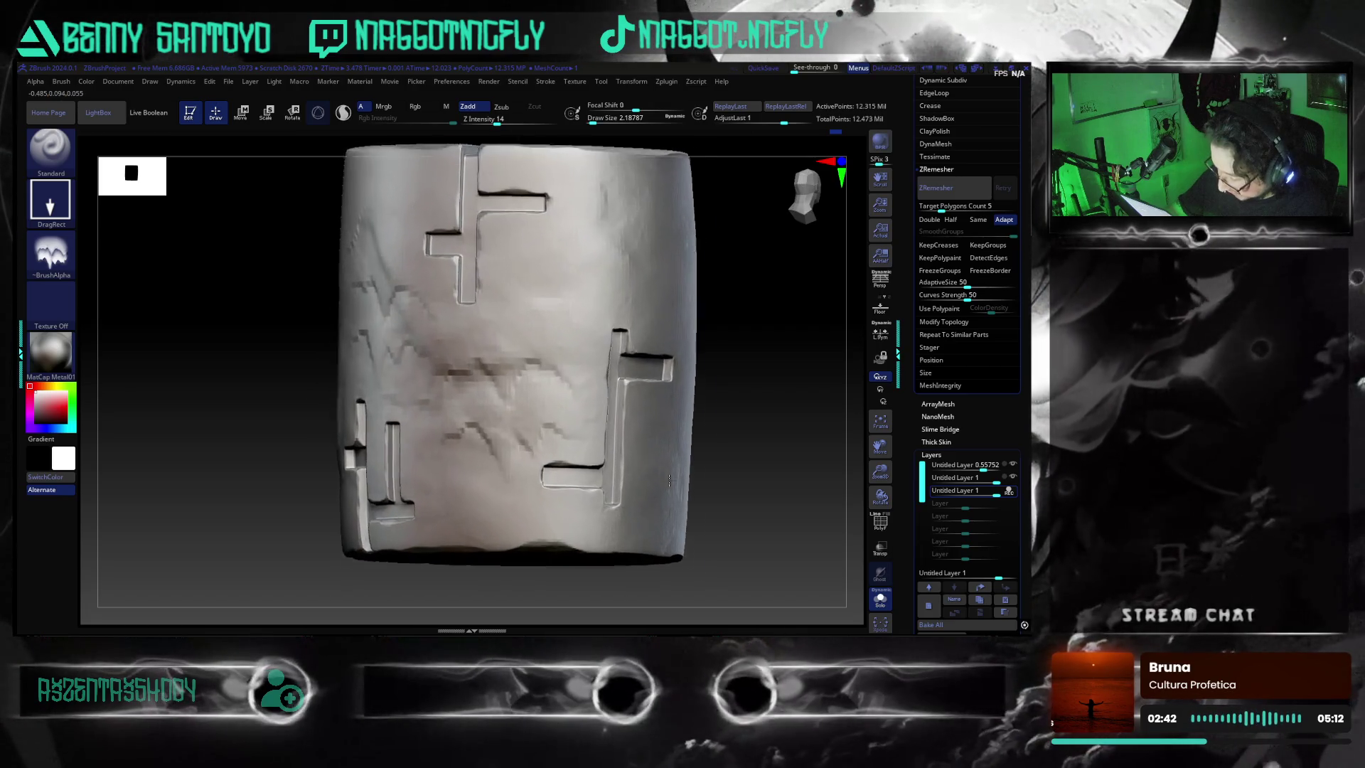
key("ctrl+z")
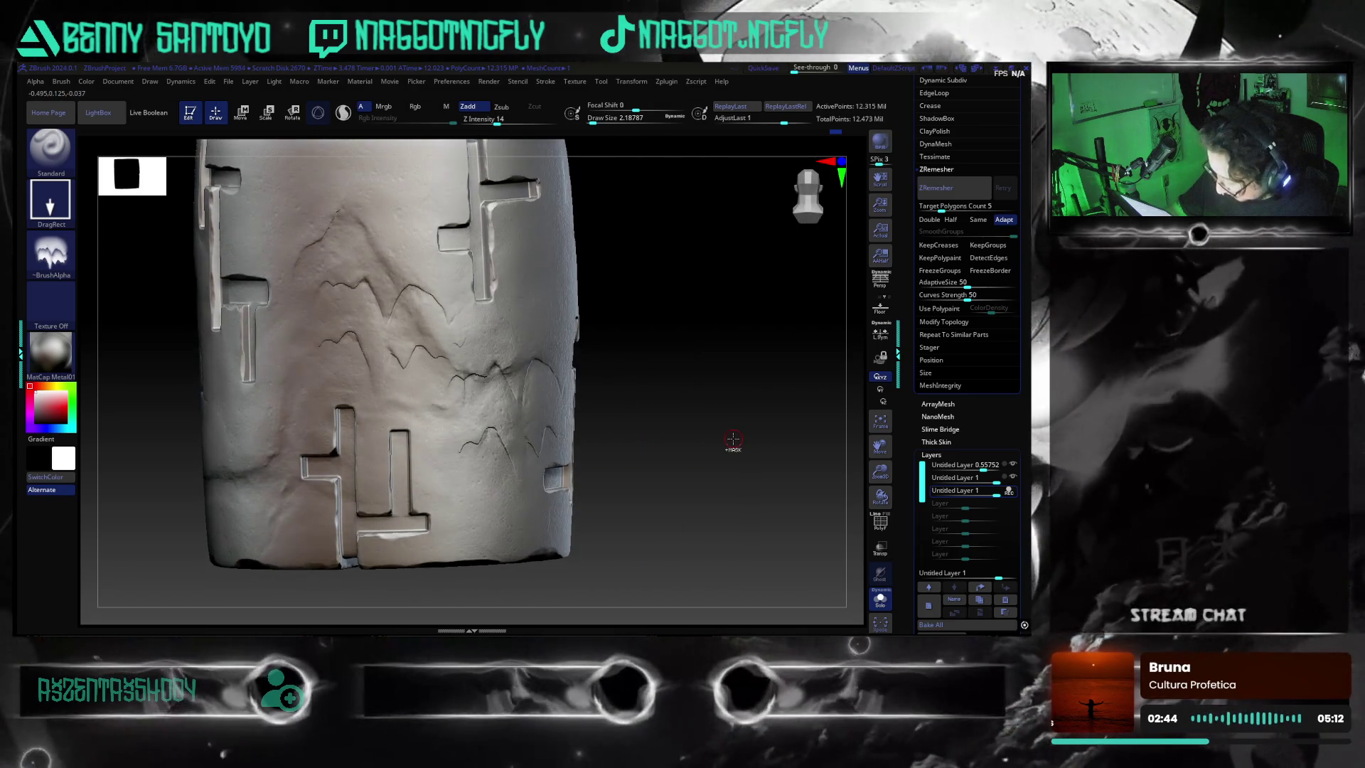
key("ctrl+z")
key("ctrl+z")
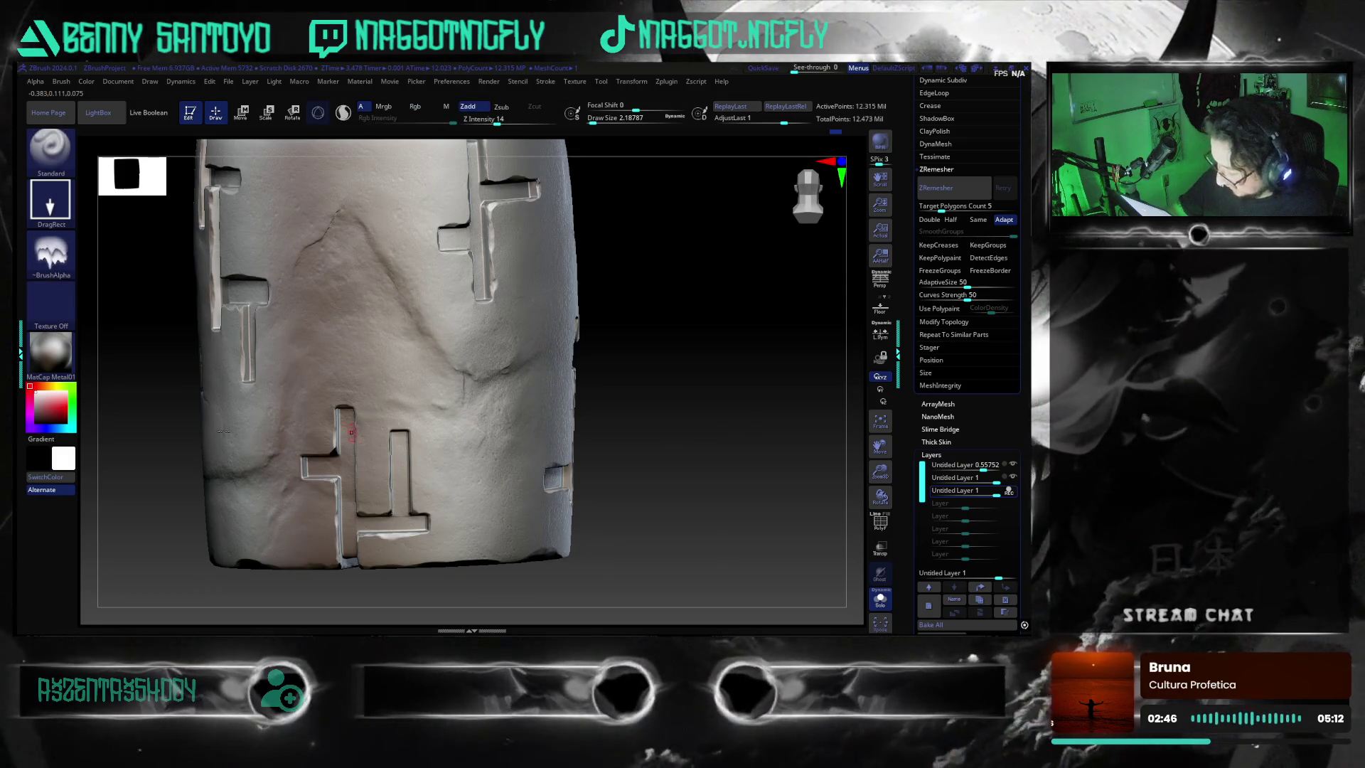
- Import metal-damage alpha 31 as the brush alpha and zoom back out
left_click(50, 254)
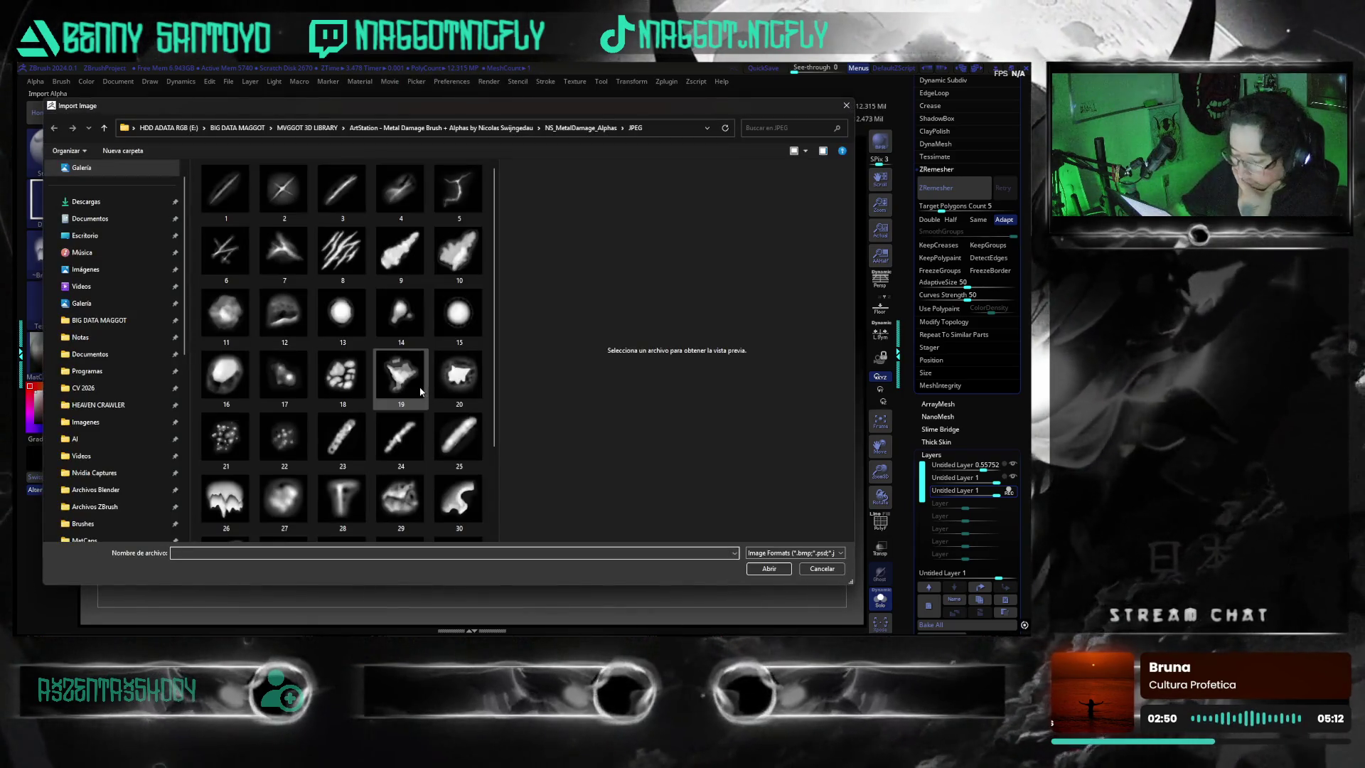
scroll(345, 397, "down", 2)
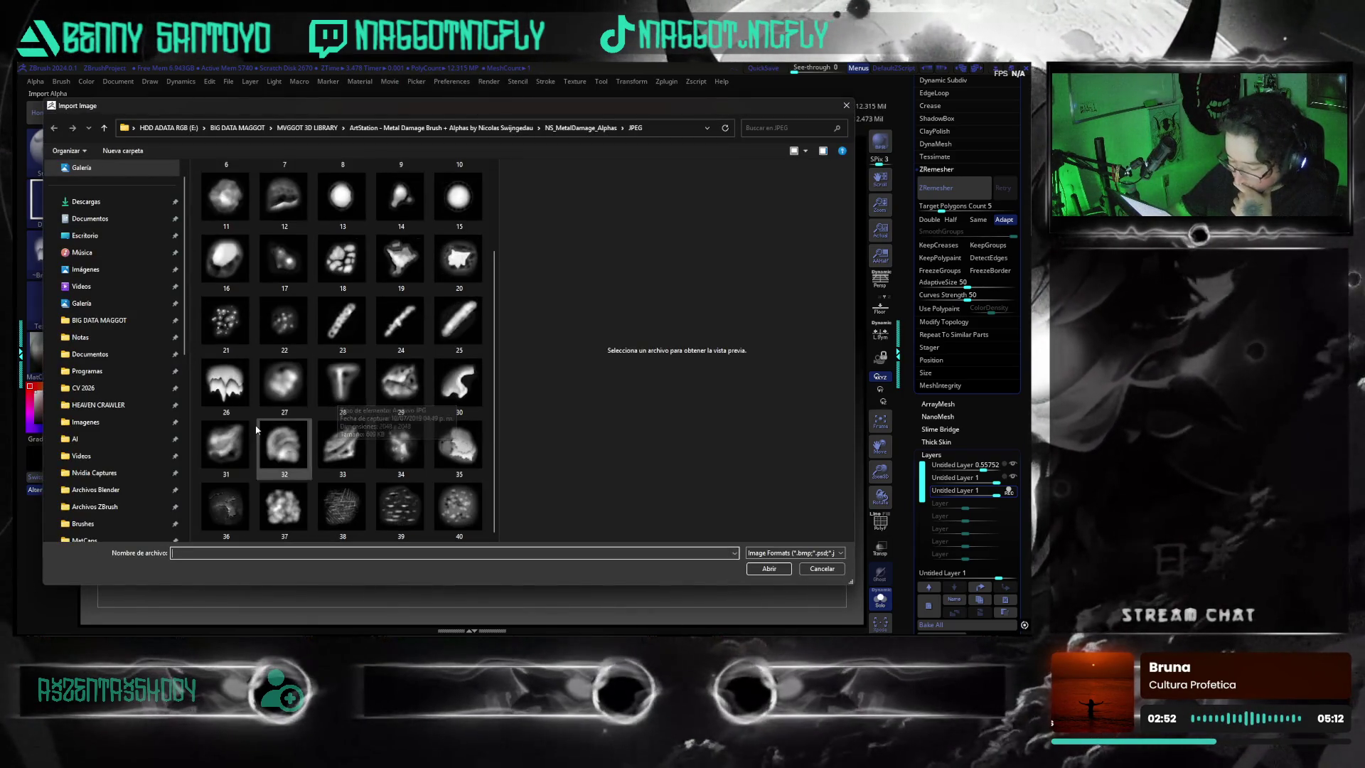
left_click(226, 445)
left_click(769, 569)
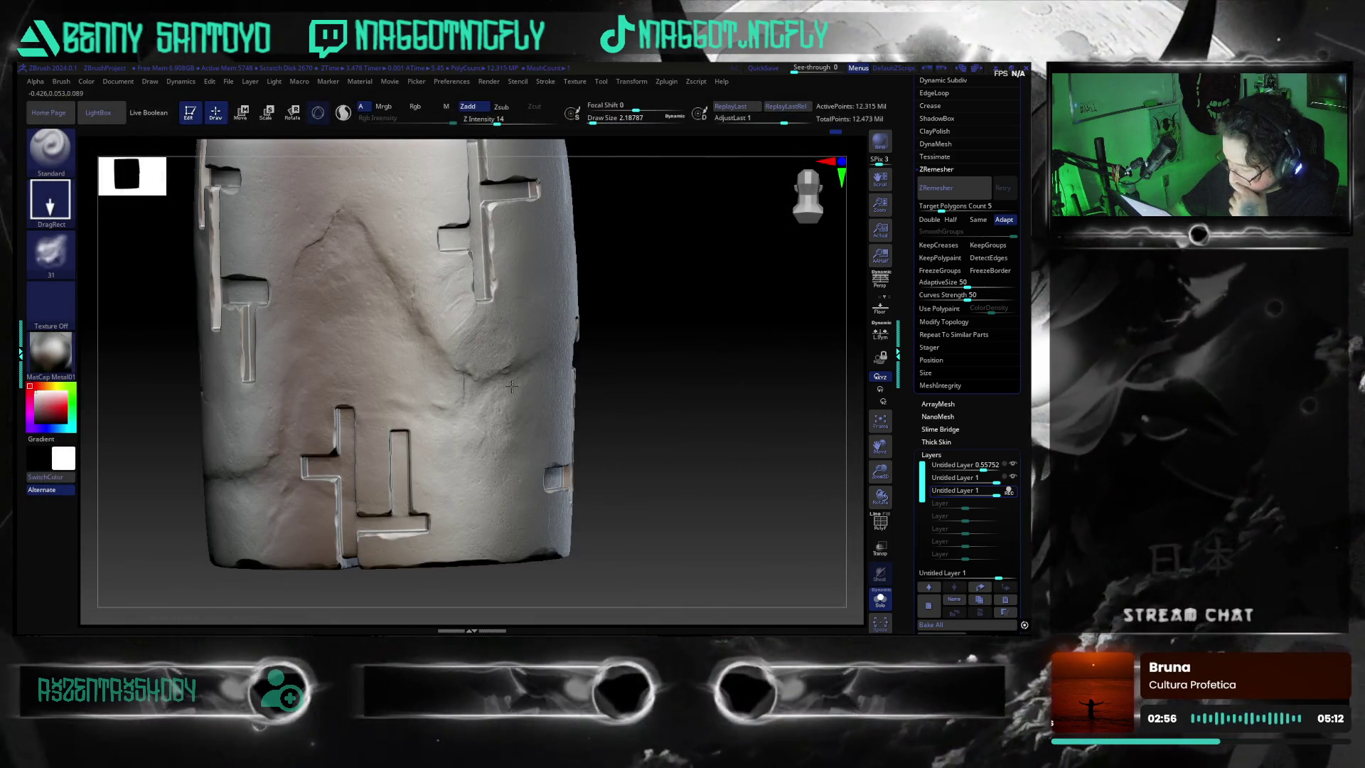
mouse_move(659, 416)
left_mouse_down("alt")
mouse_move(641, 448)
mouse_move(617, 412)
mouse_move(659, 377)
mouse_move(364, 356)
left_mouse_up("alt")
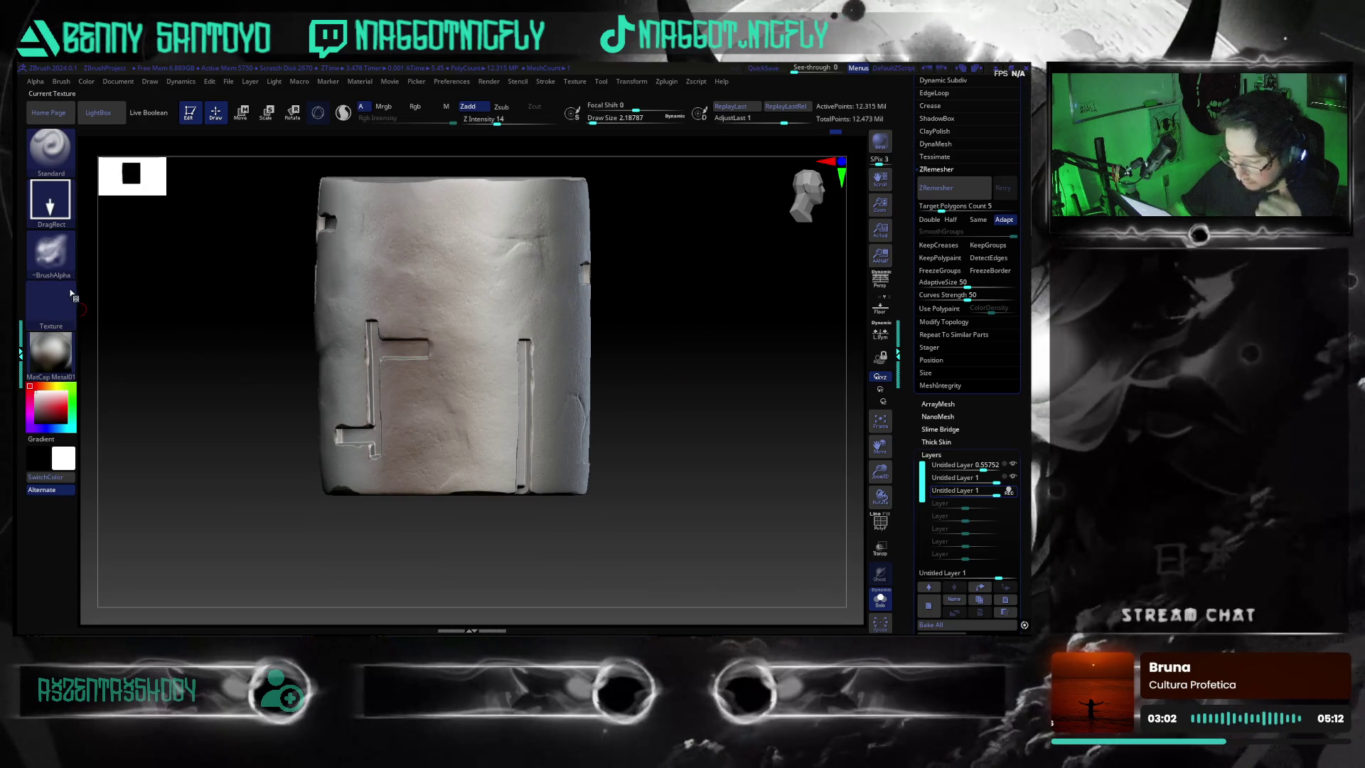
- Start and cancel the alpha import twice without loading anything
left_click(61, 256)
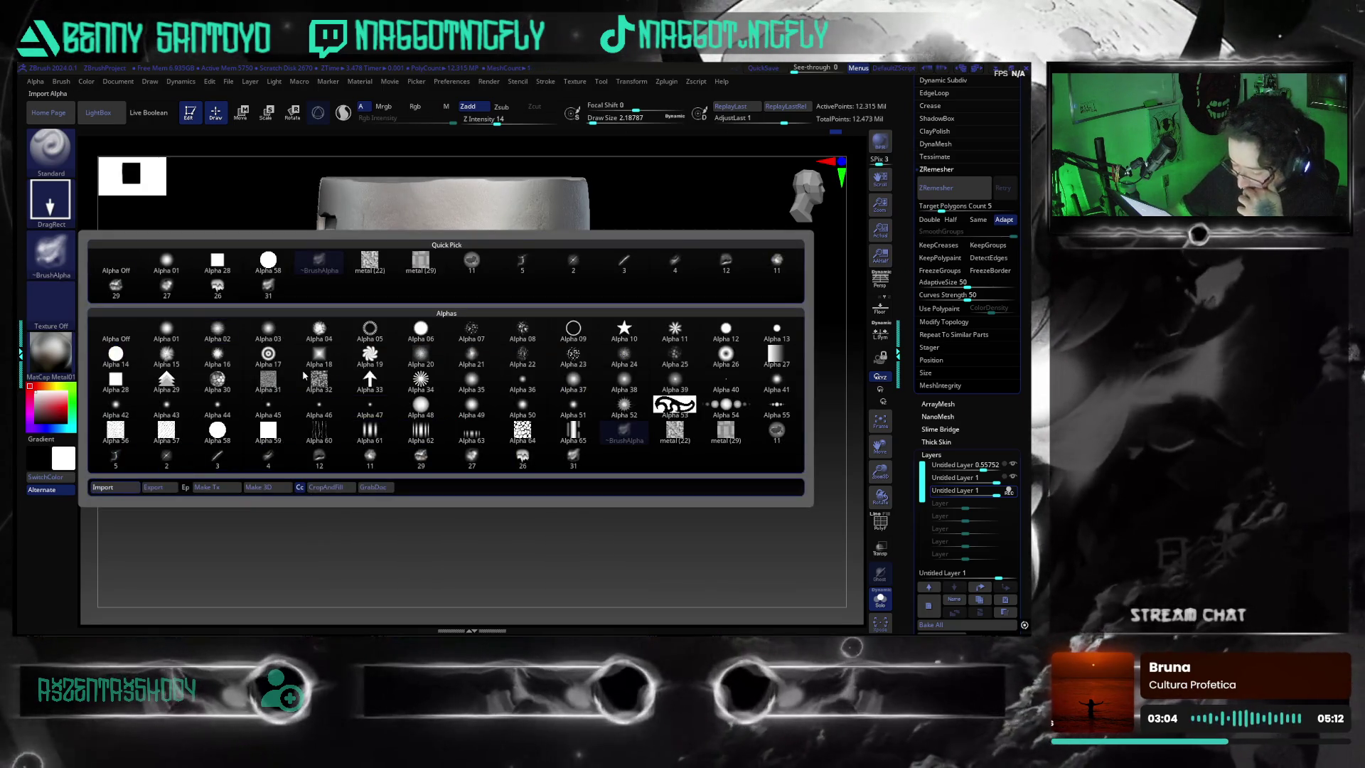
left_click(103, 487)
key("Escape")
left_click(360, 313)
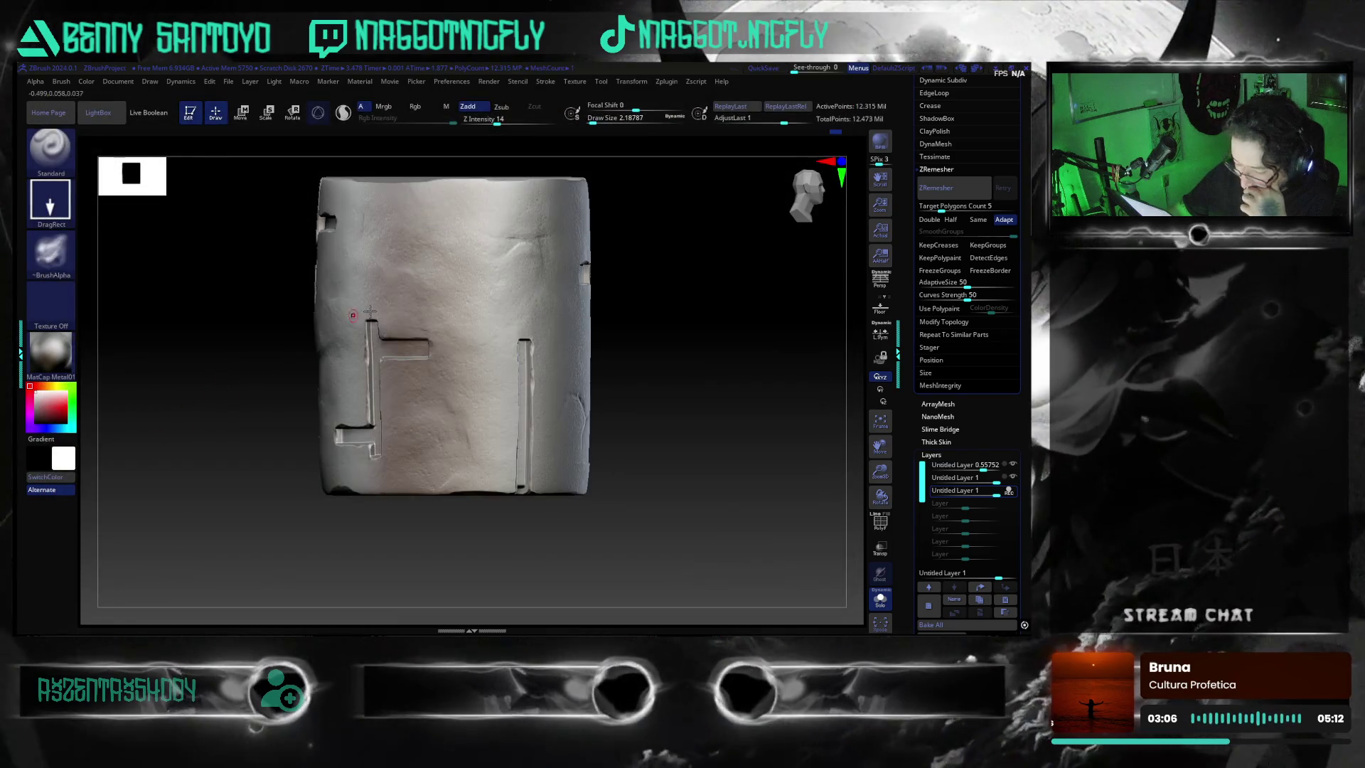
left_click(61, 263)
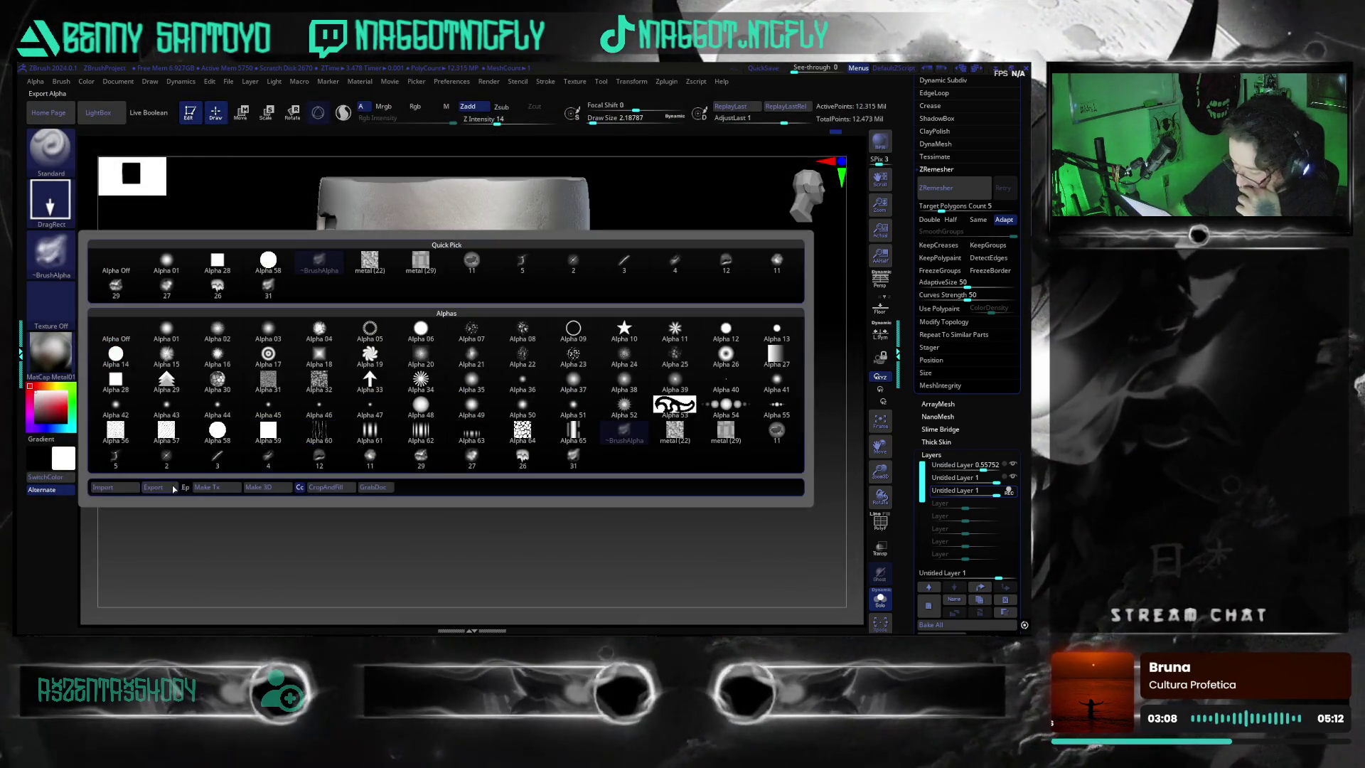
left_click(102, 487)
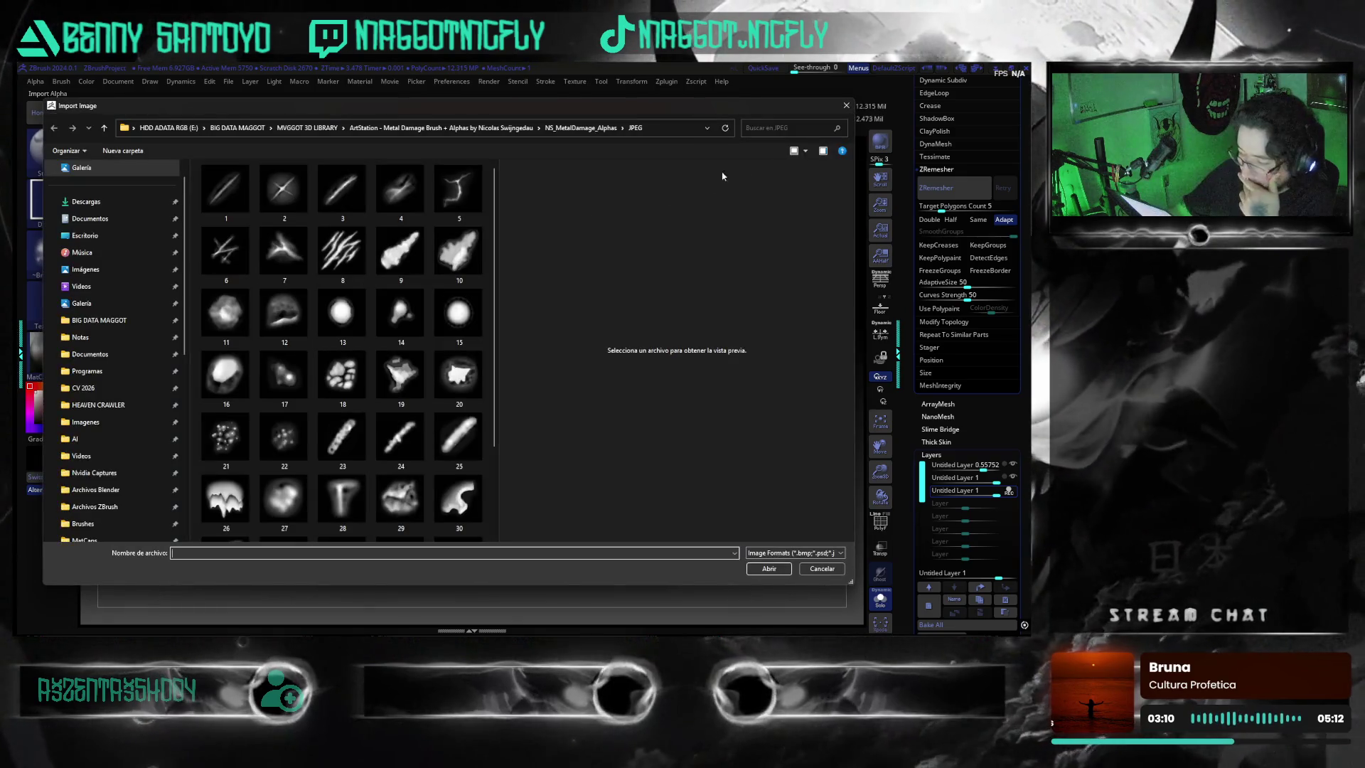
left_click(846, 107)
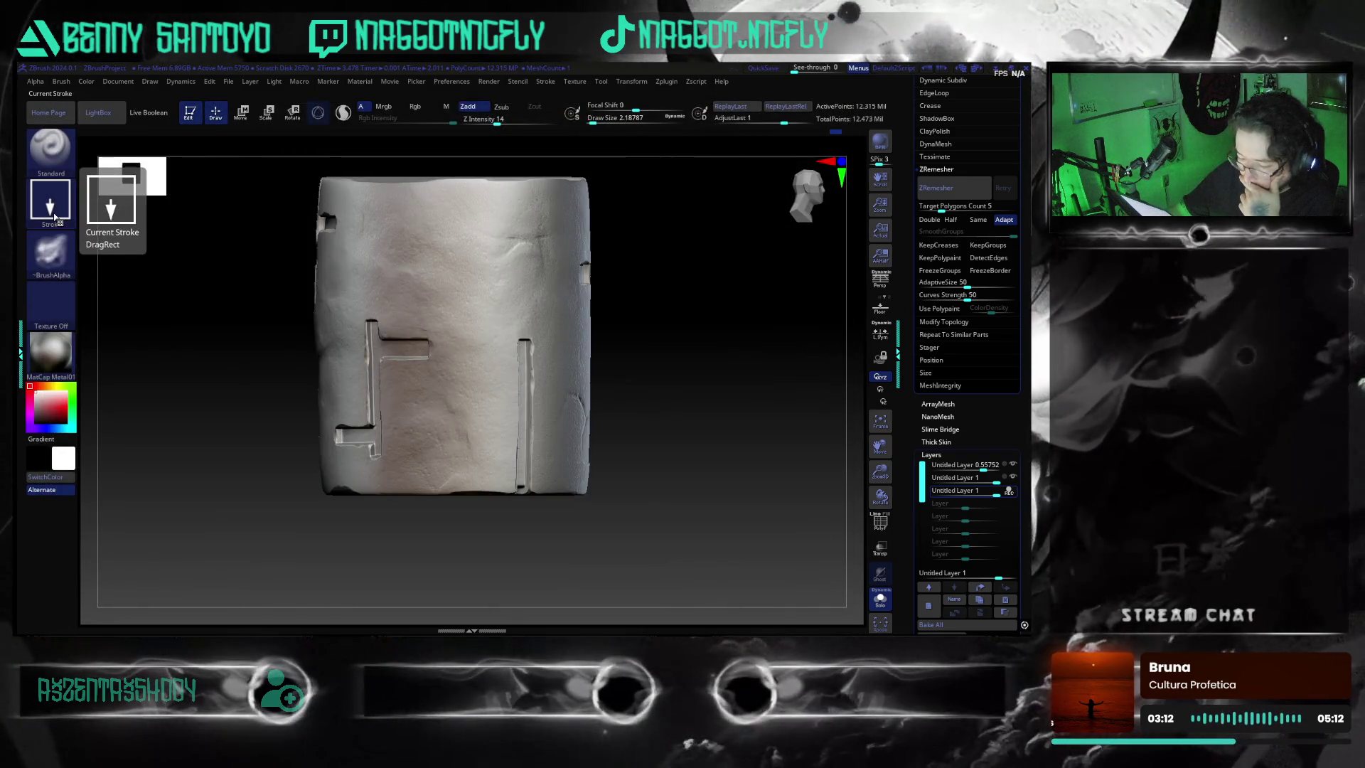
- Import dent-shaped alpha 28 as the brush alpha and set the brush to carve inward (Zsub)
left_click(56, 253)
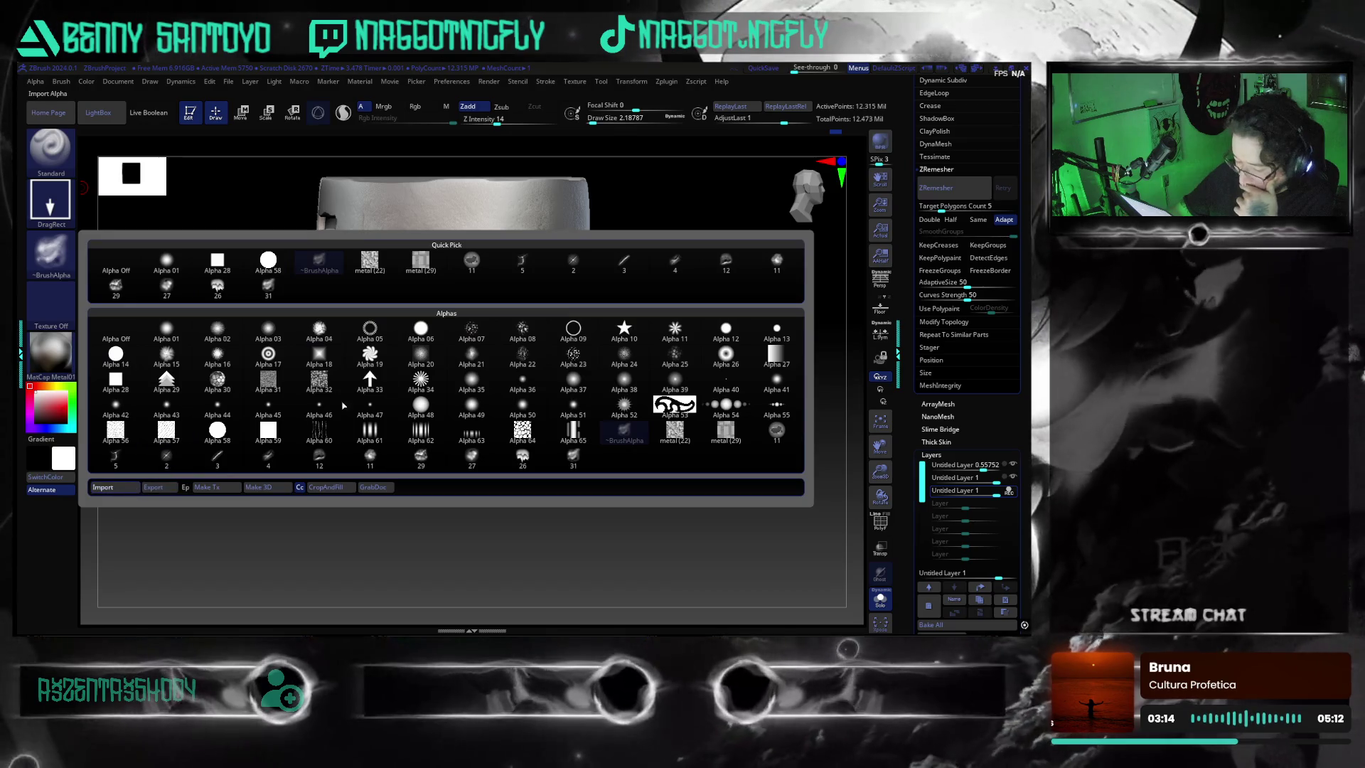
left_click(104, 487)
scroll(427, 369, "down", 3)
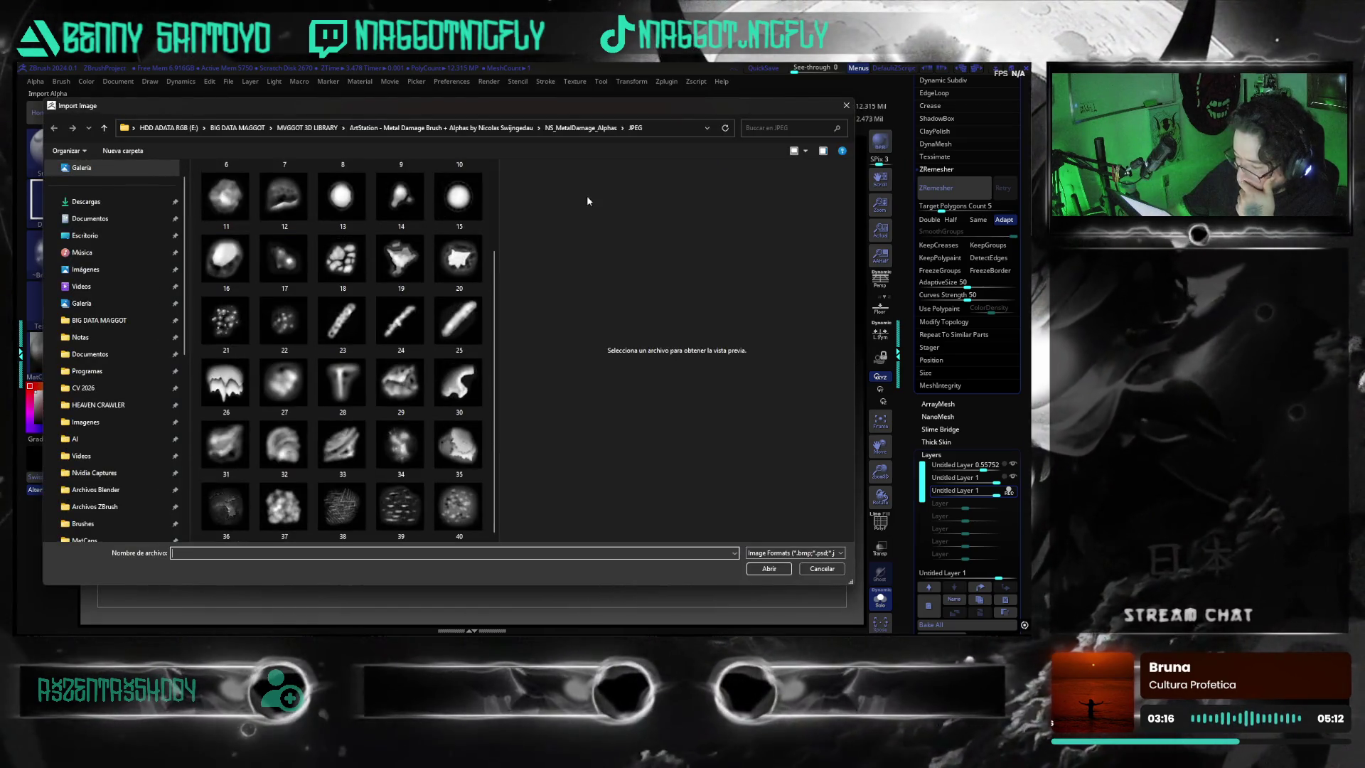
left_click(345, 504)
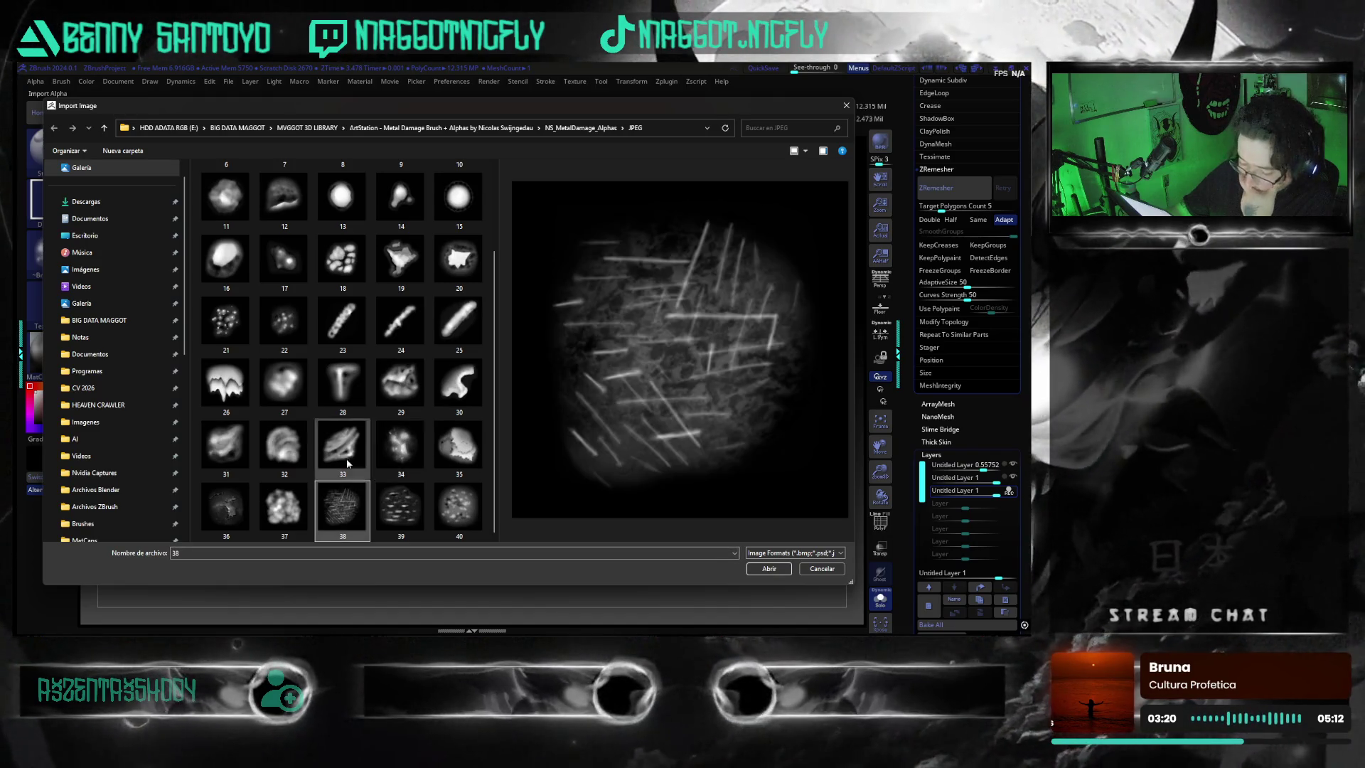
left_click(231, 460)
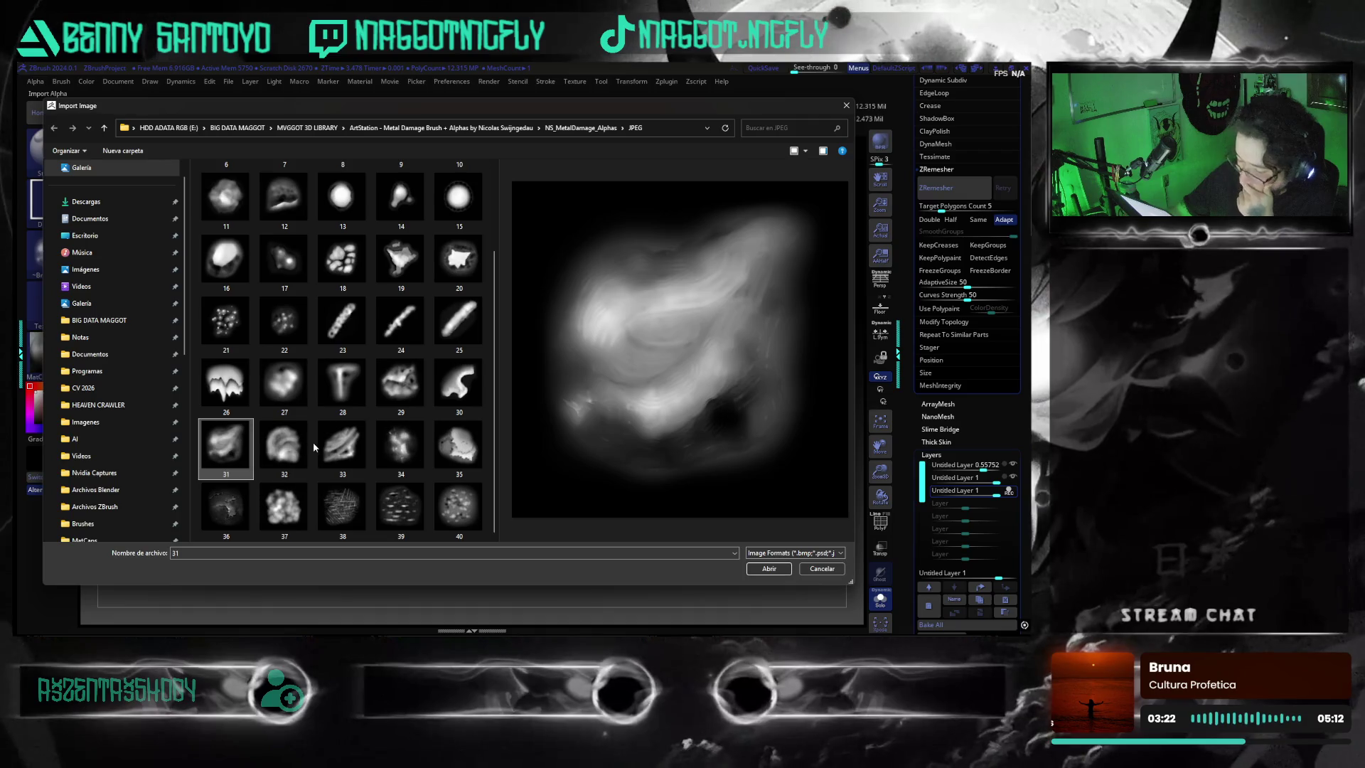
double_click(346, 387)
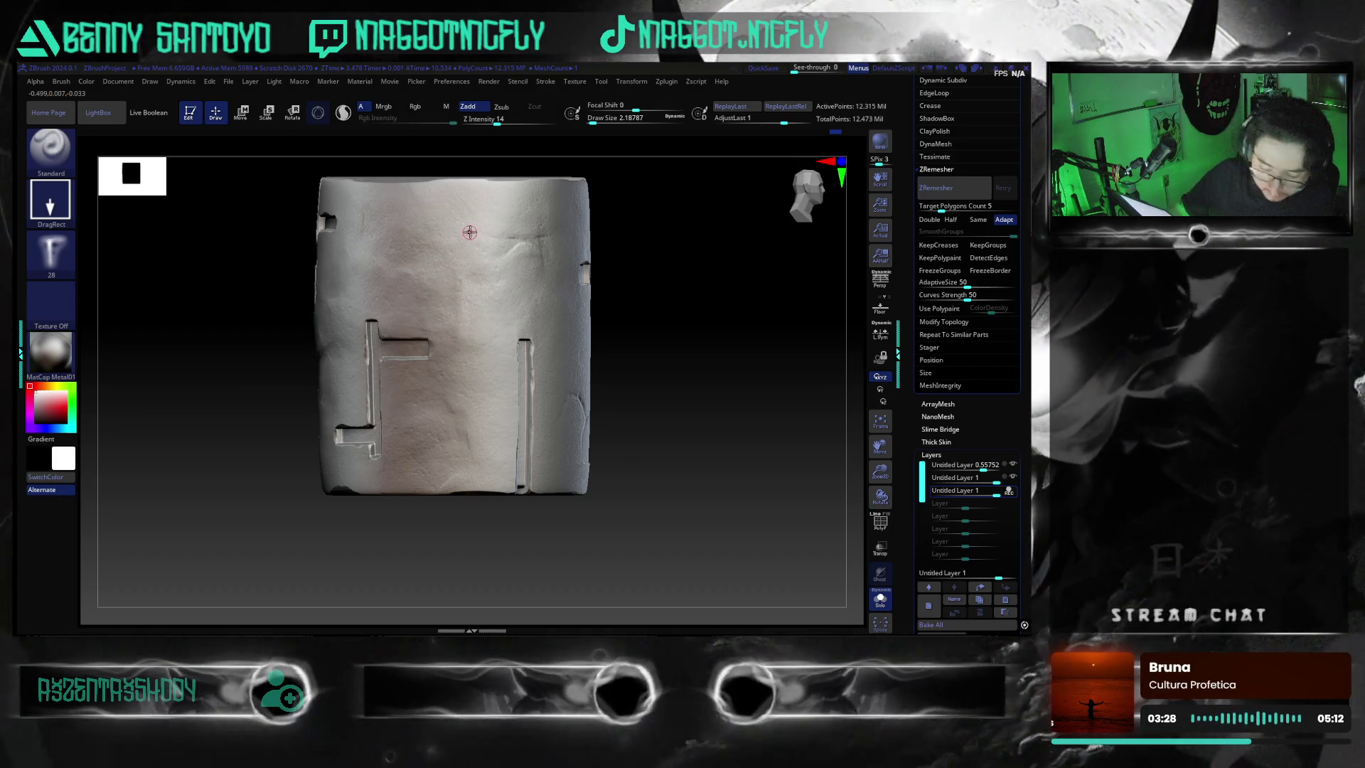
key("alt")
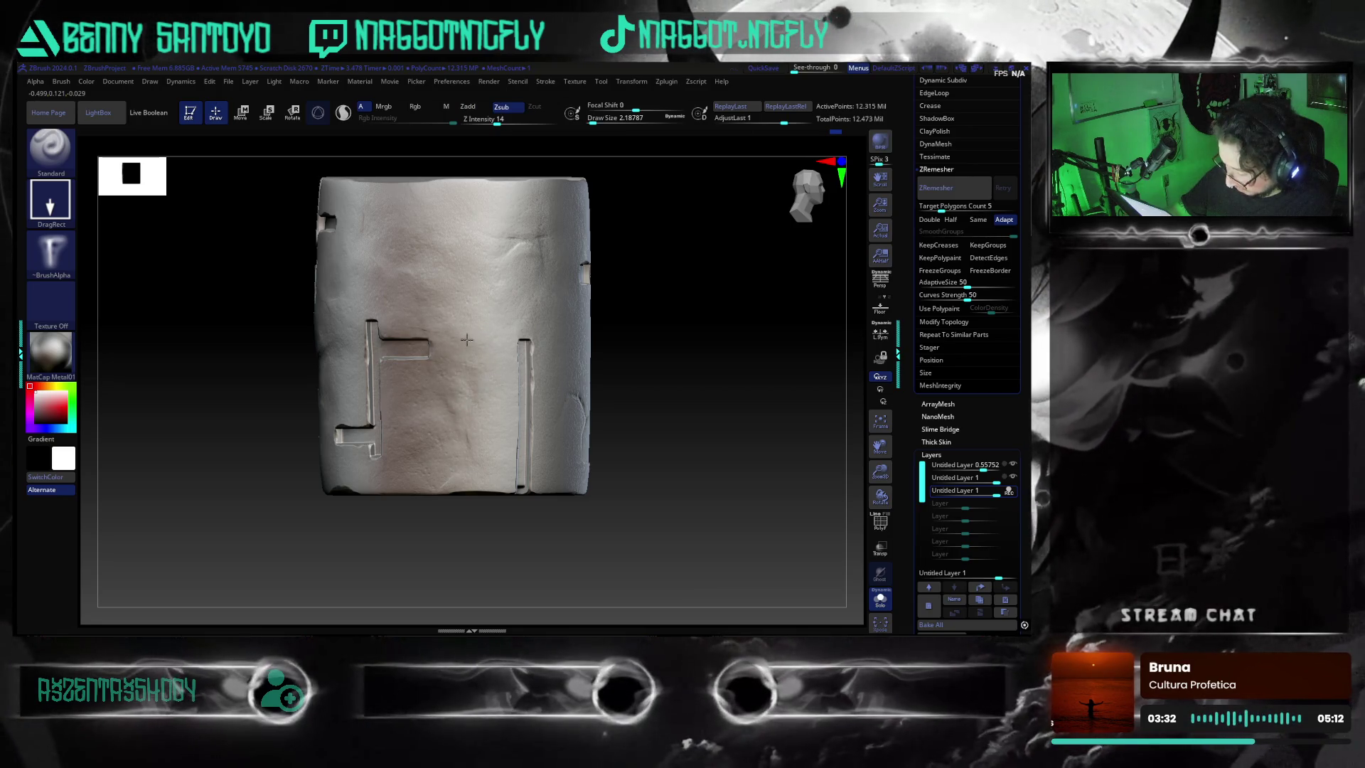
key("ctrl")
key("alt")
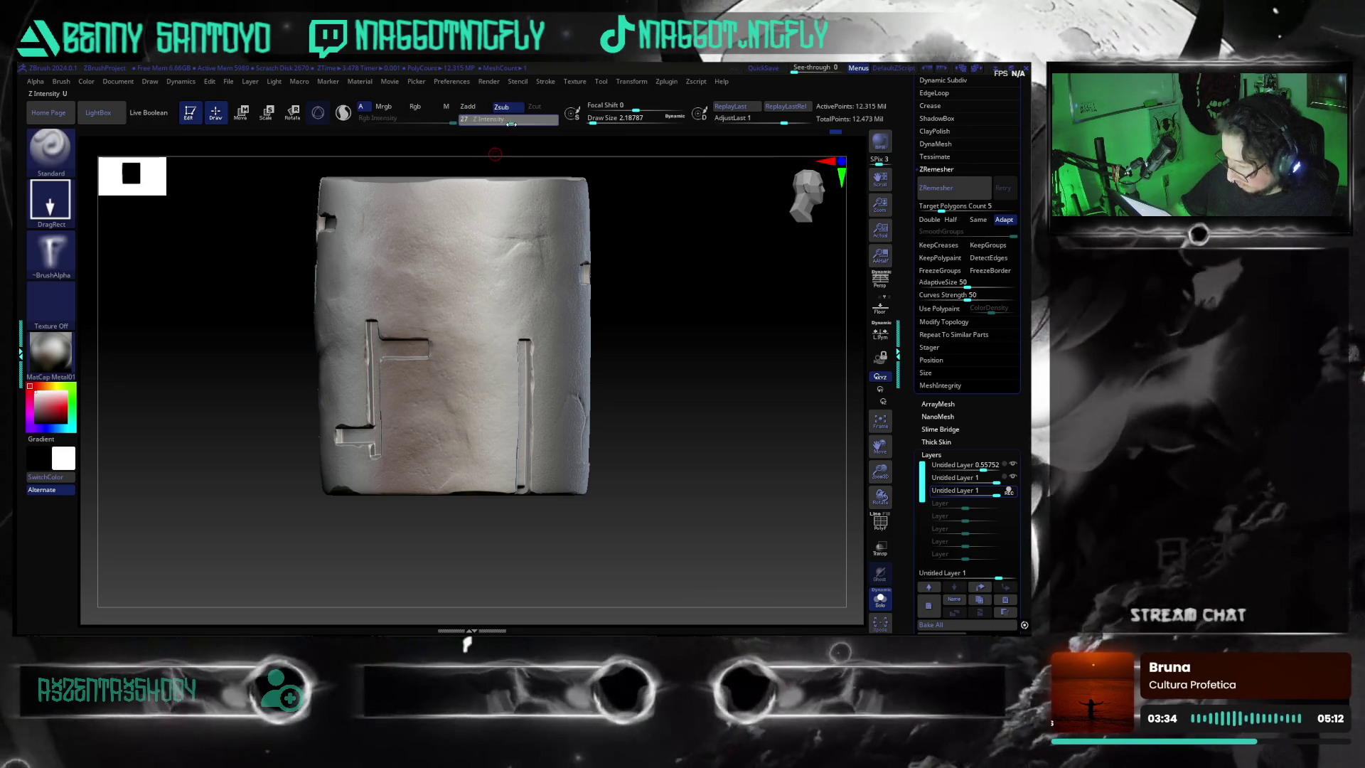
- Carve a dent into the upper middle of the front face with alpha 28 and check it from other sides
left_click_drag(465, 250, 467, 328)
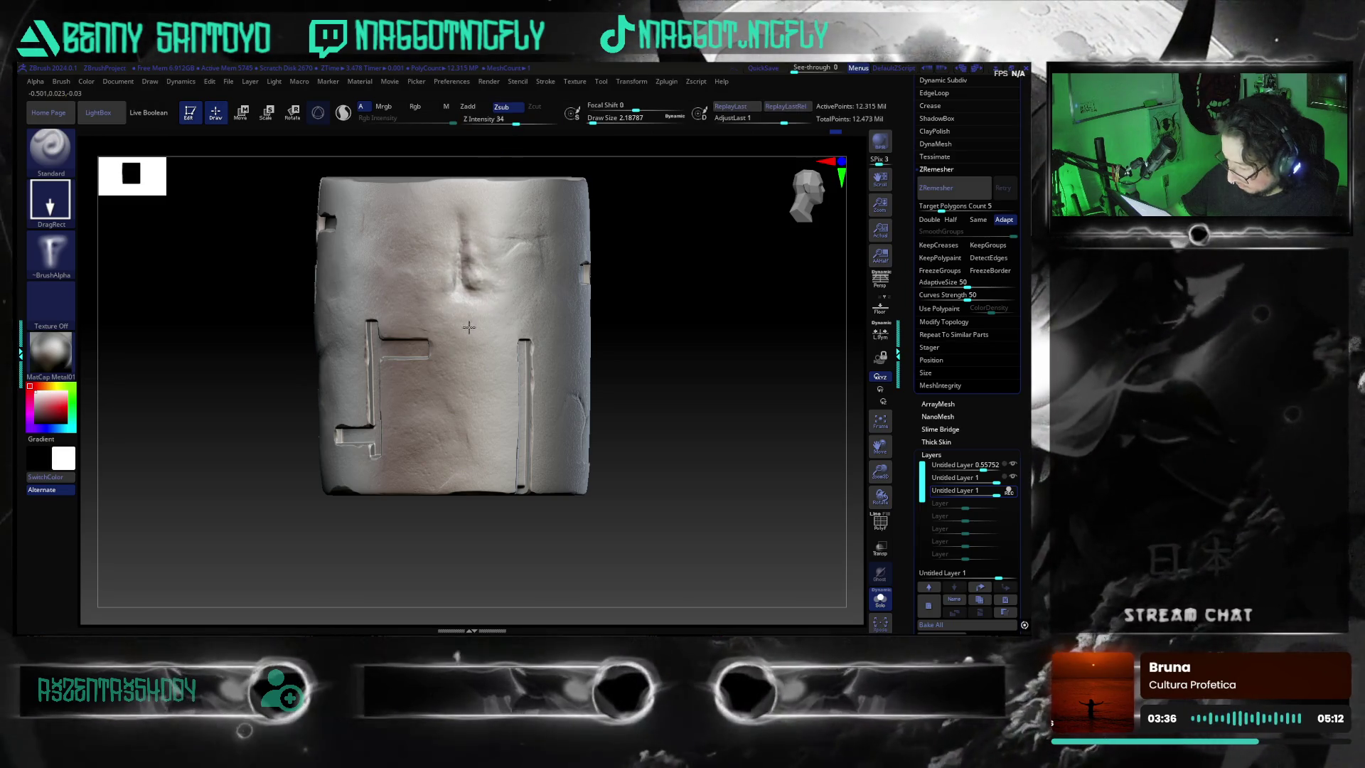
left_click_drag(609, 319, 657, 390)
key("ctrl")
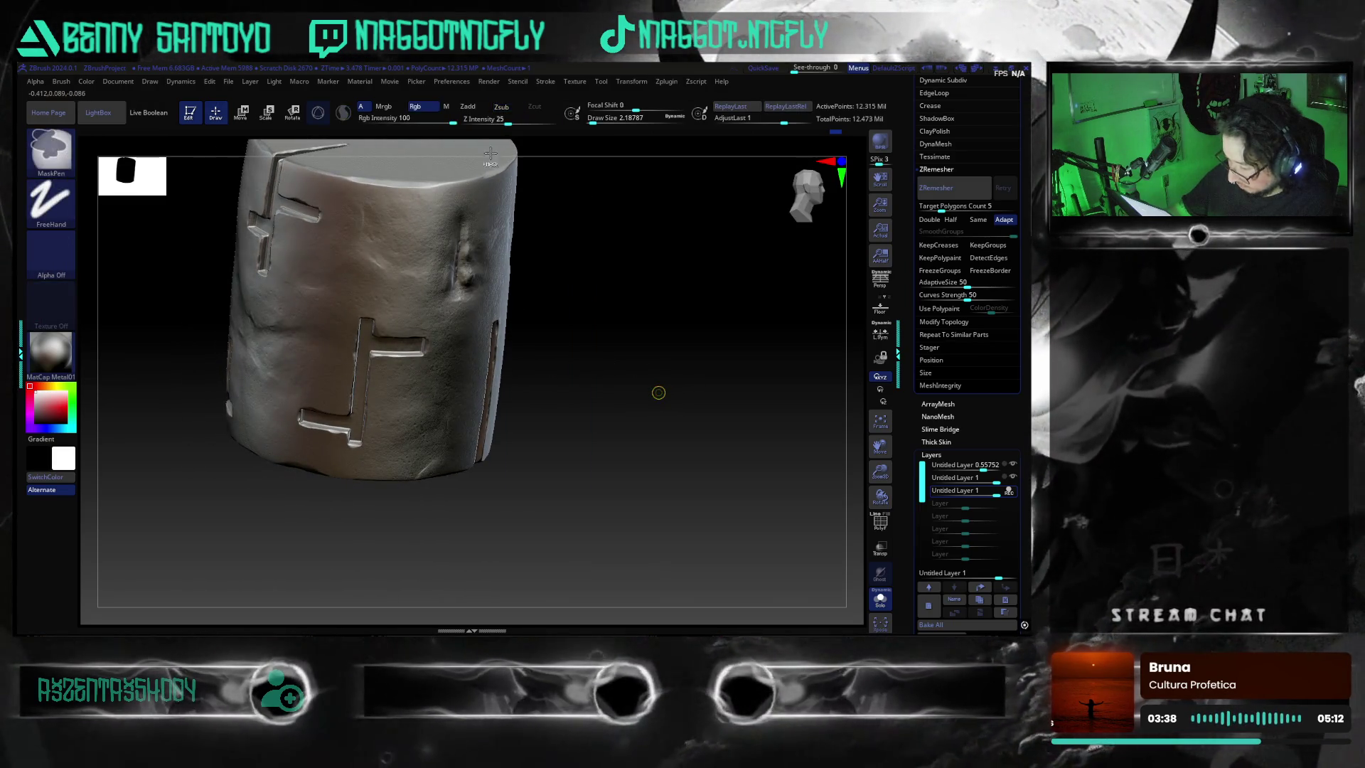
key("alt")
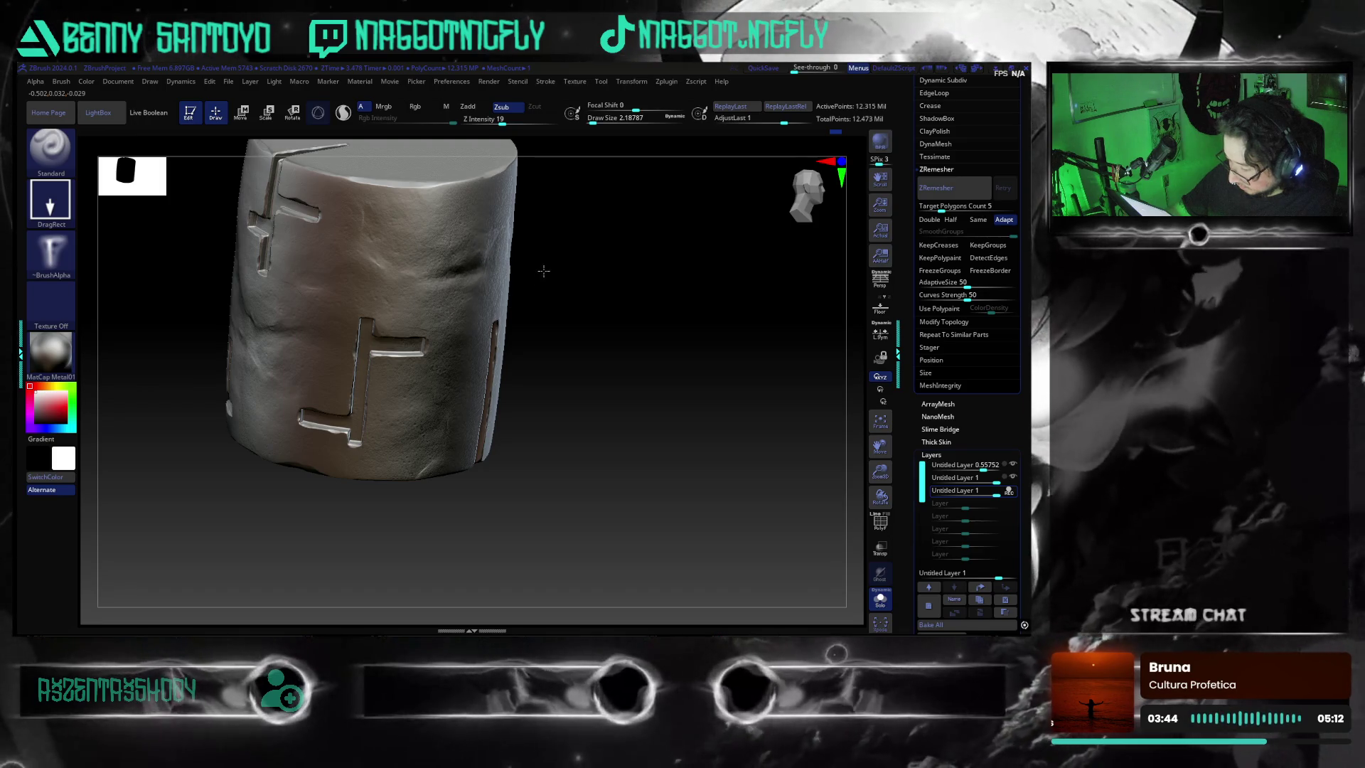
mouse_move(529, 287)
left_mouse_down()
mouse_move(600, 378)
mouse_move(651, 381)
mouse_move(677, 408)
mouse_move(654, 399)
left_mouse_up()
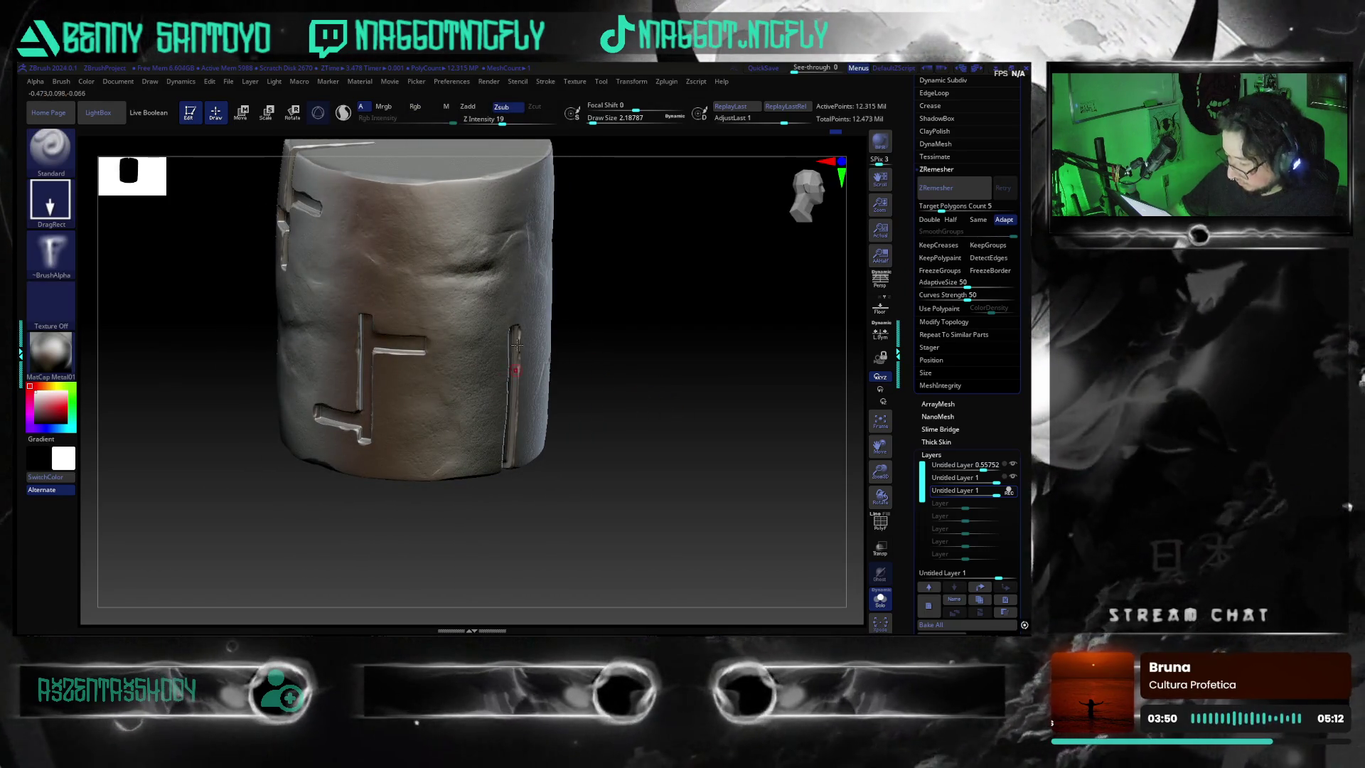
key("ctrl")
key("alt")
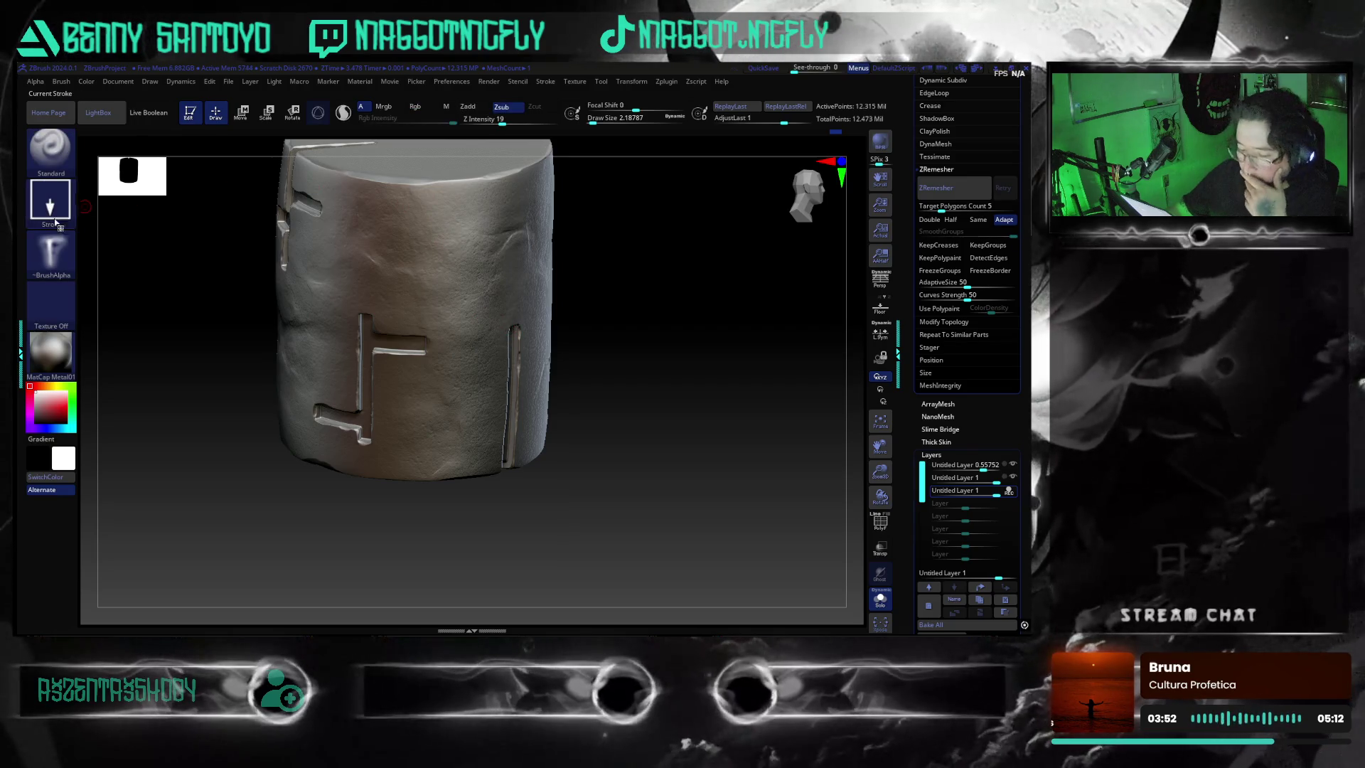
left_click(54, 267)
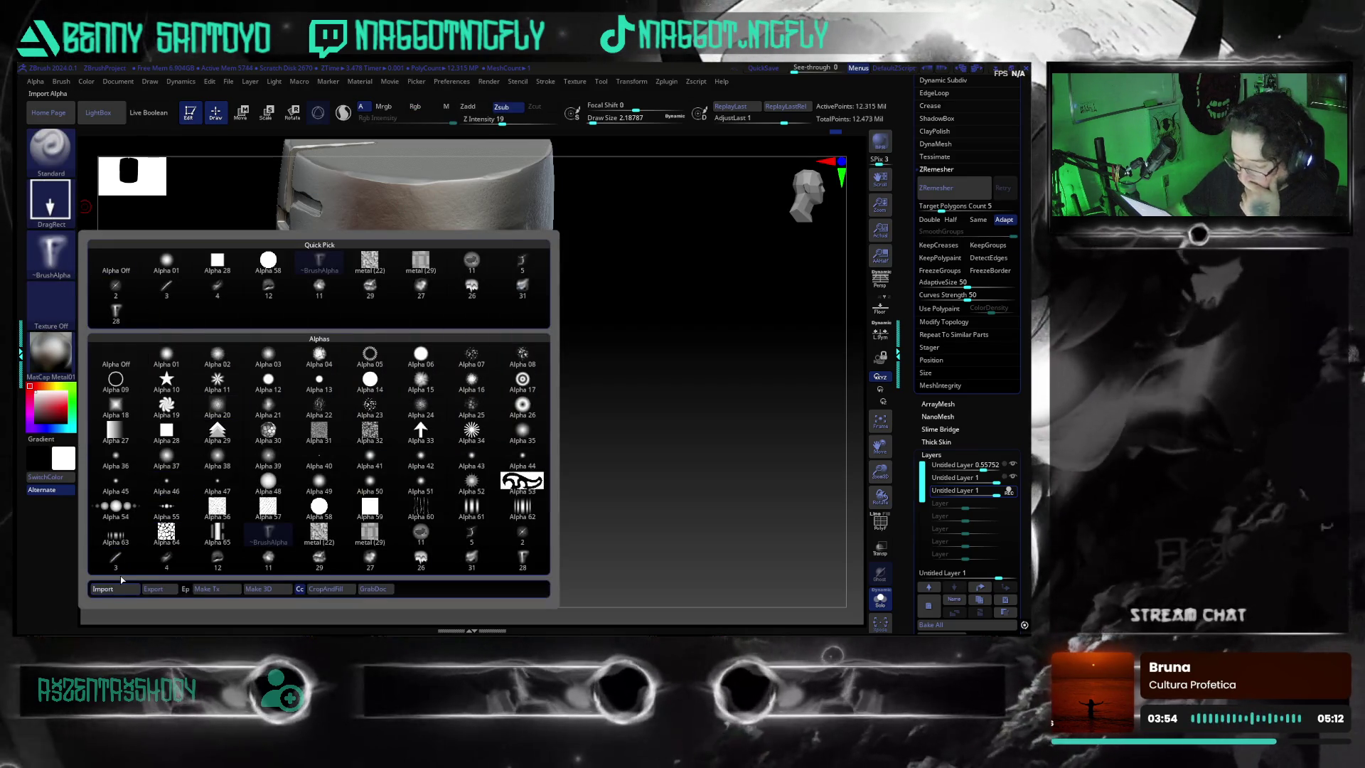
- Import scratch-shaped alpha 6 as the brush alpha
left_click(119, 586)
left_click(224, 251)
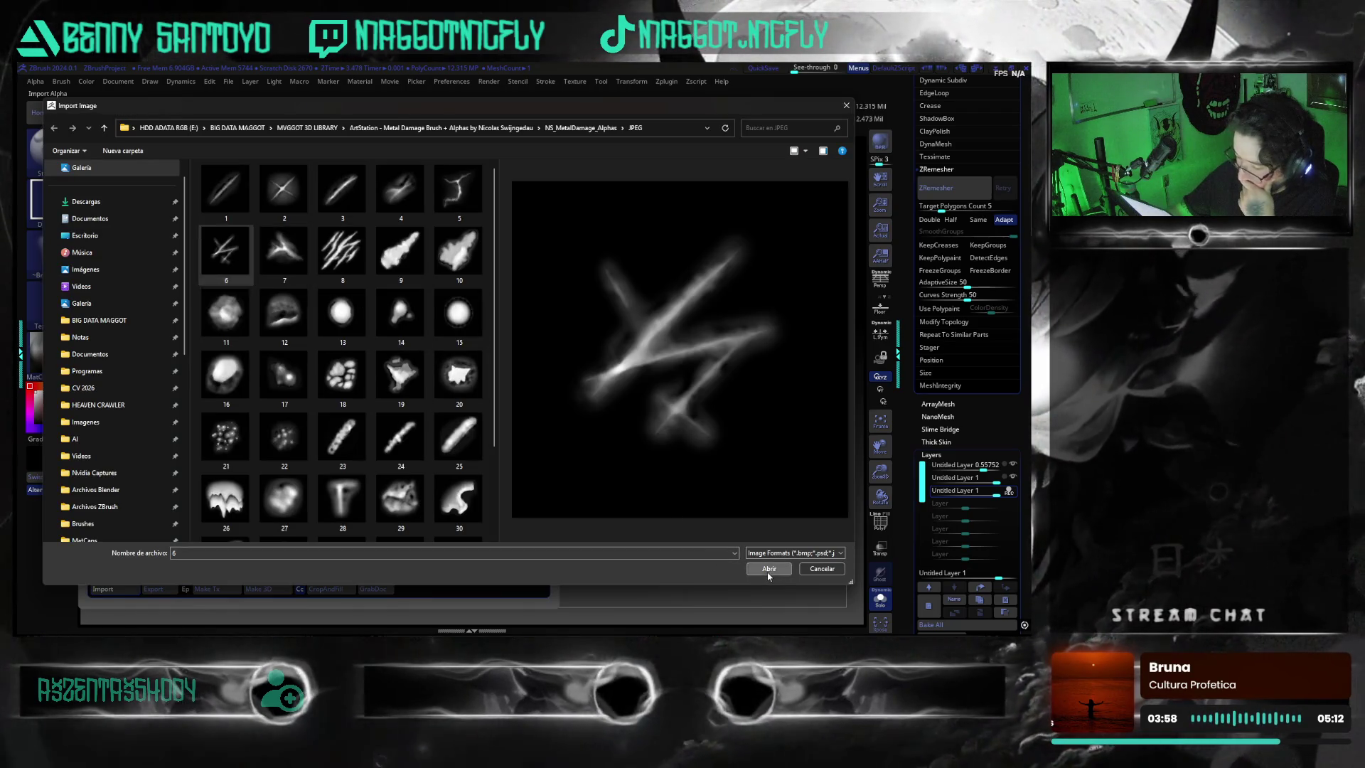
left_click(768, 570)
left_click(50, 252)
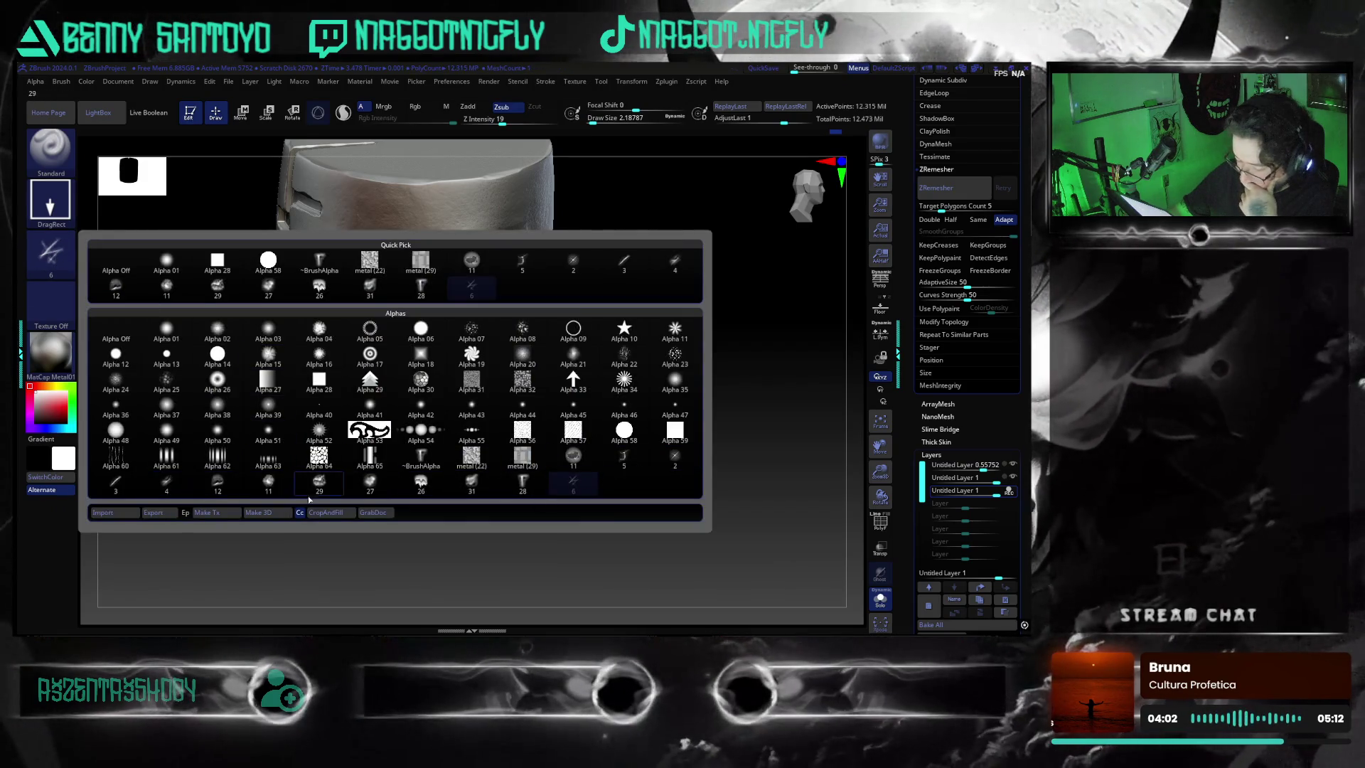
left_click(572, 489)
- Carve a trial Z-shaped scratch, undo it, and return the cylinder to a front view
left_click_drag(433, 267, 454, 299)
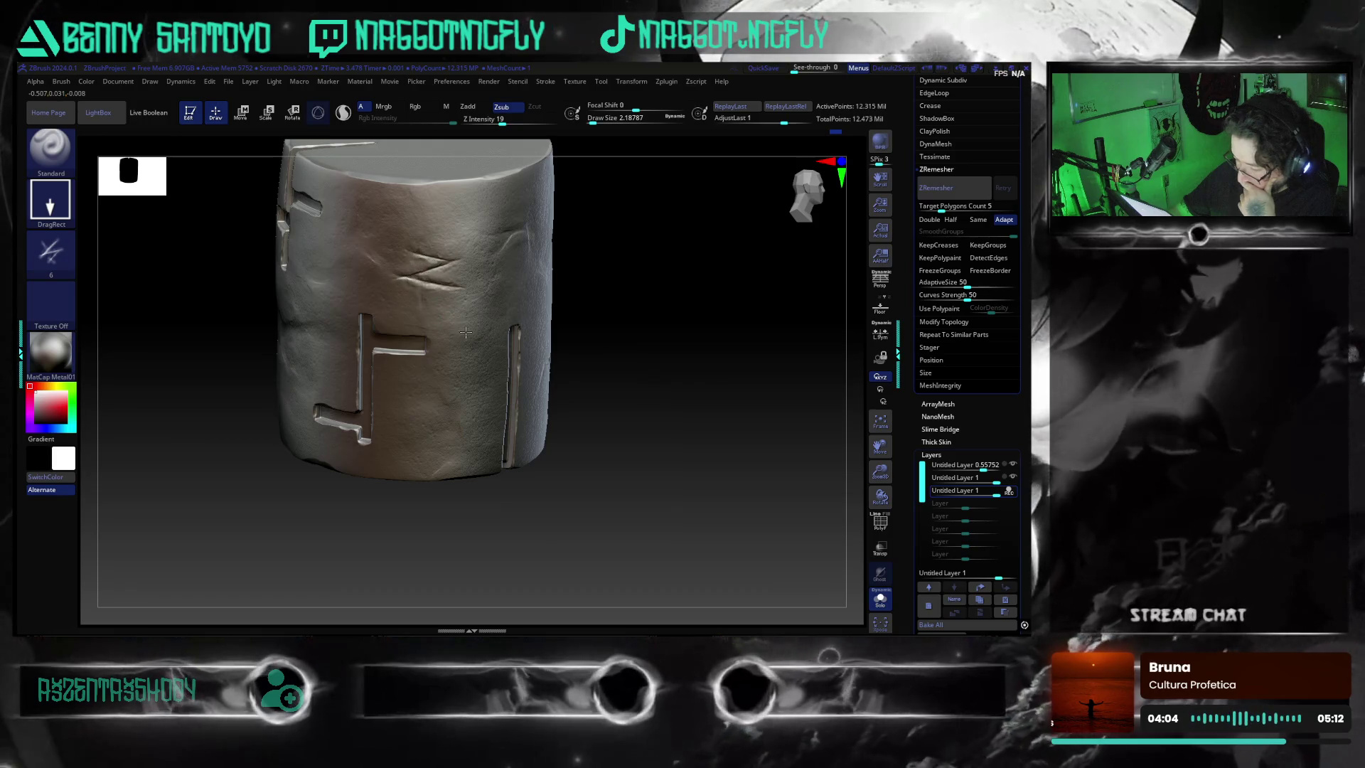
key("ctrl")
key("ctrl+z")
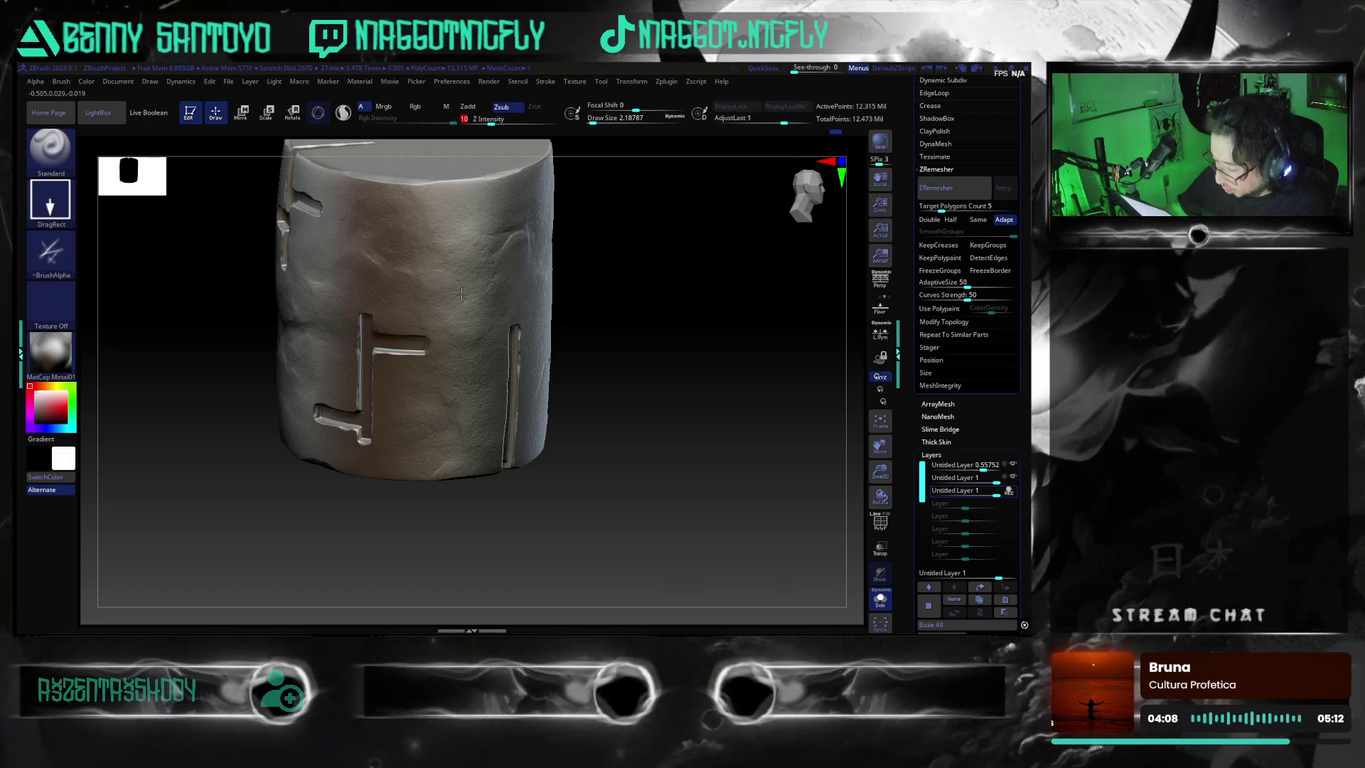
mouse_move(553, 241)
left_mouse_down()
mouse_move(574, 370)
mouse_move(427, 423)
left_mouse_up()
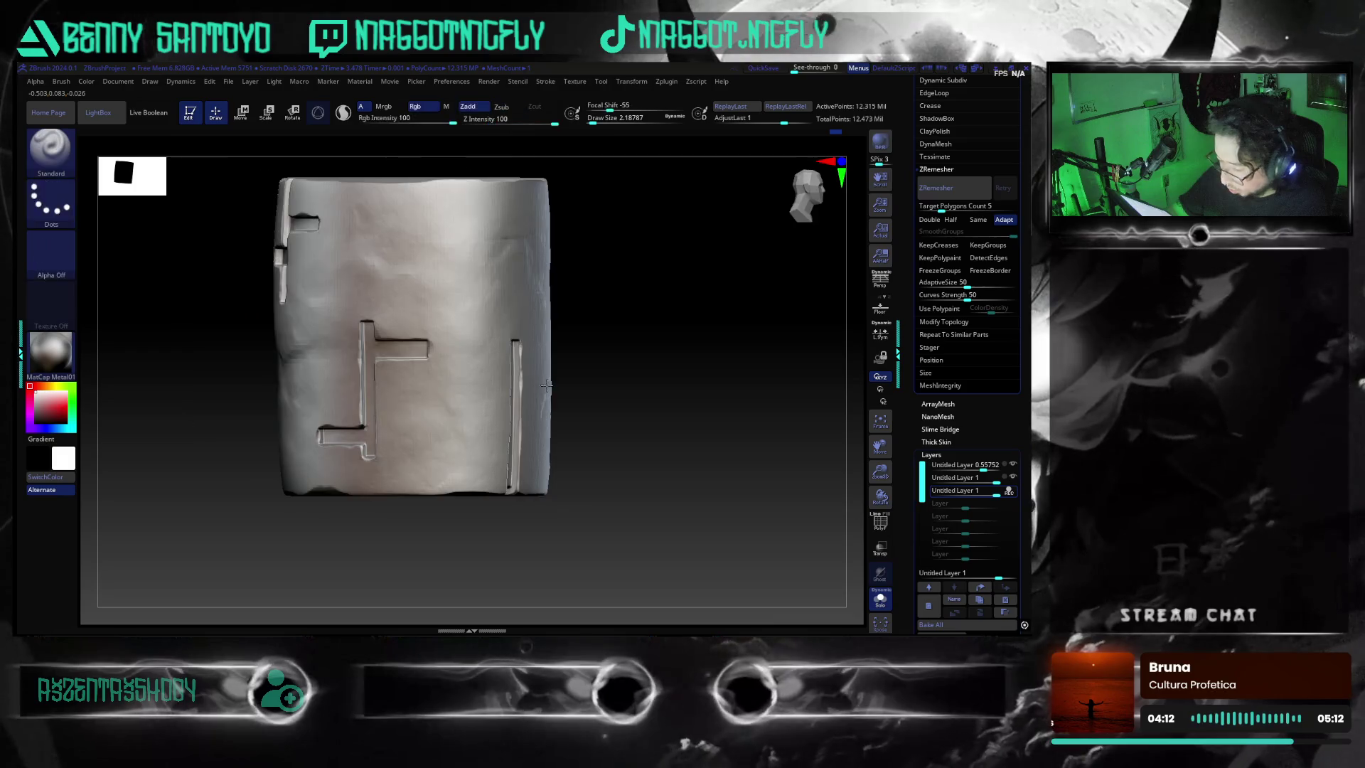
mouse_move(492, 383)
left_mouse_down()
mouse_move(643, 402)
mouse_move(614, 410)
mouse_move(628, 435)
left_mouse_up()
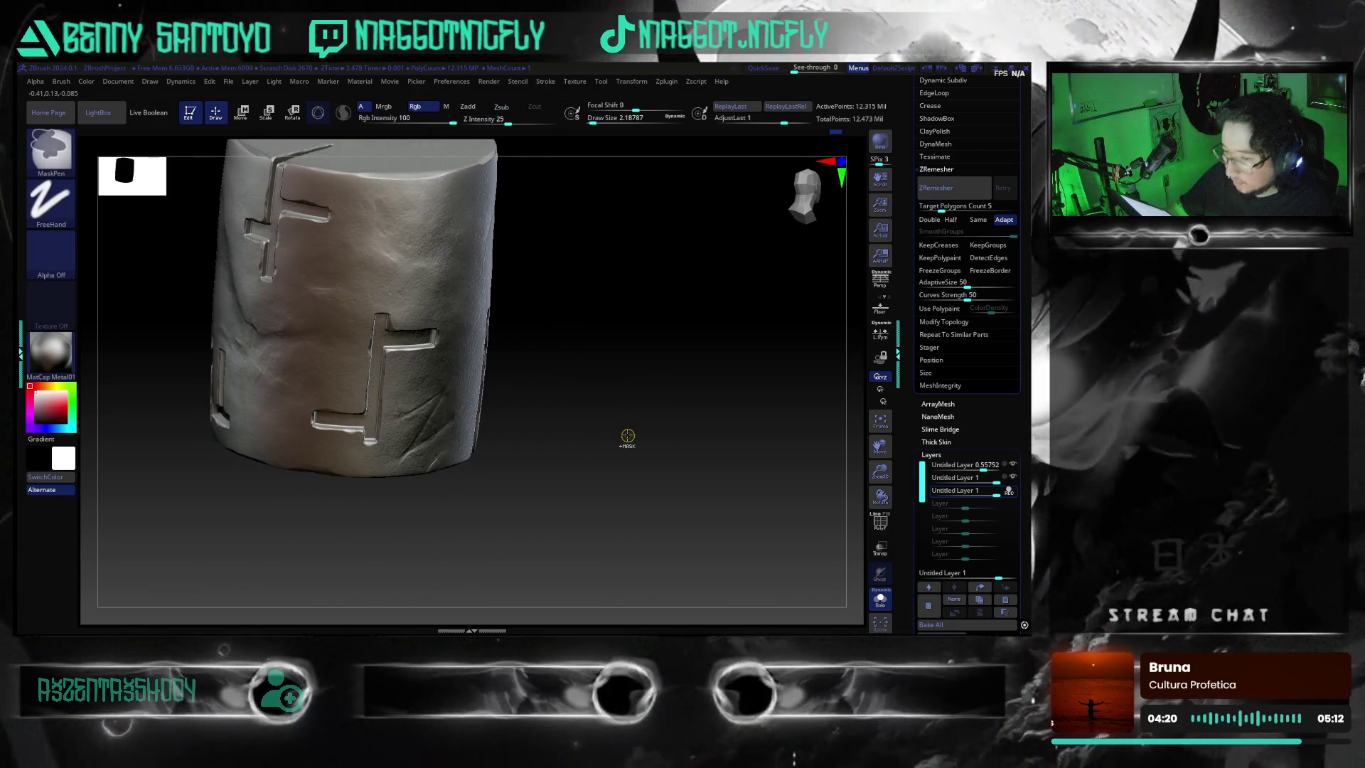
key("alt")
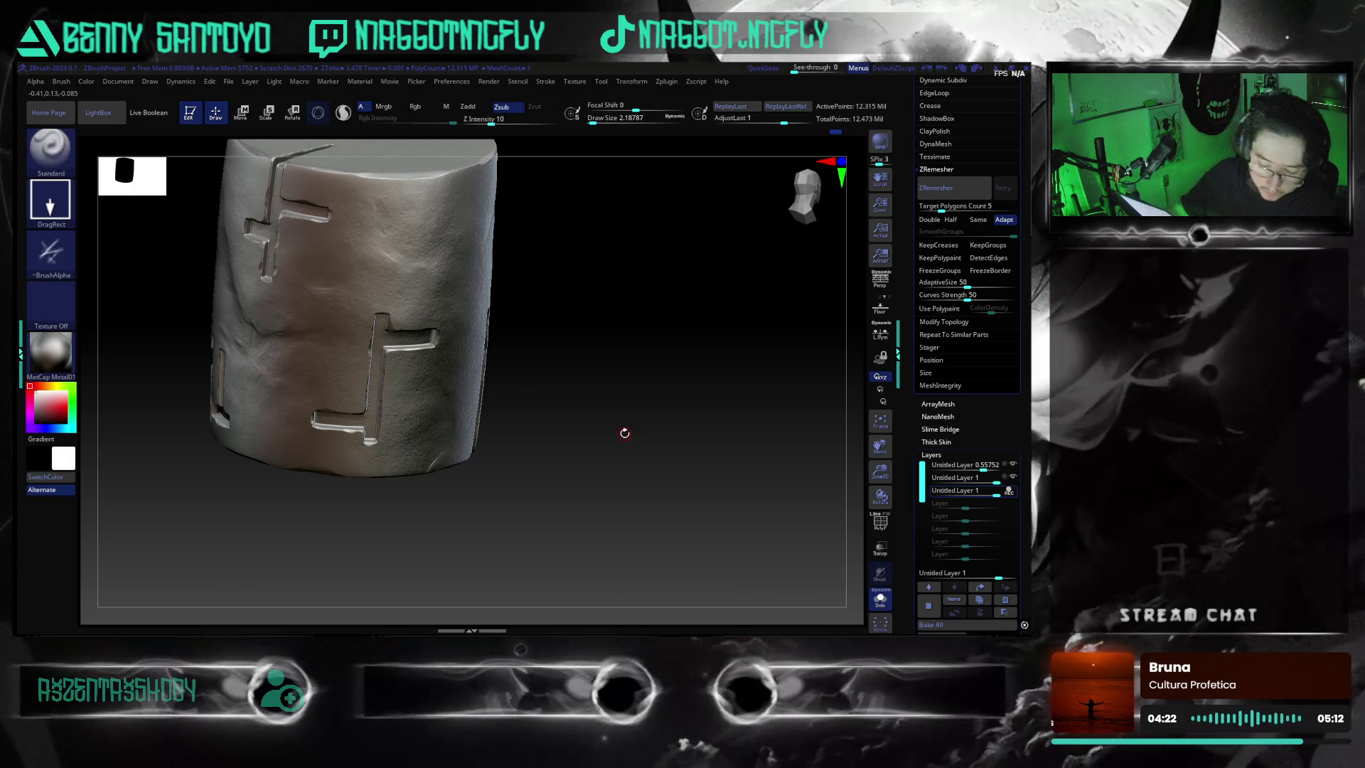
mouse_move(638, 470)
left_mouse_down("shift")
mouse_move(621, 447)
mouse_move(685, 431)
mouse_move(640, 406)
left_mouse_up("shift")
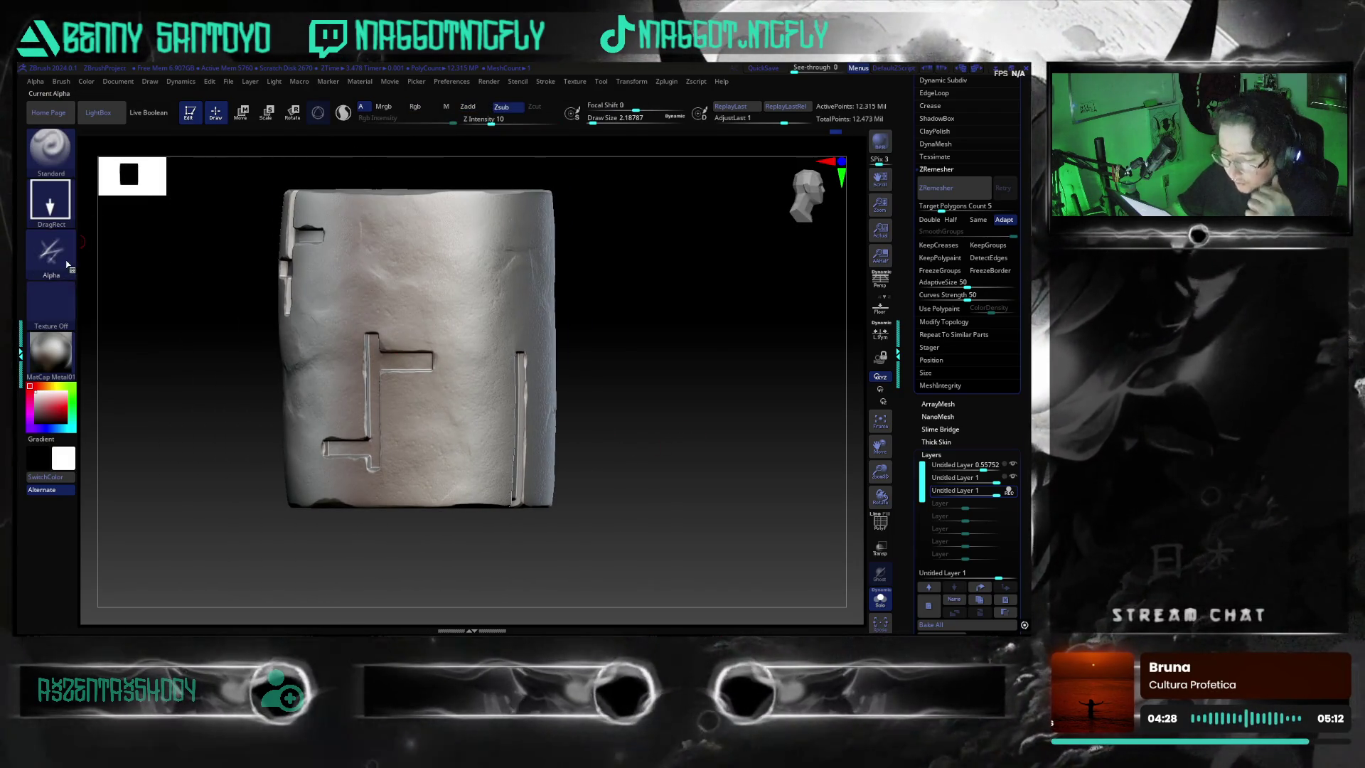
- Make alpha 11 the brush alpha and switch the brush to Zadd
left_click(51, 253)
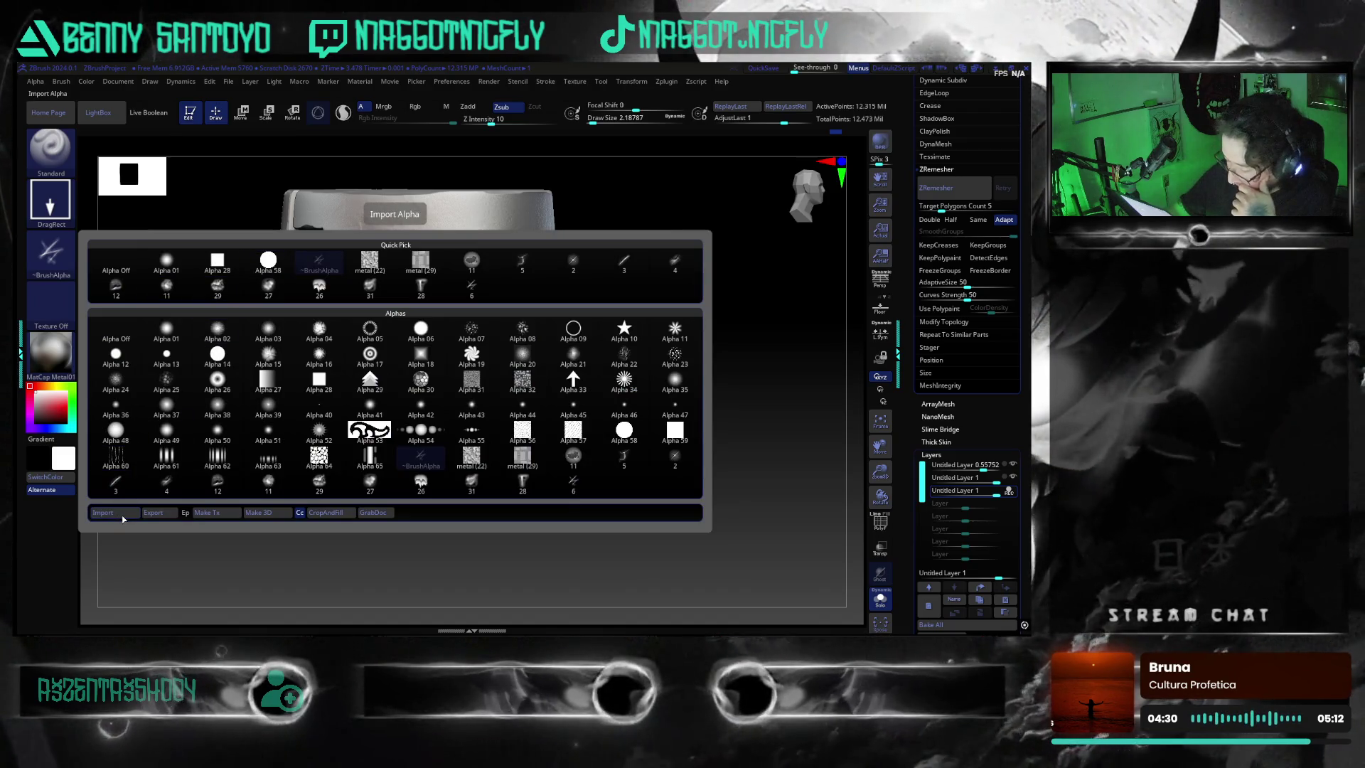
left_click(577, 466)
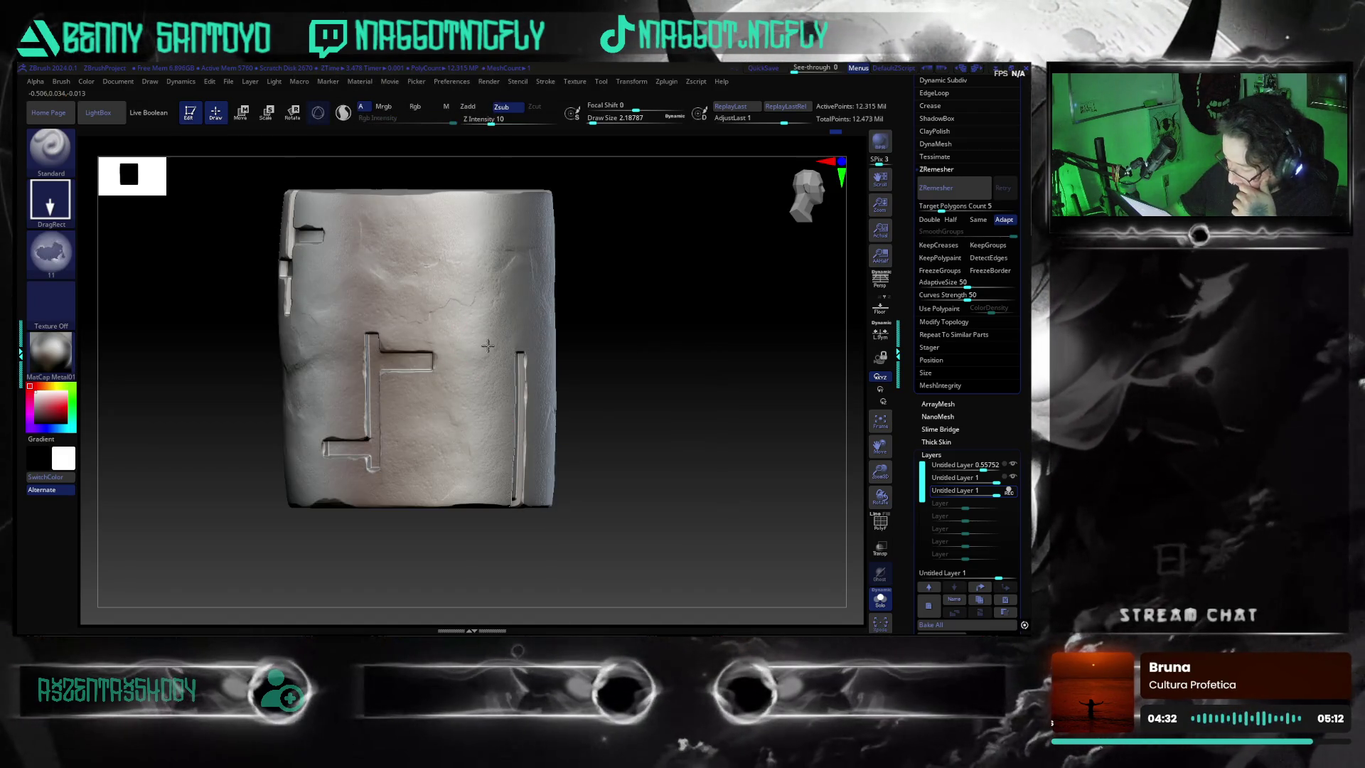
key("ctrl")
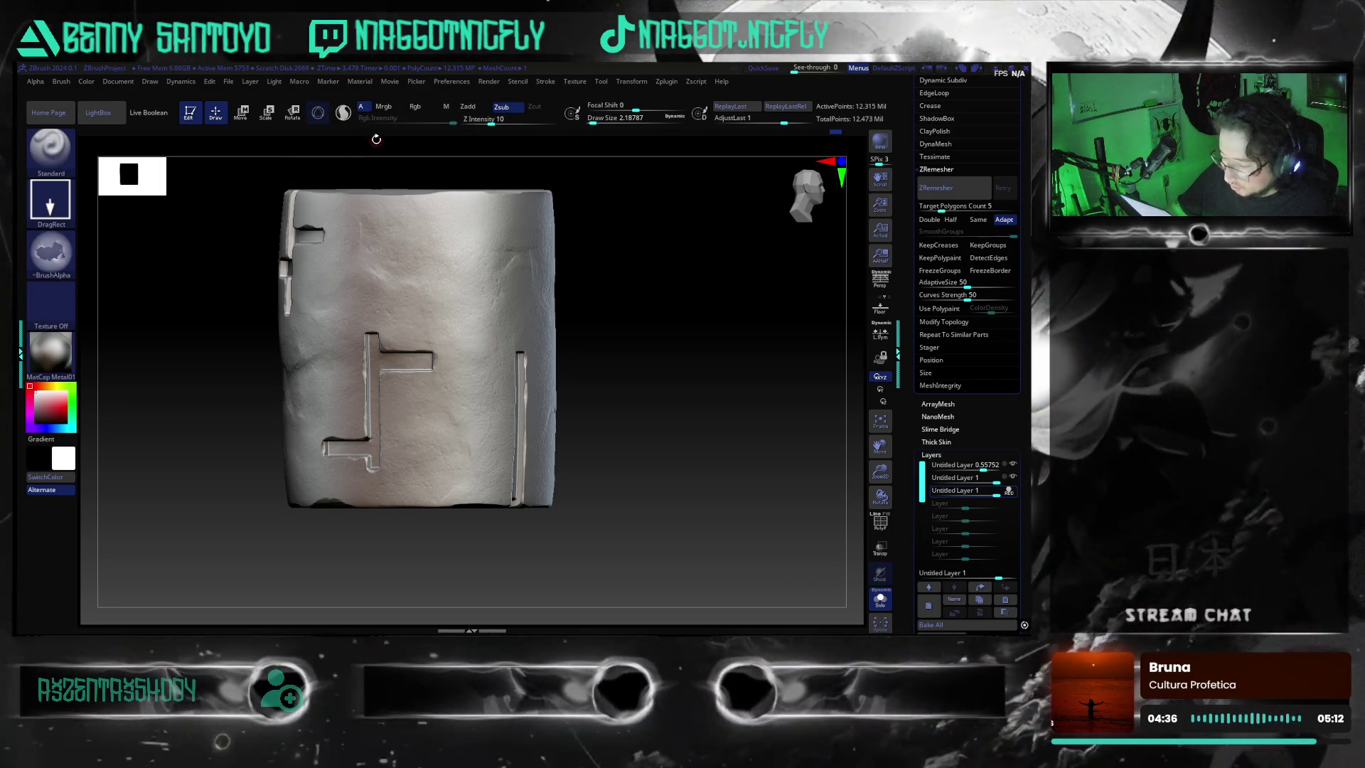
left_click(469, 108)
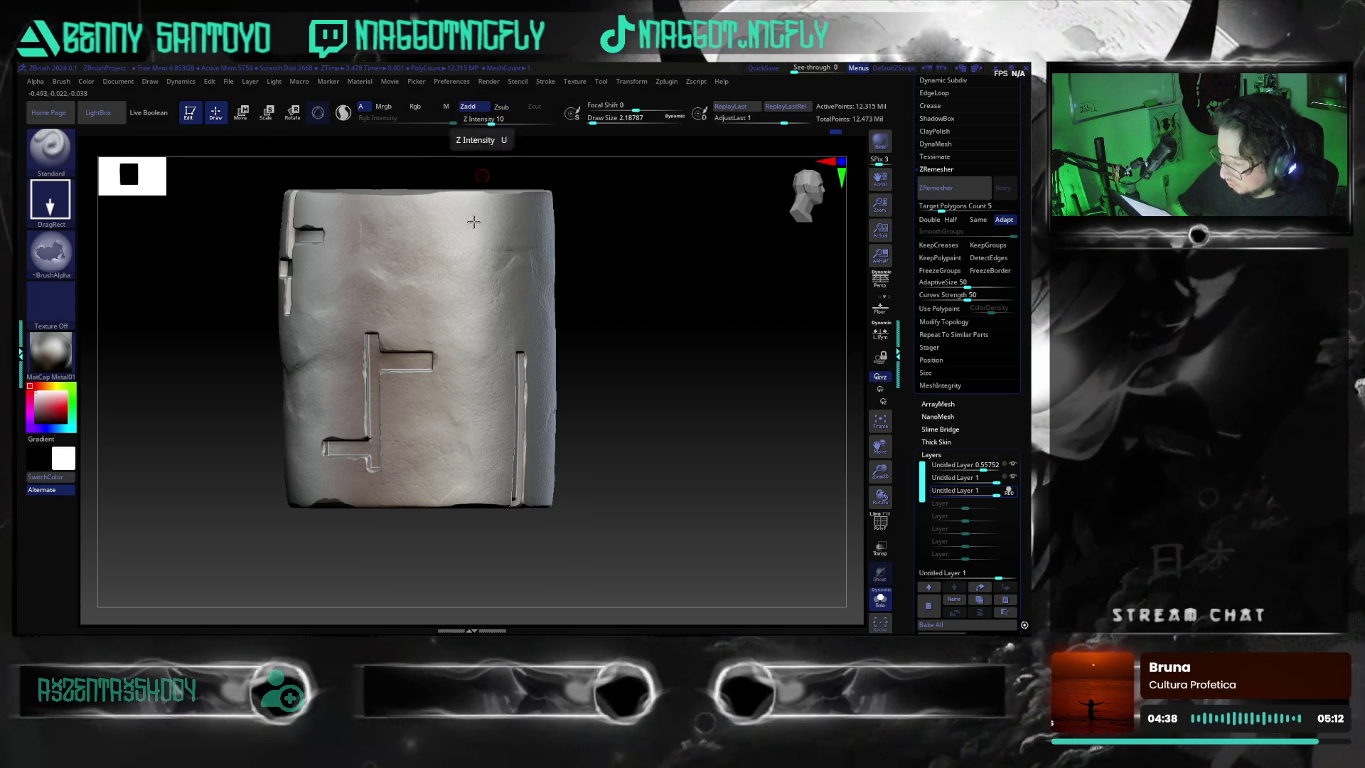
- Undo and redo the fine crack lines on the upper surface, then view the cylinder's top
mouse_move(497, 320)
right_mouse_down()
mouse_move(685, 403)
mouse_move(671, 352)
right_mouse_up()
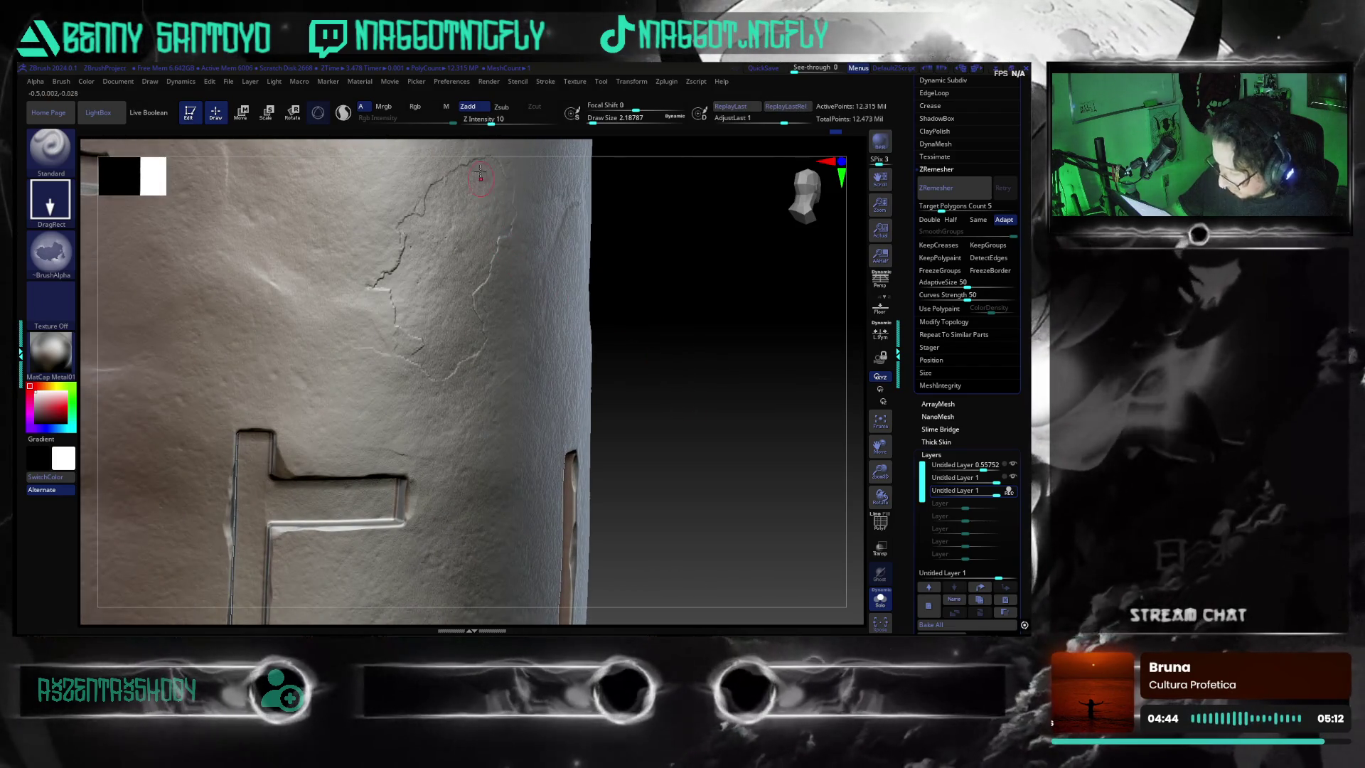
key("ctrl+z")
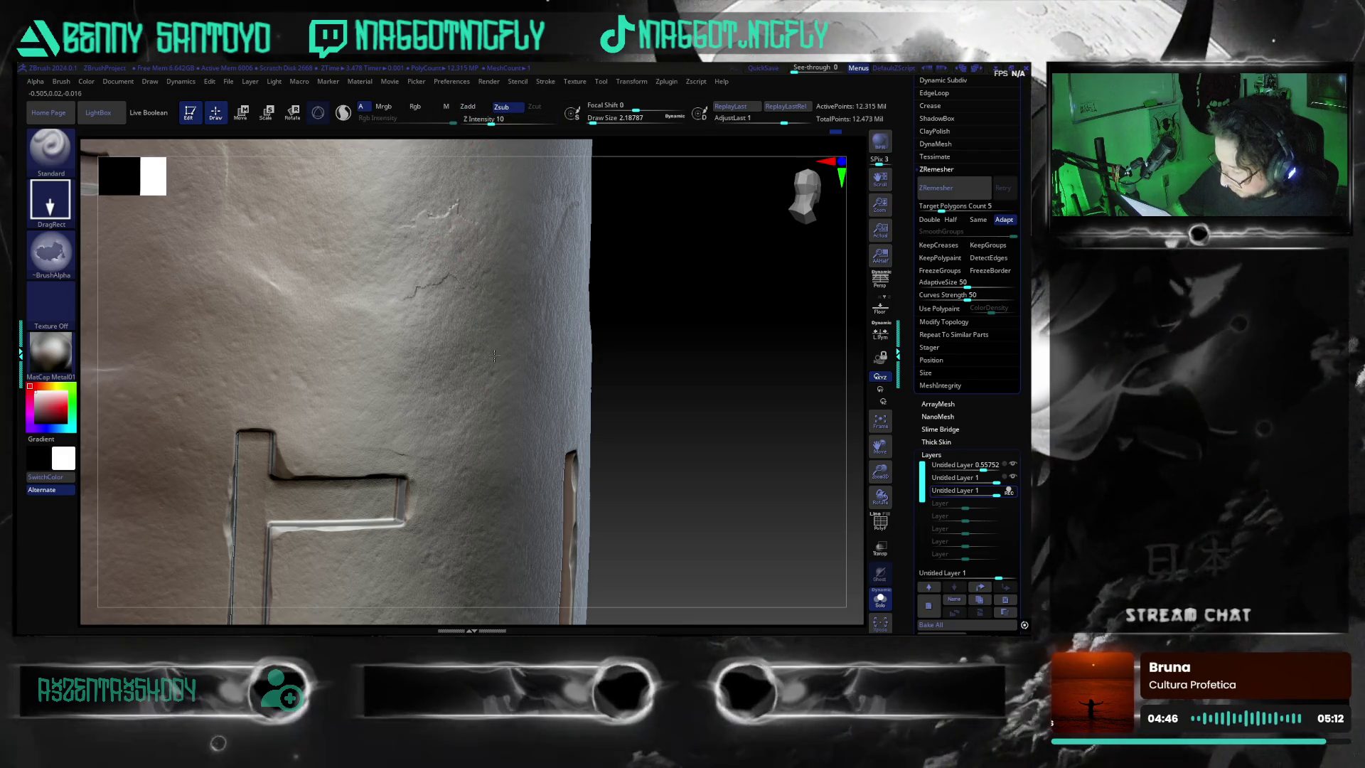
key("ctrl+shift+z")
key("ctrl+shift+z")
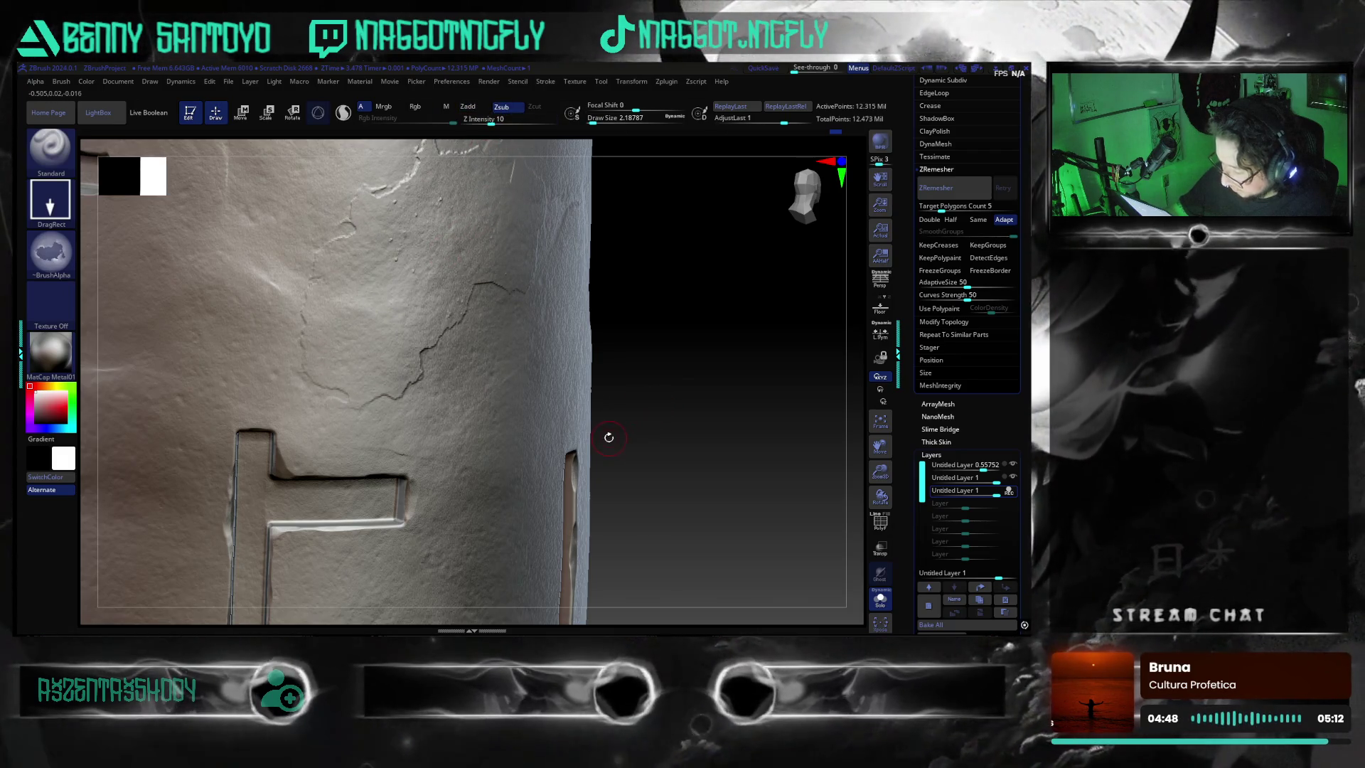
left_click_drag(648, 412, 609, 405, "alt")
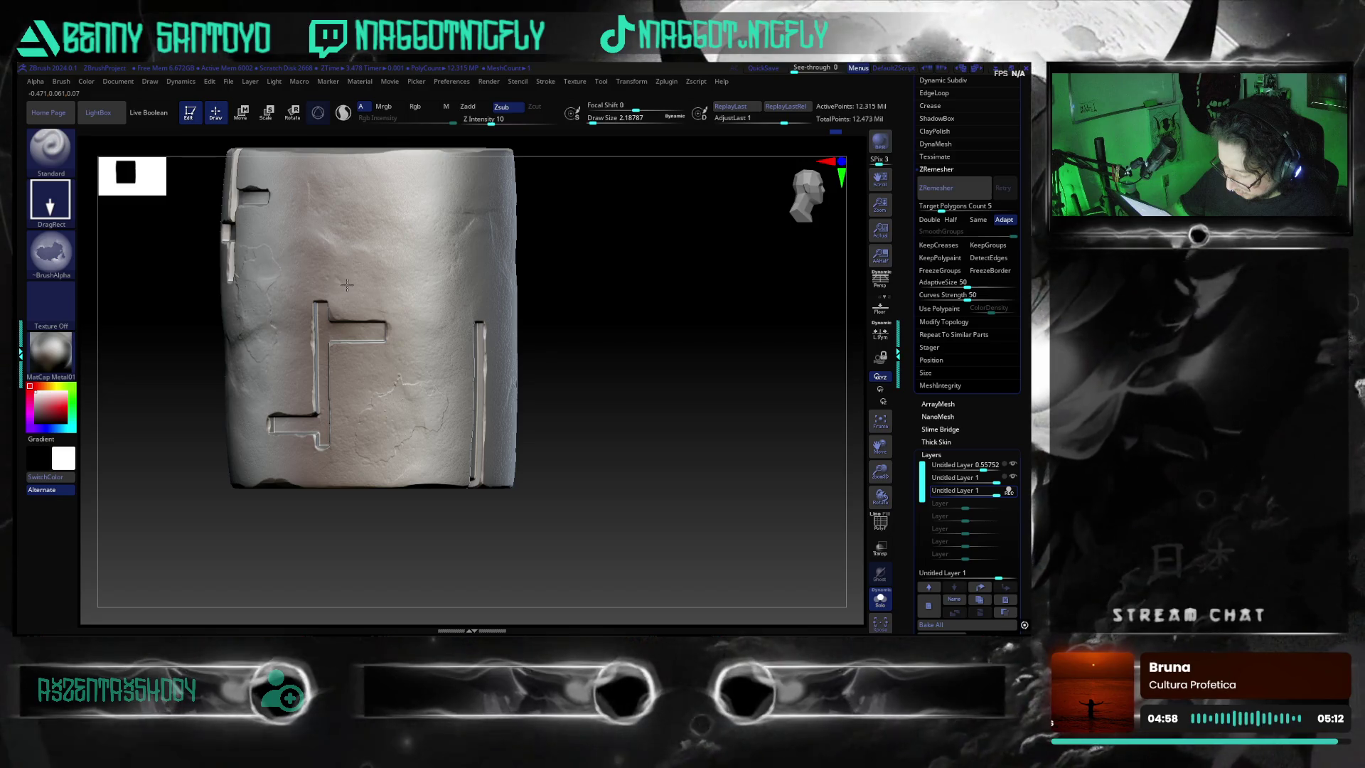
left_click_drag(600, 426, 435, 320)
key("ctrl")
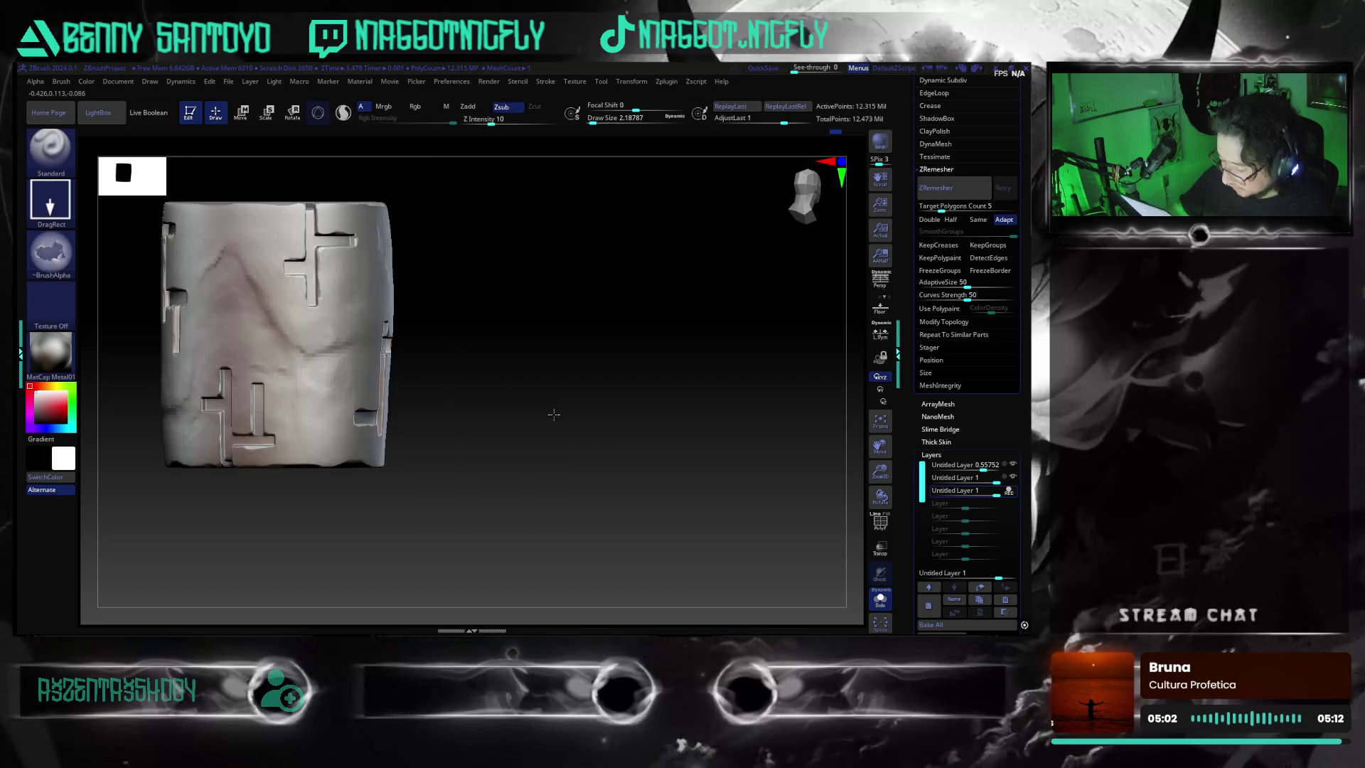
- Import the soft round alpha 13 as the brush alpha
left_click(41, 251)
left_click(117, 509)
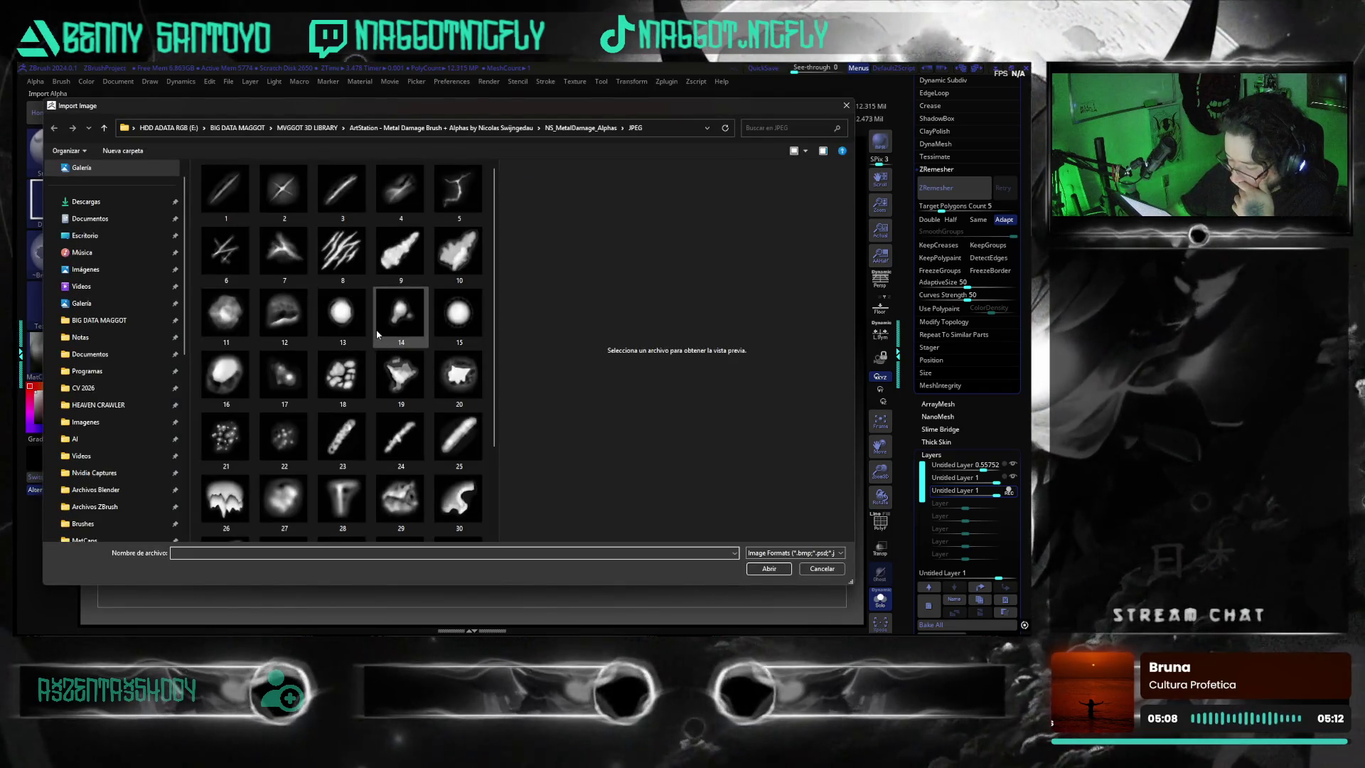
left_click(346, 316)
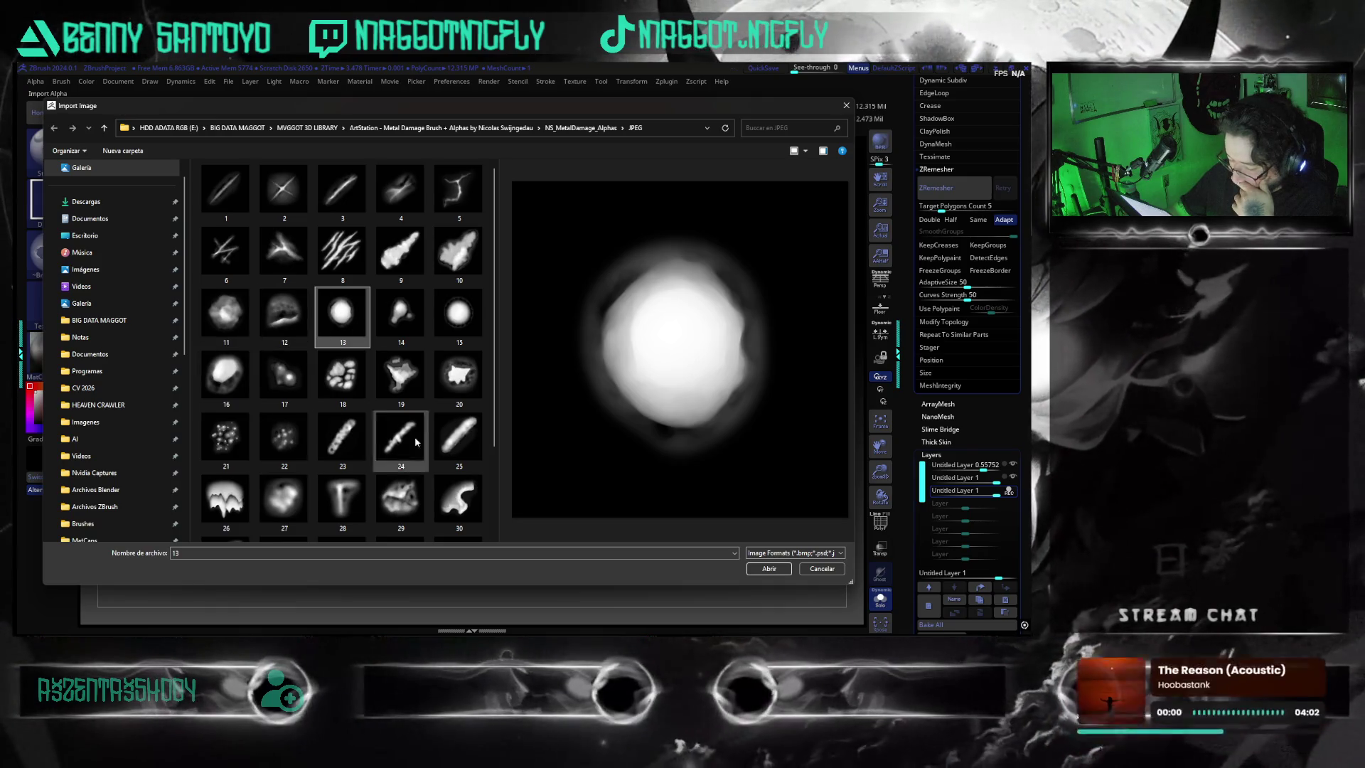
left_click(768, 568)
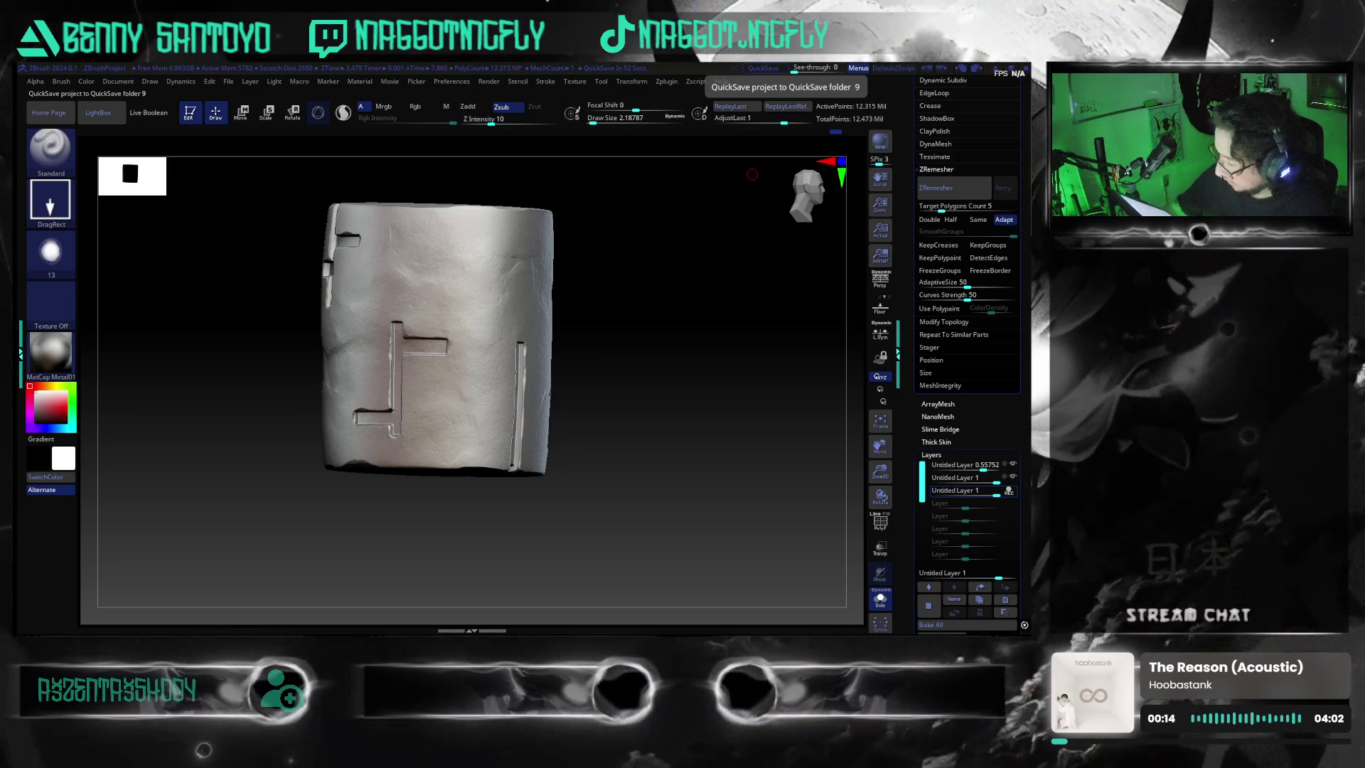
- Smooth the round bump on the cylinder's side fainter and inspect it from the top
right_click_drag(509, 231, 462, 341)
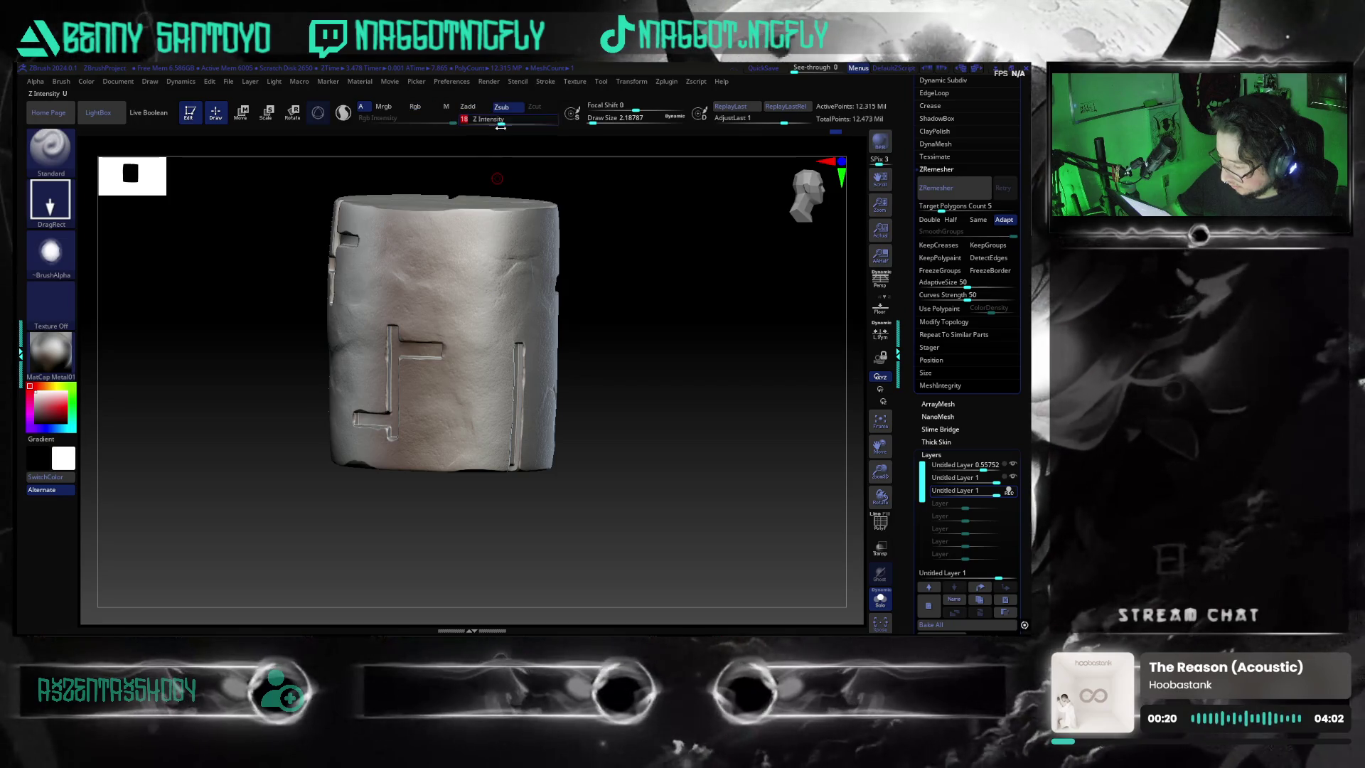
mouse_move(489, 327)
right_mouse_down()
mouse_move(640, 339)
mouse_move(590, 388)
mouse_move(515, 391)
mouse_move(450, 281)
right_mouse_up()
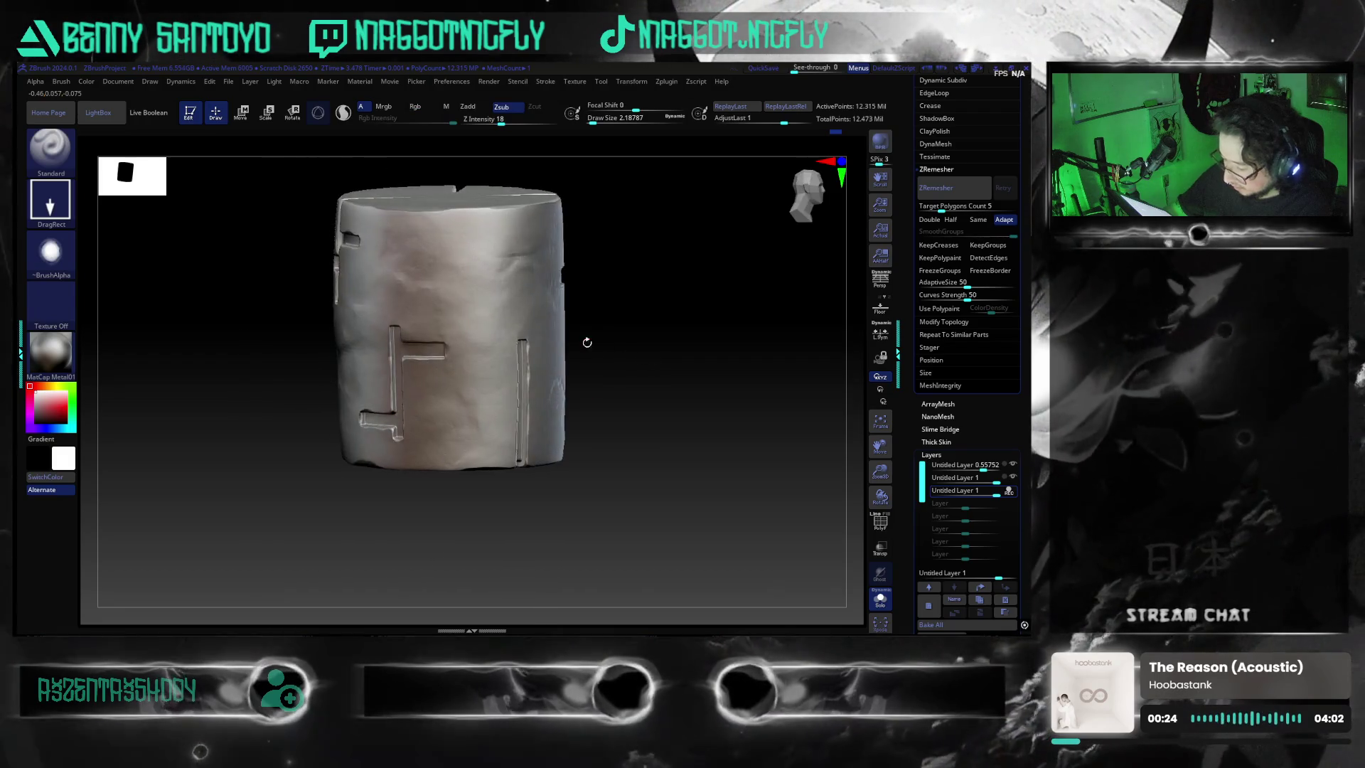
left_click_drag(475, 275, 467, 276, "shift")
mouse_move(589, 392)
right_mouse_down("shift")
mouse_move(604, 381)
mouse_move(591, 546)
mouse_move(508, 530)
mouse_move(470, 407)
right_mouse_up("shift")
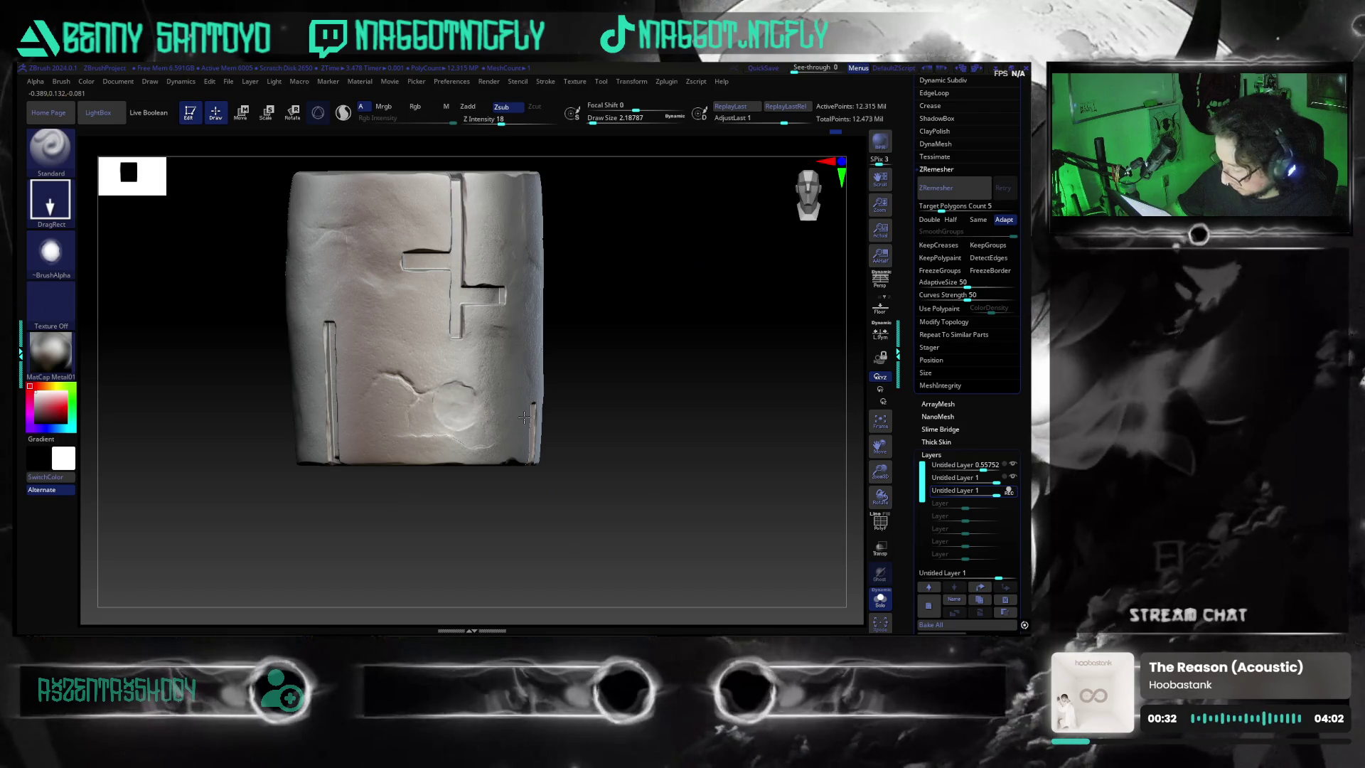
right_click_drag(597, 431, 625, 455)
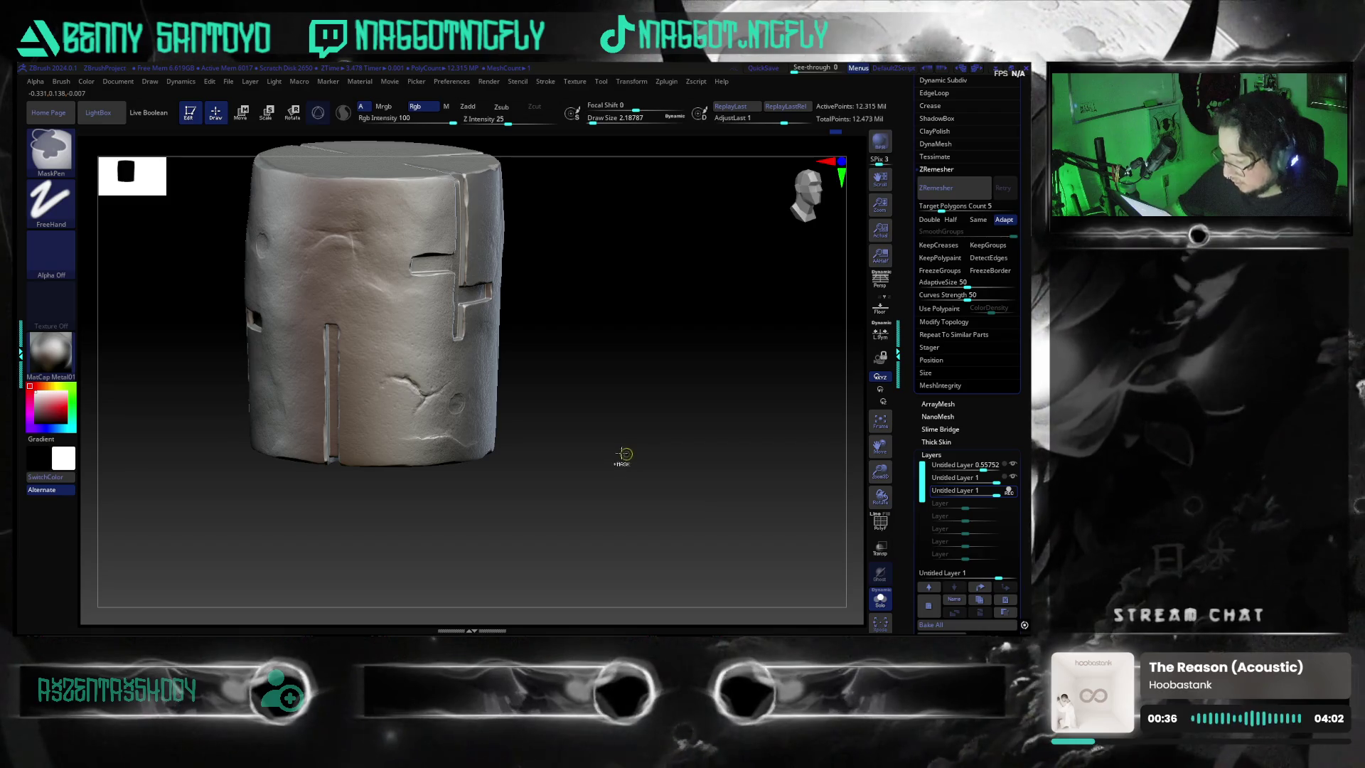
key("alt")
left_click(51, 252)
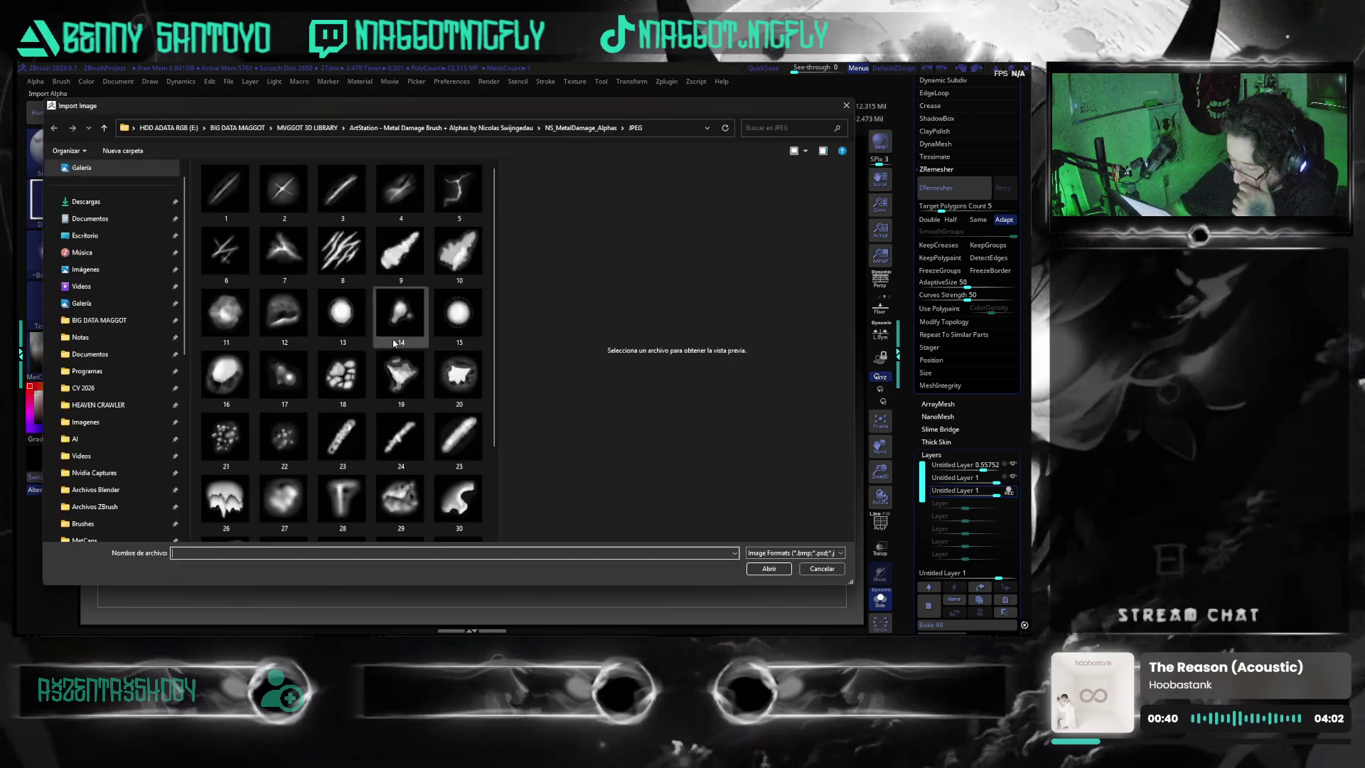
scroll(476, 248, "down", 2)
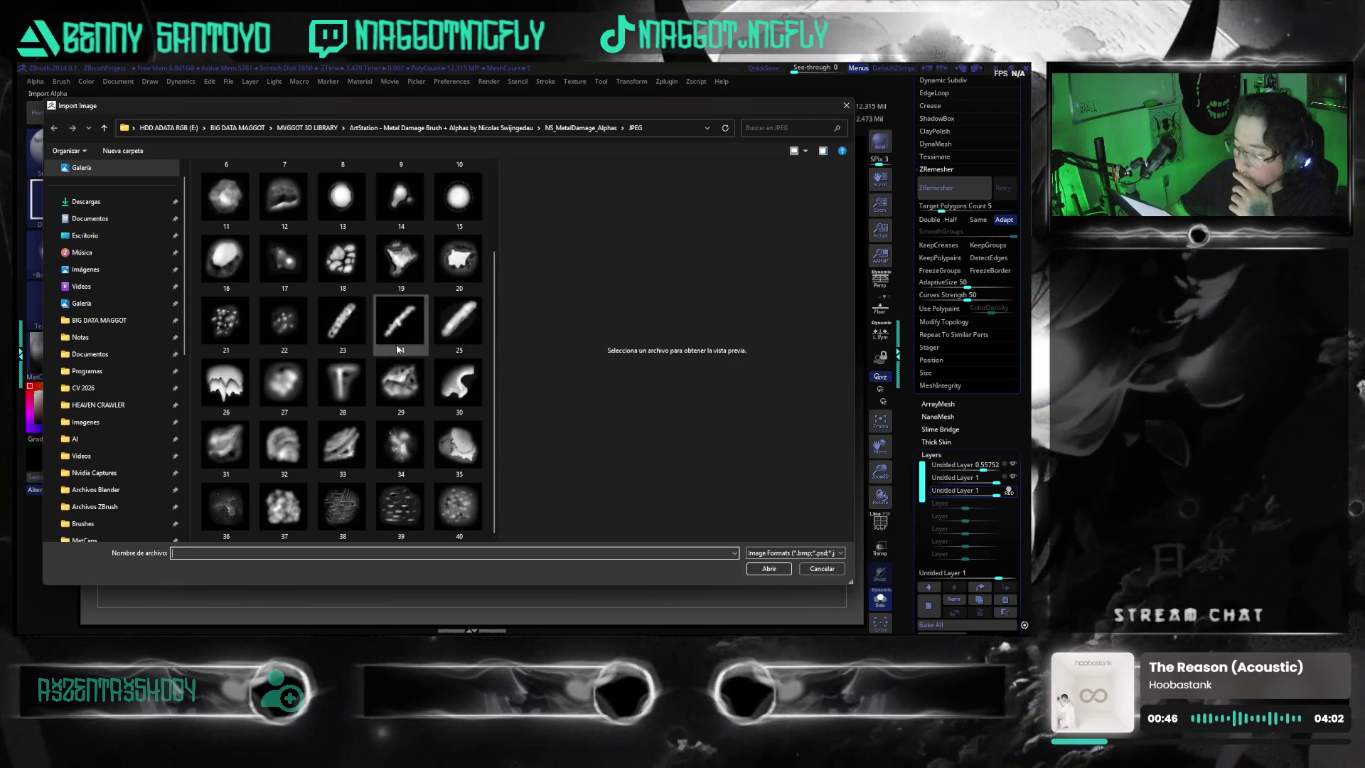
- Browse from the Metal Damage folders back up into the 1200 Alphas Bundle VKGamedev folder
left_click(441, 127)
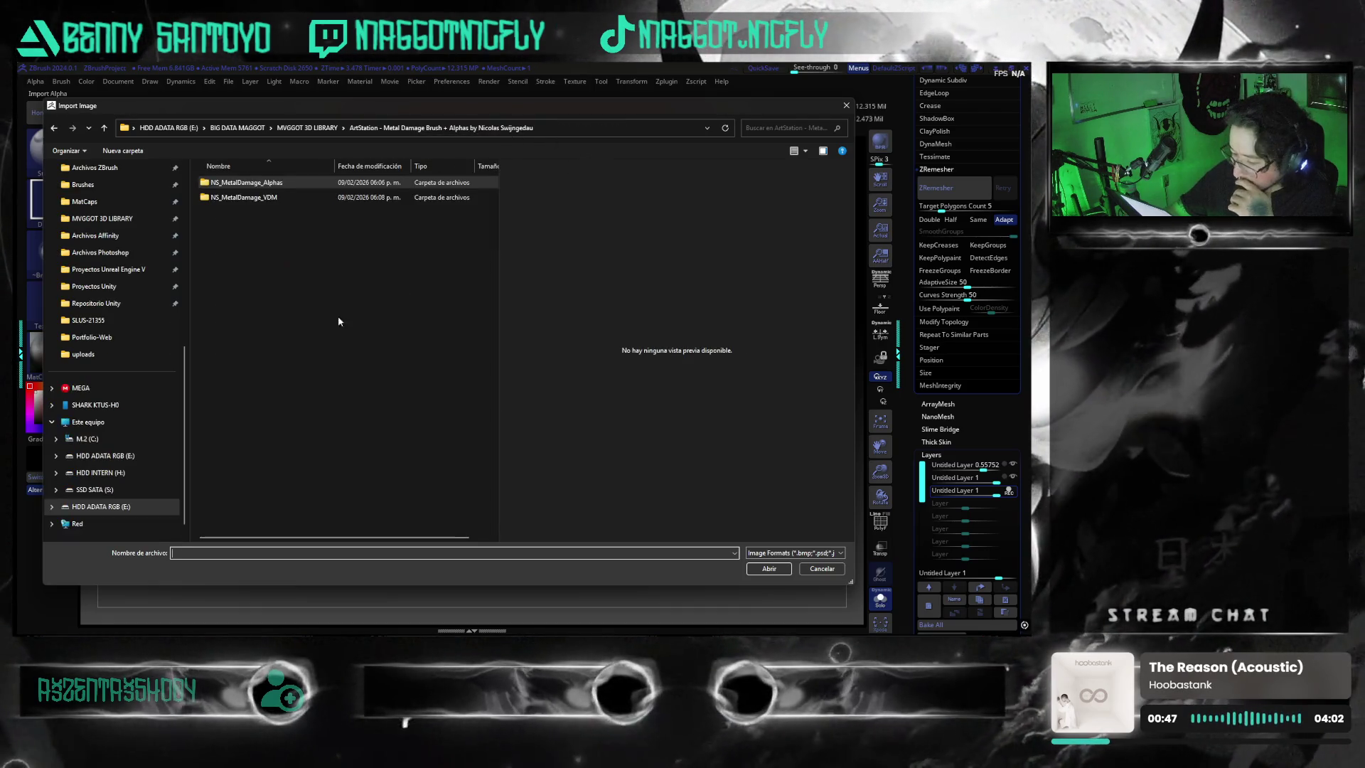
double_click(262, 198)
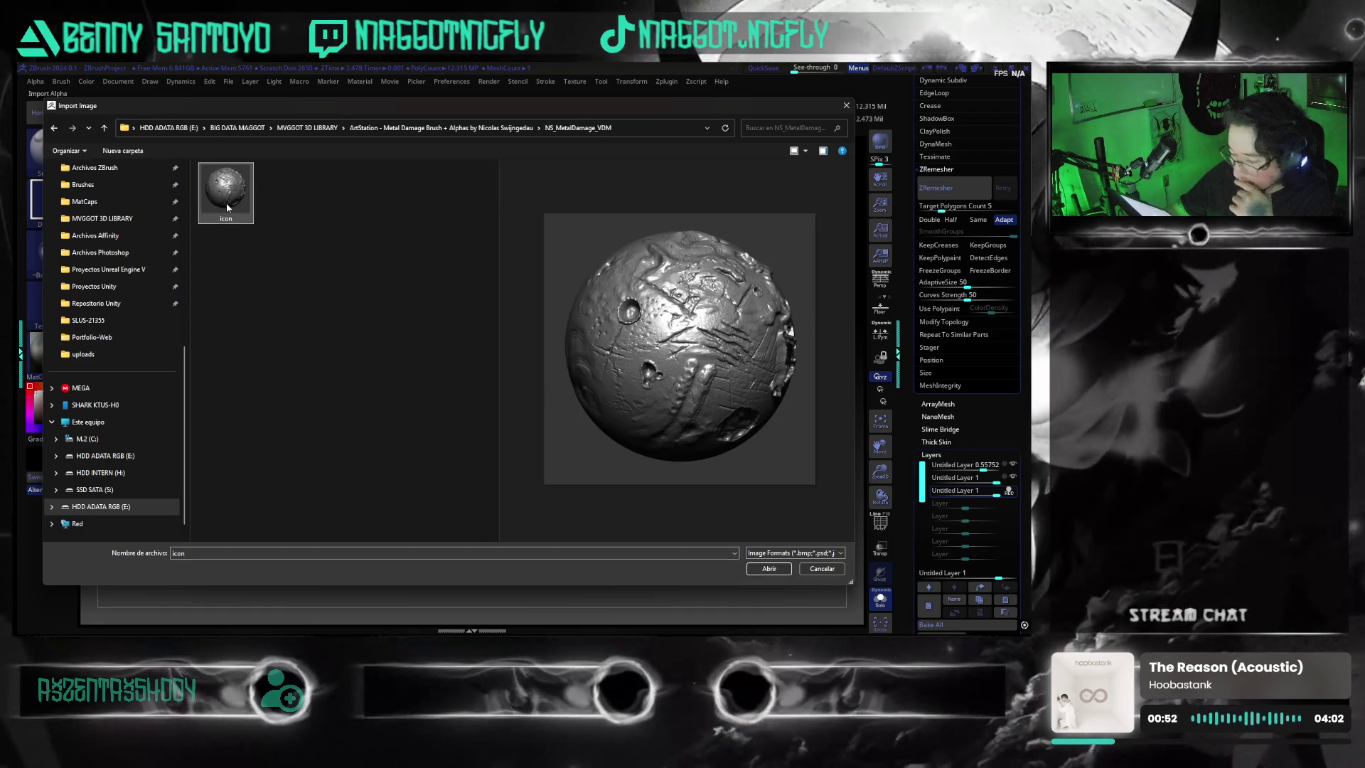
left_click(308, 127)
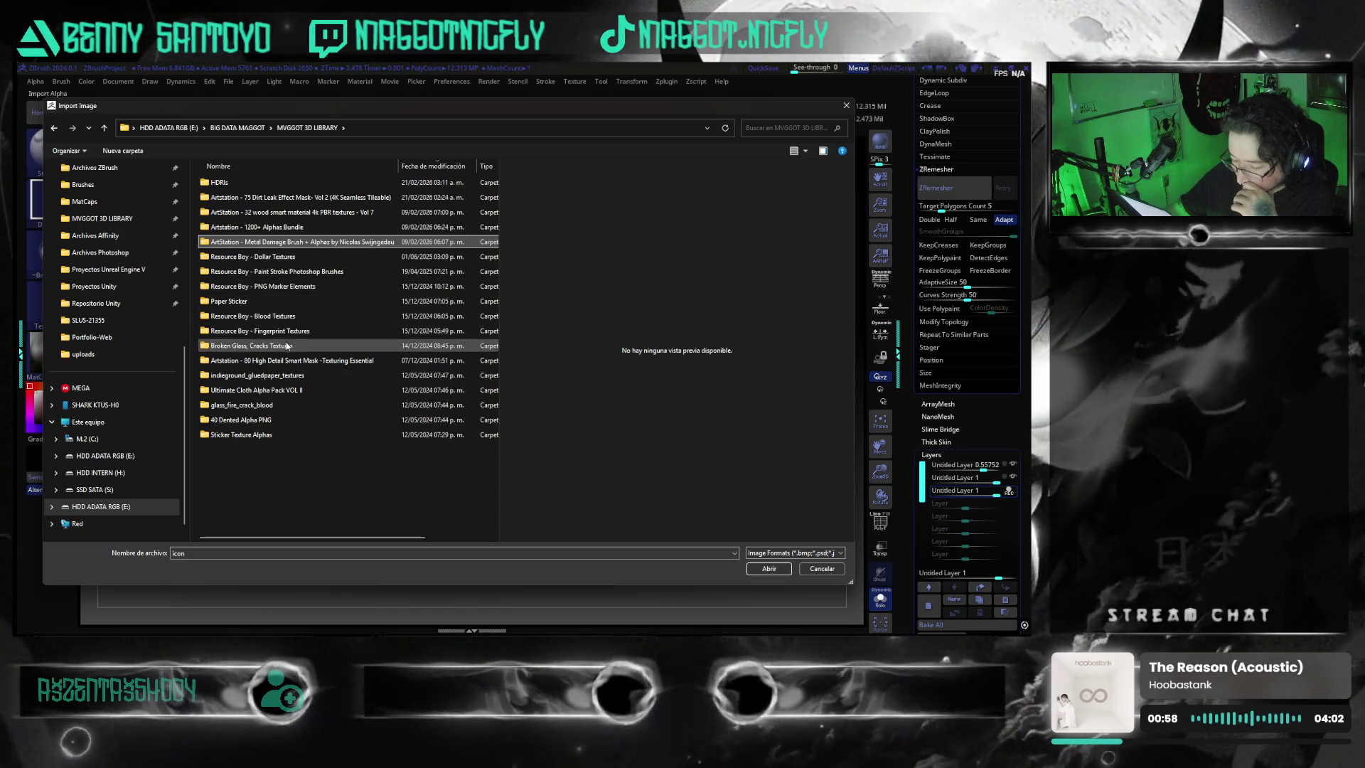
double_click(293, 227)
double_click(272, 182)
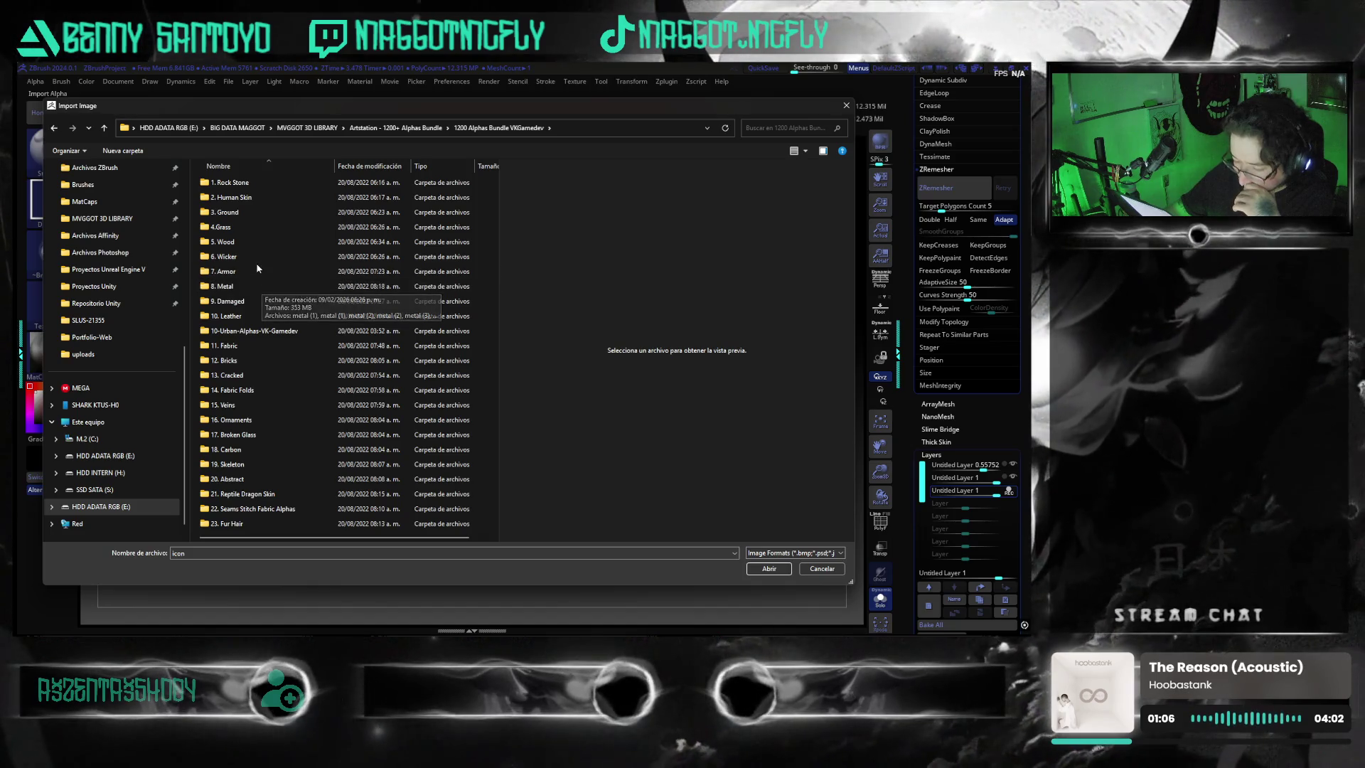
- Load cracked-damage alpha 17 from the 9. Damaged folder as the brush alpha
left_click(261, 307)
double_click(261, 307)
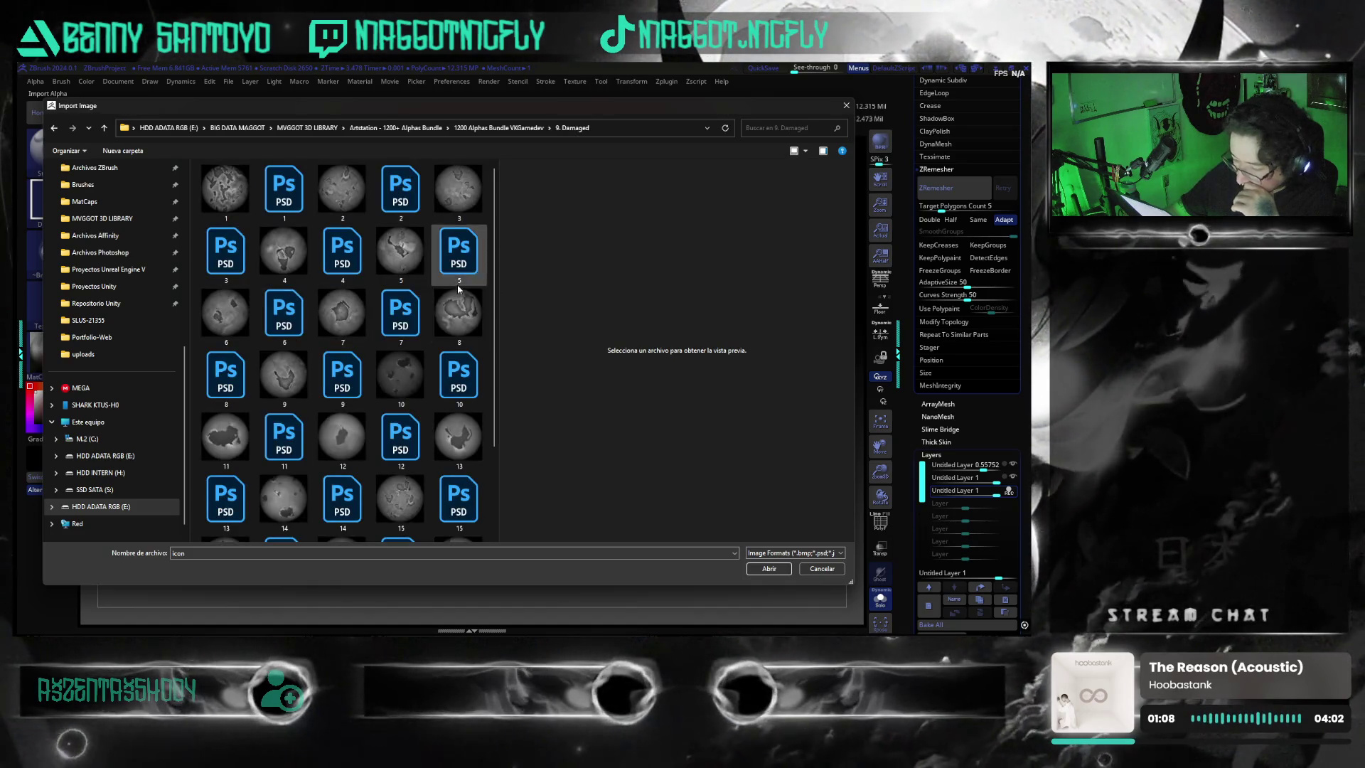
scroll(443, 324, "down", 2)
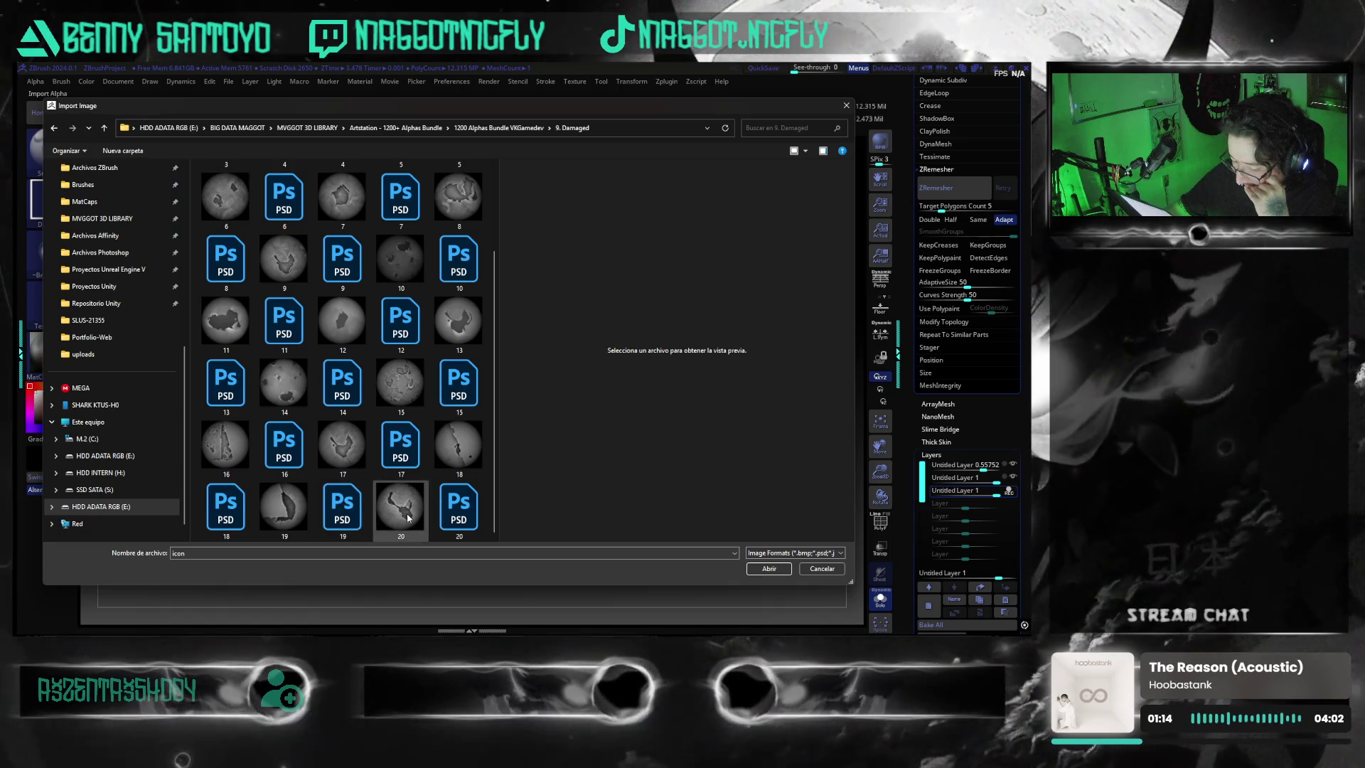
left_click(350, 458)
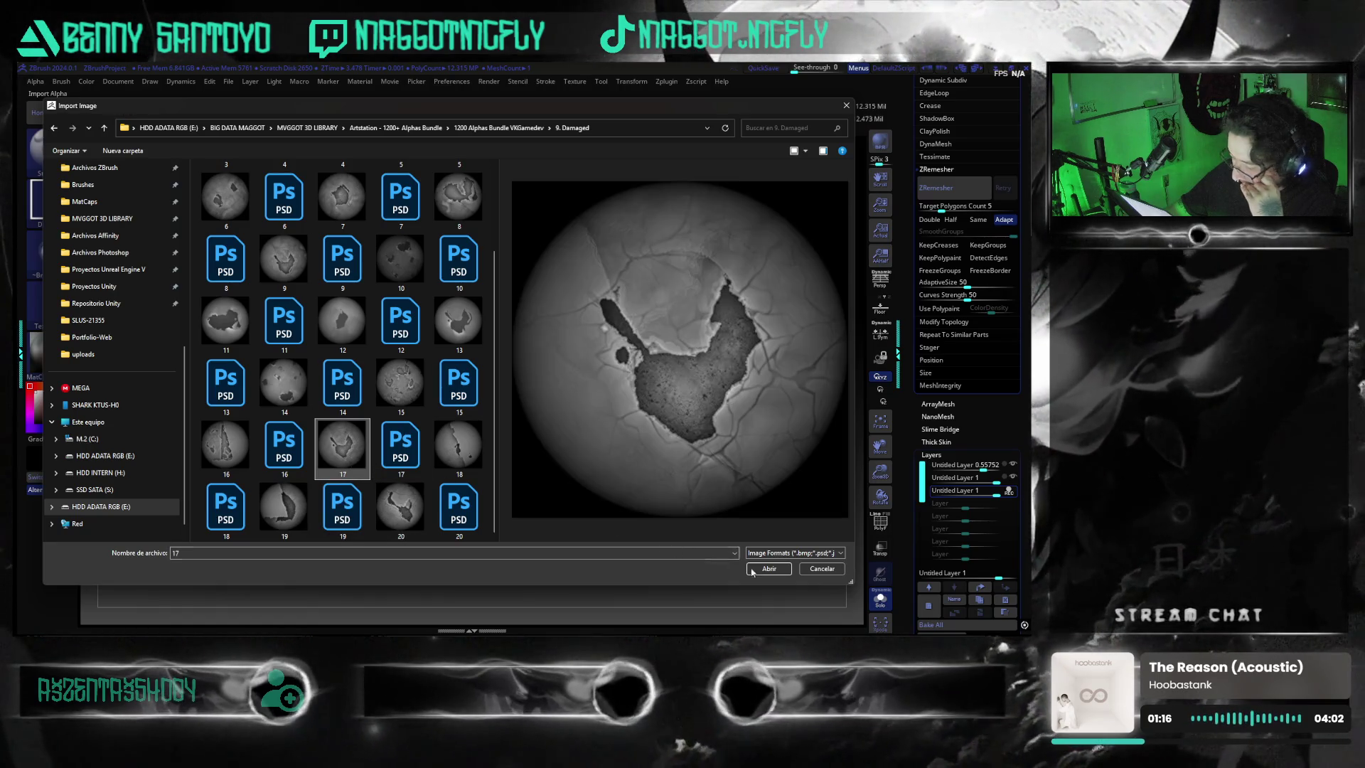
left_click(768, 569)
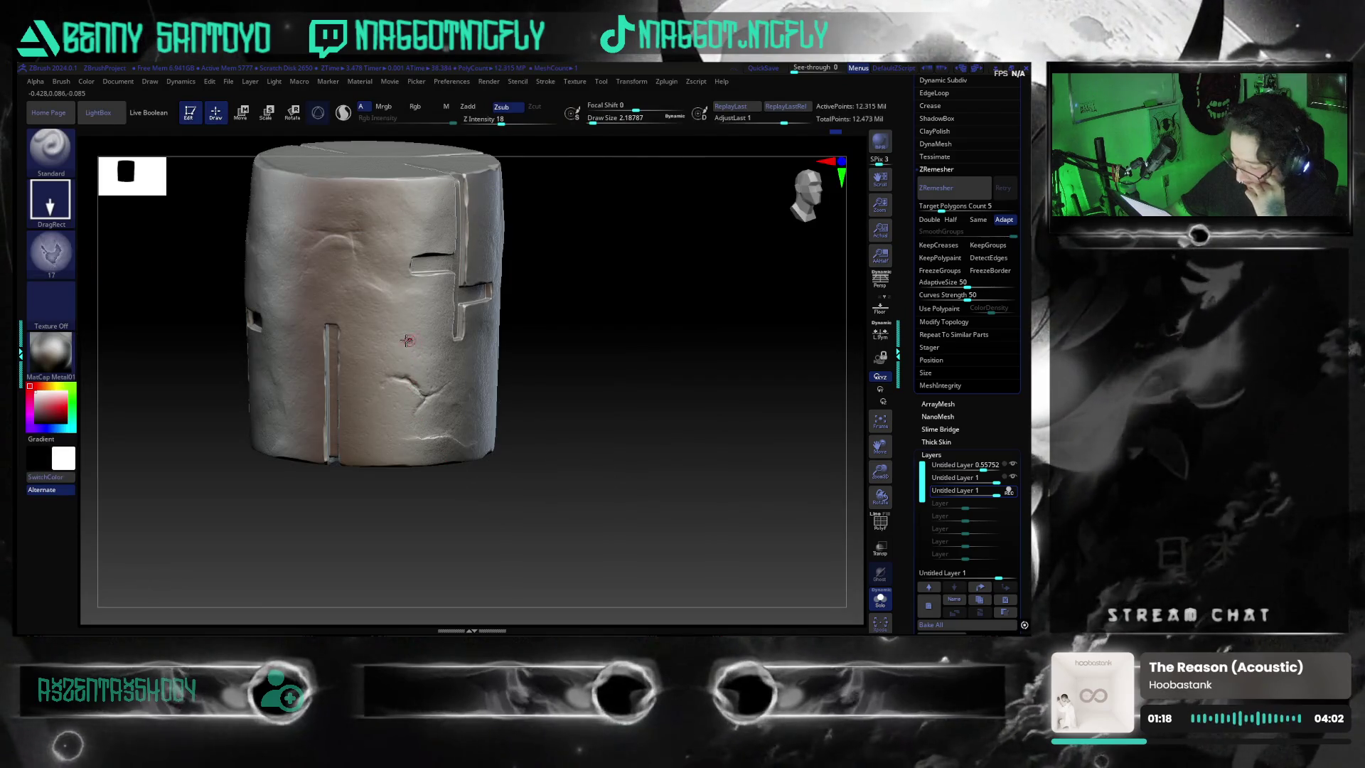
- Stamp the cracked alpha 17 onto the cylinder's side, redoing it lower down
left_click_drag(426, 368, 441, 381)
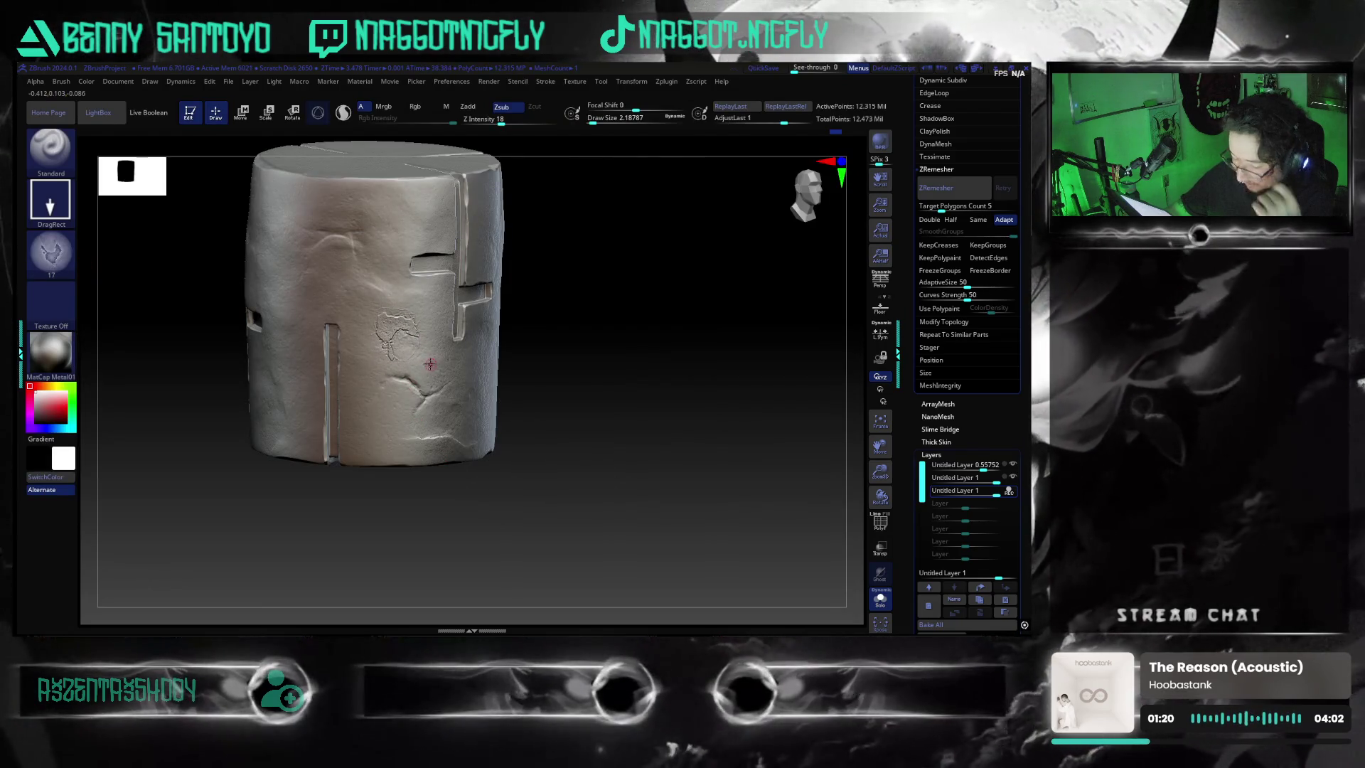
key("ctrl+z")
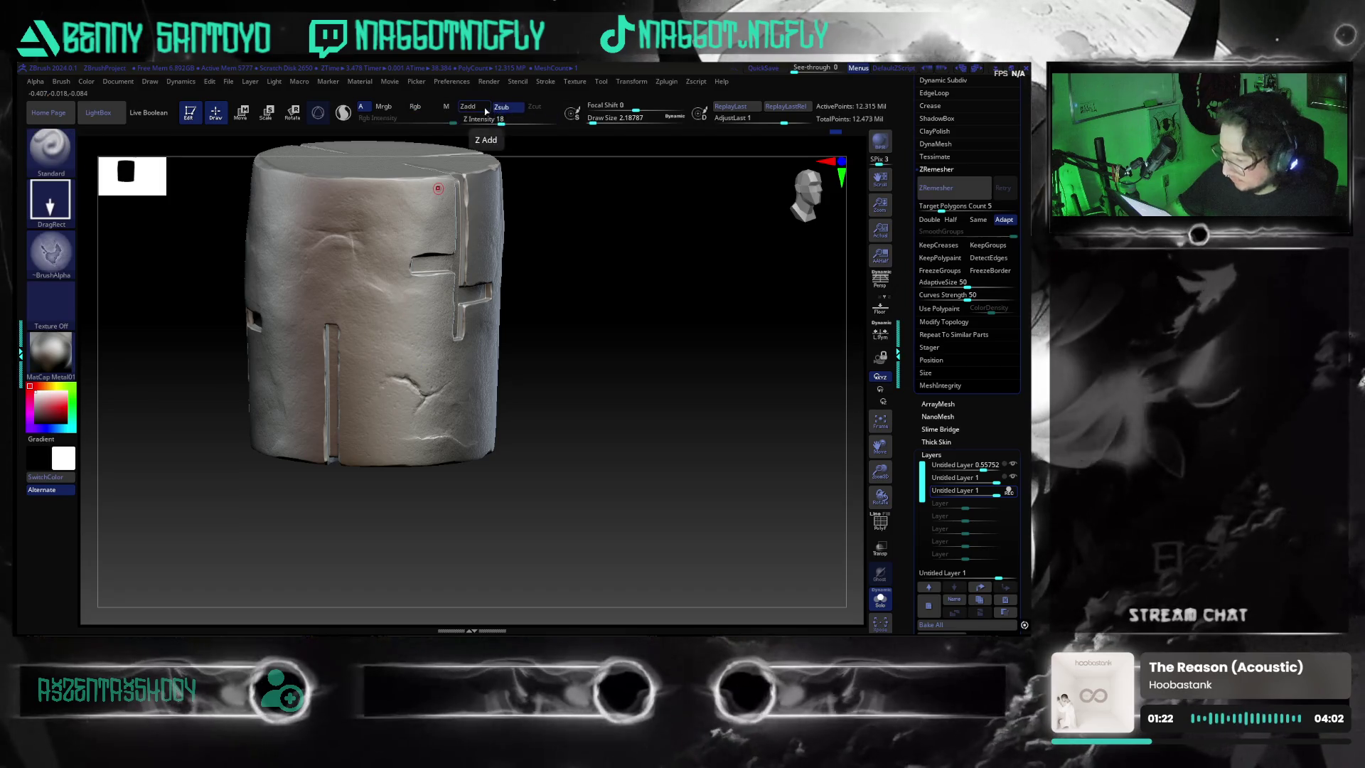
mouse_move(405, 339)
left_mouse_down()
mouse_move(428, 364)
mouse_move(494, 327)
left_mouse_up()
left_click_drag(470, 301, 568, 377)
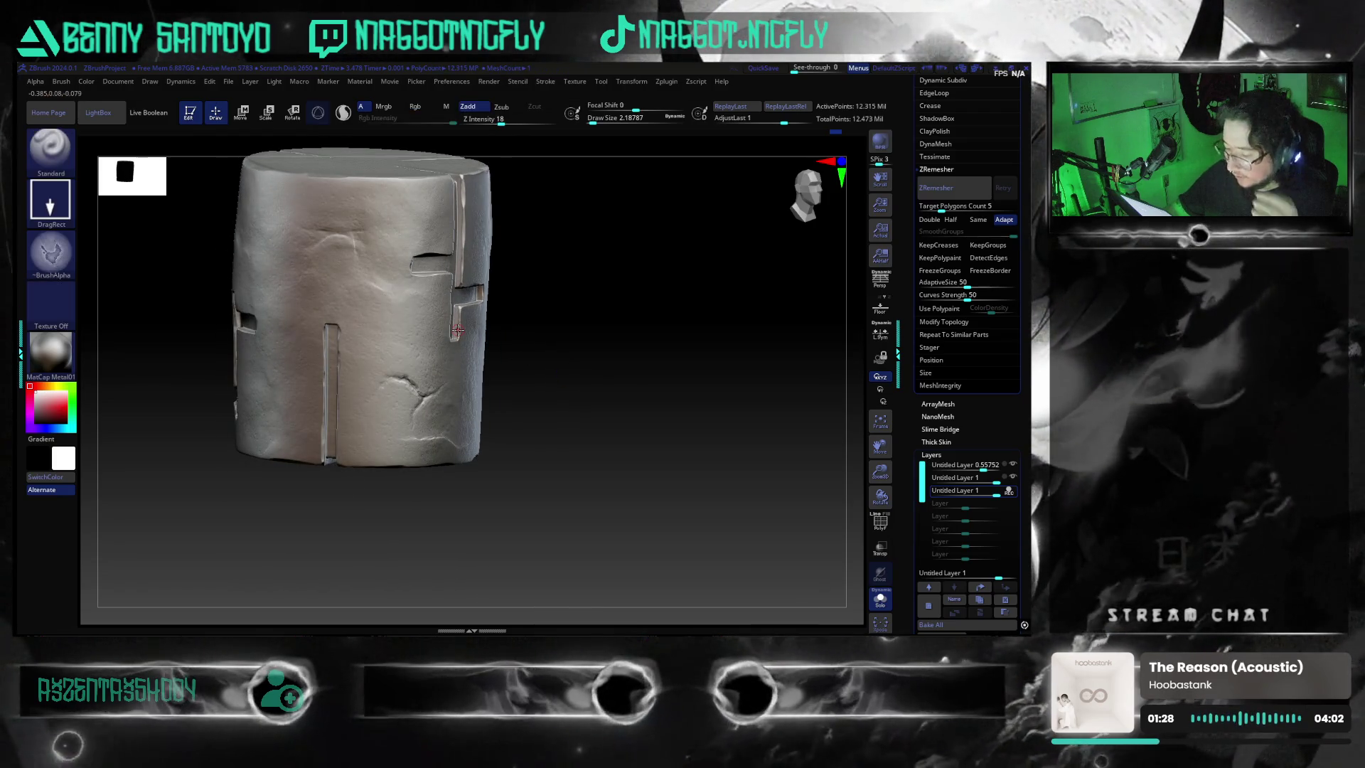
- Reopen Alpha Import, browse up to the 3D library folder and cancel the import
left_click(50, 253)
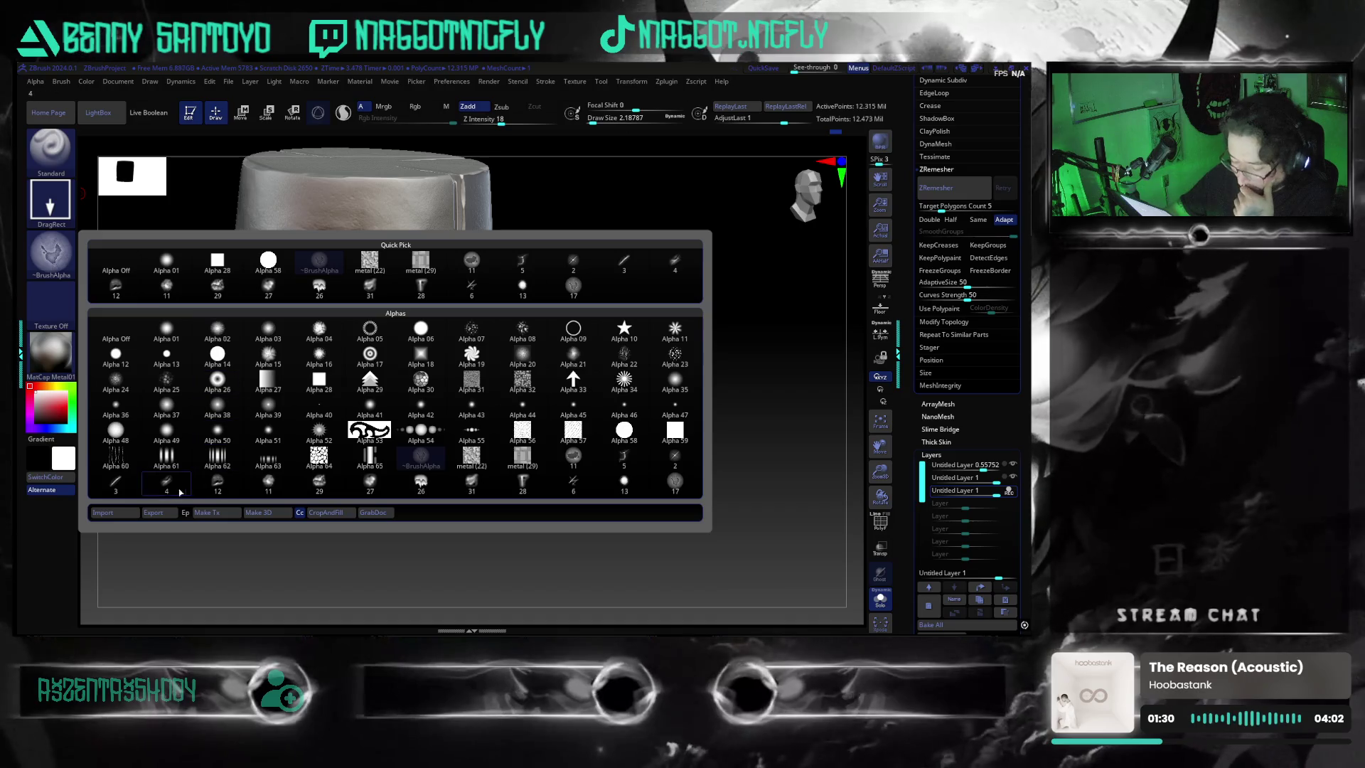
left_click(103, 513)
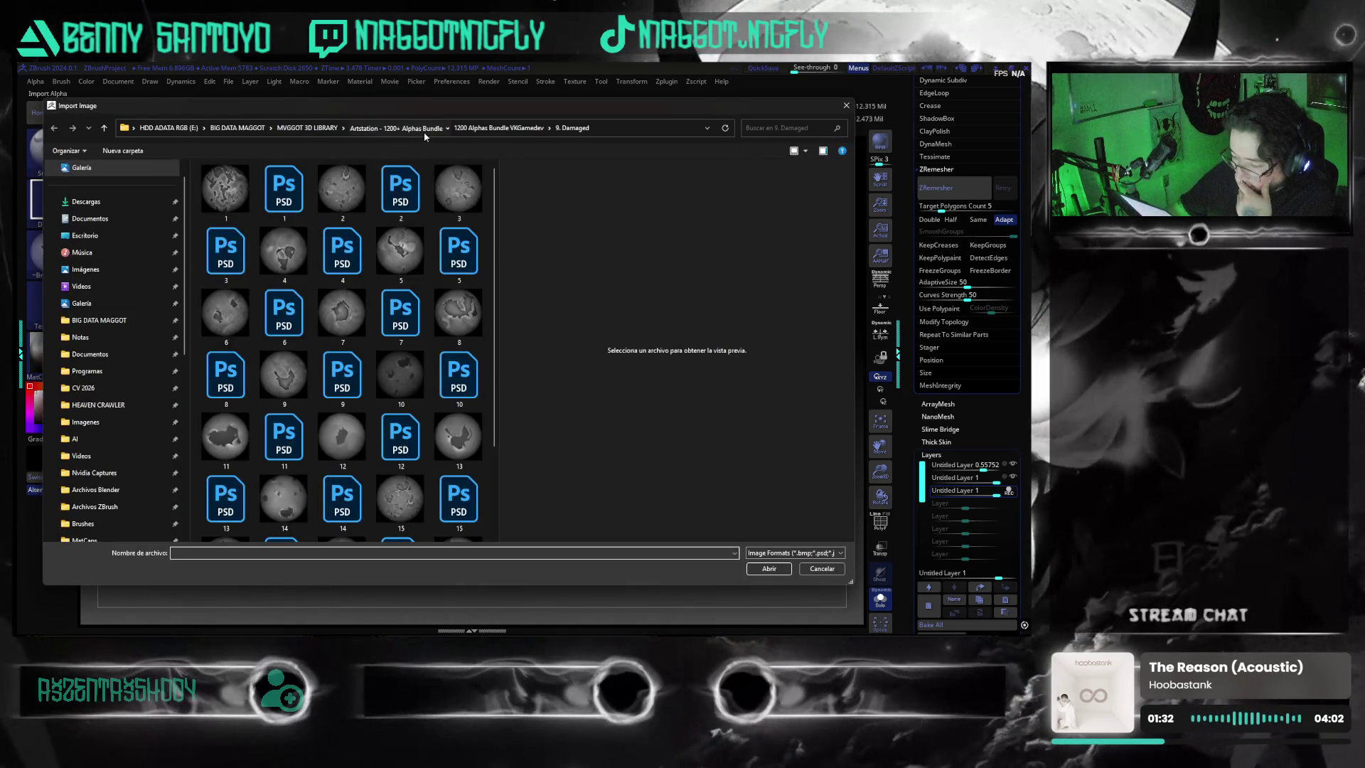
left_click(423, 132)
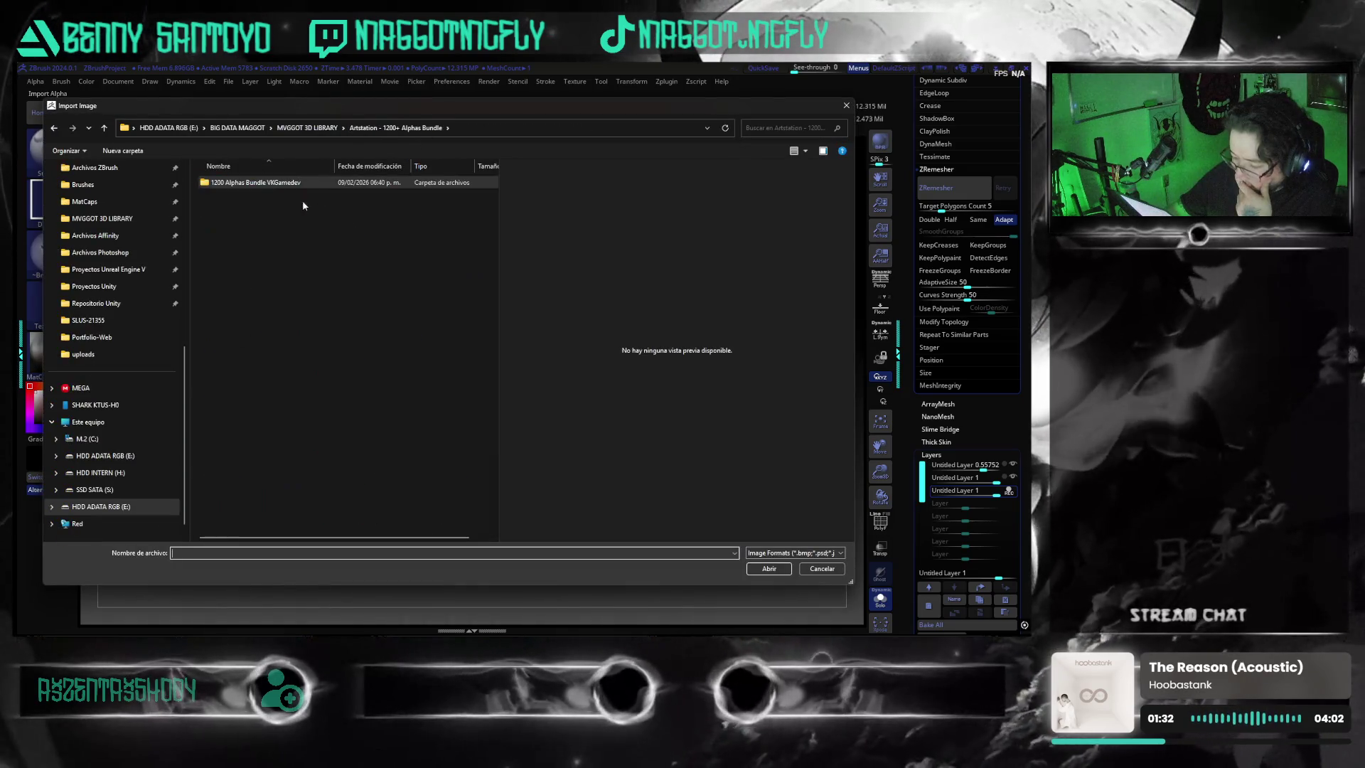
left_click(323, 129)
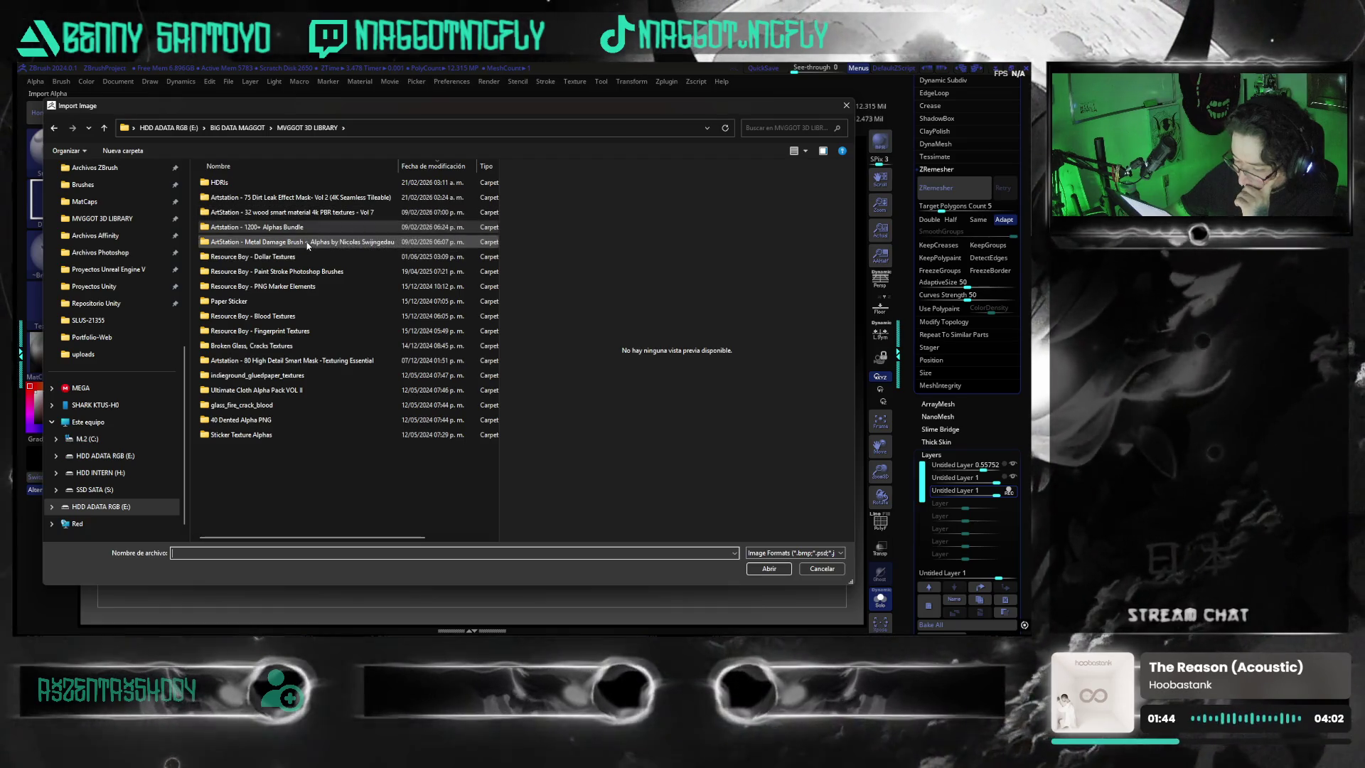
left_click(821, 568)
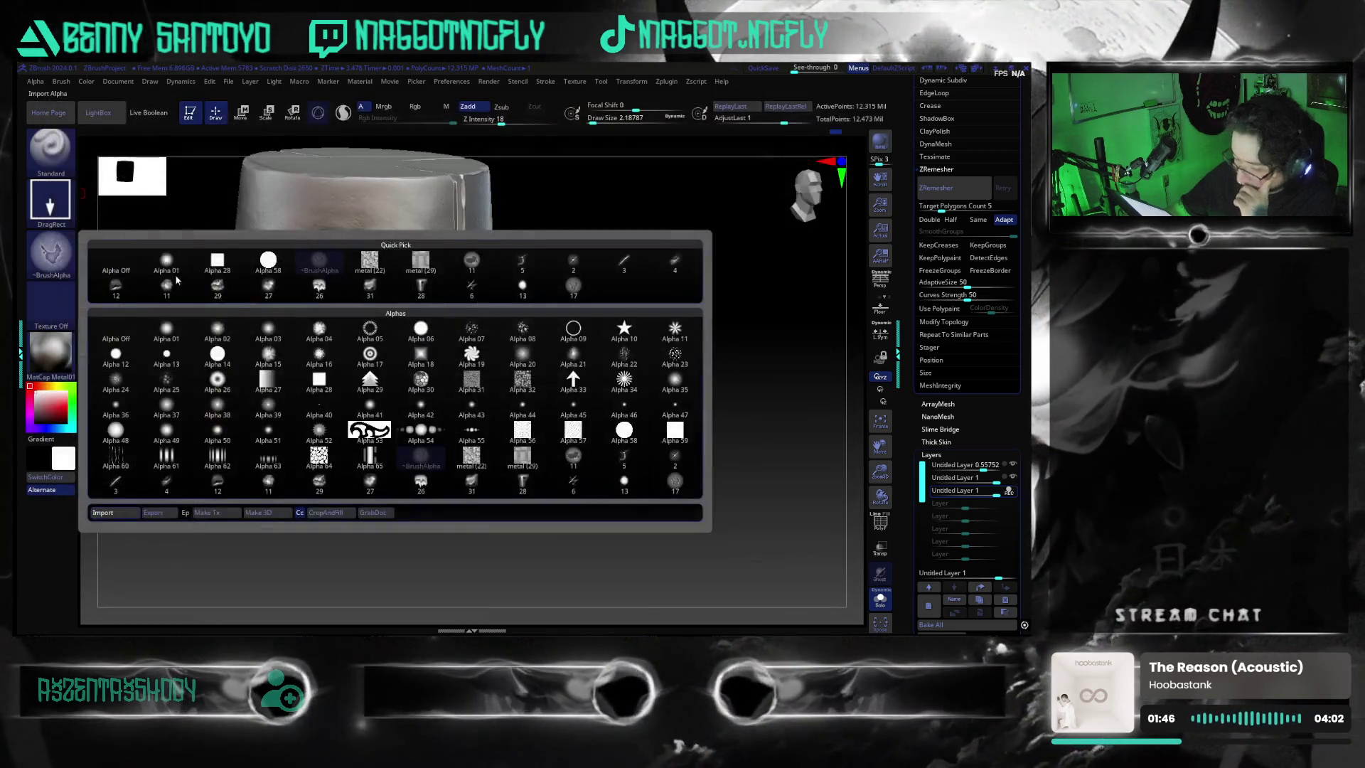
key("b")
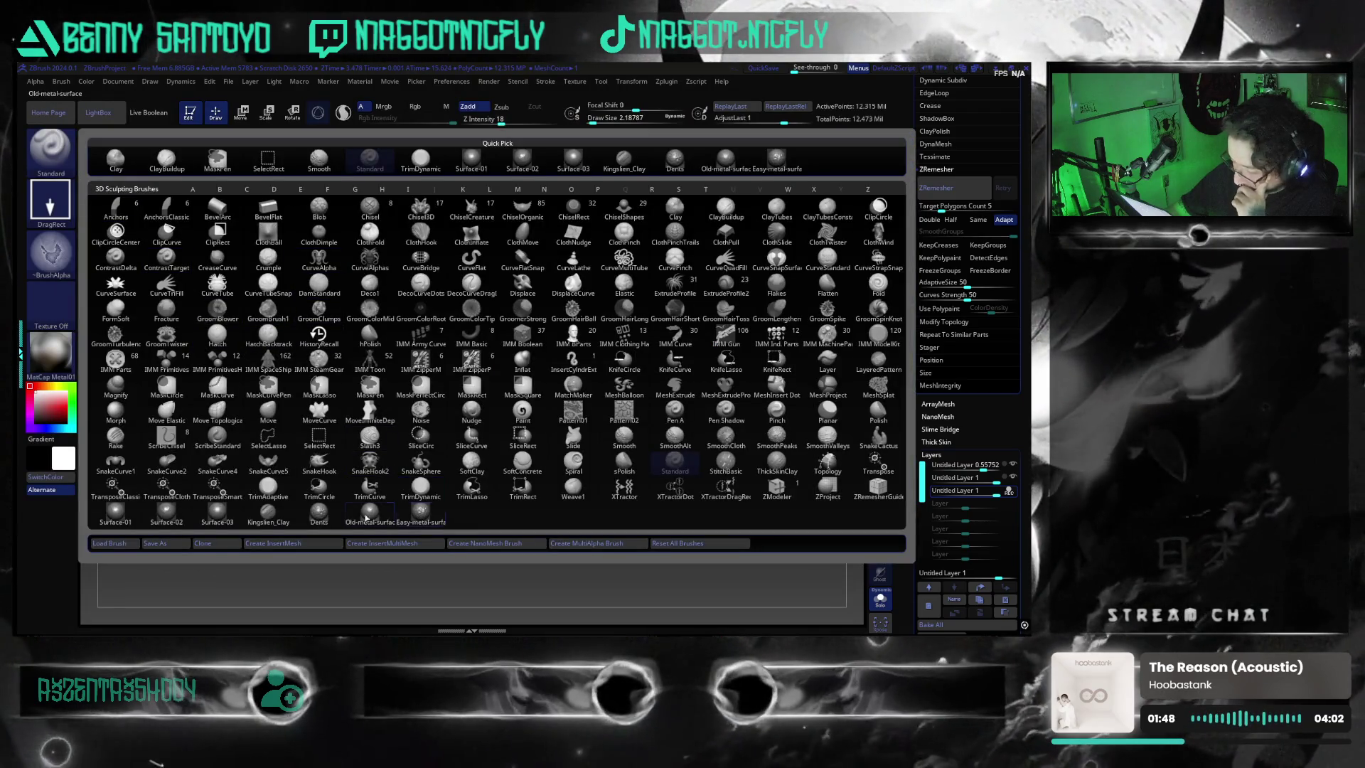
- Browse the brush preset loader into Archivos ZBrush > Brushes > Metal surface
left_click(317, 522)
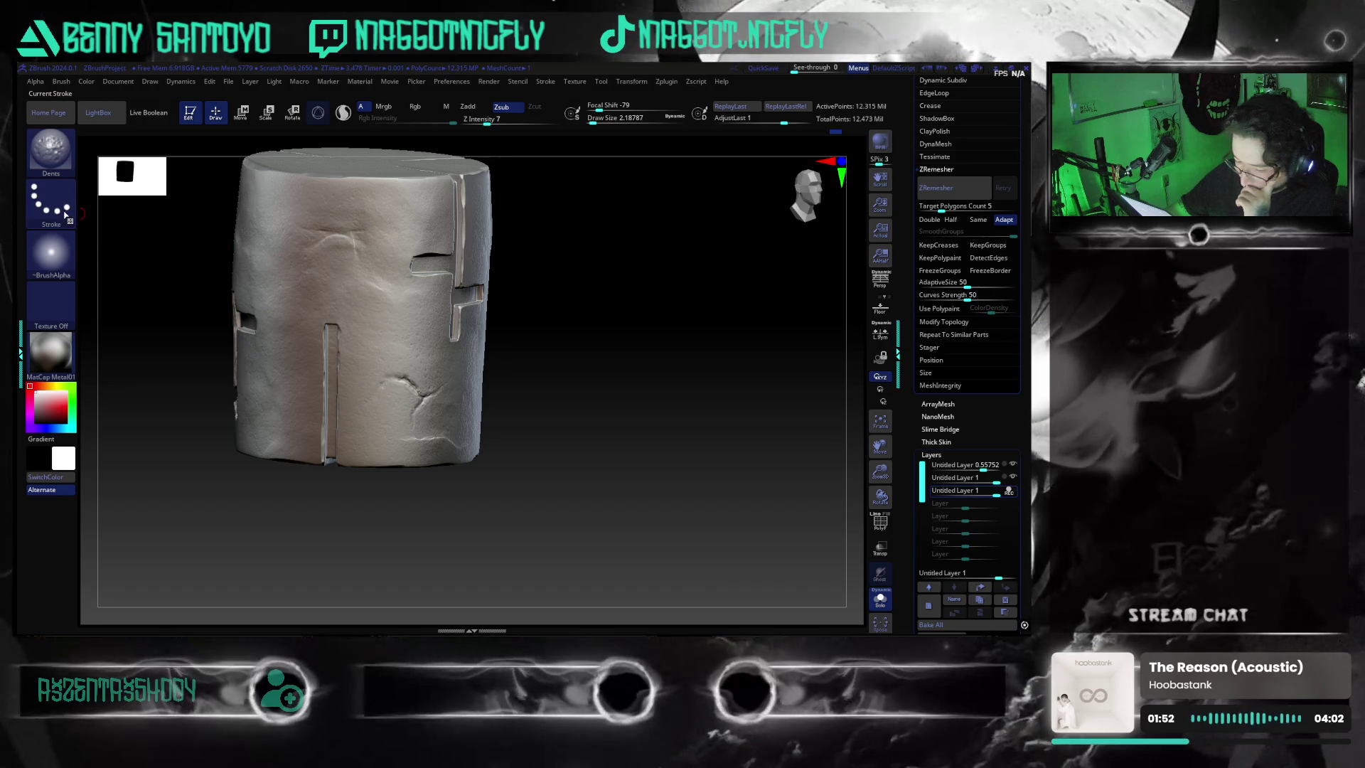
left_click(50, 150)
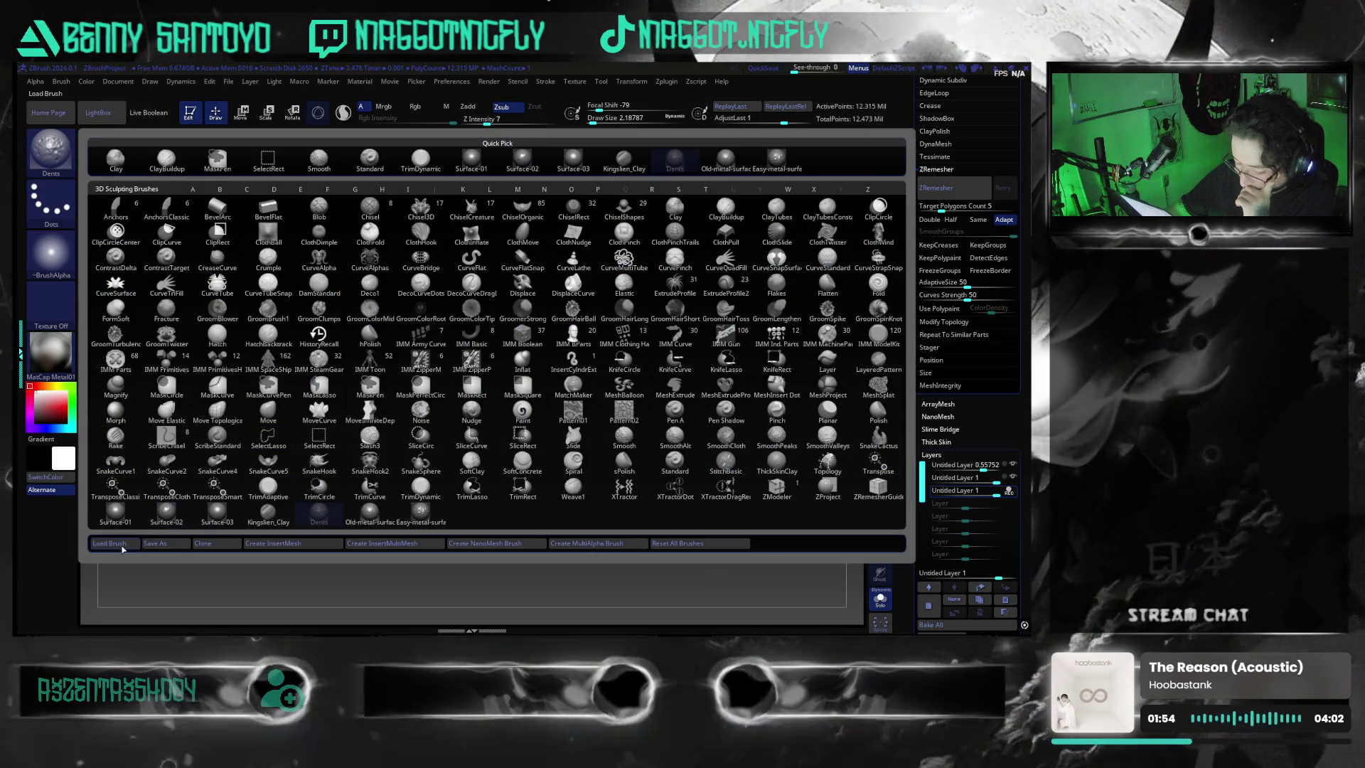
left_click(109, 544)
scroll(134, 463, "down", 3)
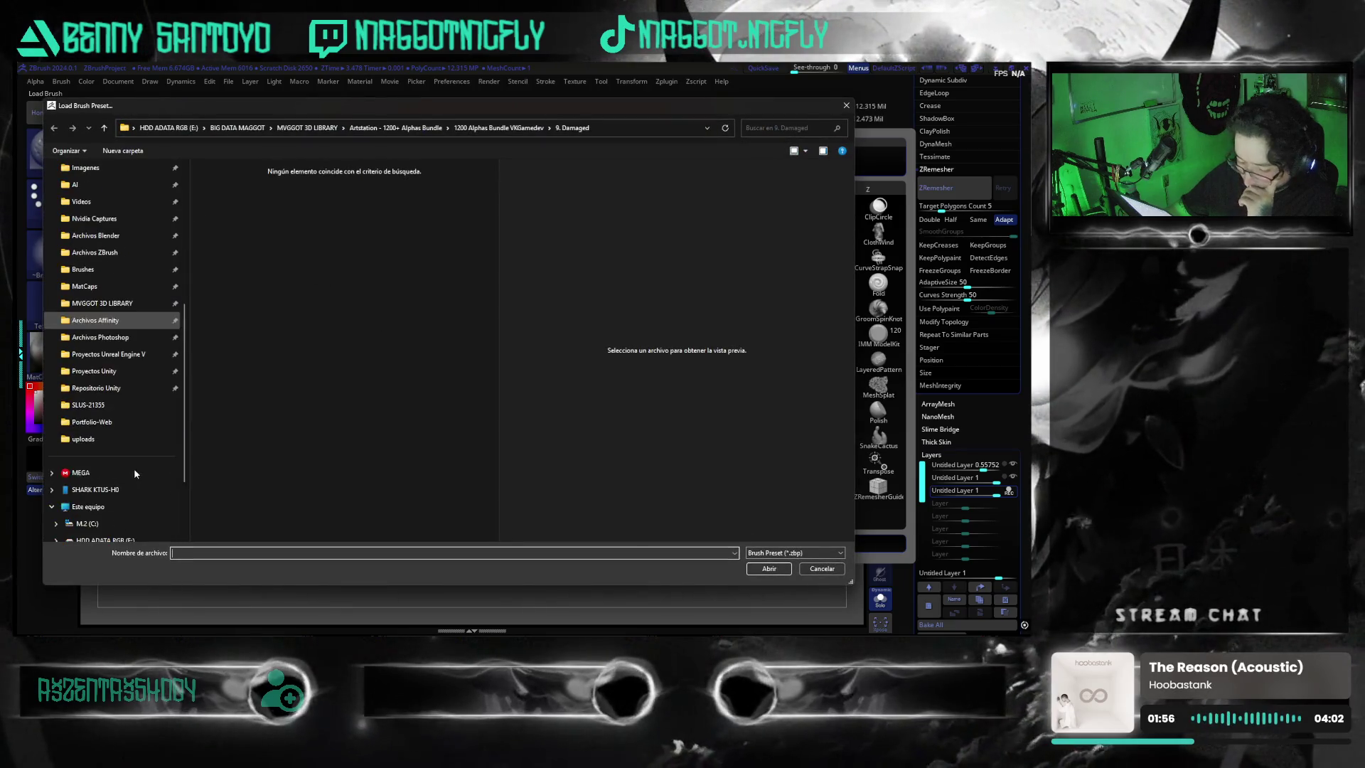
left_click(154, 252)
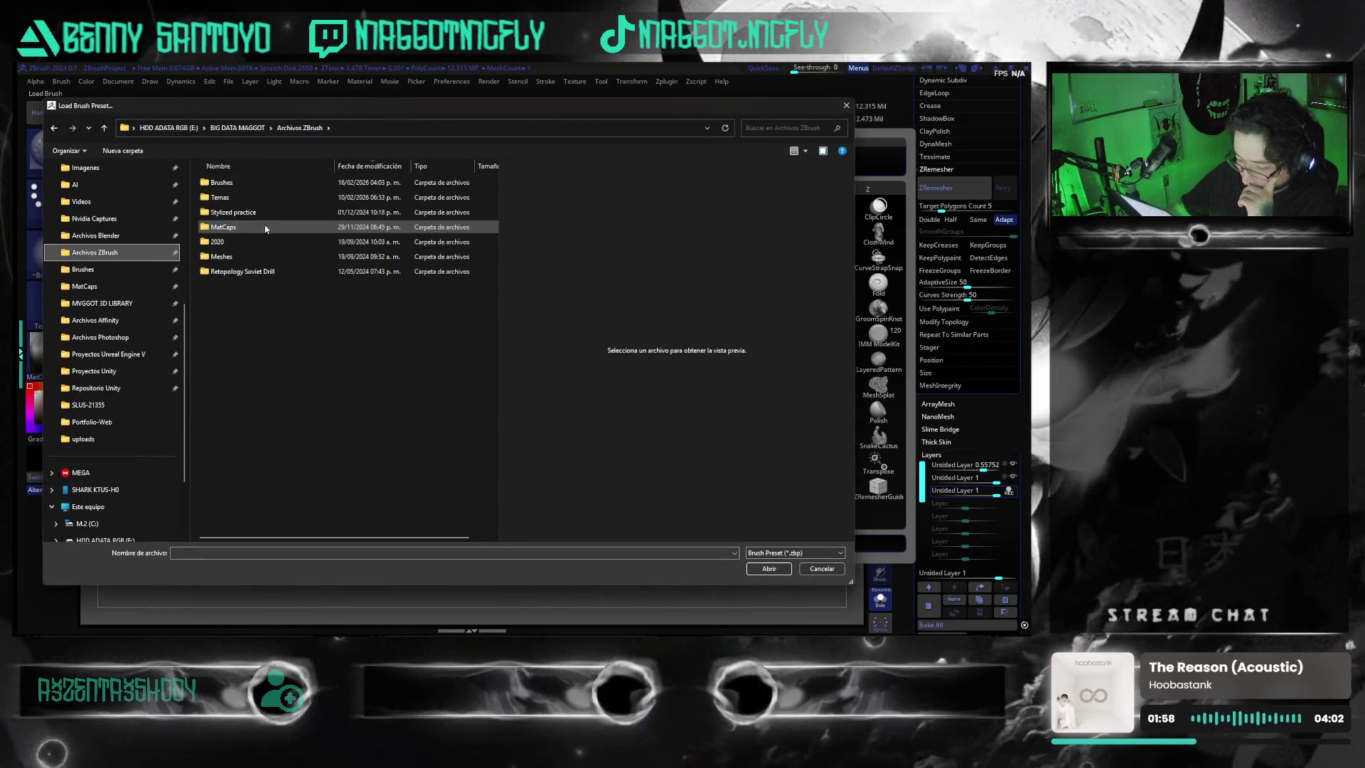
double_click(252, 185)
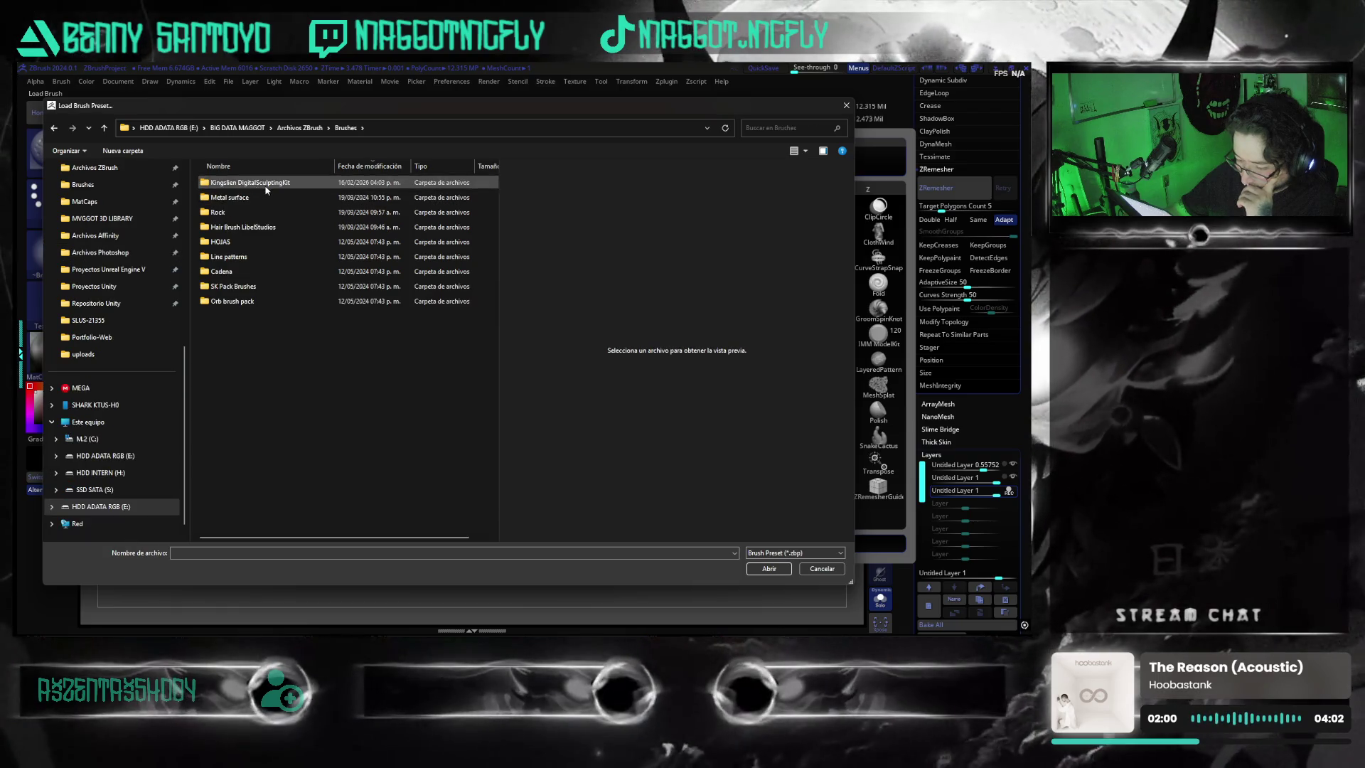
double_click(272, 199)
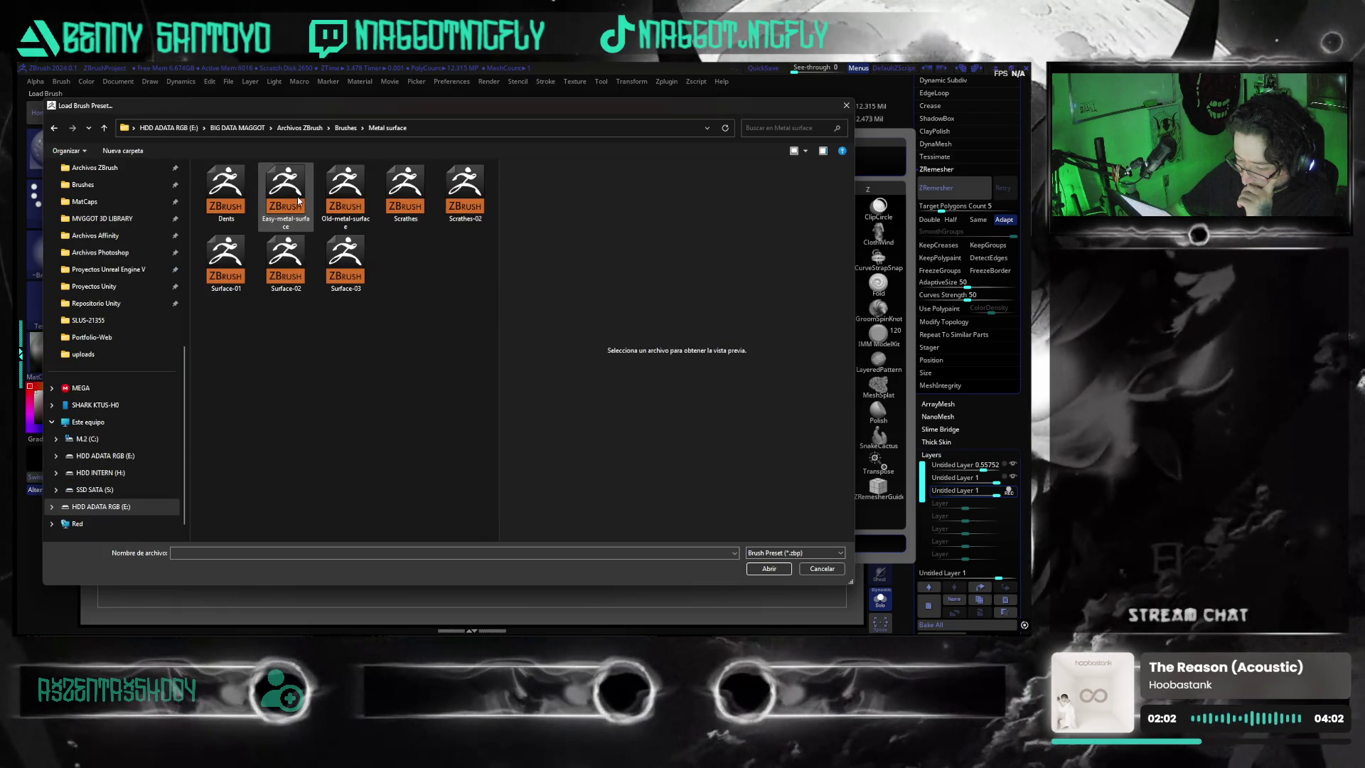
- Load the Dents brush preset and press dents into the cylinder front
mouse_move(315, 106)
left_mouse_down()
mouse_move(475, 203)
mouse_move(345, 125)
left_mouse_up()
left_click(256, 208)
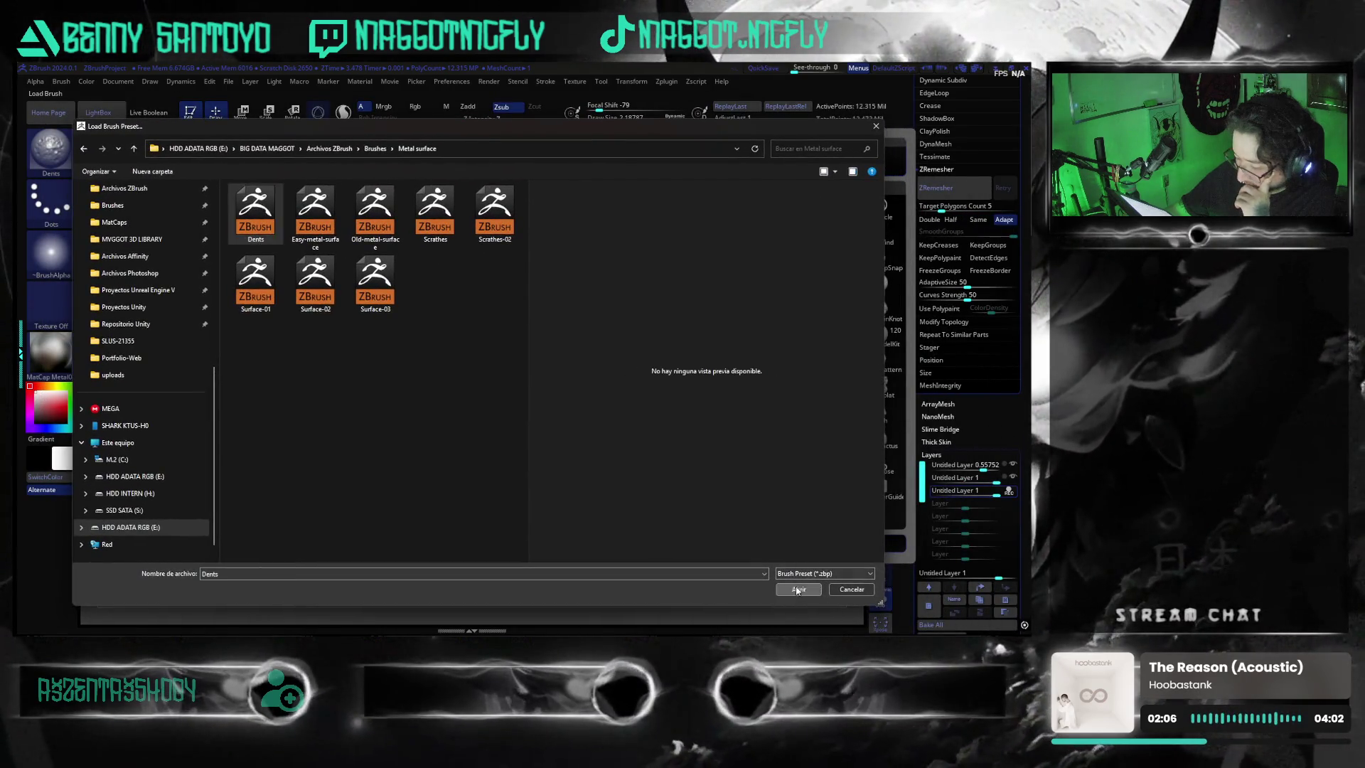
left_click(797, 590)
left_click_drag(338, 297, 411, 367)
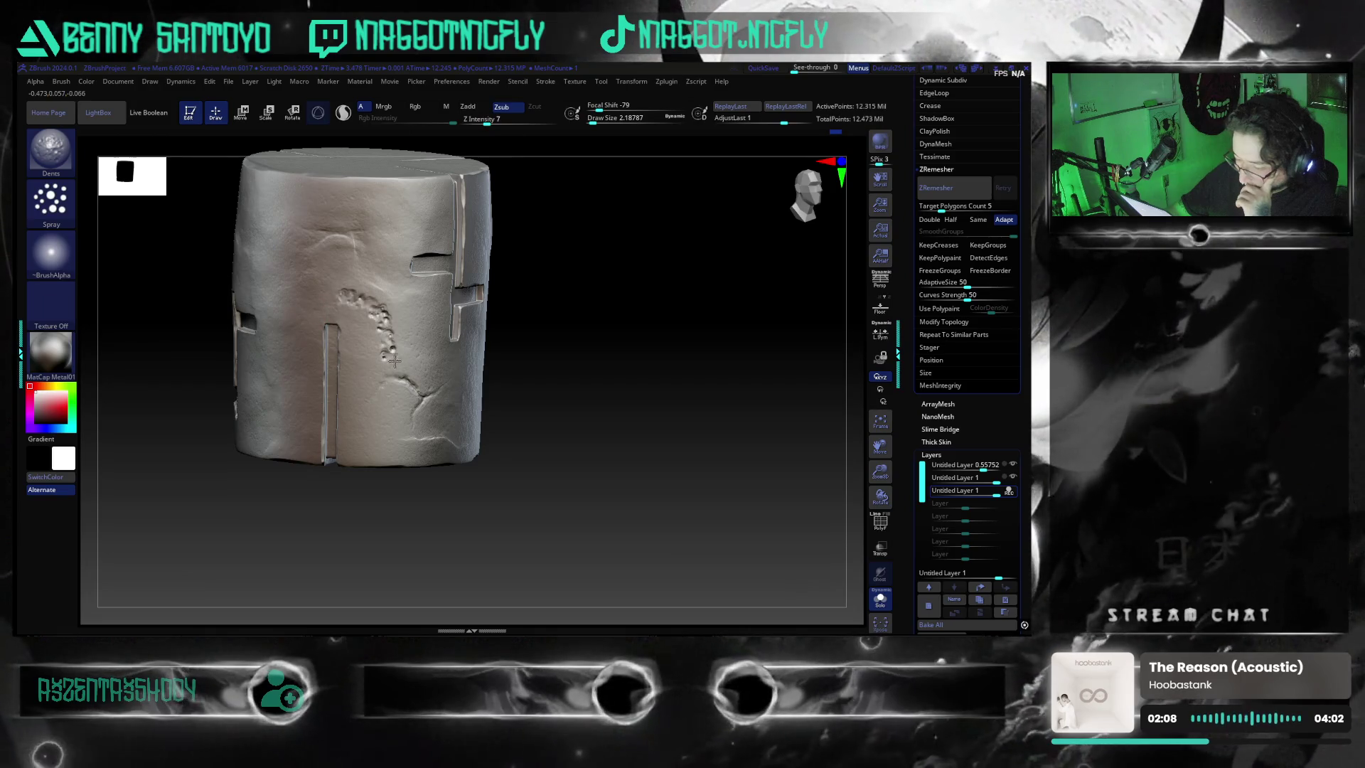
- Undo the dent strokes, adjust brush size and snap to a straight front view
key("ctrl")
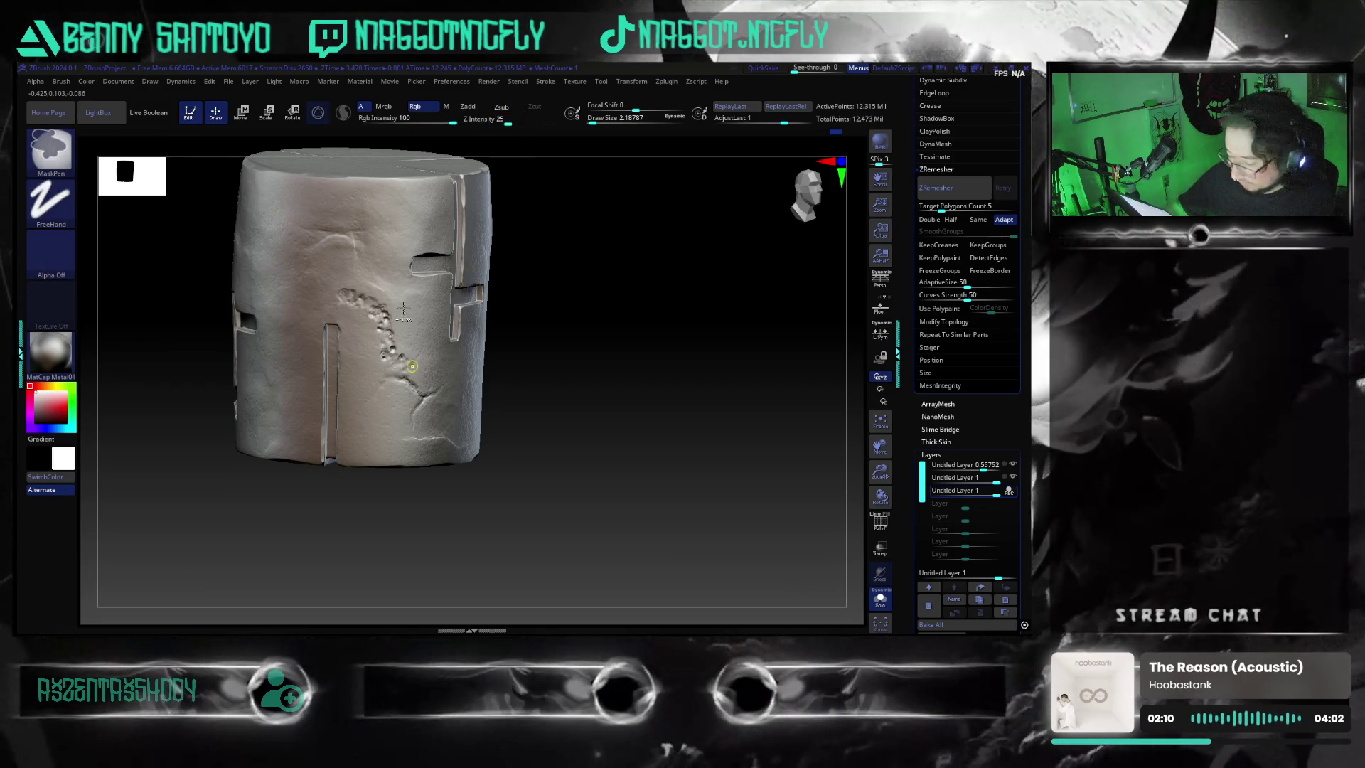
key("ctrl+z")
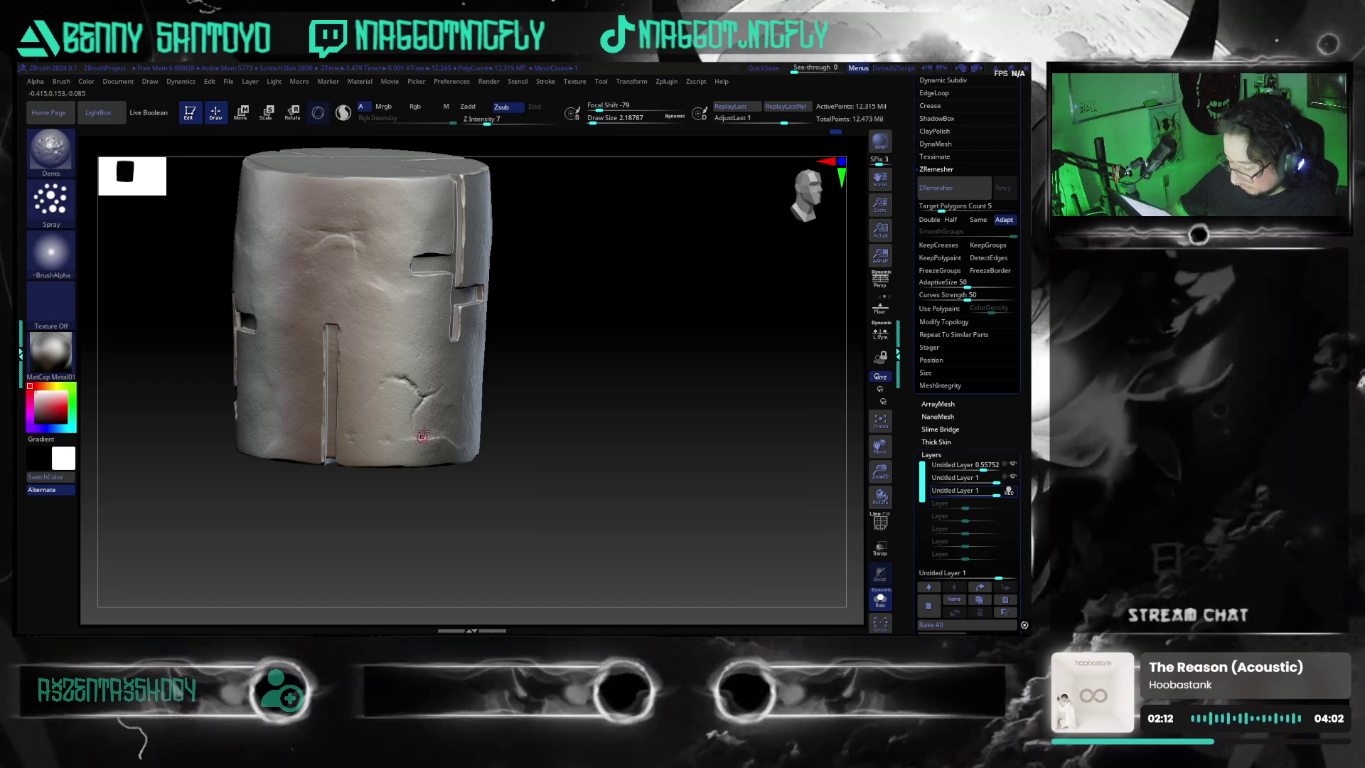
key("s")
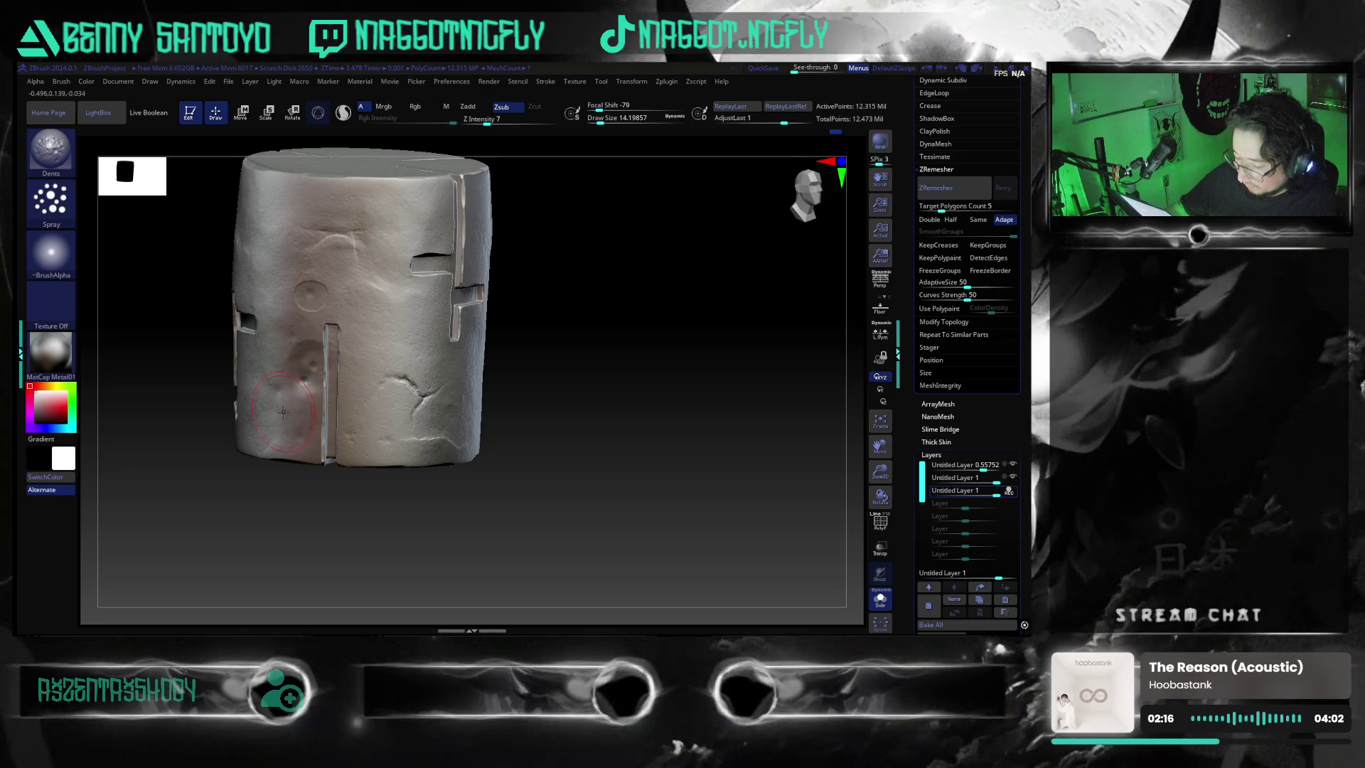
key("ctrl")
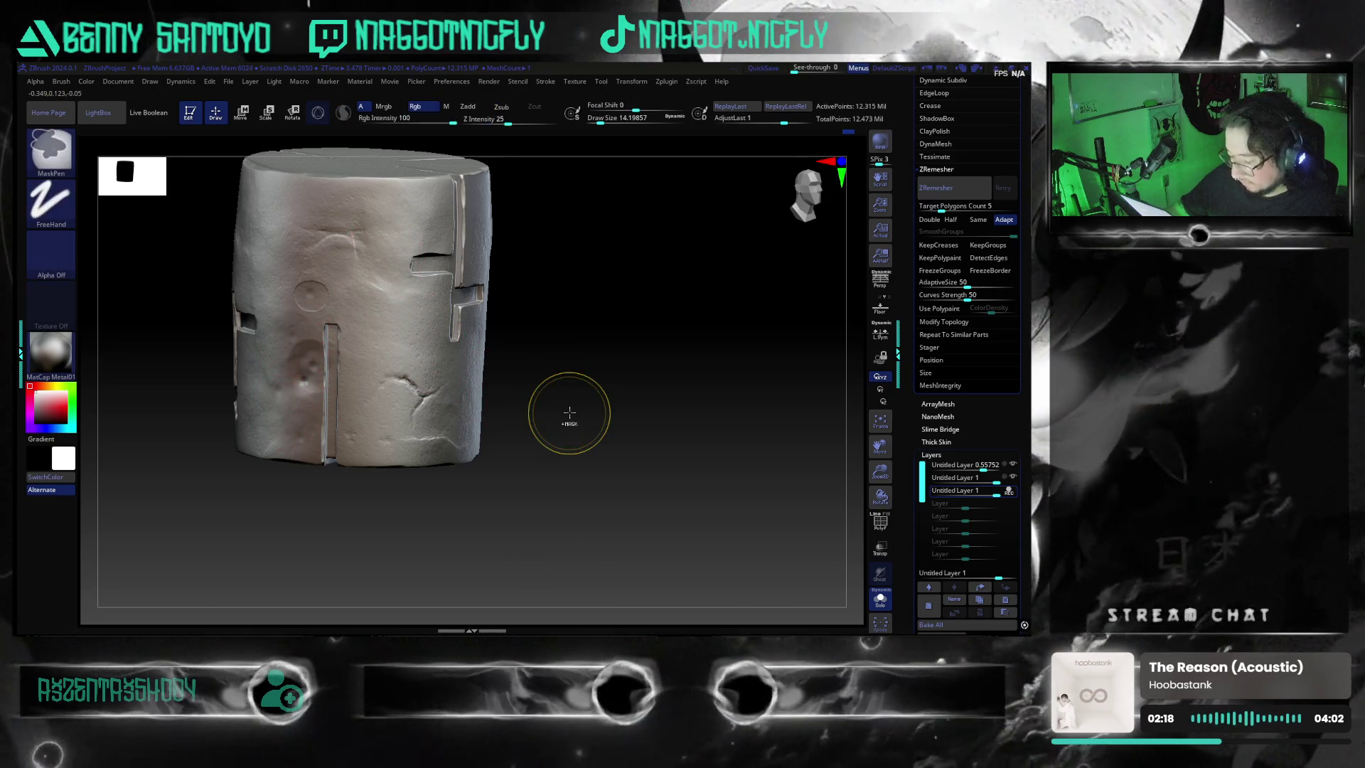
key("ctrl")
key("ctrl")
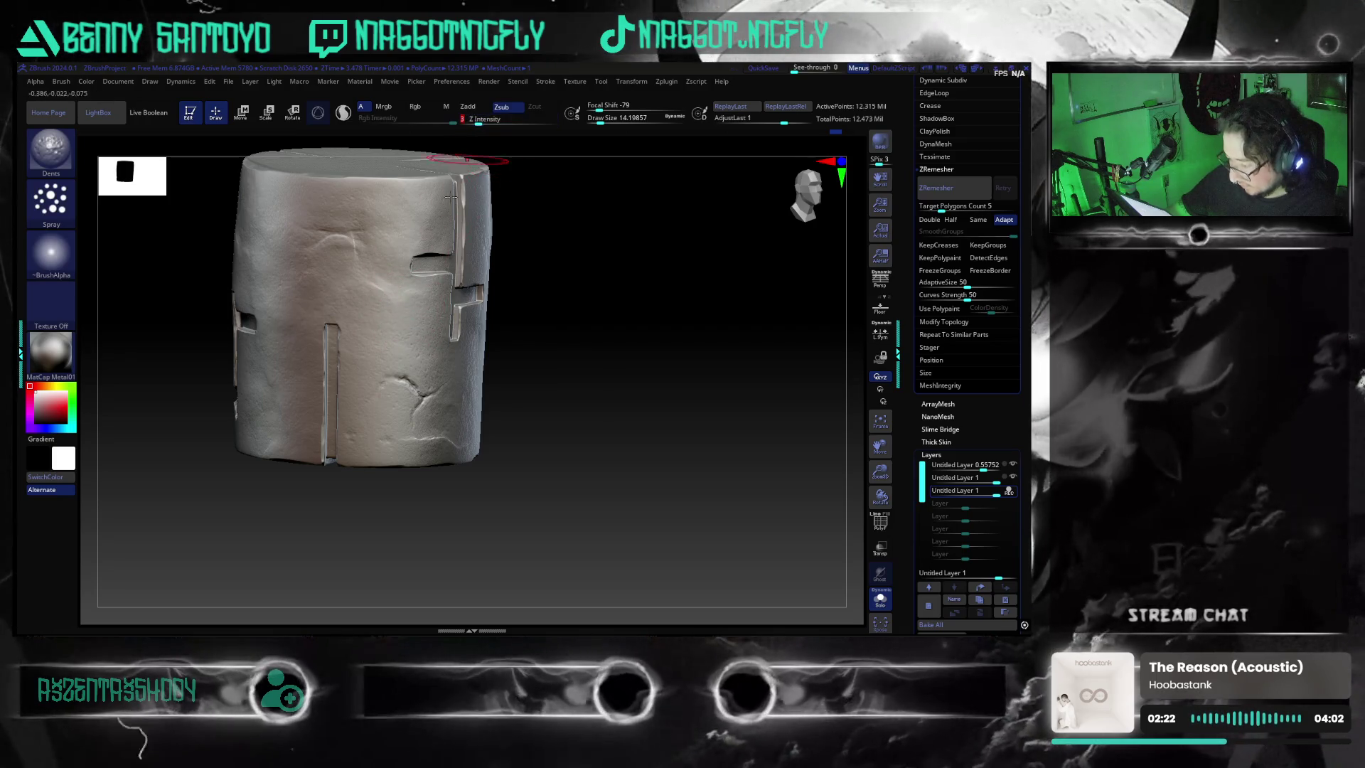
right_click_drag(383, 305, 555, 381)
key("ctrl")
key("ctrl+z")
- Bring the brush library back up over the canvas
left_click(72, 155)
left_click(248, 492)
left_click(57, 149)
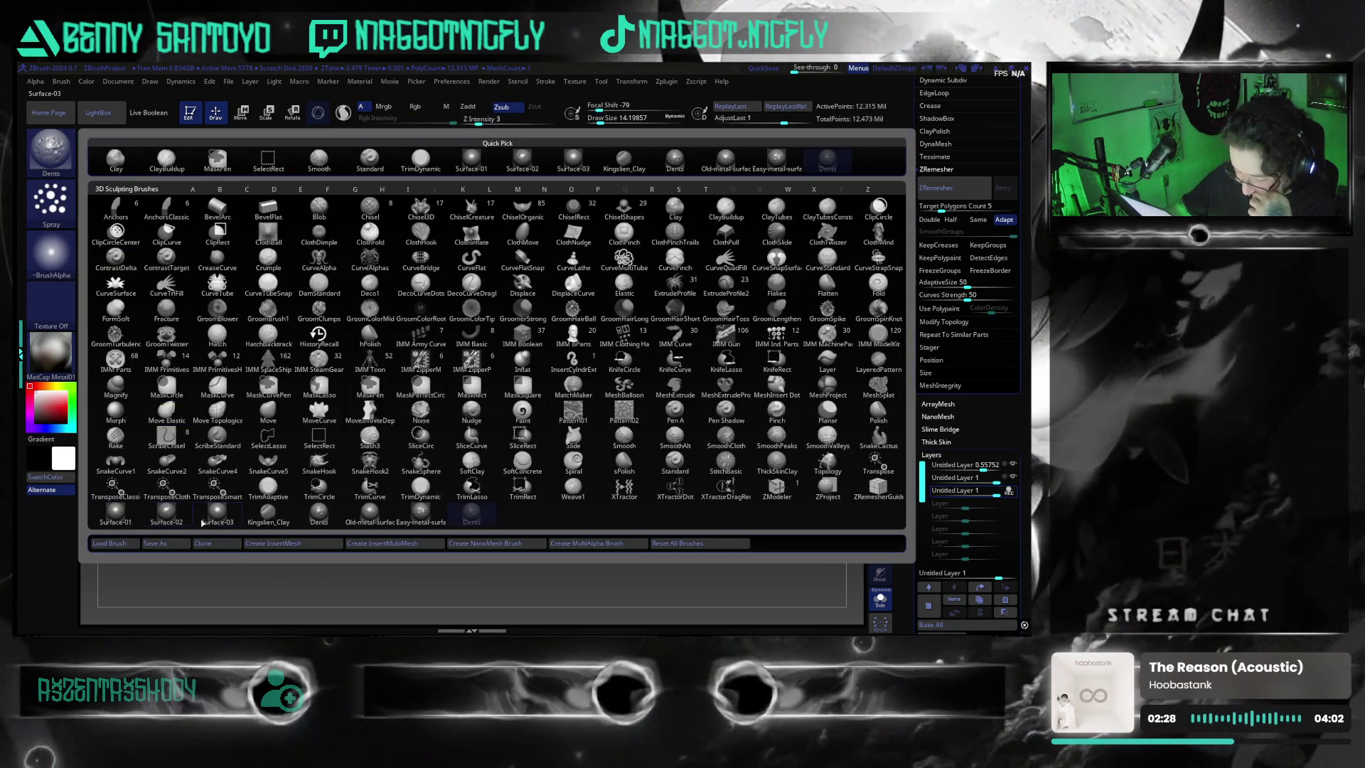
- Load the Old-metal-surface brush preset, undo a stray patch and orbit to the top cap
left_click(109, 543)
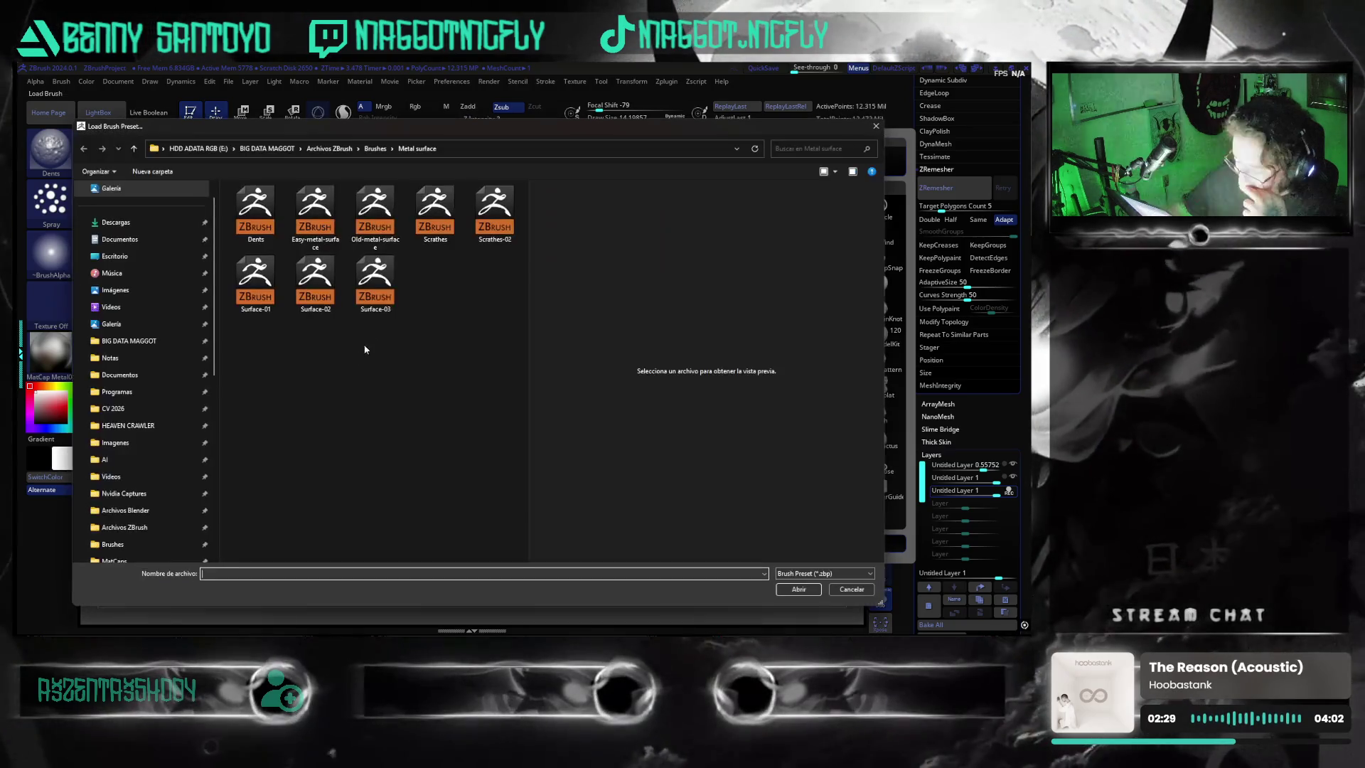
double_click(392, 226)
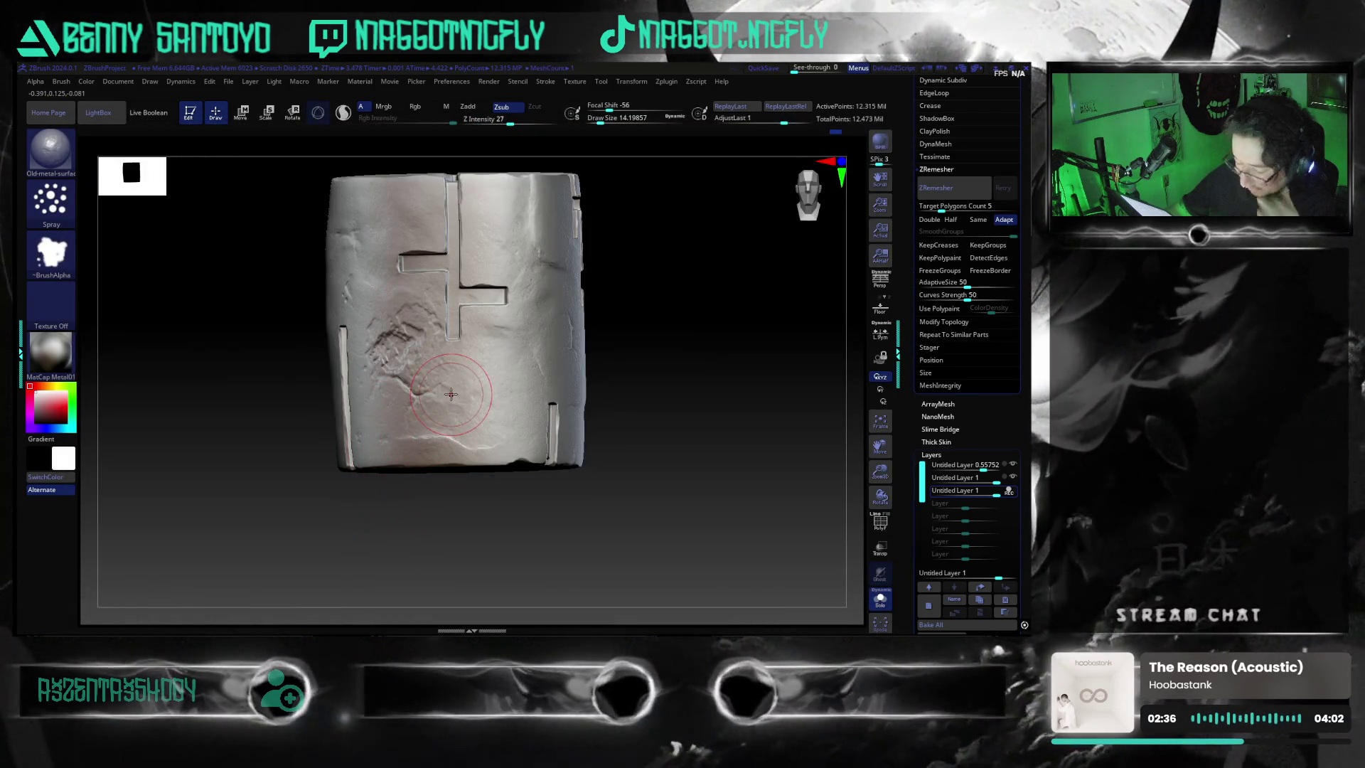
key("ctrl+z")
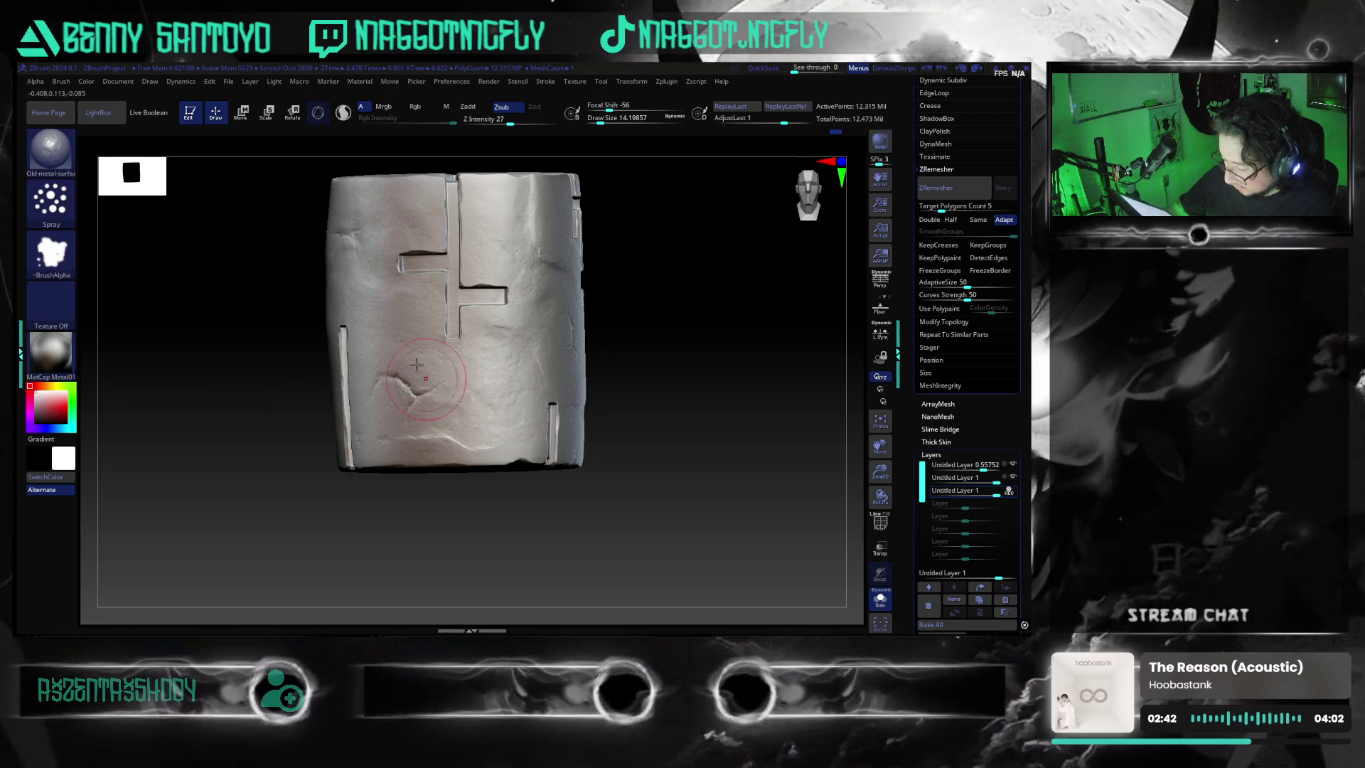
mouse_move(362, 223)
left_mouse_down("shift")
mouse_move(603, 522)
mouse_move(558, 529)
left_mouse_up("shift")
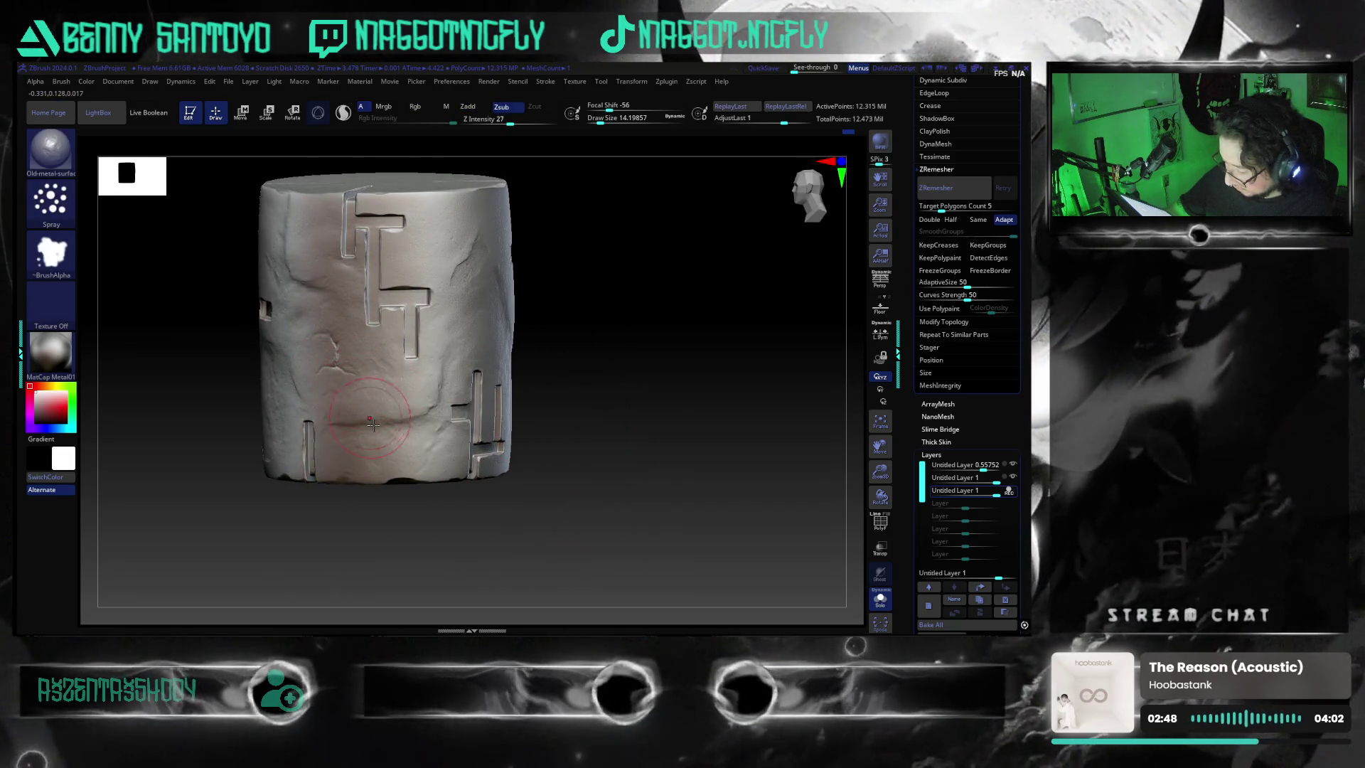
mouse_move(564, 417)
left_mouse_down()
mouse_move(656, 470)
mouse_move(458, 323)
left_mouse_up()
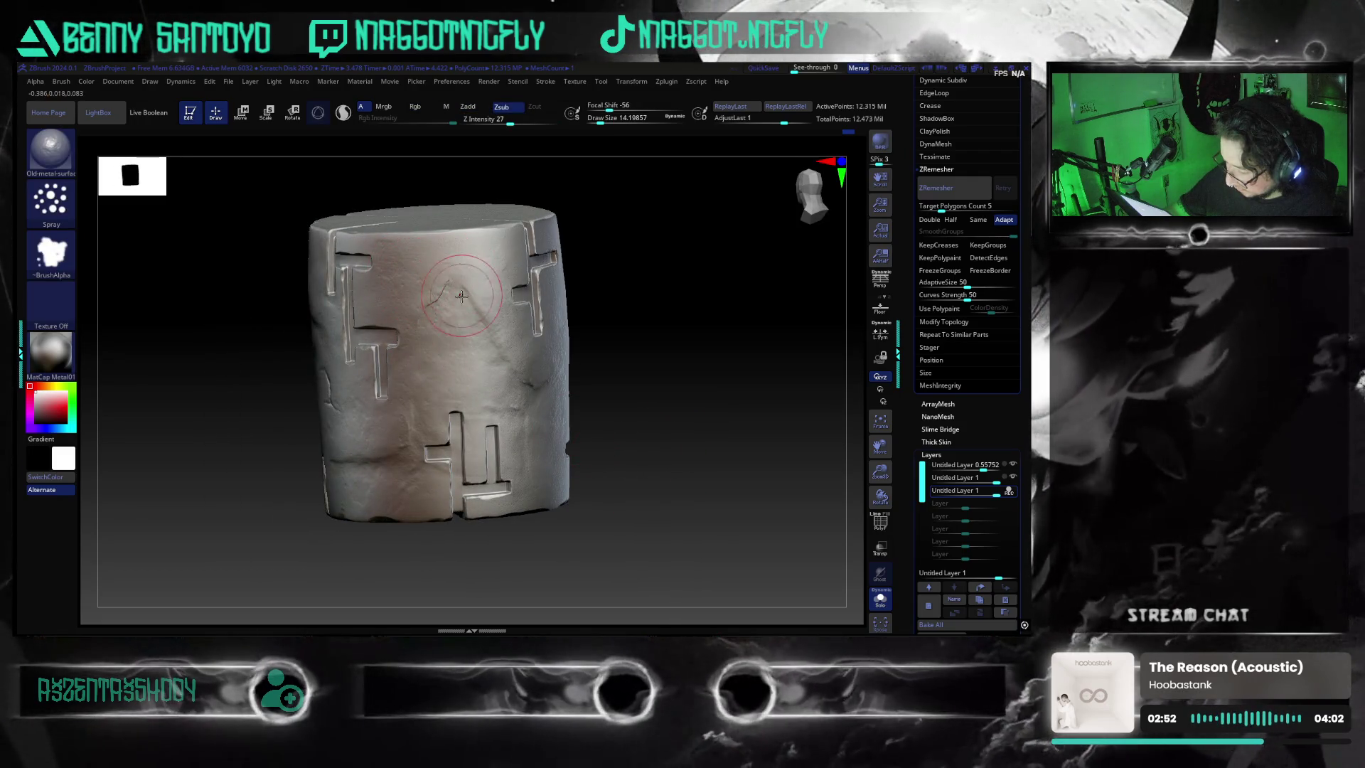
mouse_move(678, 441)
left_mouse_down()
mouse_move(660, 498)
mouse_move(533, 375)
left_mouse_up()
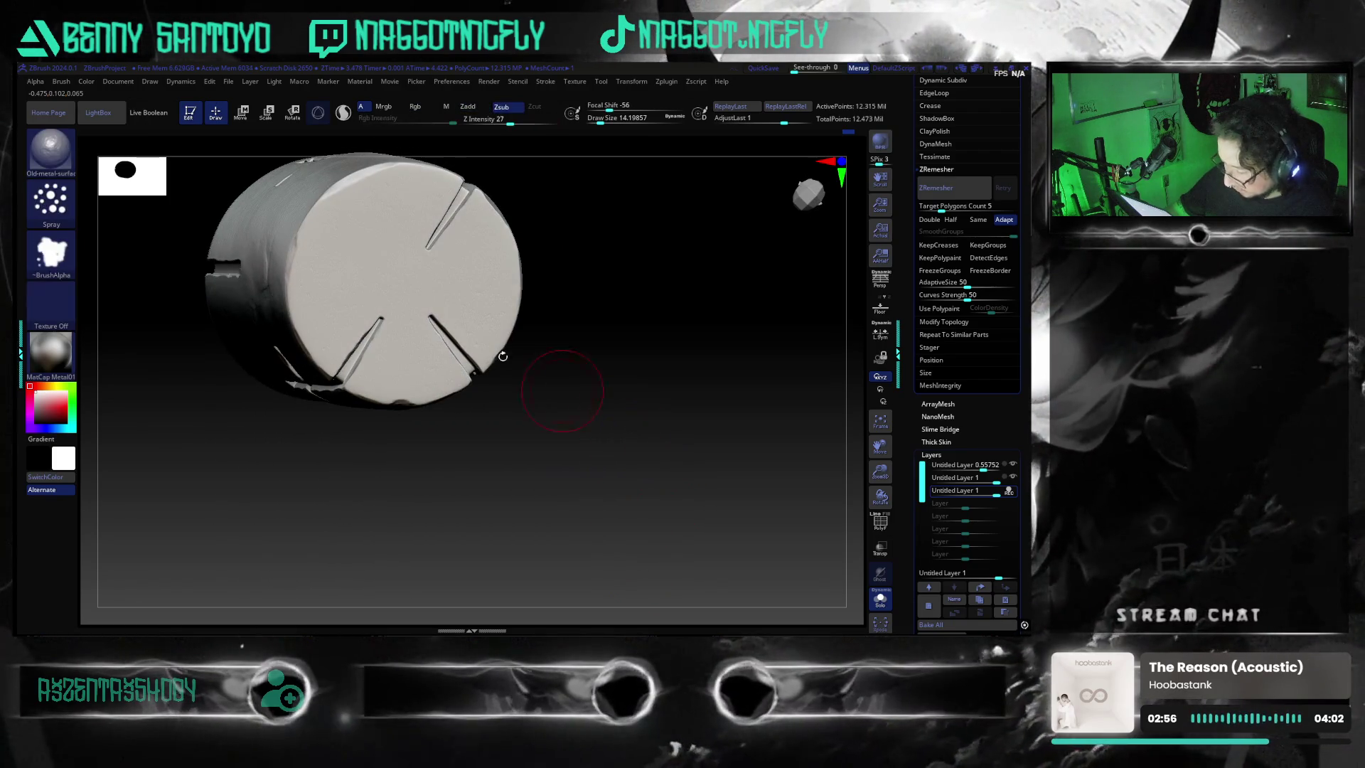
- Sculpt worn bumpy texture across the cap, Shift-smoothing it mid-cap
mouse_move(381, 226)
left_mouse_down()
mouse_move(352, 259)
mouse_move(365, 239)
left_mouse_up()
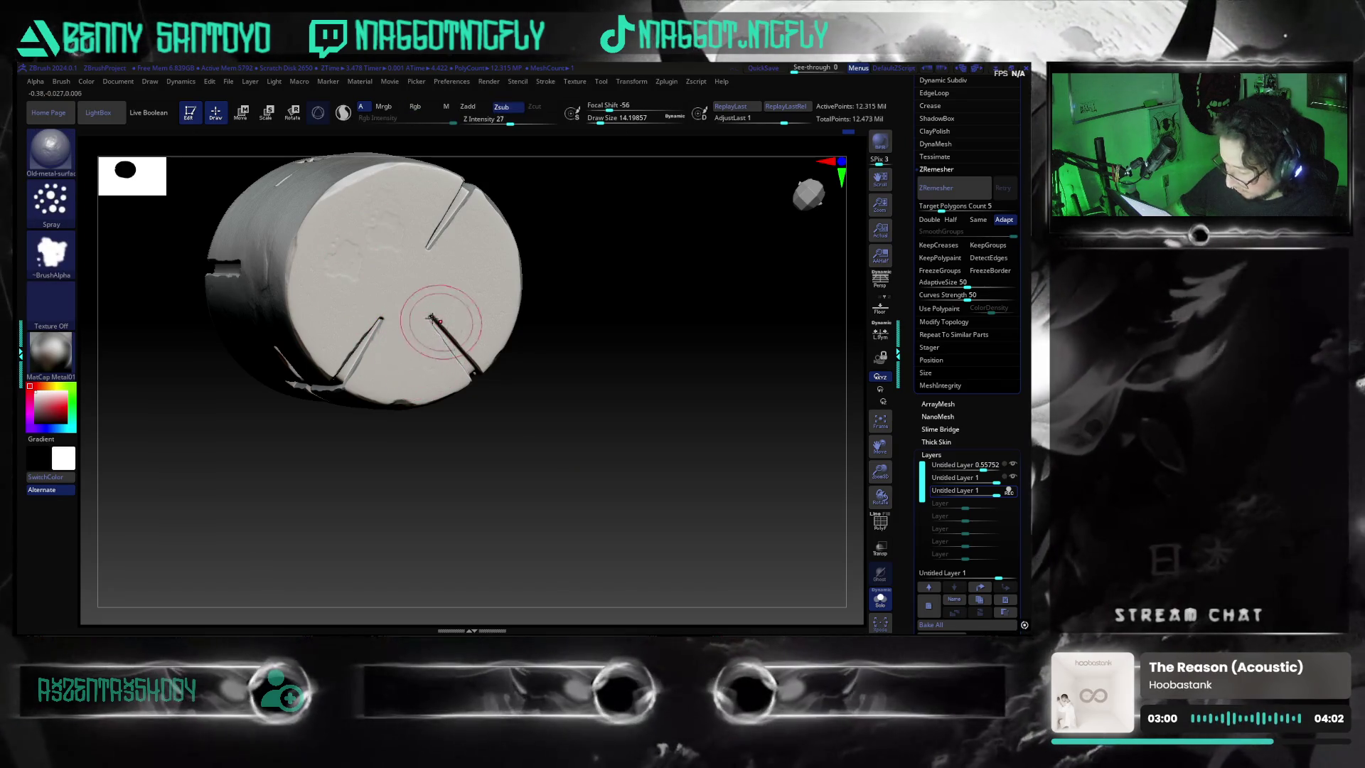
left_click_drag(473, 292, 401, 358, "shift")
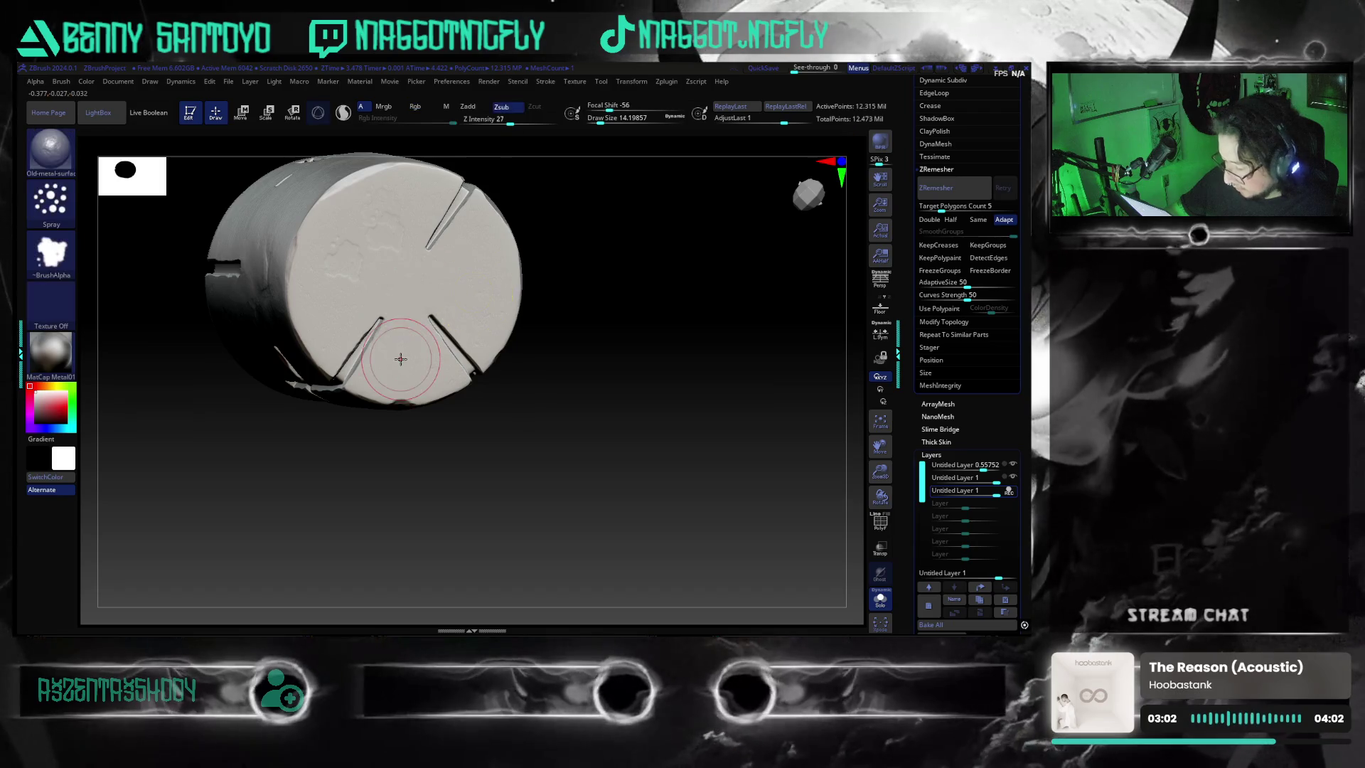
left_click_drag(409, 310, 487, 320)
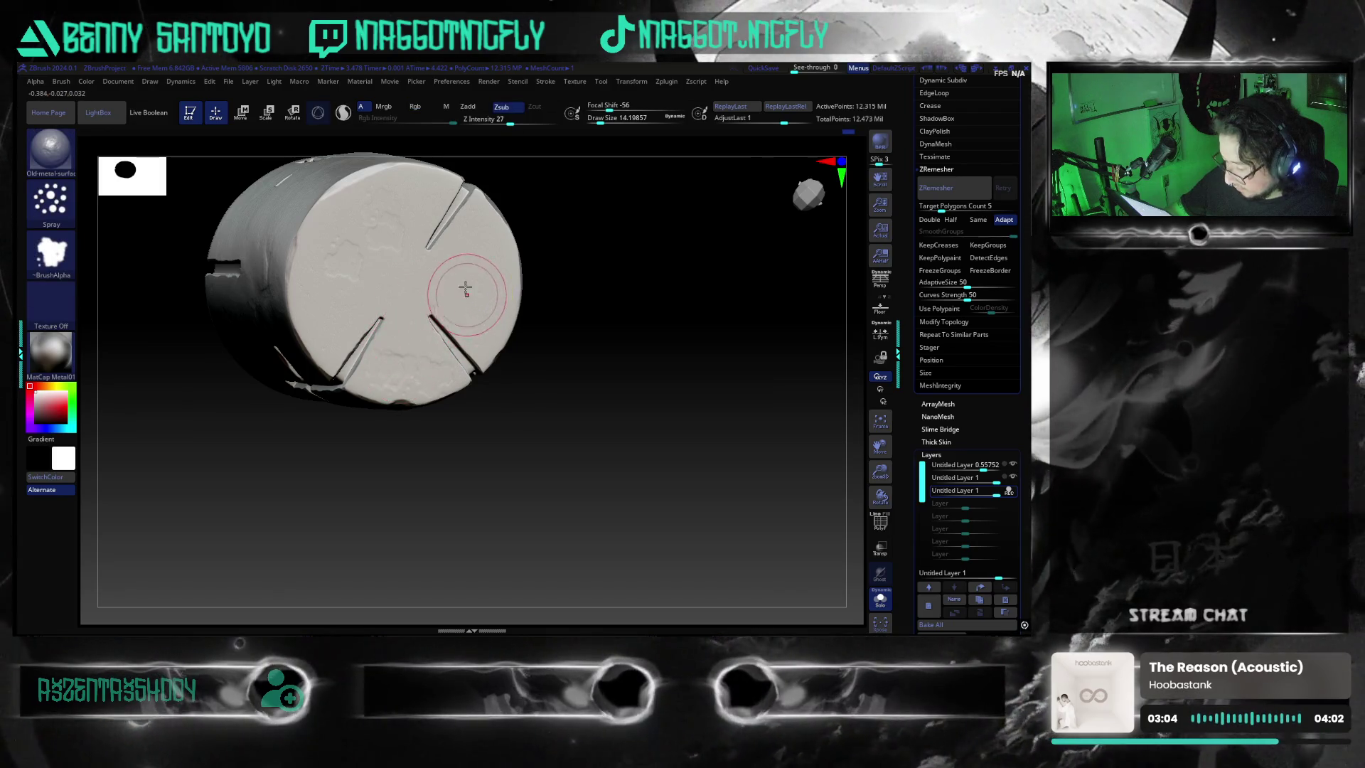
left_click_drag(541, 463, 563, 427)
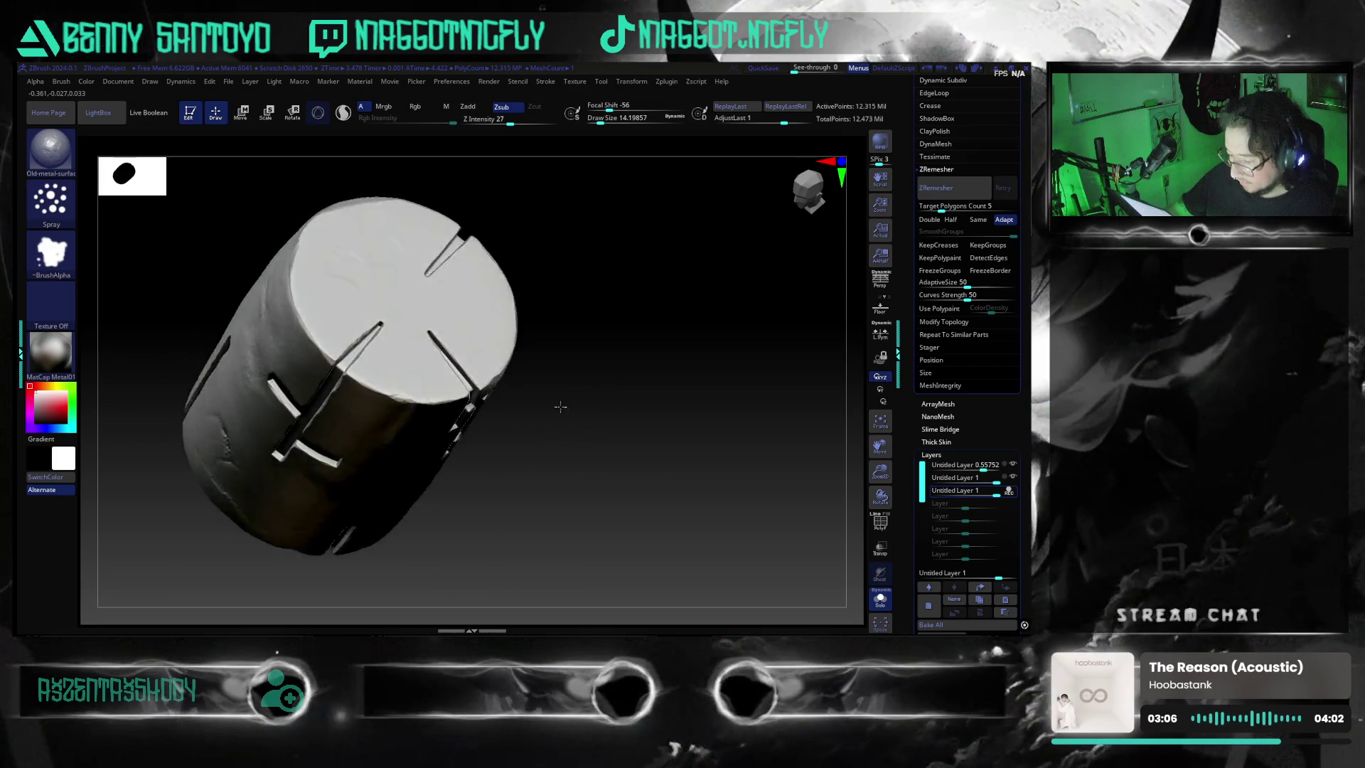
mouse_move(563, 426)
left_mouse_down()
mouse_move(578, 465)
mouse_move(565, 448)
left_mouse_up()
key("b")
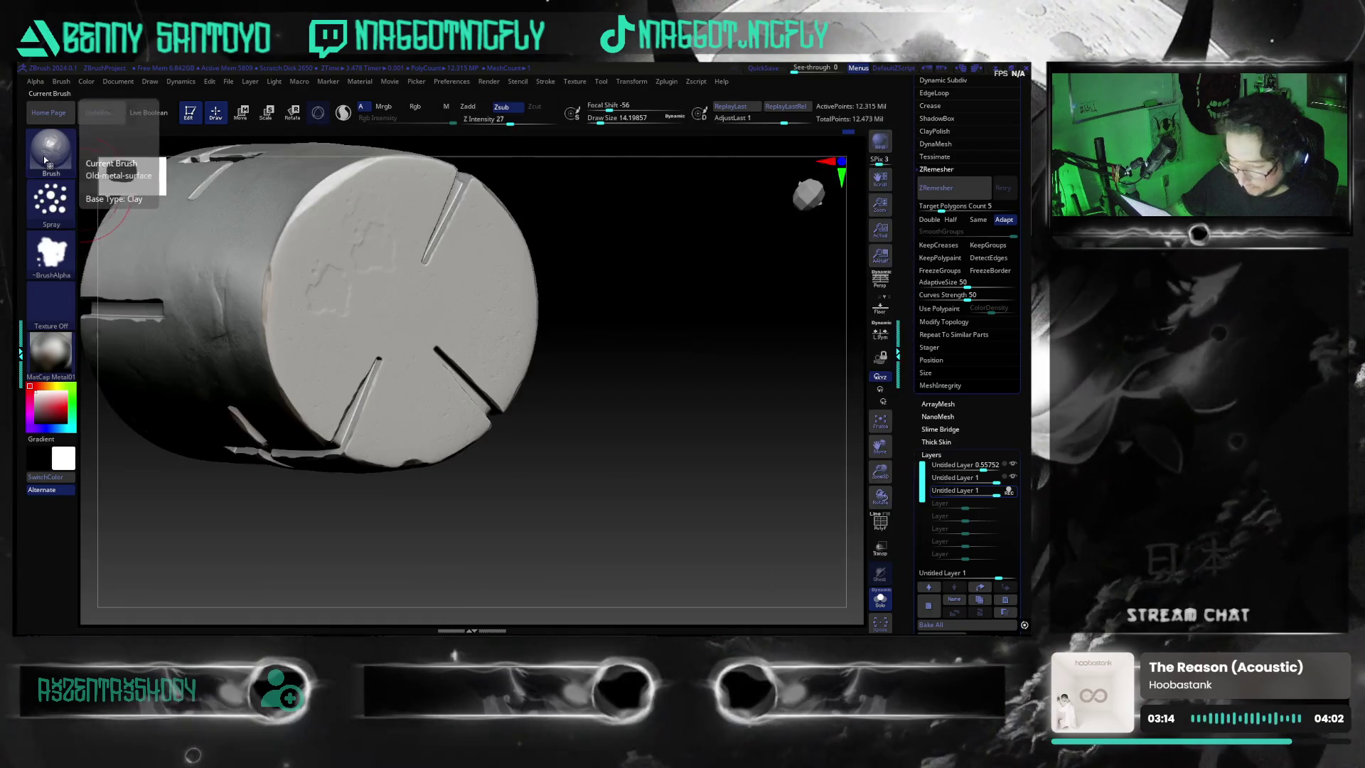
- Stamp Alpha 31 onto the cylinder cap with the Standard DragRect brush
left_click(44, 156)
left_click(49, 250)
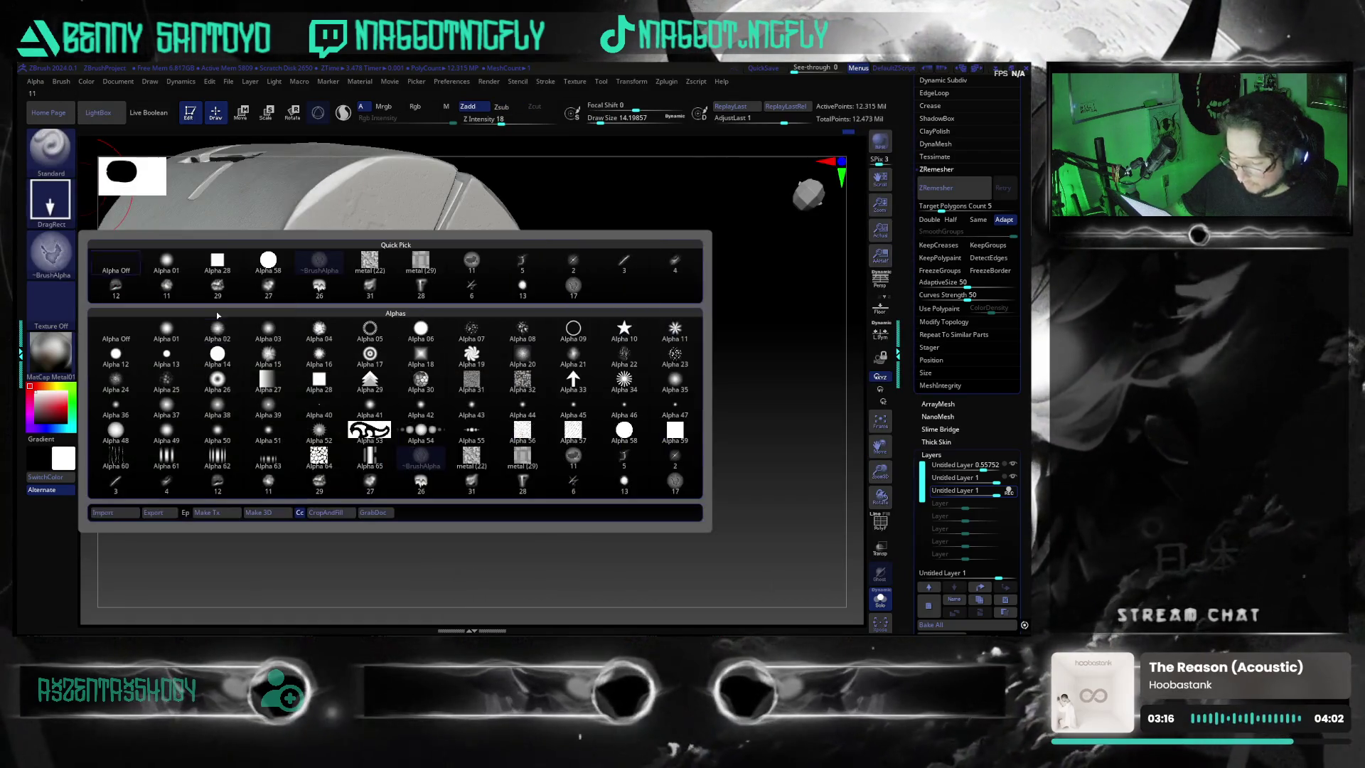
left_click(471, 484)
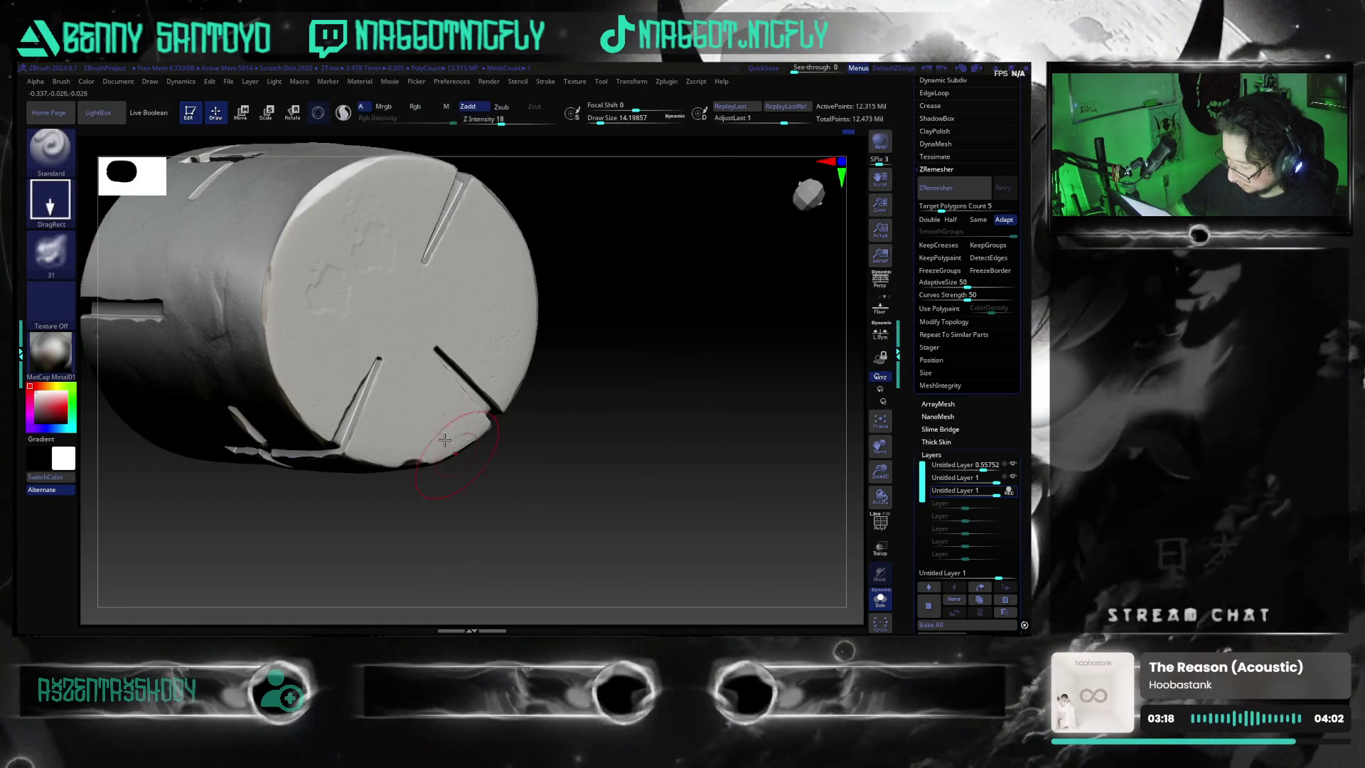
left_click_drag(377, 317, 430, 337)
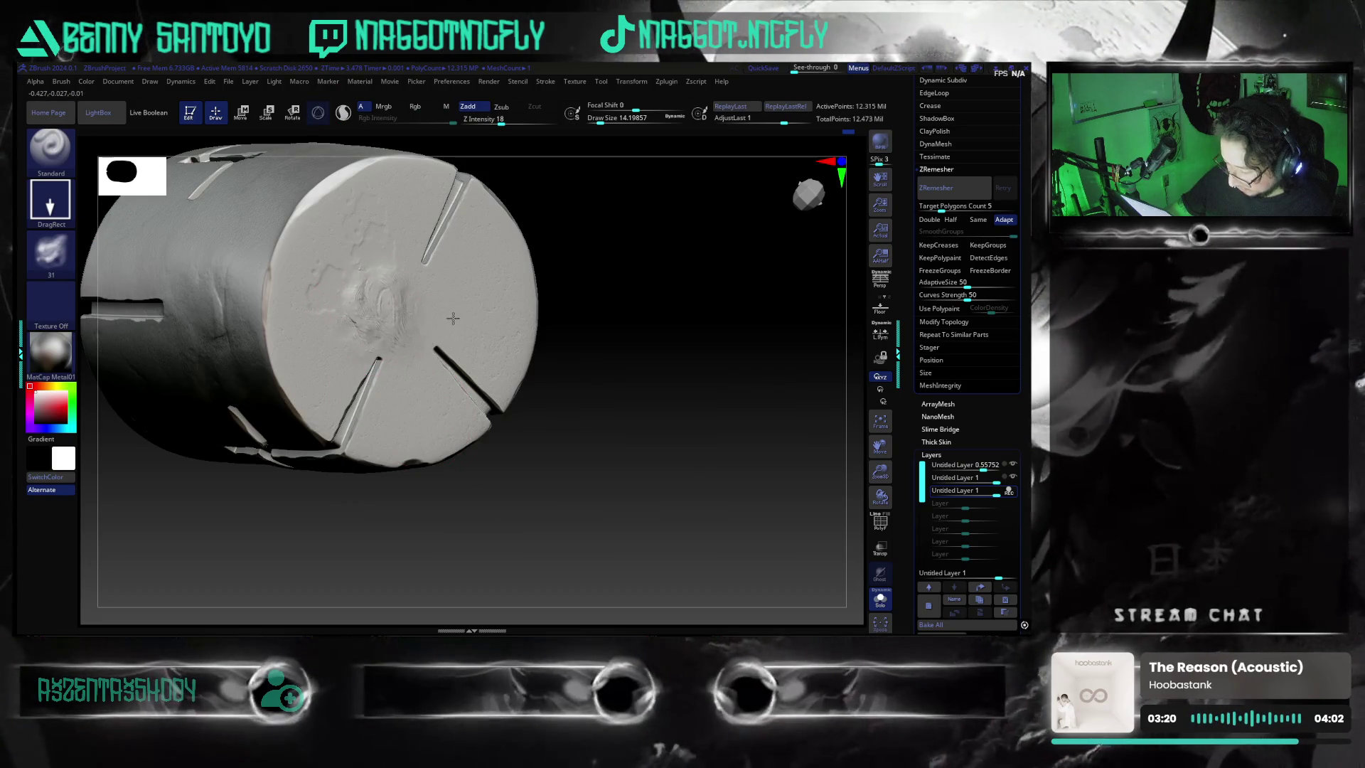
key("ctrl+z")
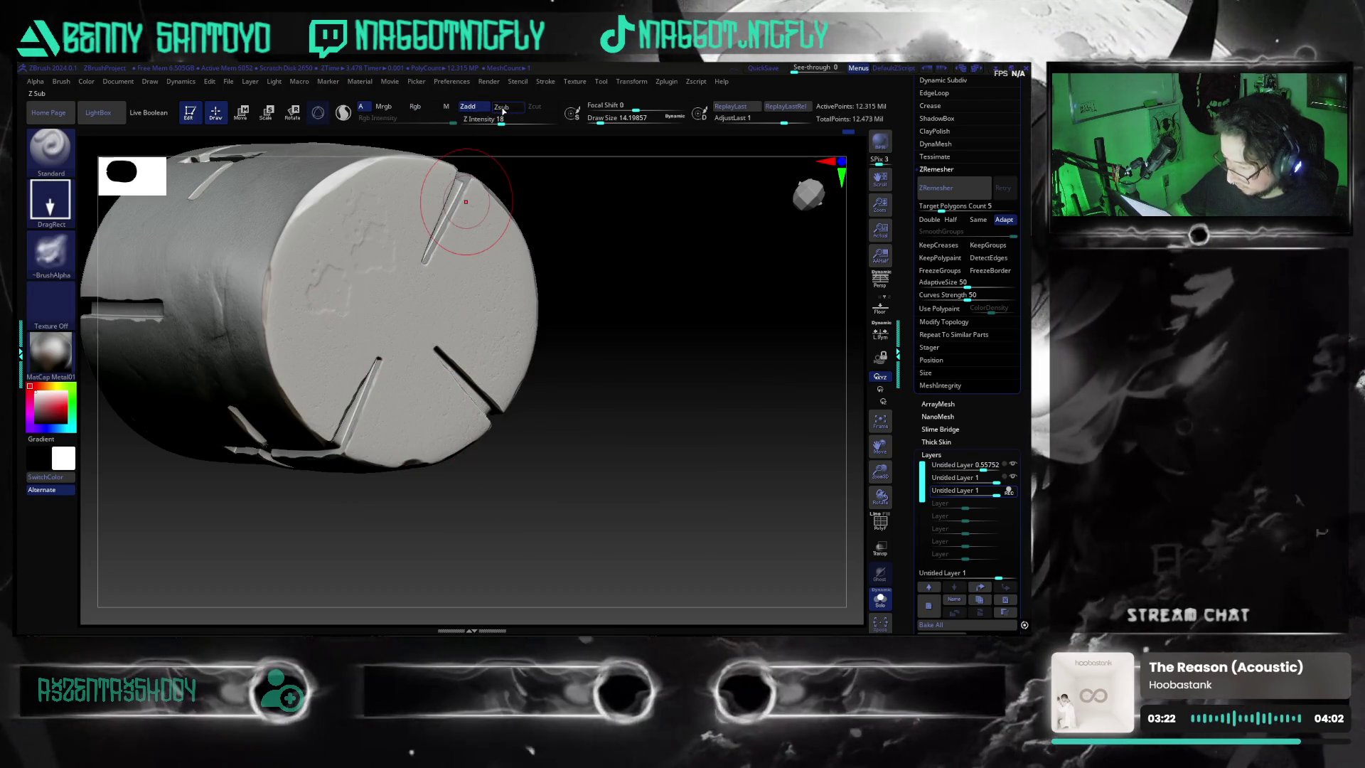
mouse_move(326, 308)
left_mouse_down()
mouse_move(411, 306)
mouse_move(431, 279)
left_mouse_up()
left_click_drag(625, 391, 619, 442)
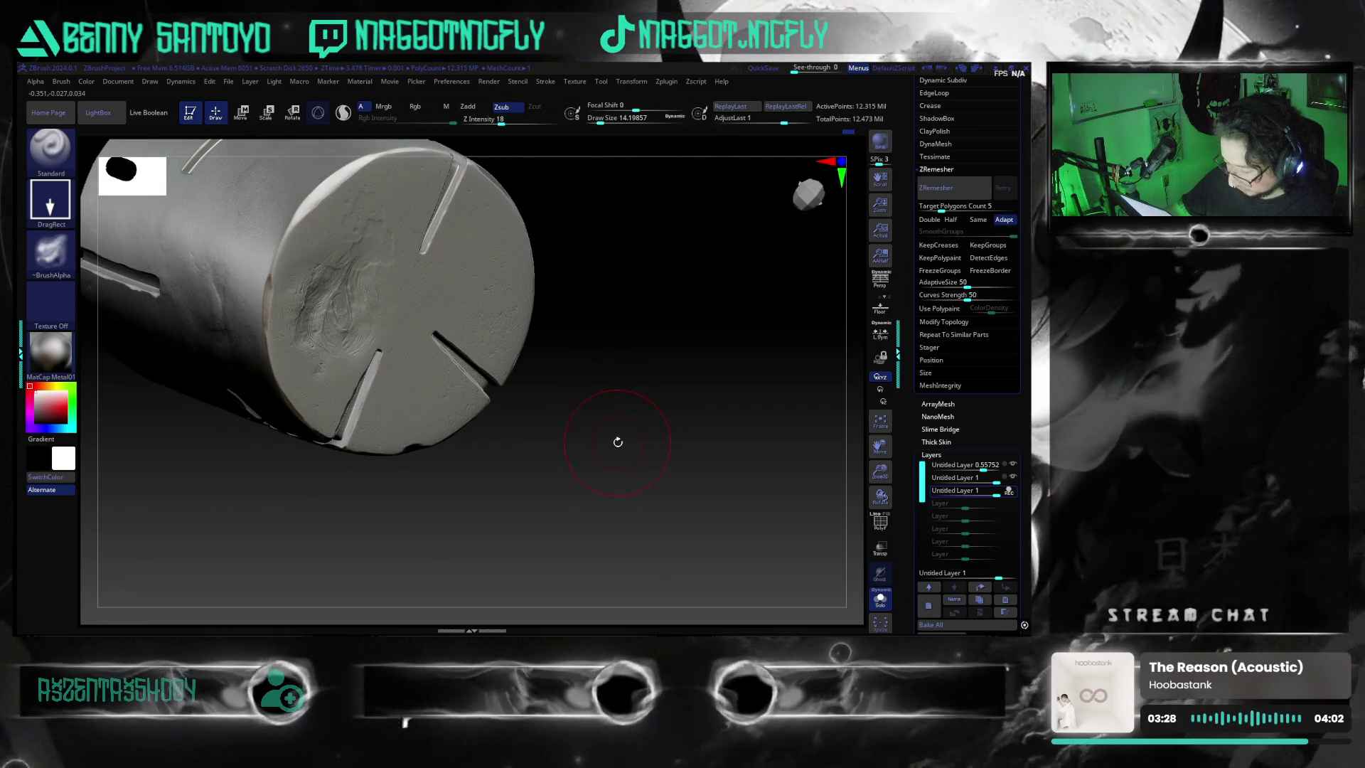
- Stamp Alpha 12 onto the cap and turn it to face the camera
left_click(50, 251)
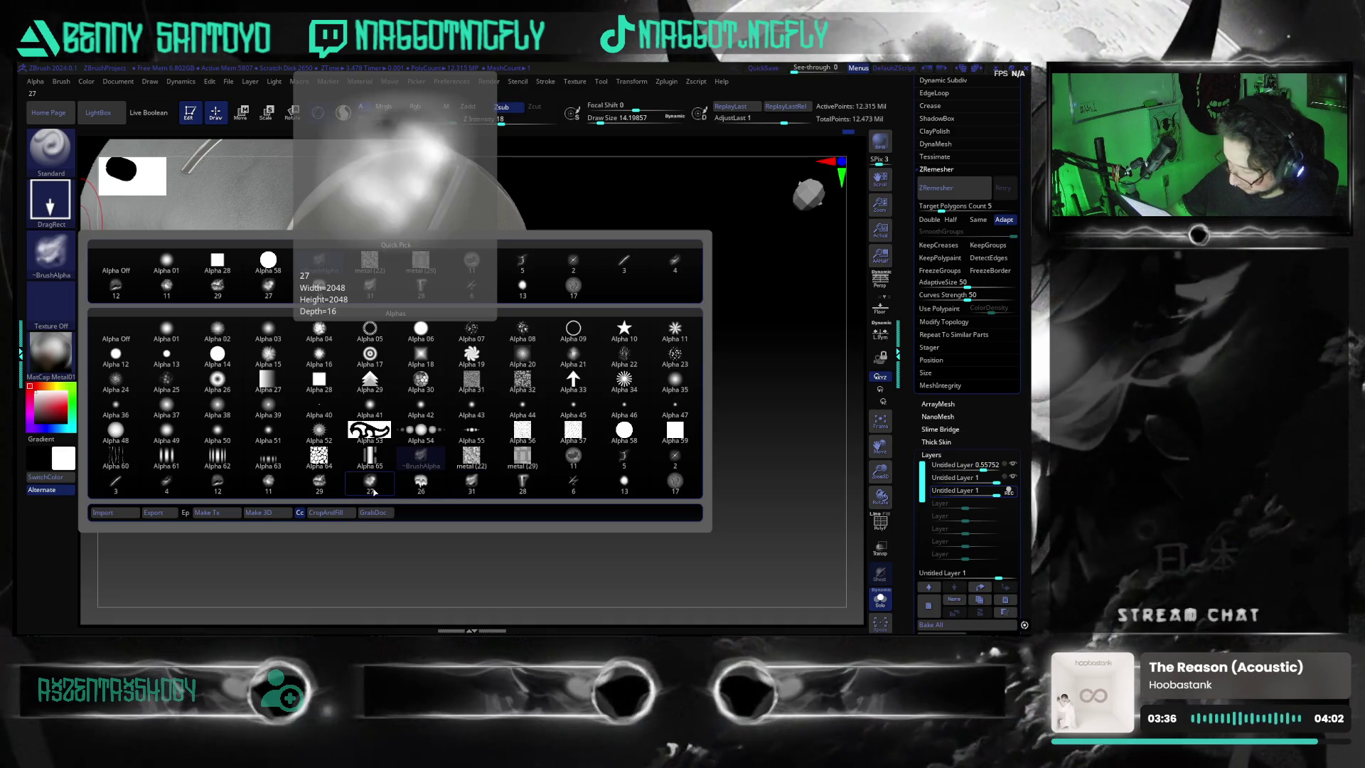
left_click(218, 482)
left_click_drag(364, 299, 342, 257)
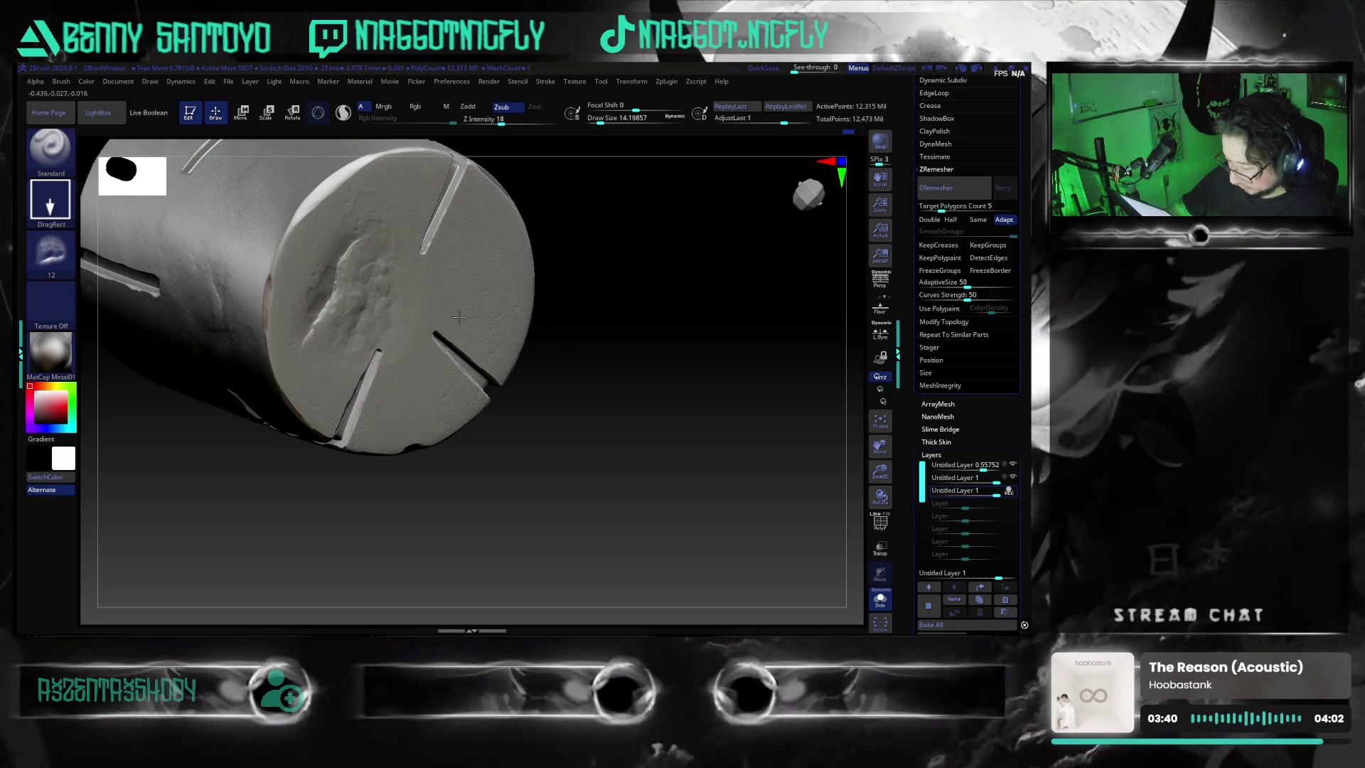
left_click_drag(616, 426, 617, 414)
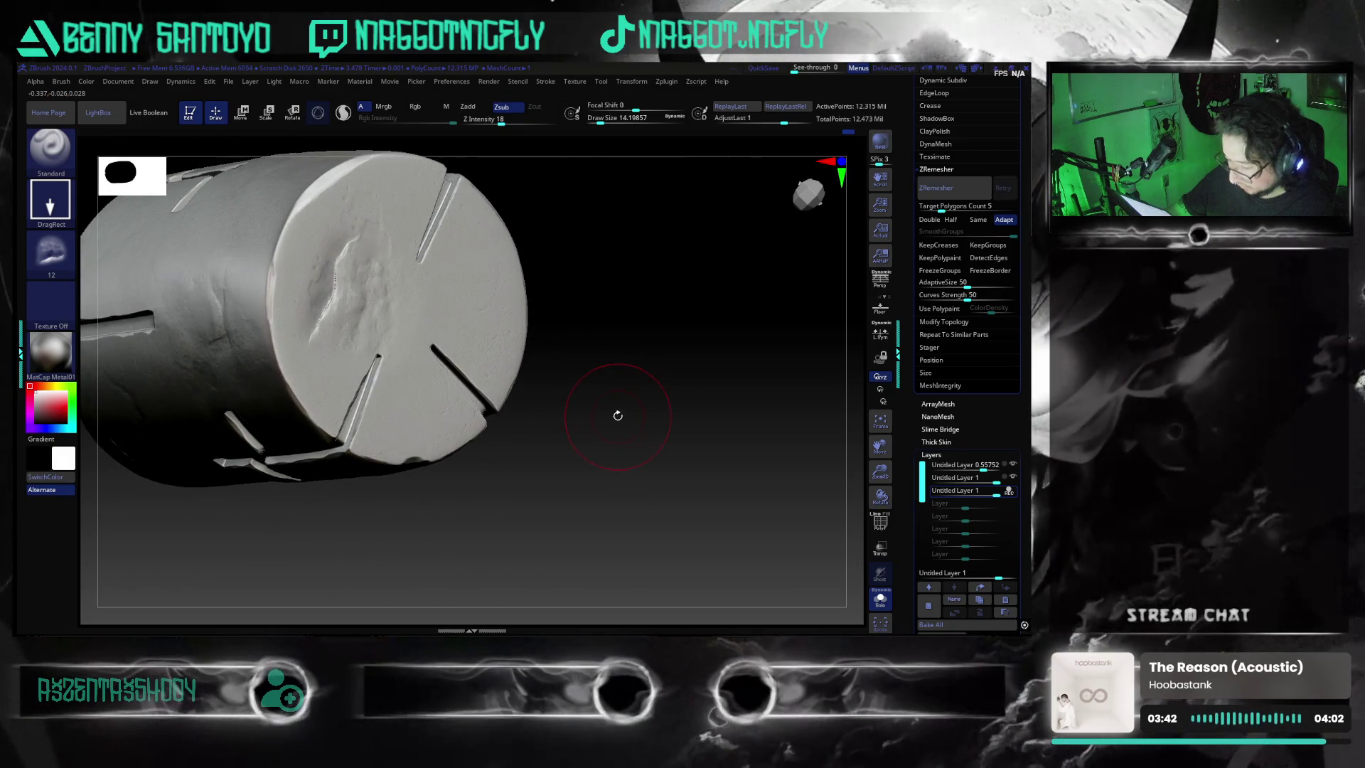
left_click_drag(553, 373, 461, 318)
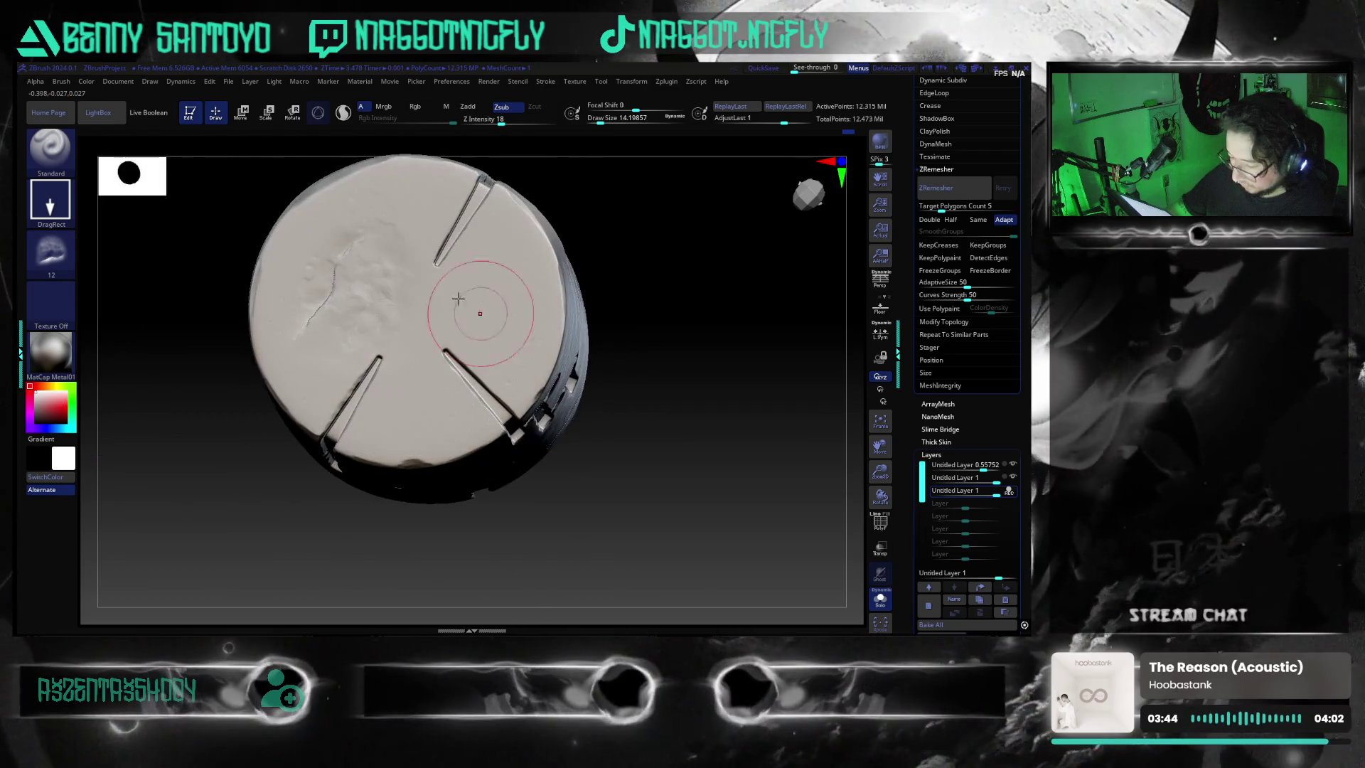
- Carve fine crack detail into the cap and check it from several angles
key("ctrl")
left_click_drag(519, 371, 470, 145)
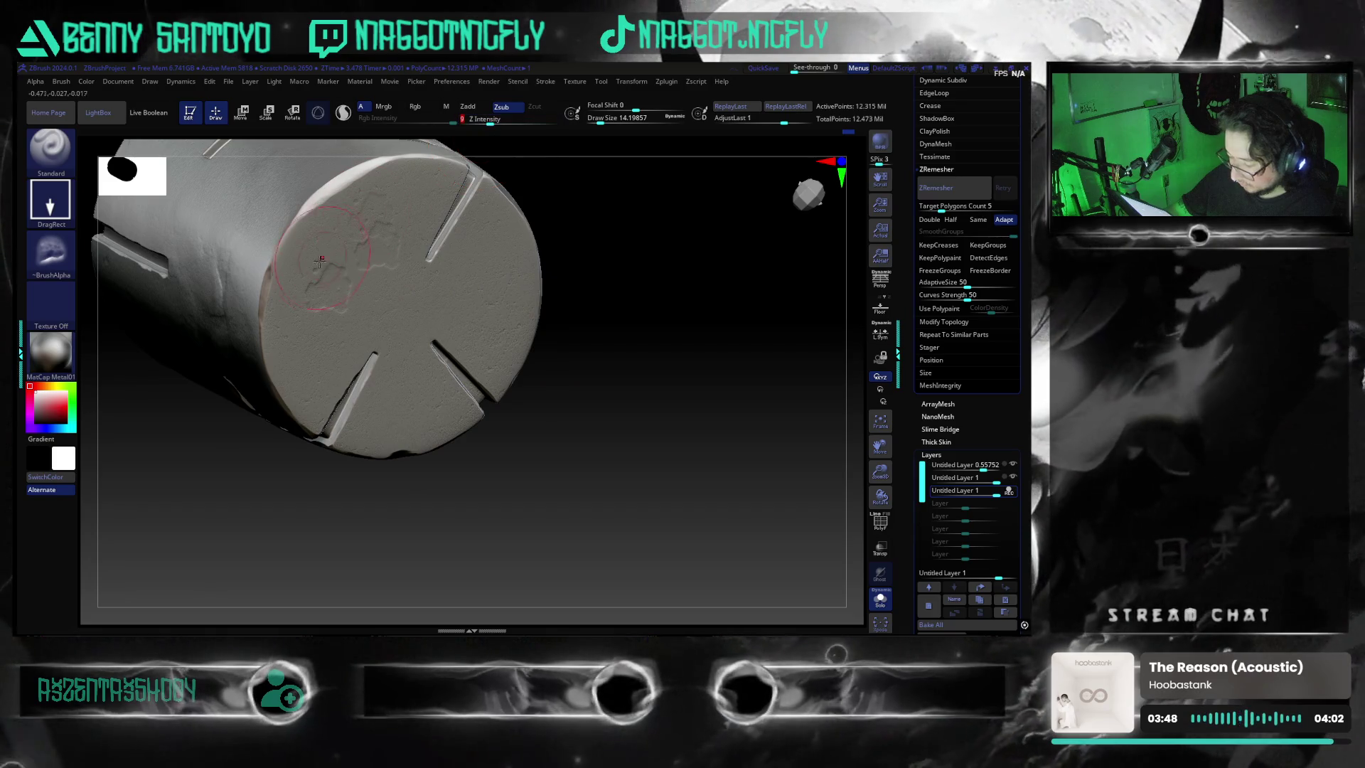
left_click_drag(321, 259, 353, 335)
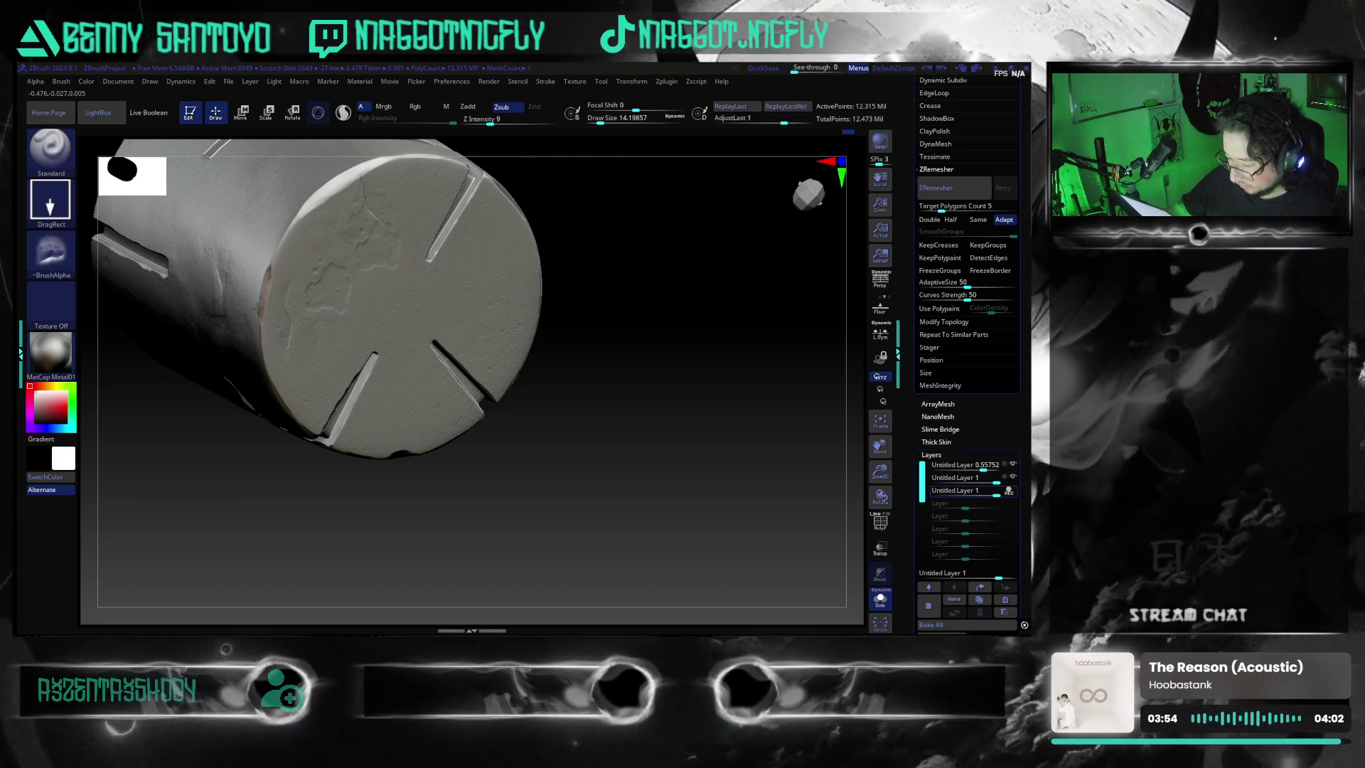
left_click_drag(502, 459, 515, 477)
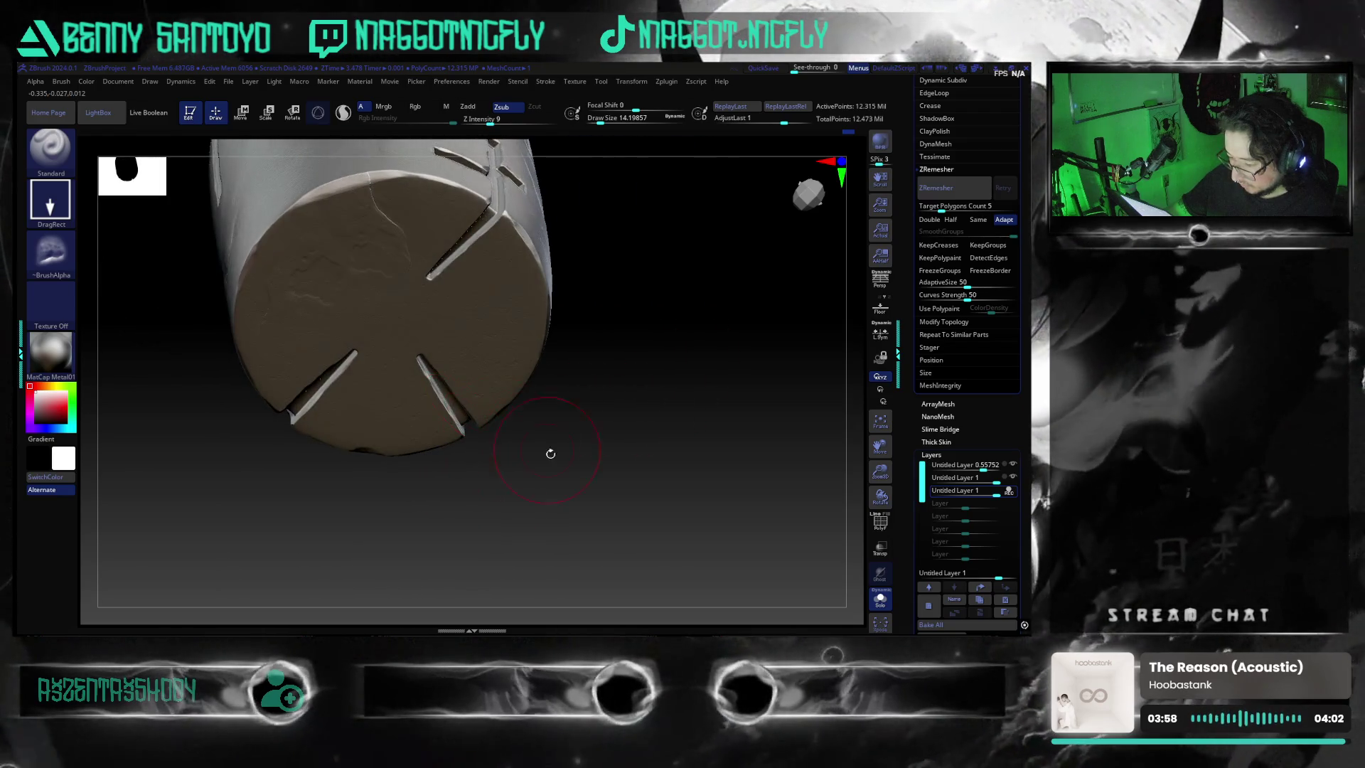
mouse_move(515, 477)
left_mouse_down()
mouse_move(566, 431)
mouse_move(566, 472)
mouse_move(543, 443)
left_mouse_up()
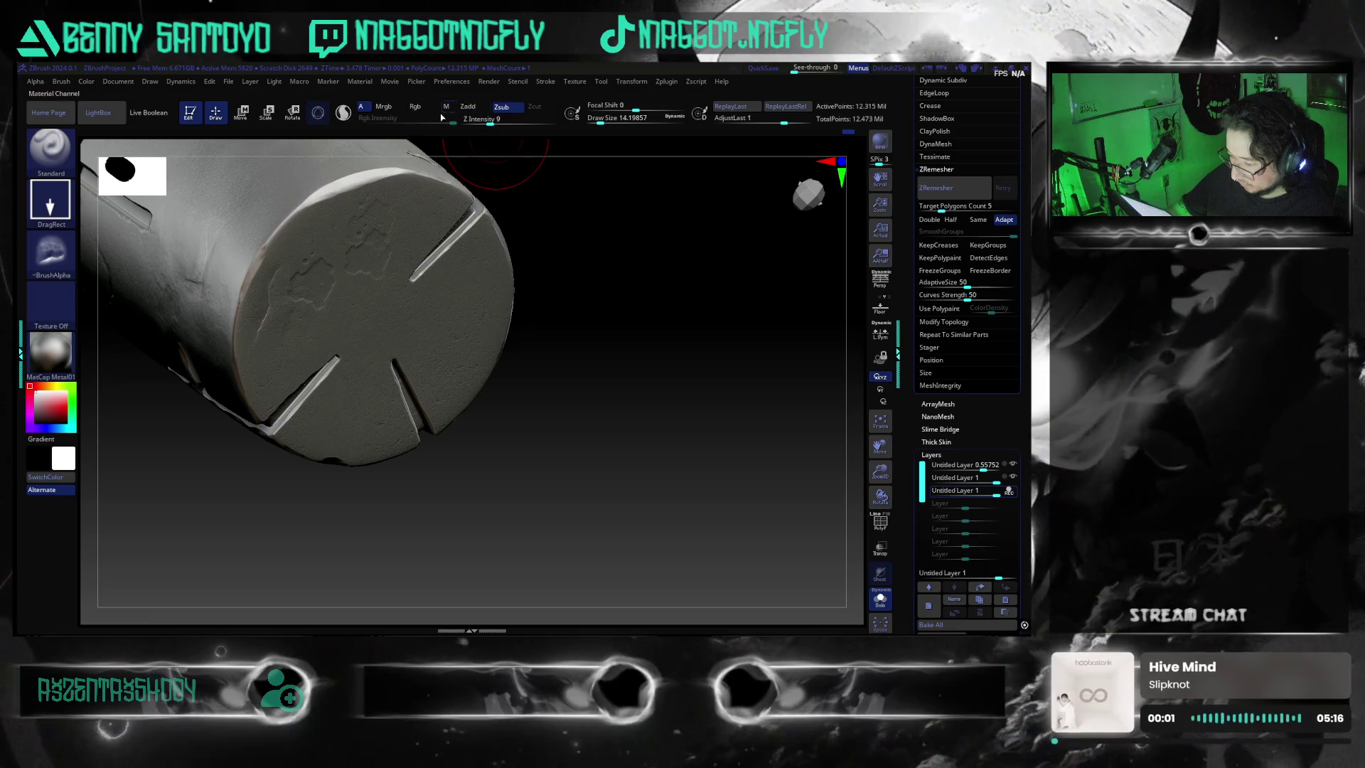
left_click(51, 251)
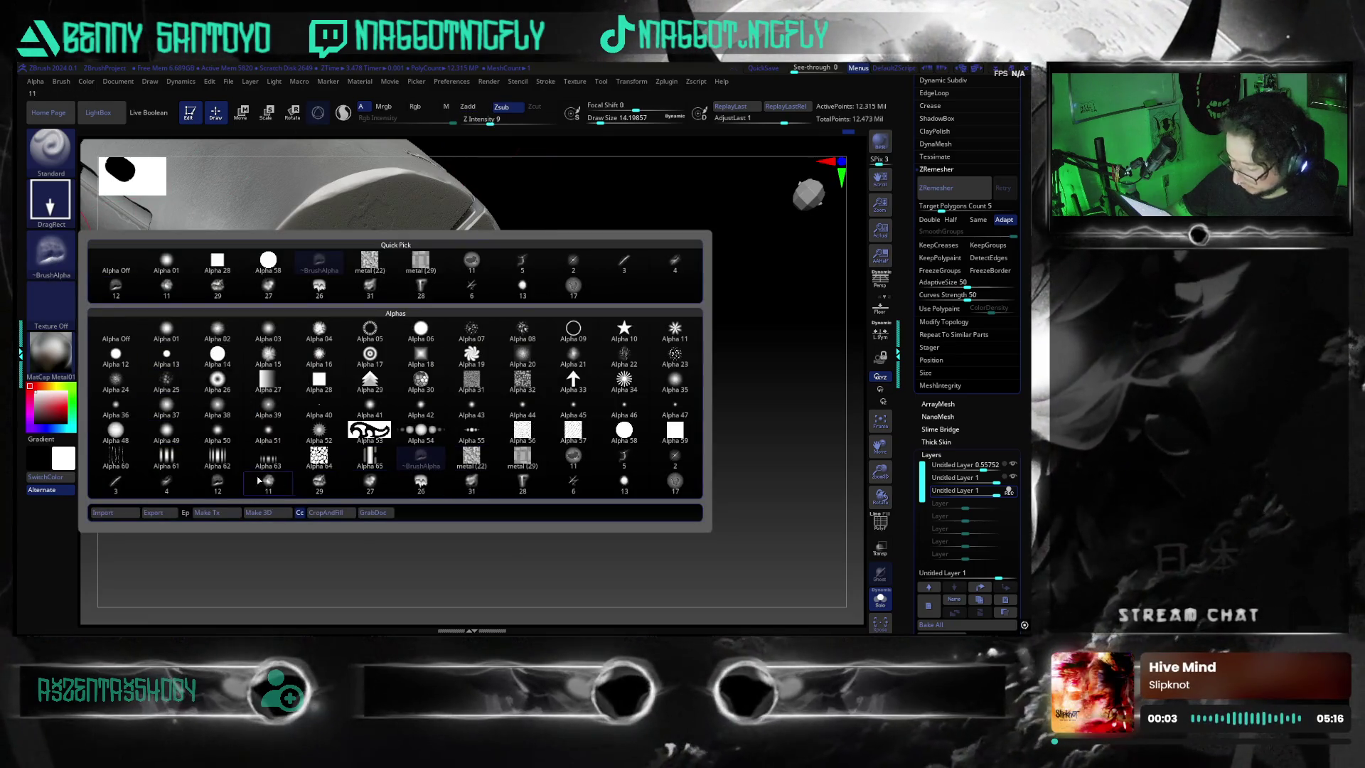
- Try another alpha while toggling masking and rotating the cylinder slightly
left_click(167, 486)
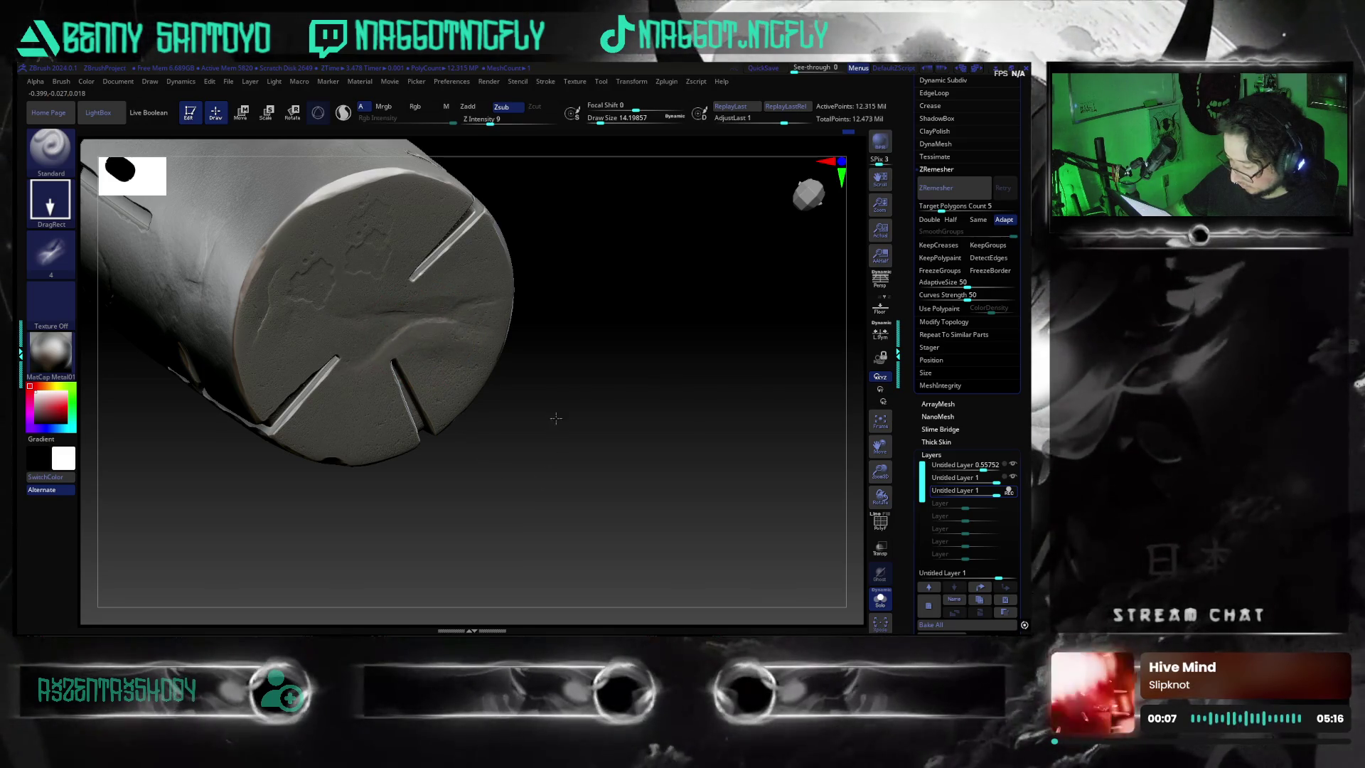
key("ctrl")
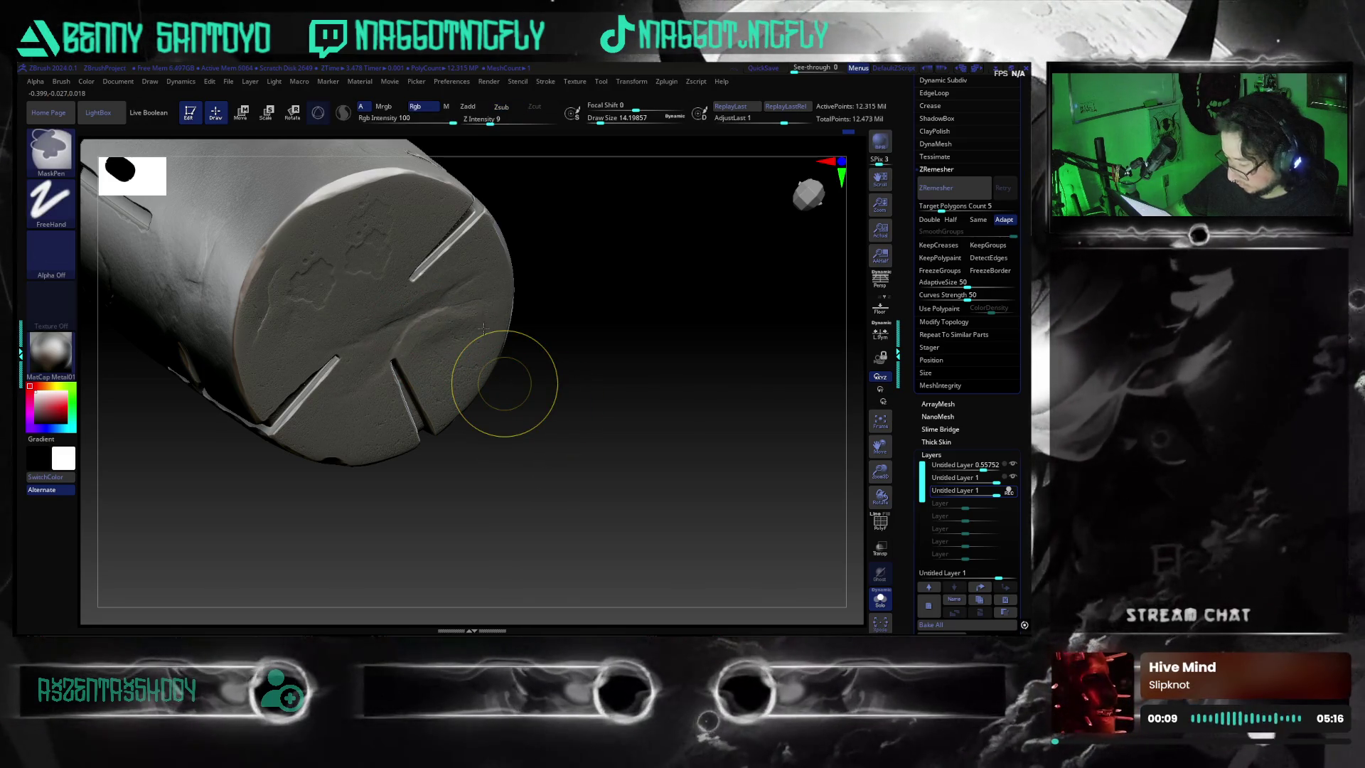
key("ctrl")
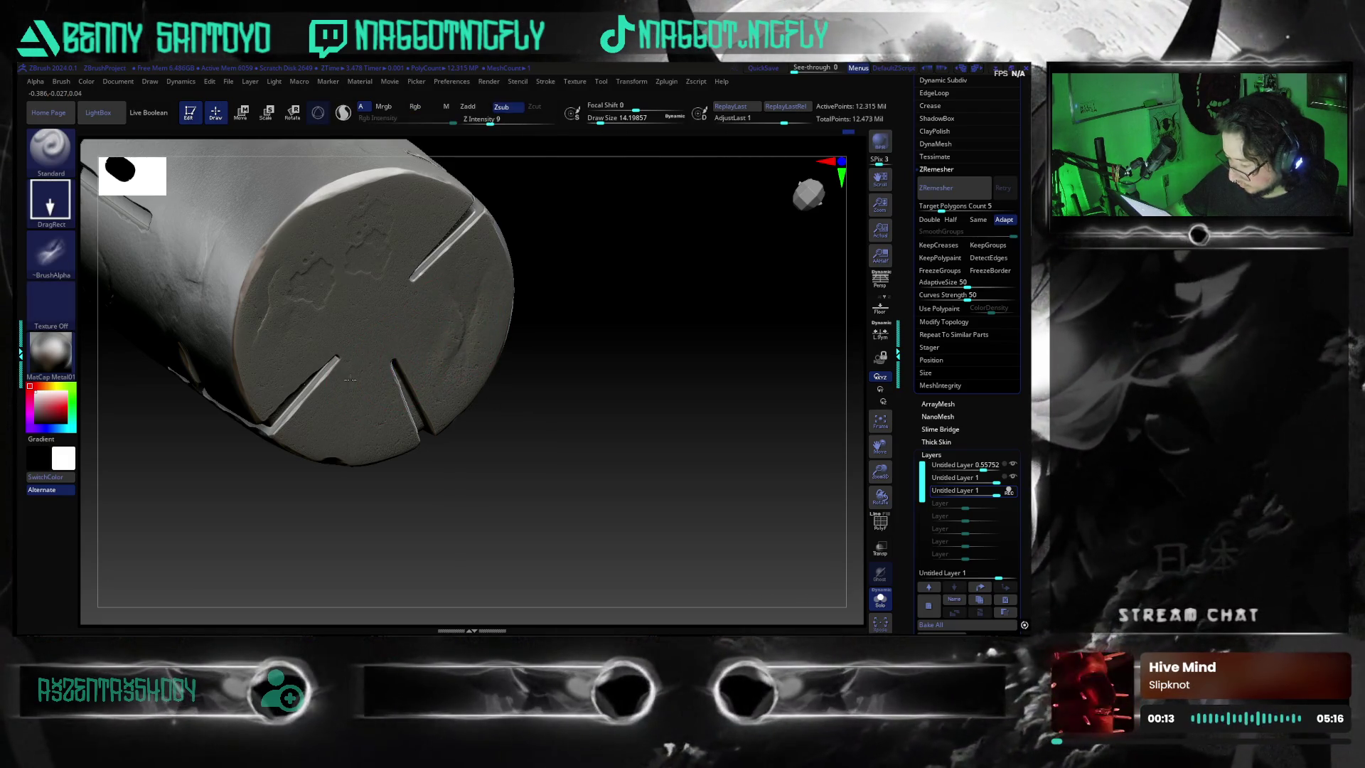
mouse_move(518, 522)
left_mouse_down()
mouse_move(568, 518)
mouse_move(568, 496)
left_mouse_up()
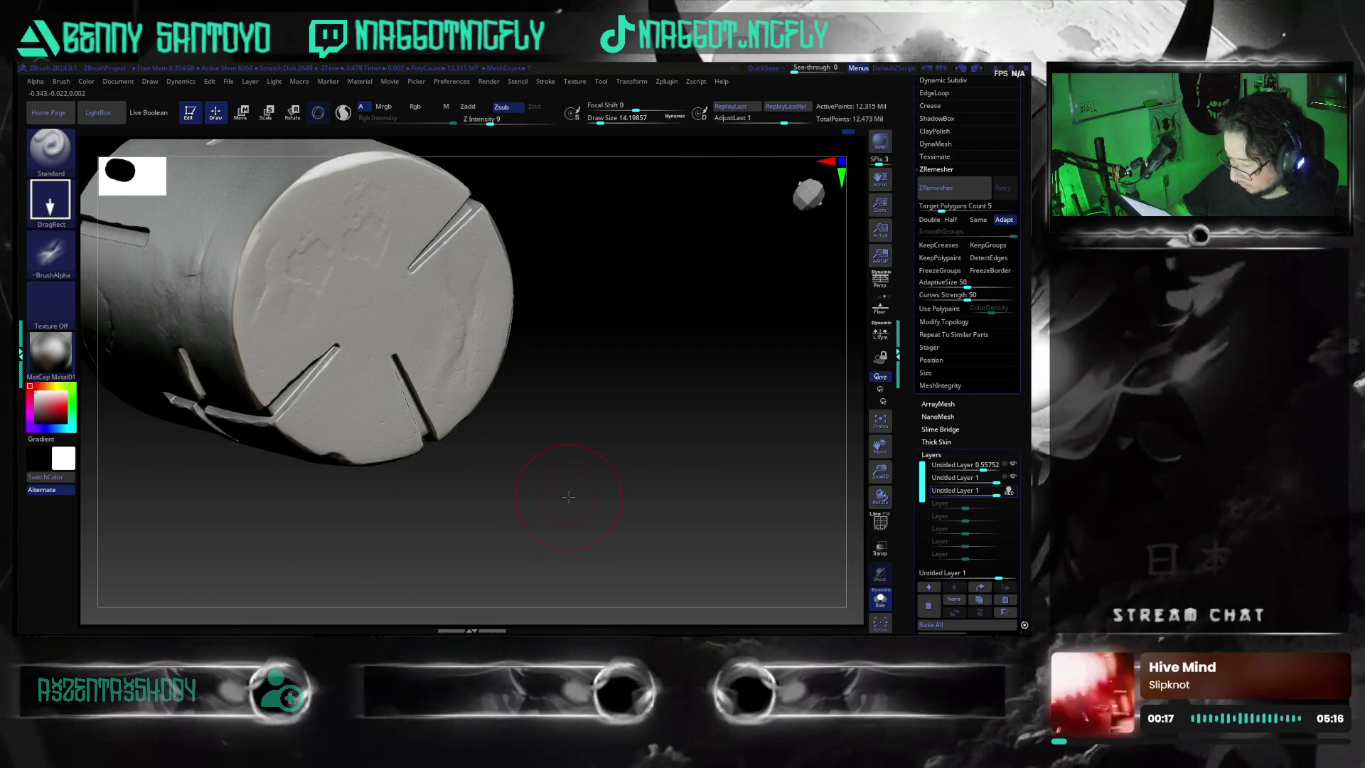
key("ctrl")
key("alt")
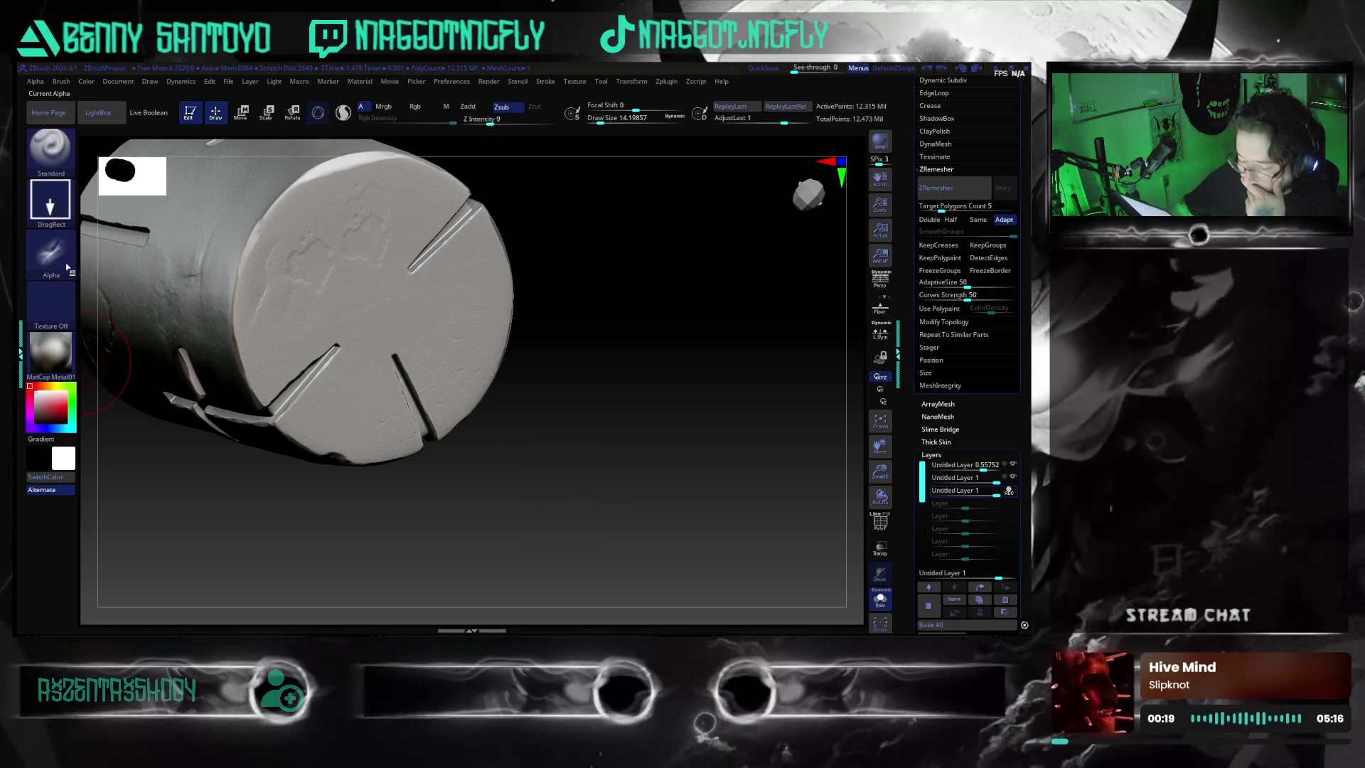
- Stamp alpha 29 texture across the cylinder's end face with a DragRect stroke
left_click(52, 254)
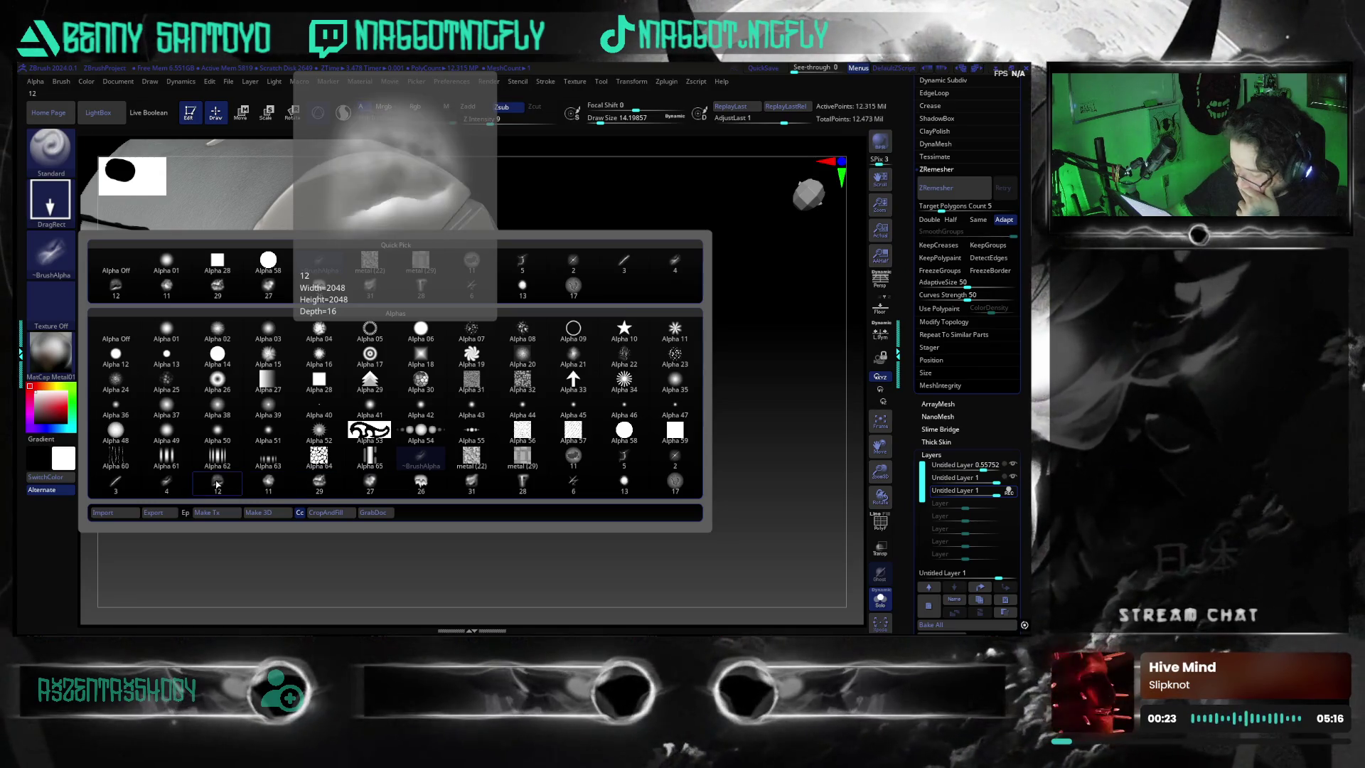
left_click(320, 481)
left_click_drag(441, 326, 584, 356)
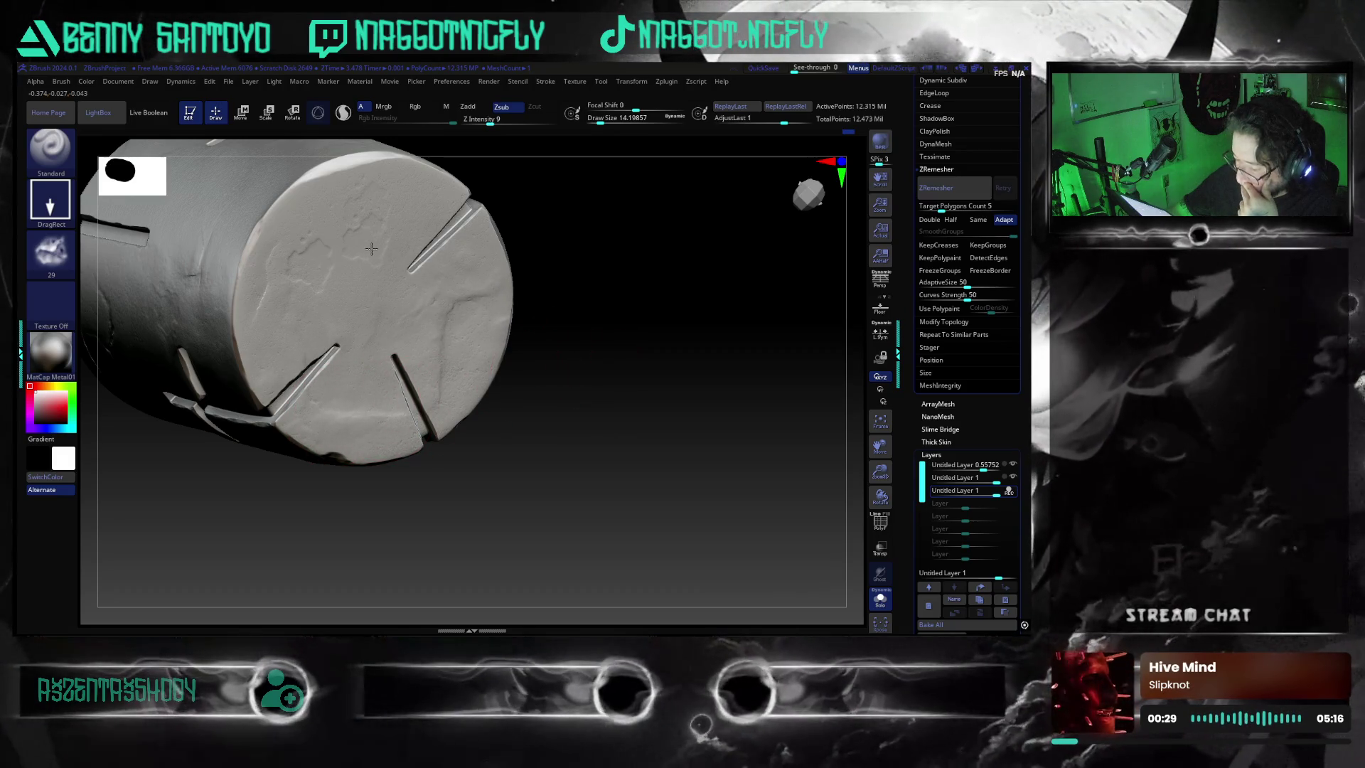
mouse_move(533, 501)
left_mouse_down()
mouse_move(613, 459)
mouse_move(352, 416)
left_mouse_up()
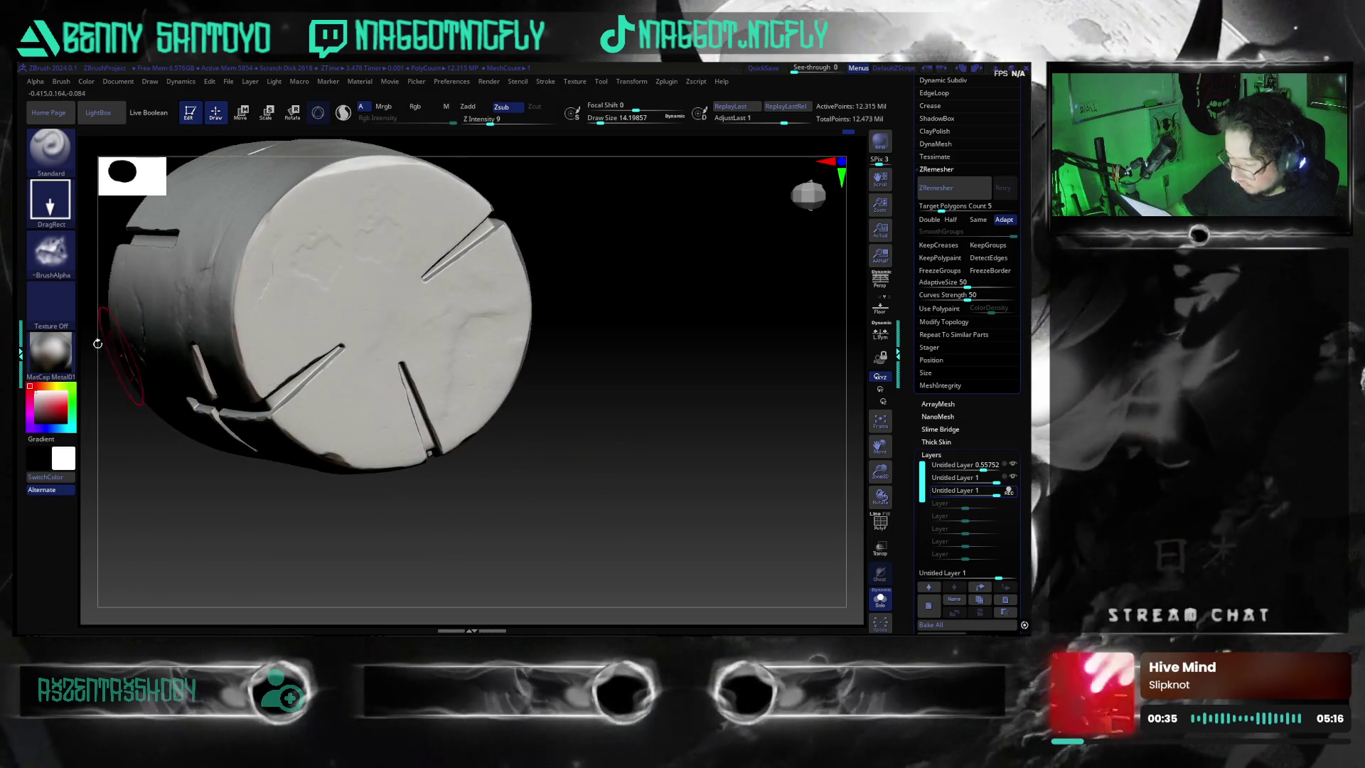
left_click(50, 250)
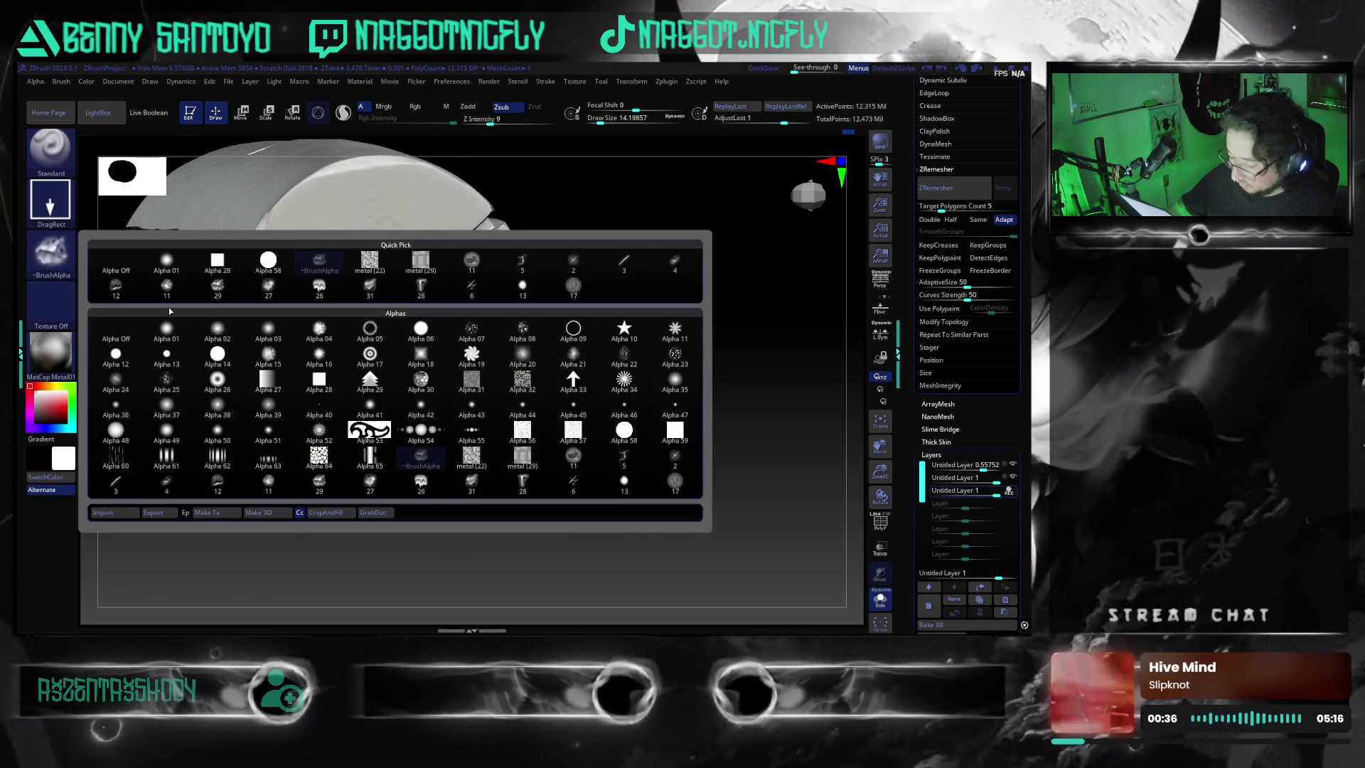
- Try alpha 11 and zoom in on the cylinder's end face
left_click(270, 487)
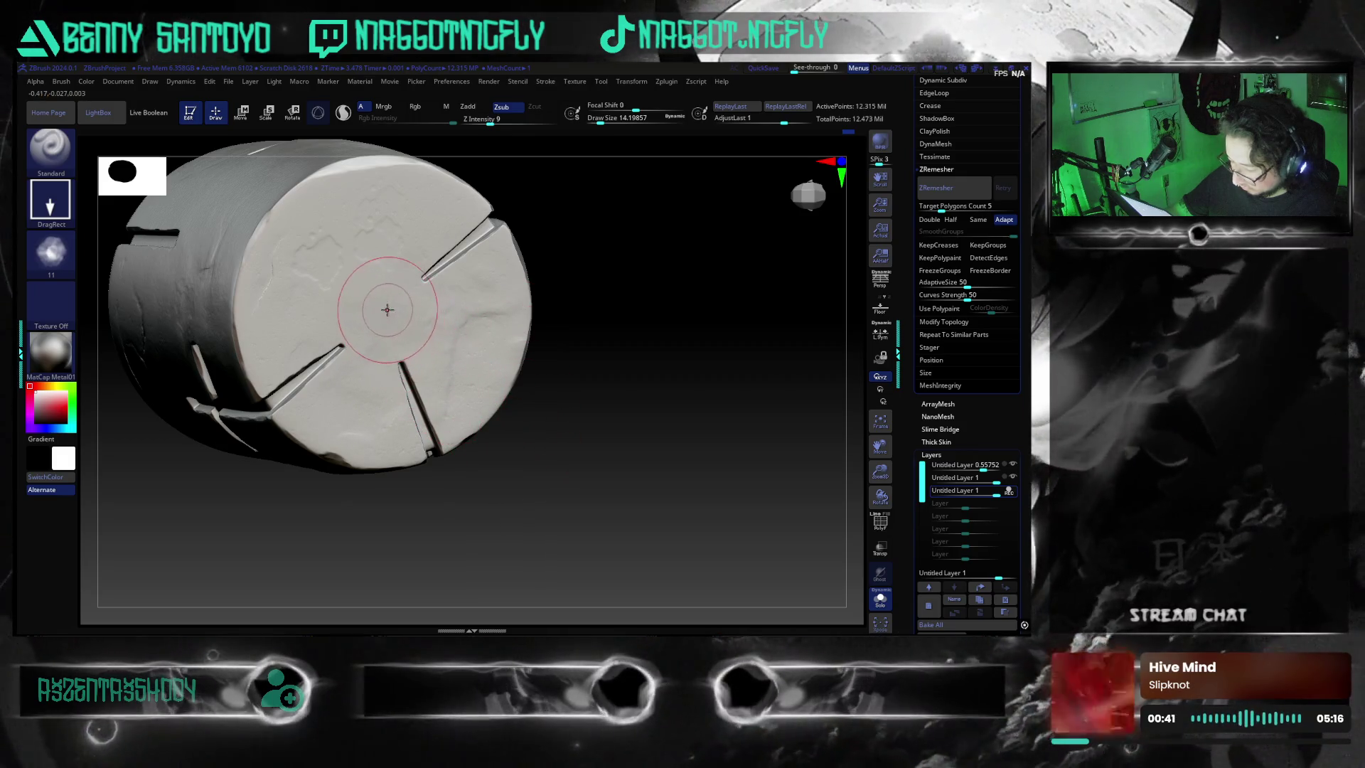
left_click_drag(552, 487, 521, 488)
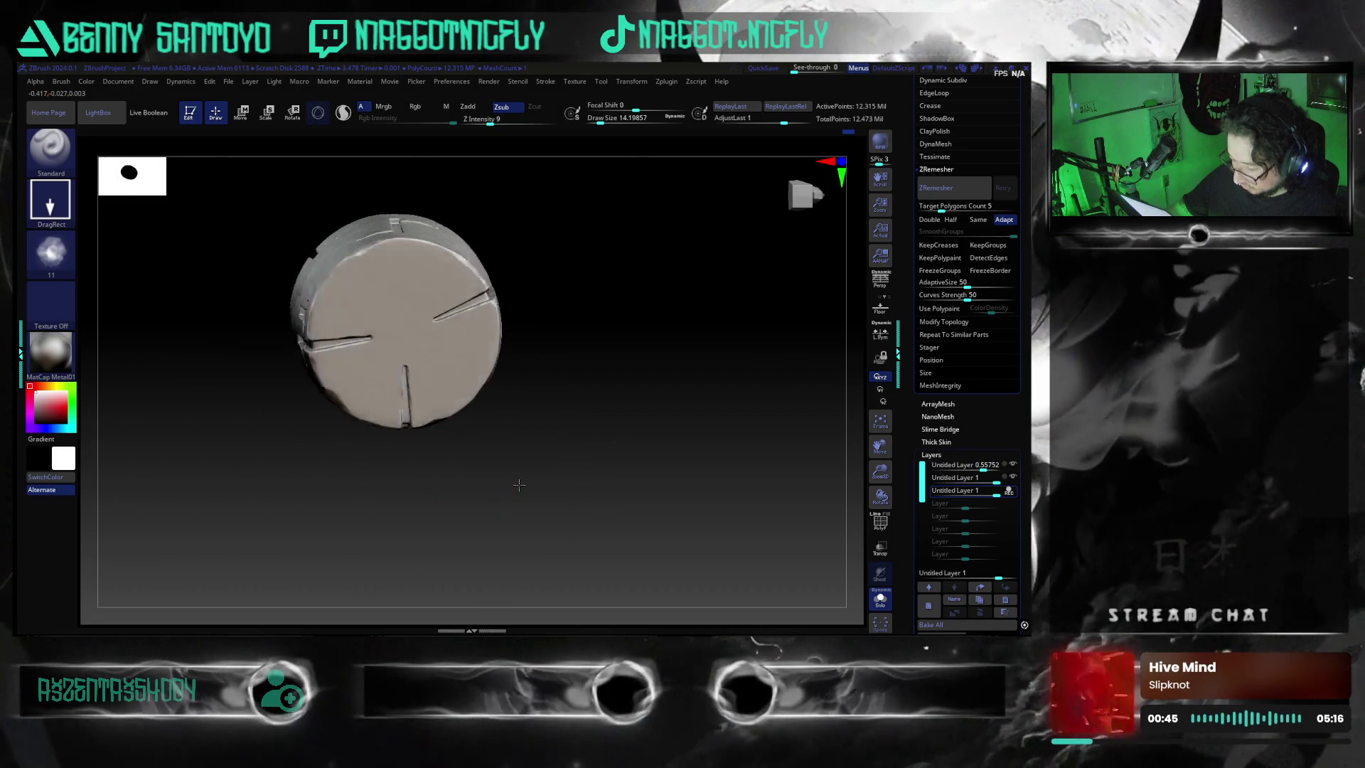
mouse_move(521, 488)
left_mouse_down()
mouse_move(509, 508)
mouse_move(524, 489)
left_mouse_up()
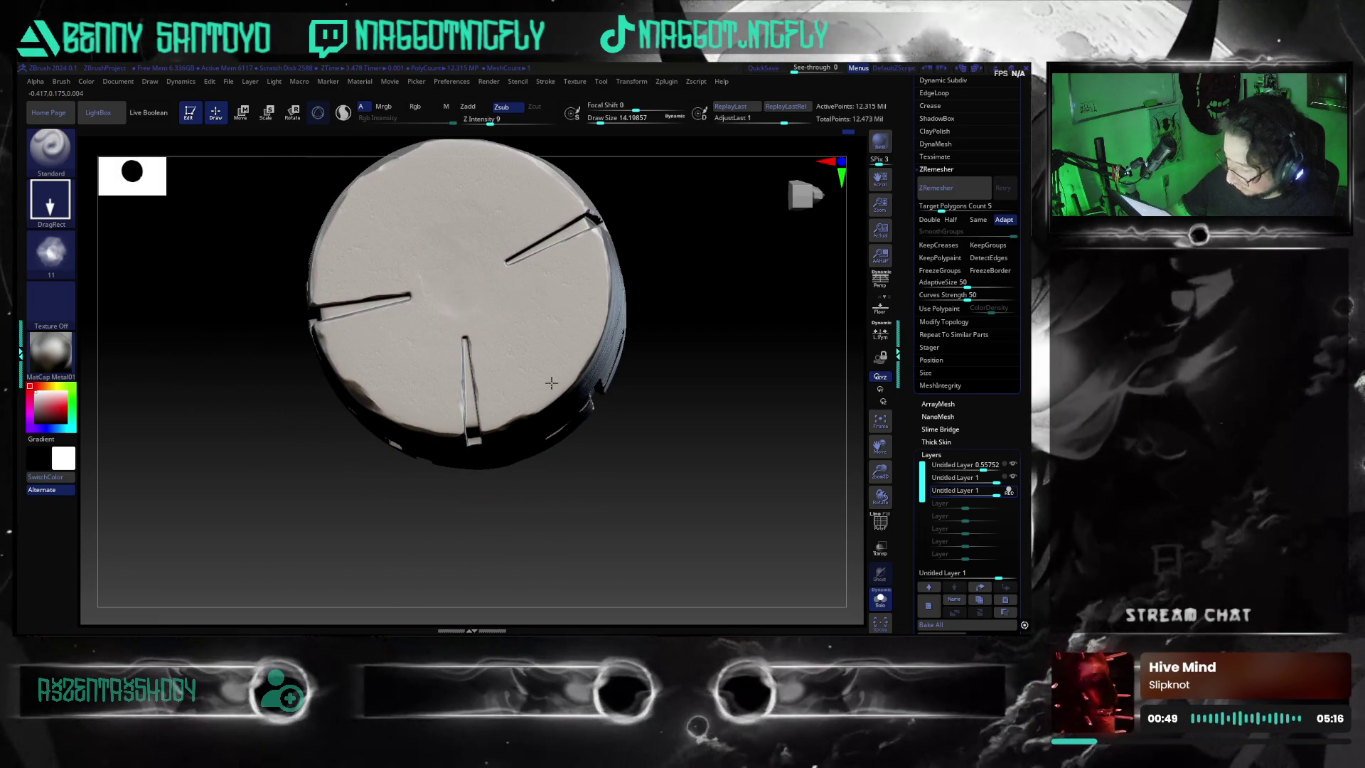
left_click_drag(512, 363, 501, 405)
- Make alpha 31 the brush alpha and rotate the cylinder to show its side
left_click(51, 250)
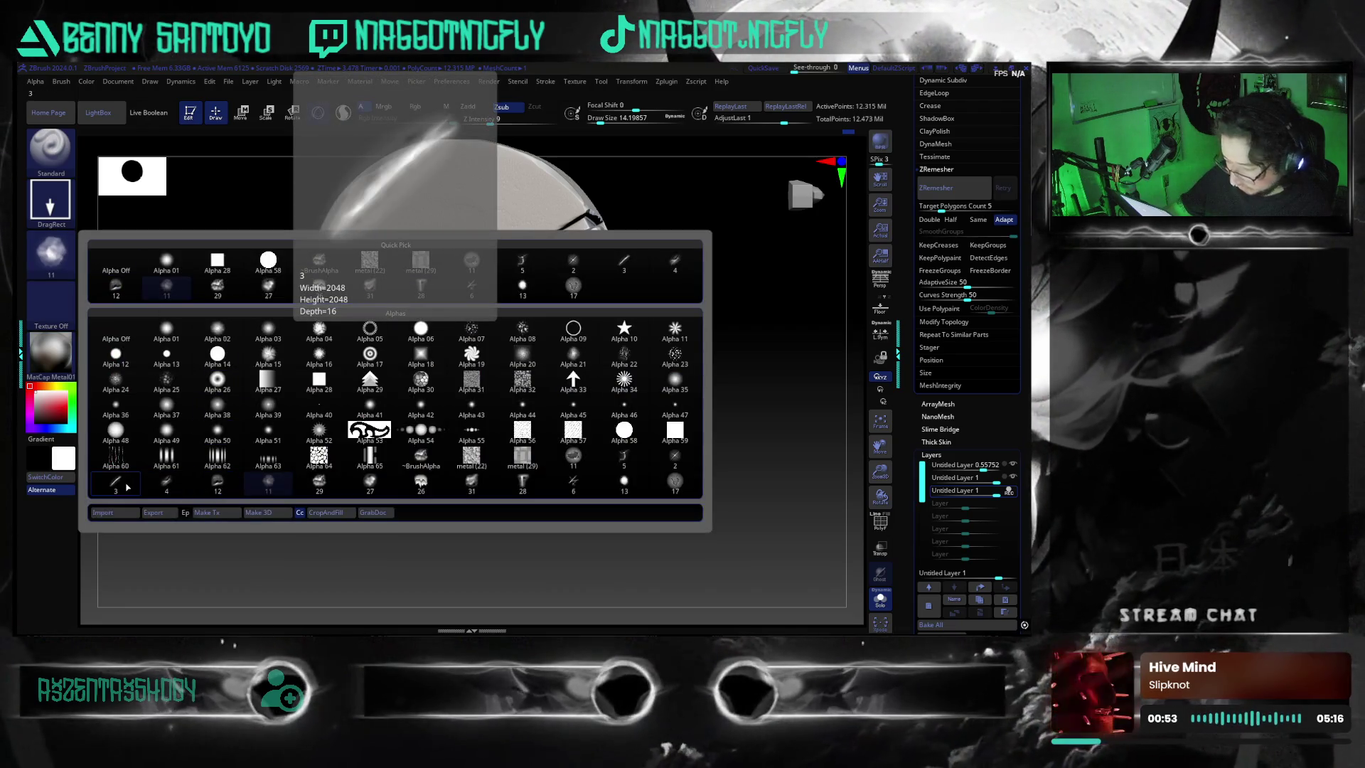
left_click(487, 484)
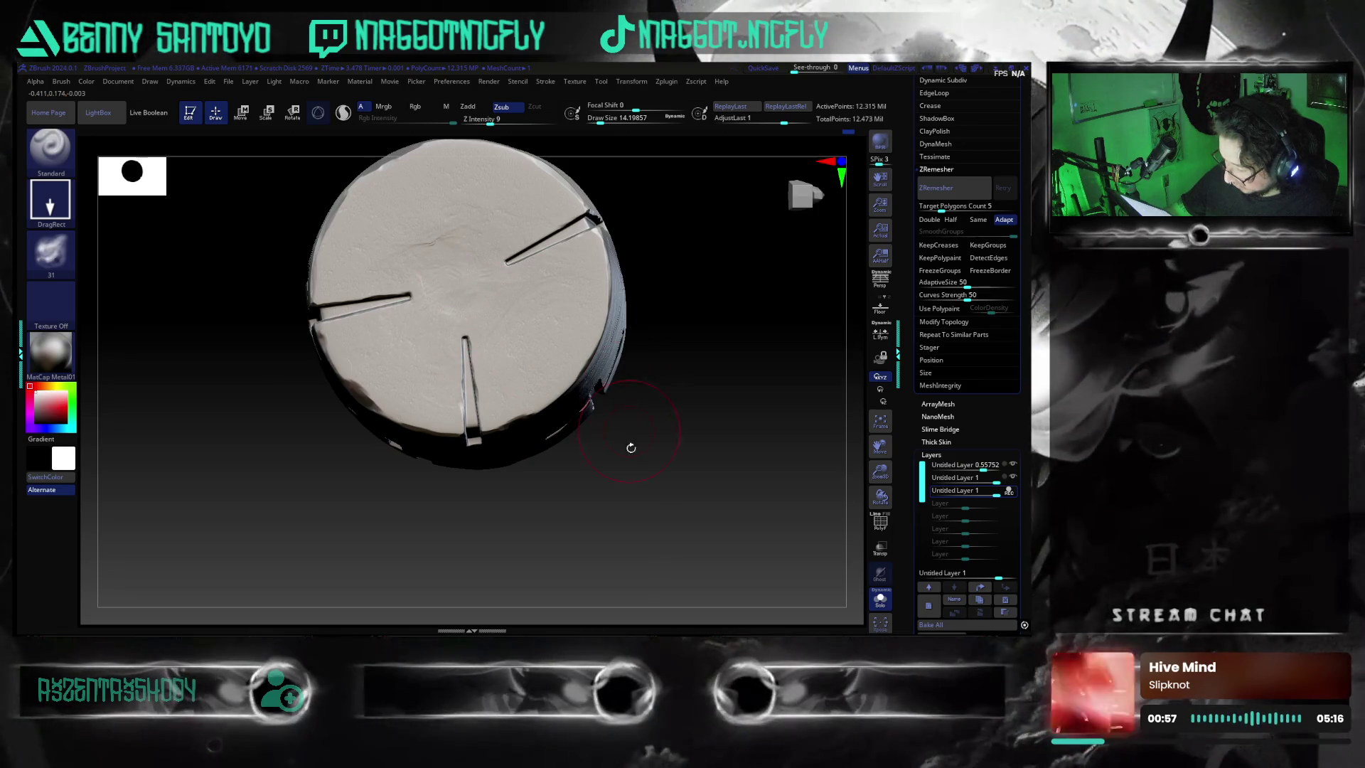
left_click_drag(629, 439, 499, 310)
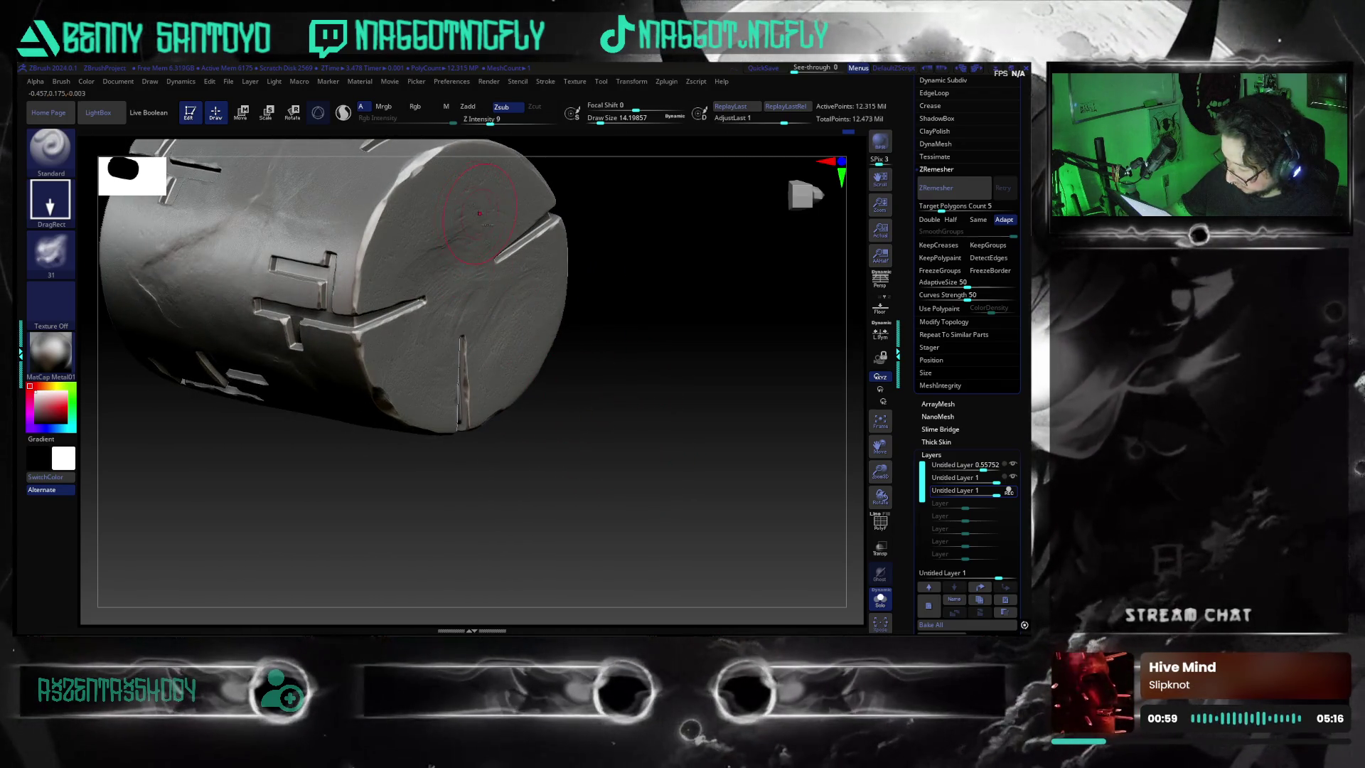
left_click_drag(619, 411, 582, 455)
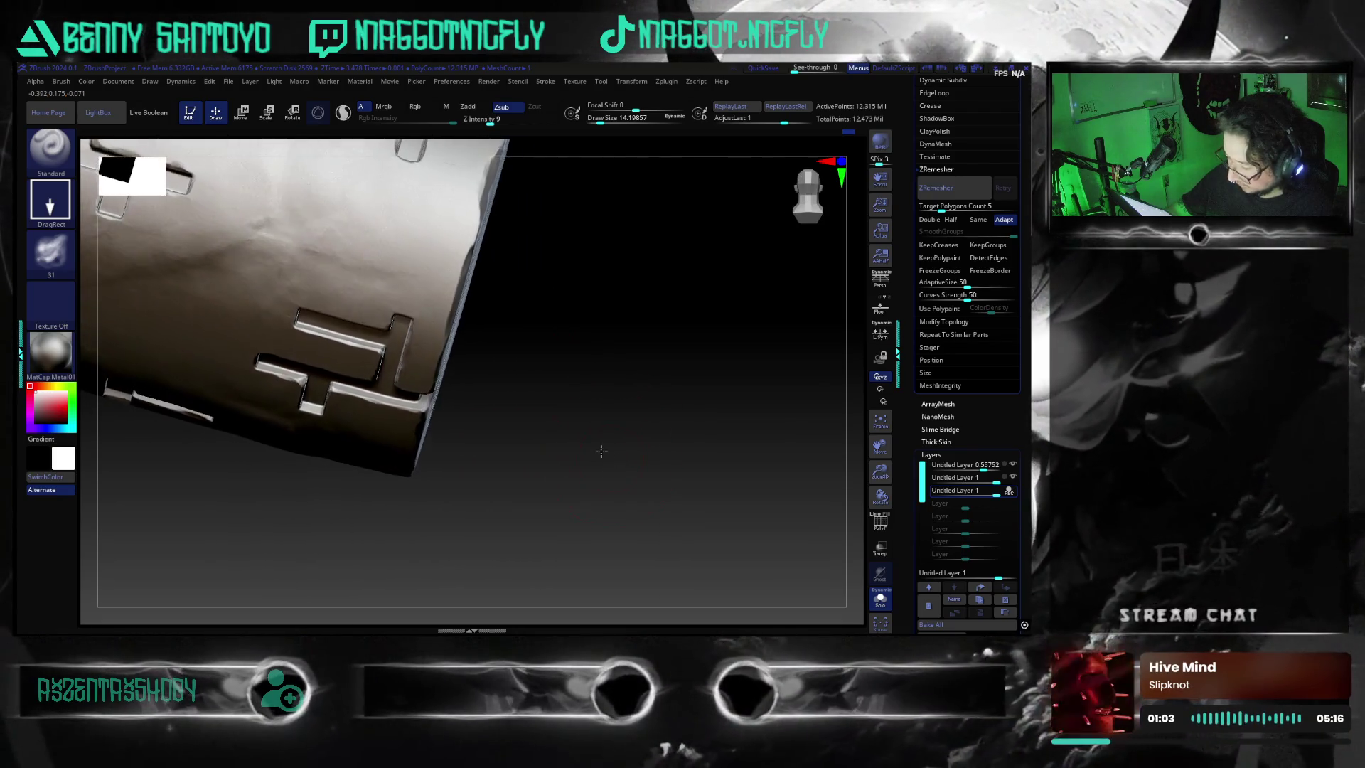
mouse_move(583, 456)
left_mouse_down()
mouse_move(584, 444)
mouse_move(768, 477)
left_mouse_up()
key("f")
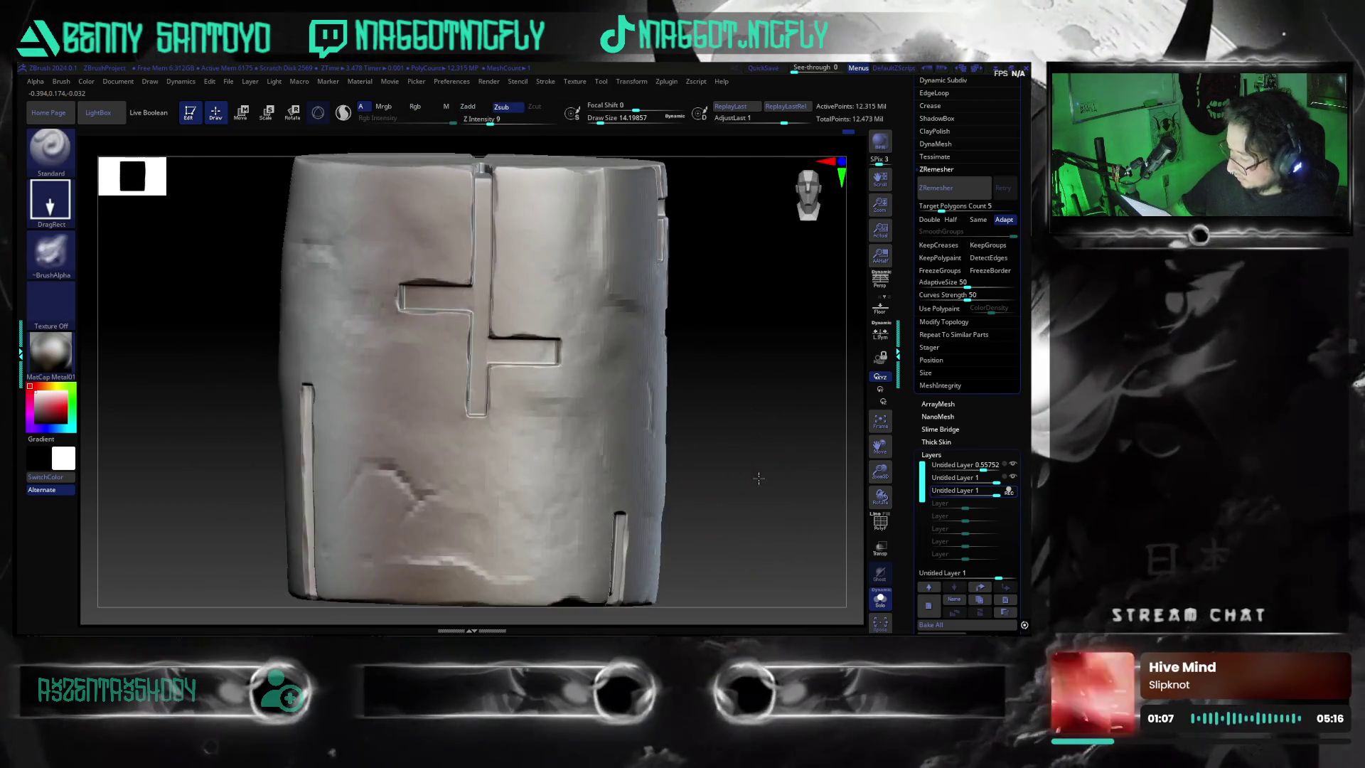
mouse_move(768, 477)
left_mouse_down()
mouse_move(726, 475)
mouse_move(708, 507)
mouse_move(734, 556)
mouse_move(690, 494)
left_mouse_up()
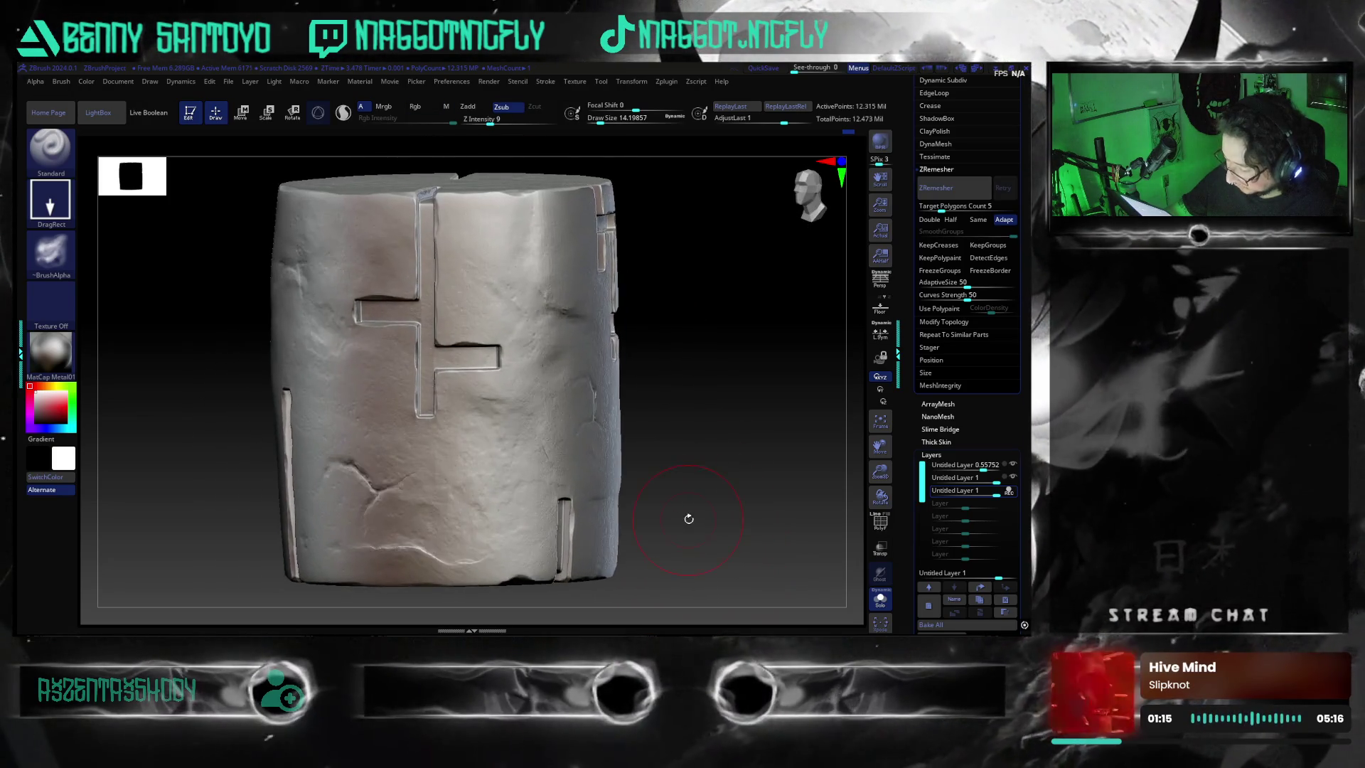
mouse_move(690, 494)
left_mouse_down()
mouse_move(678, 487)
mouse_move(693, 487)
left_mouse_up()
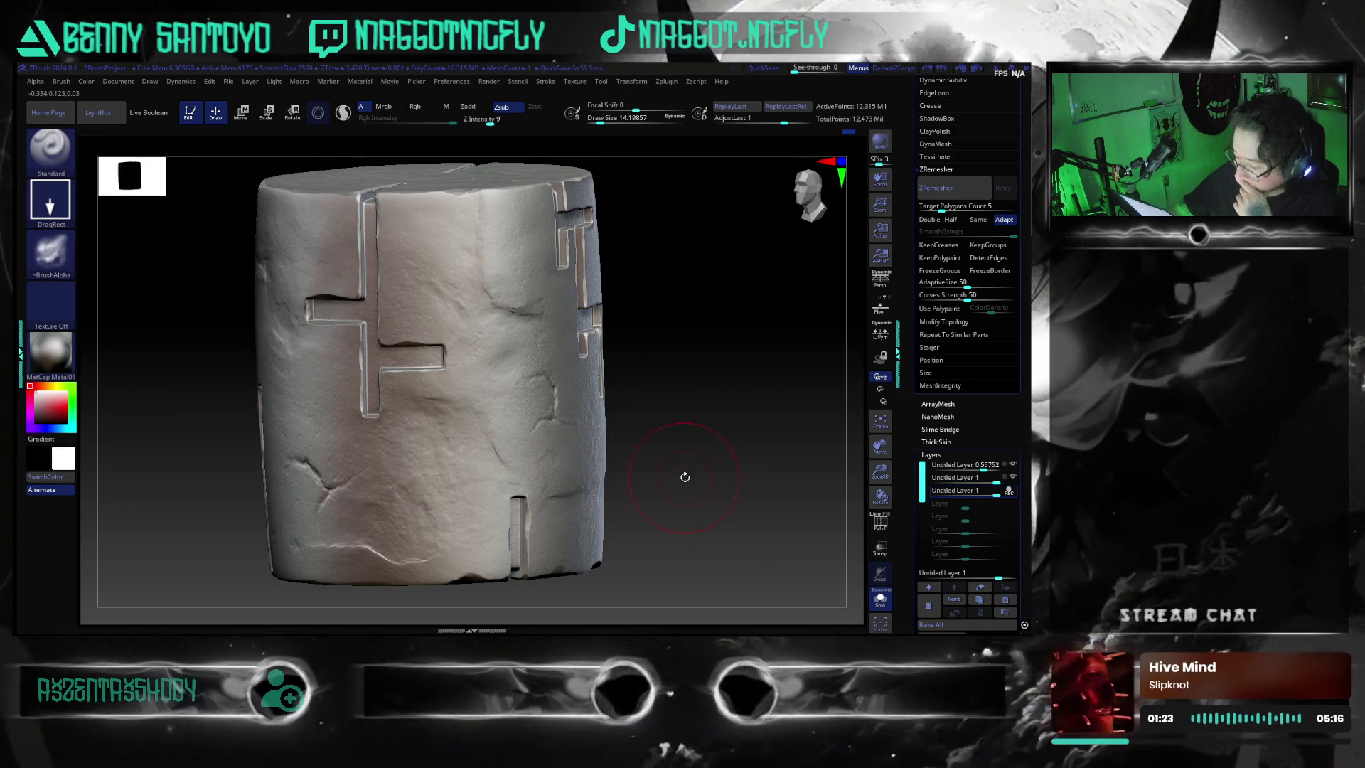
left_click_drag(684, 477, 689, 494)
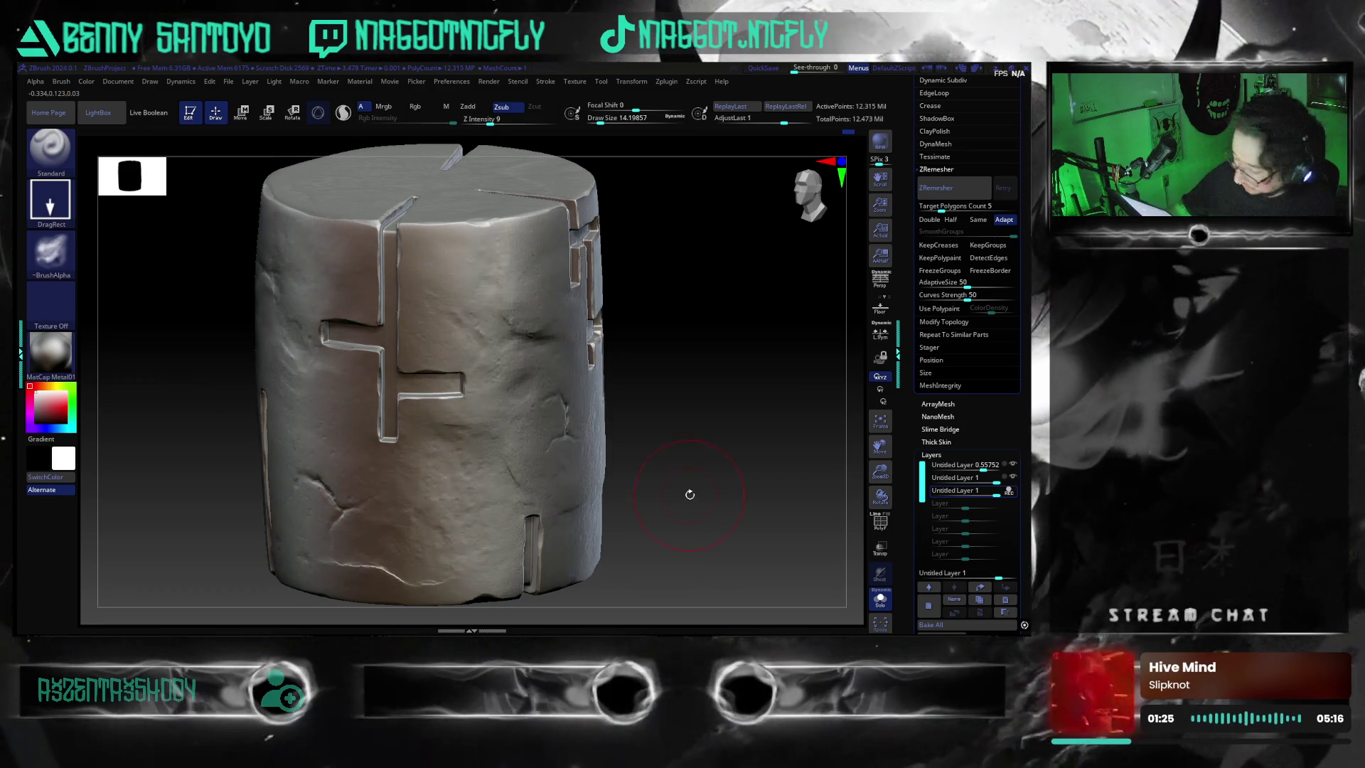
mouse_move(691, 494)
left_mouse_down()
mouse_move(694, 514)
mouse_move(663, 540)
left_mouse_up()
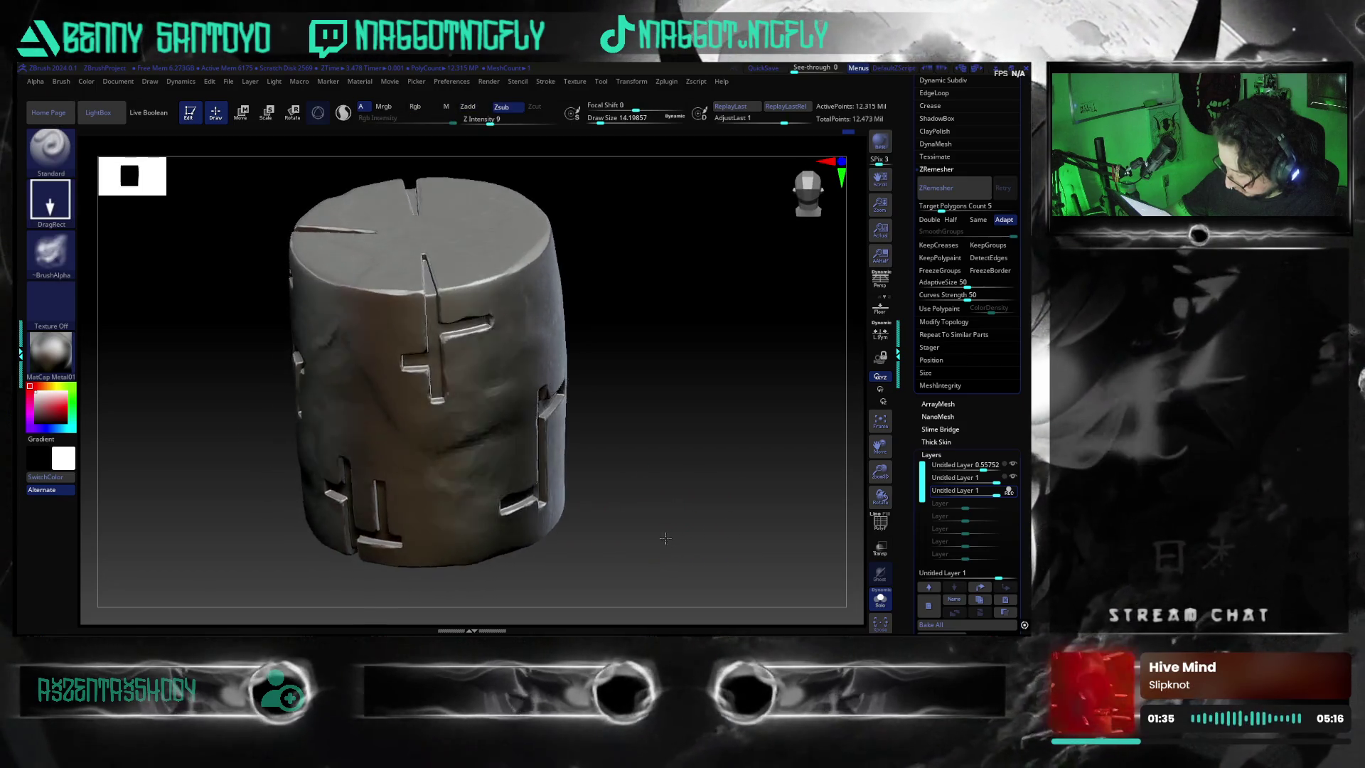
mouse_move(663, 540)
left_mouse_down()
mouse_move(682, 533)
mouse_move(670, 525)
left_mouse_up()
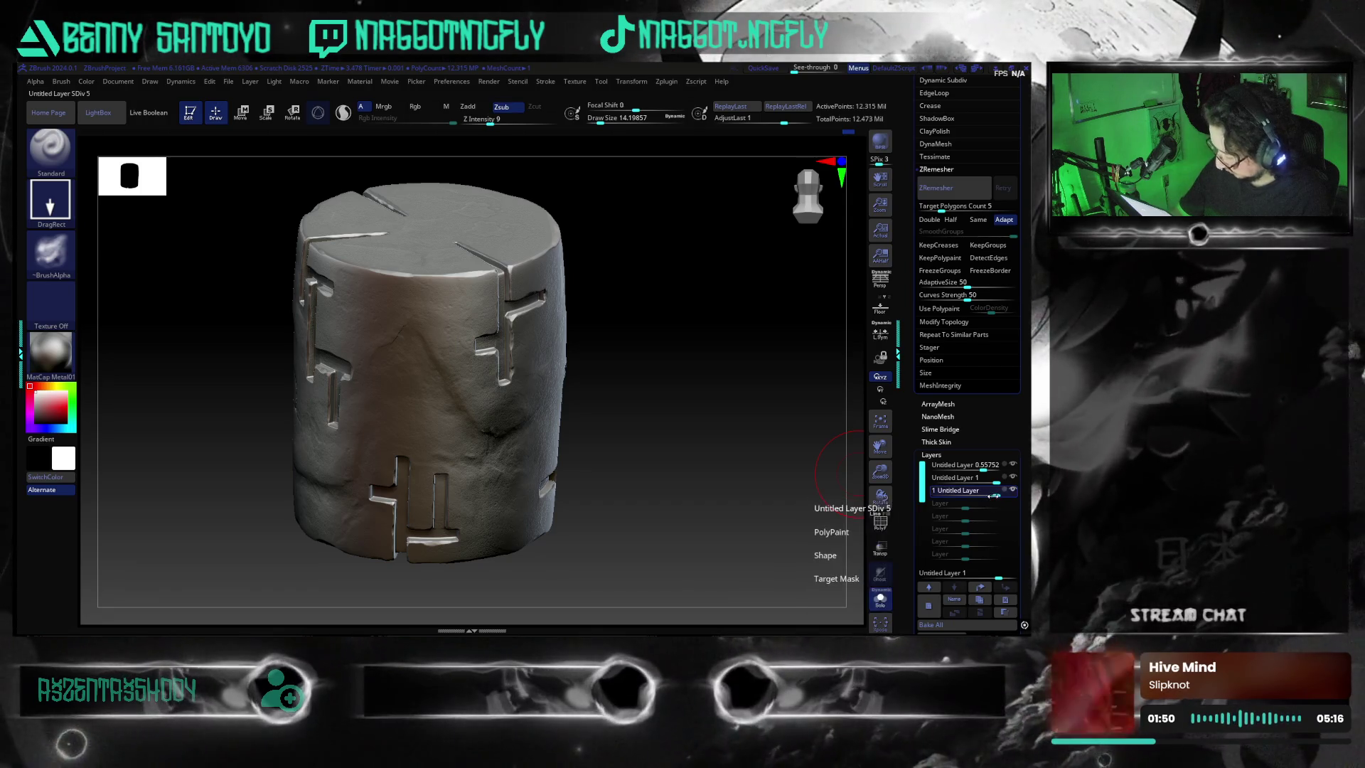
- Tune the third Untitled Layer's strength slider to about 0.68
left_click_drag(995, 493, 981, 495)
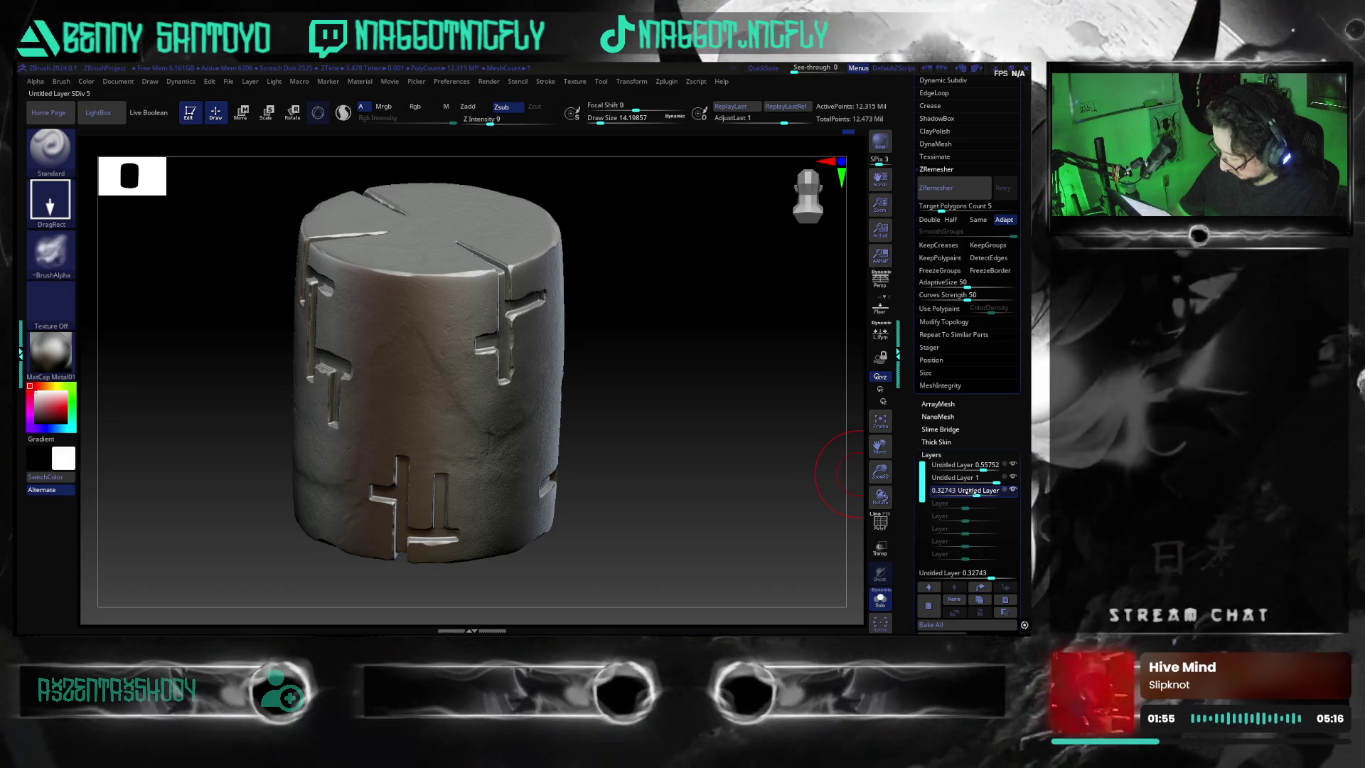
left_click_drag(977, 495, 971, 494)
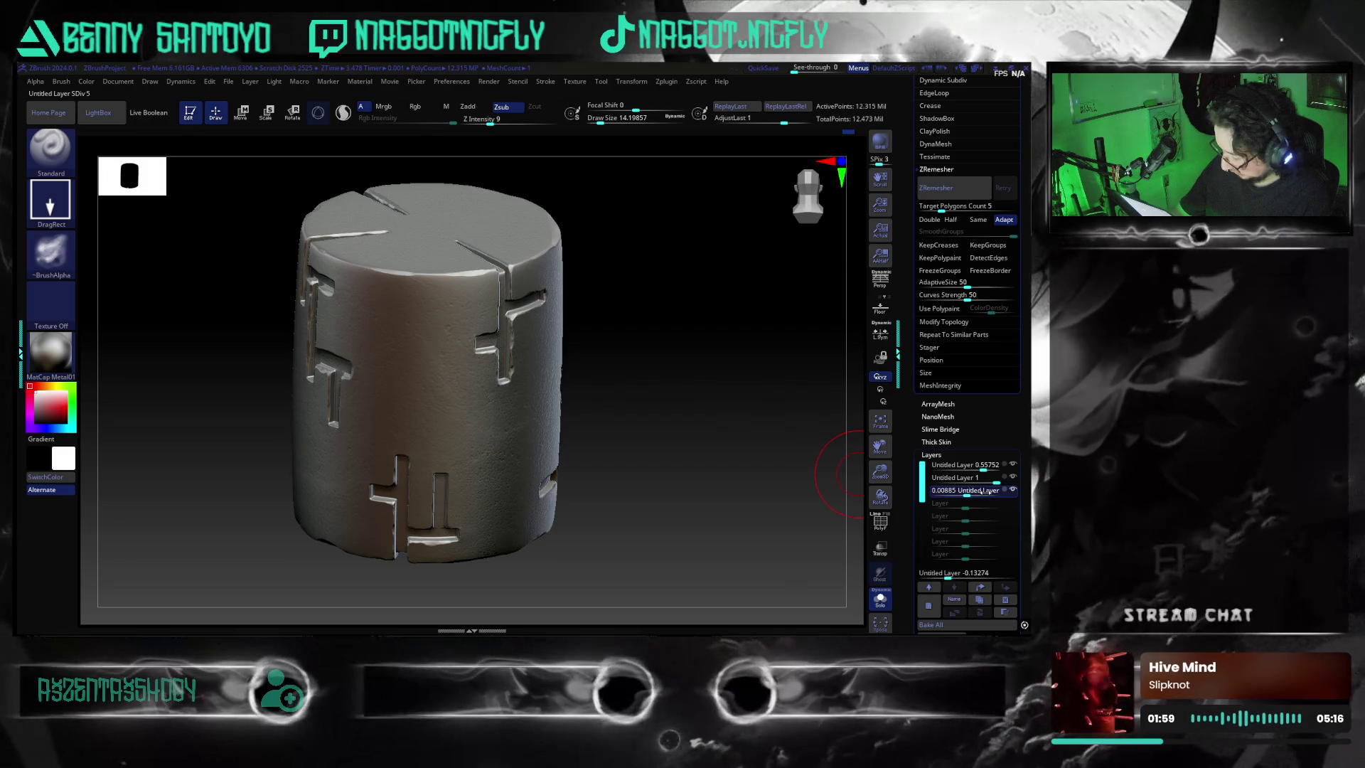
left_click_drag(988, 494, 1002, 496)
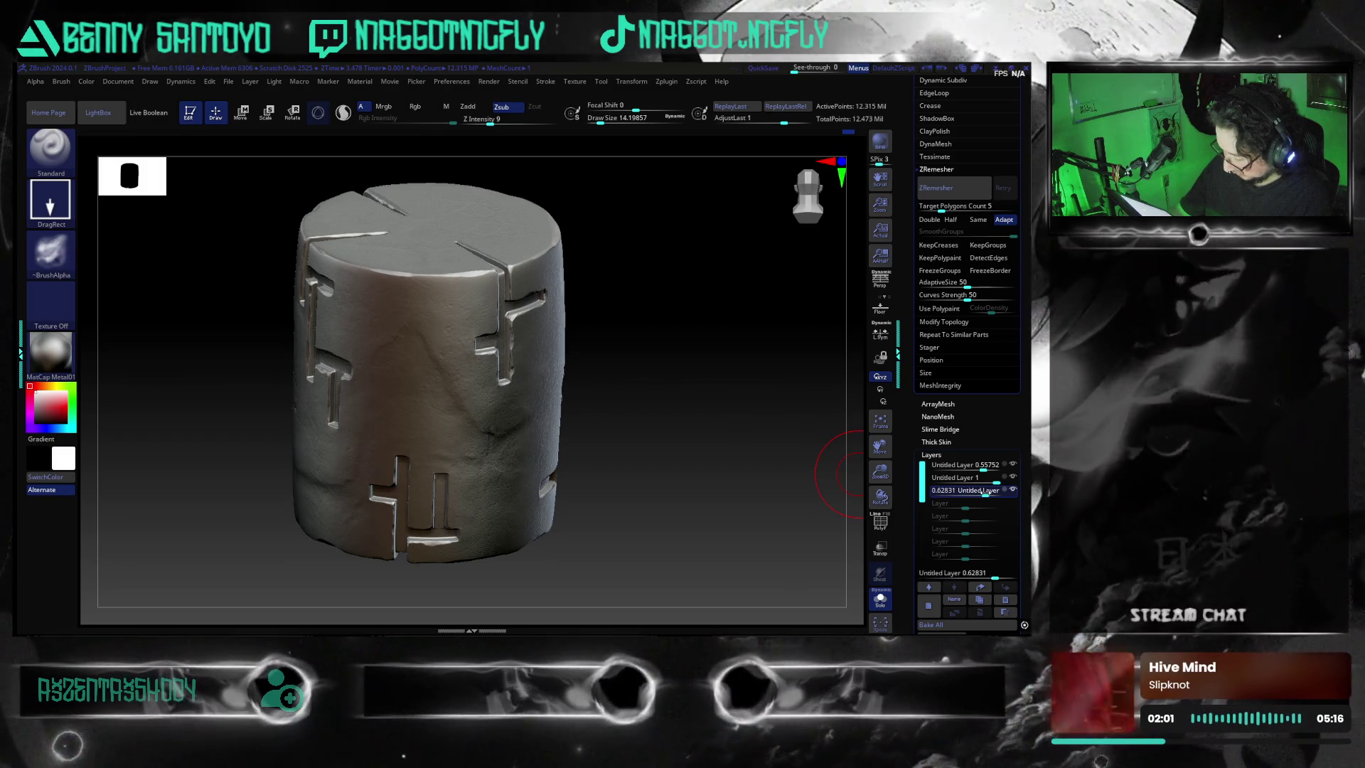
left_click(1002, 495)
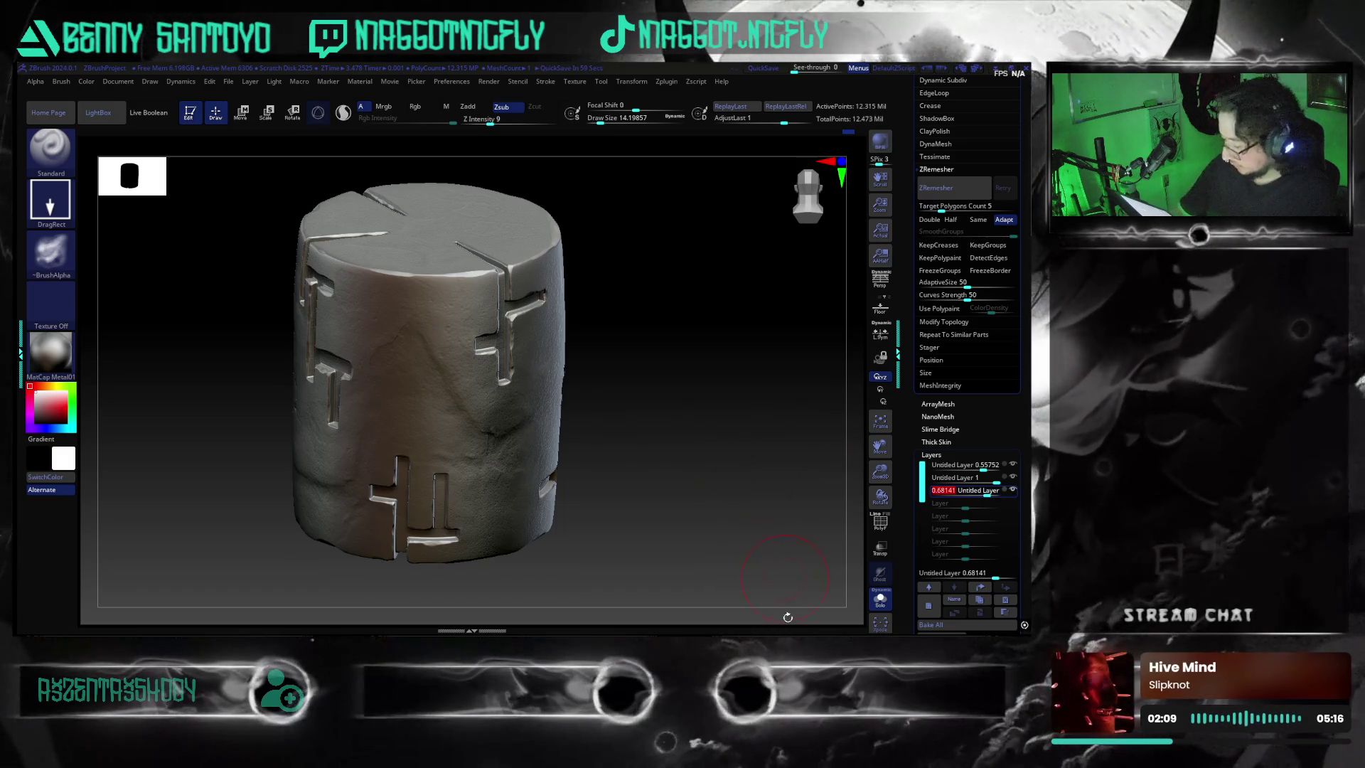
key("super")
key("super")
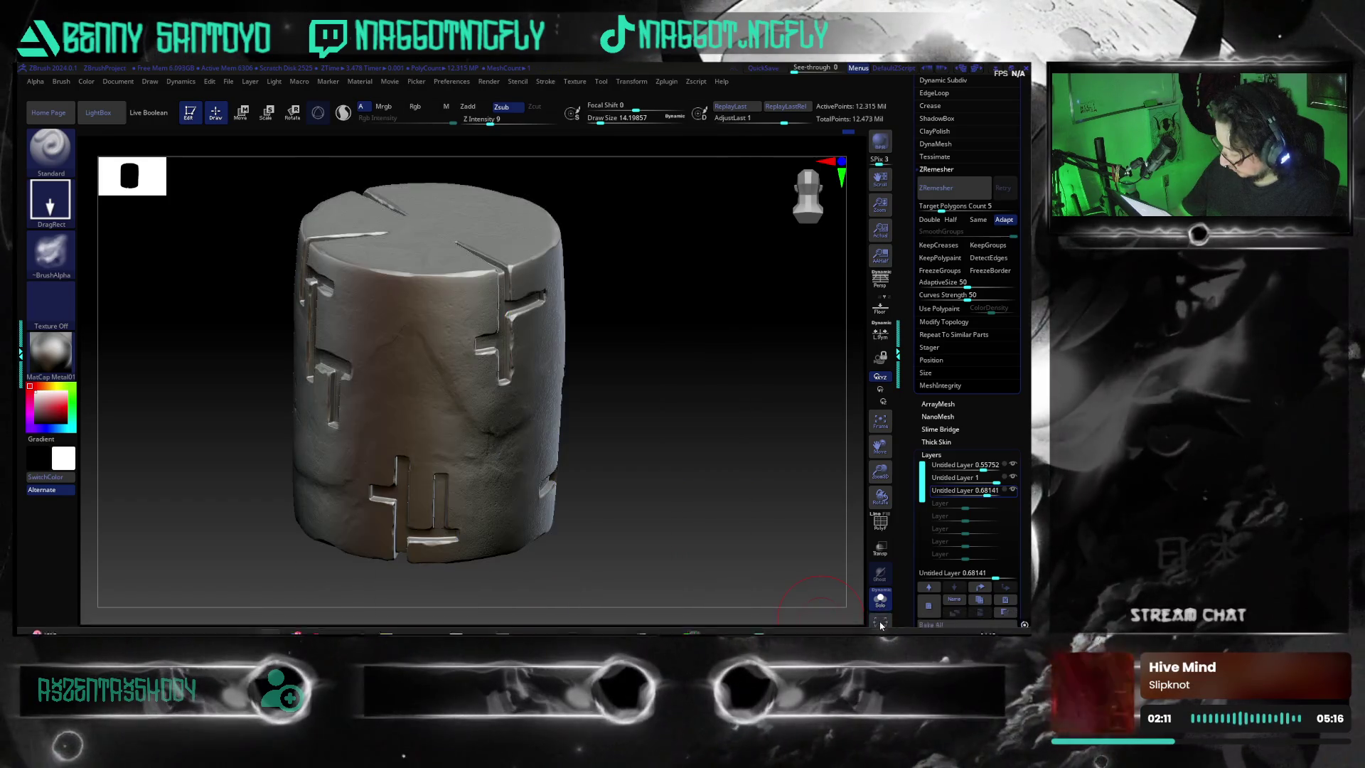
- Capture a Lightshot region around the cylinder and copy it to the clipboard
left_click(880, 629)
key("Print")
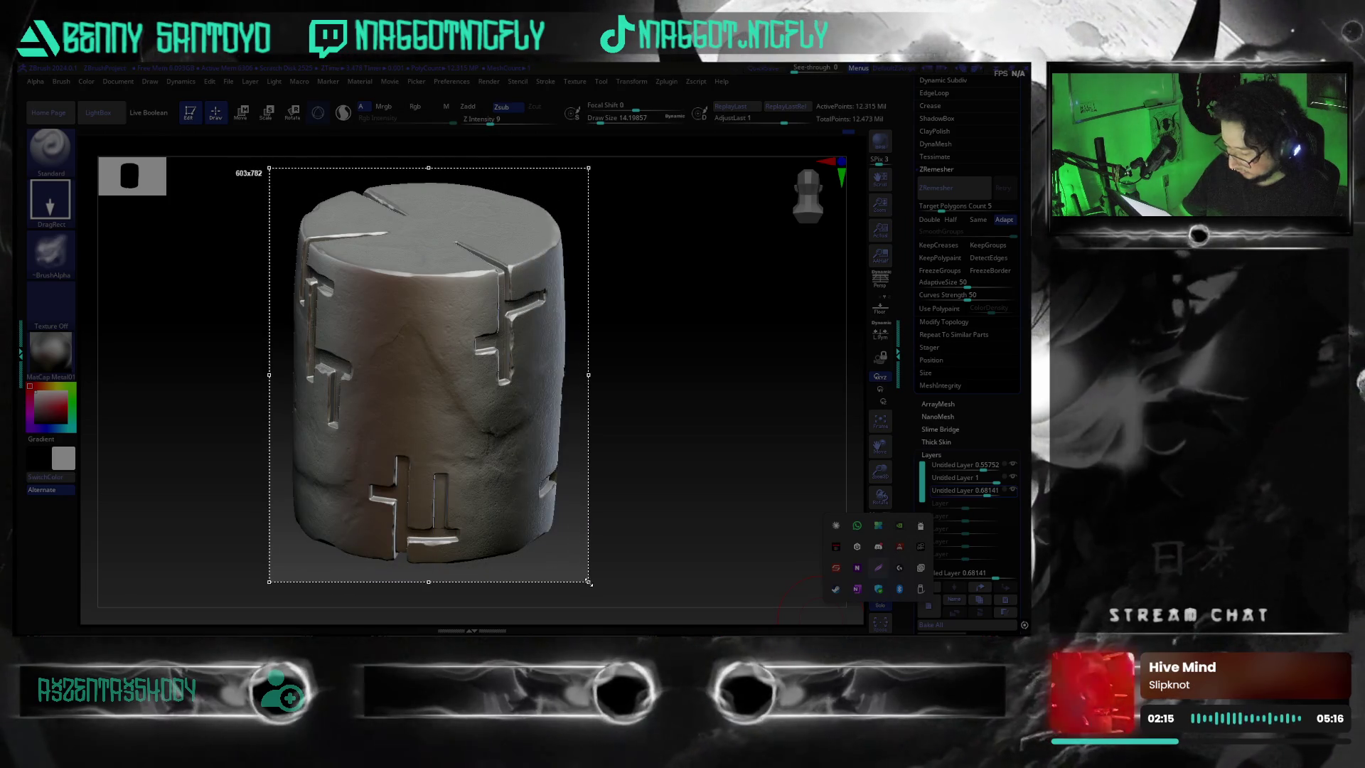
left_click_drag(268, 171, 593, 586)
key("ctrl+c")
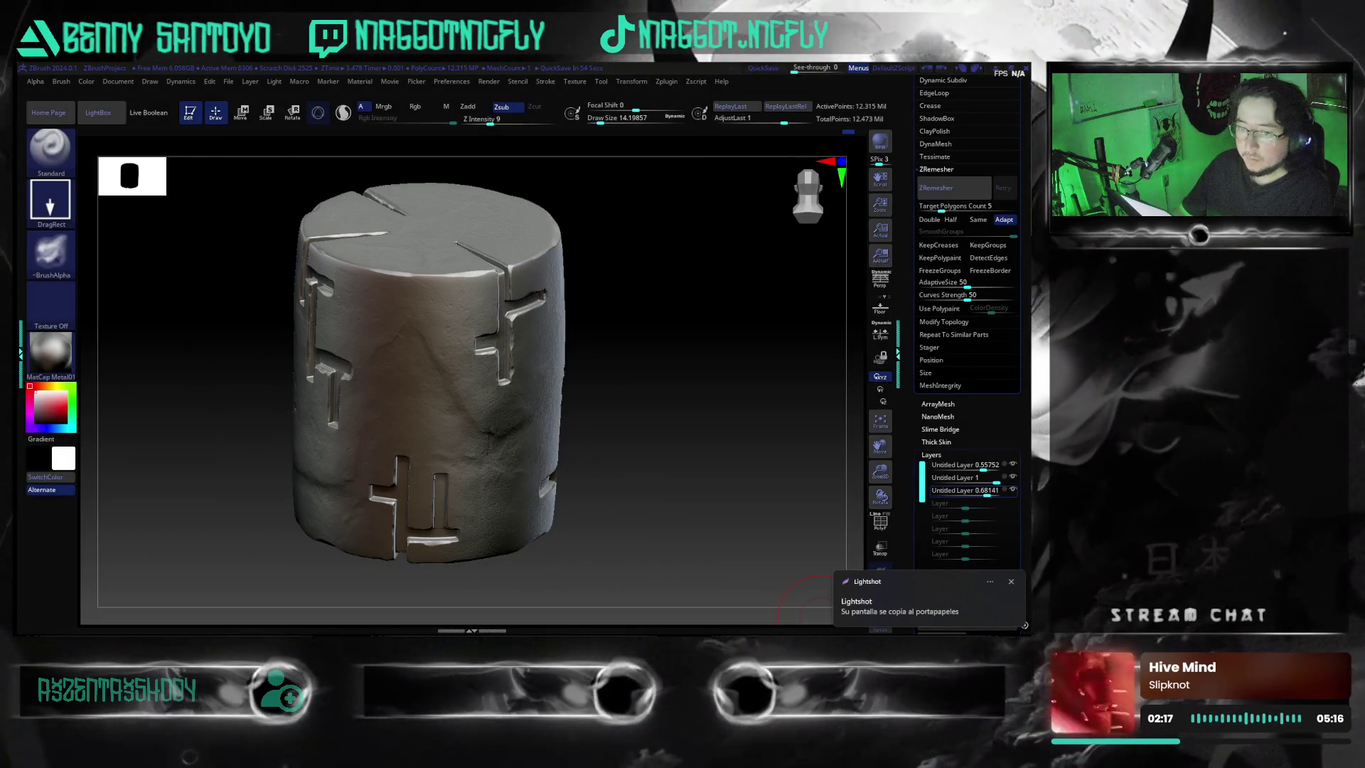